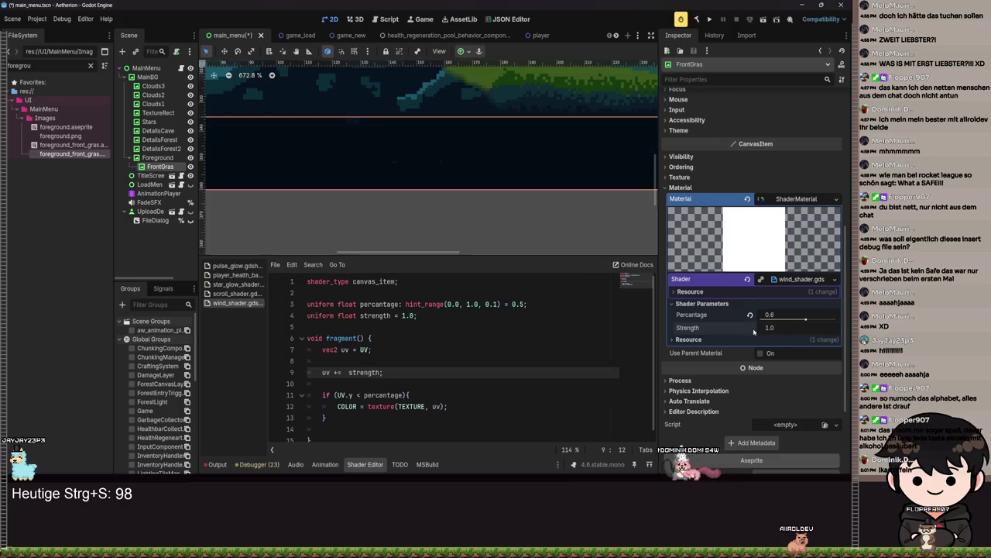
Step: Set the FrontGras wind shader's Strength parameter to 0.1 and save the main menu scene
key(ctrl+s)
scroll(509, 243, down, 2)
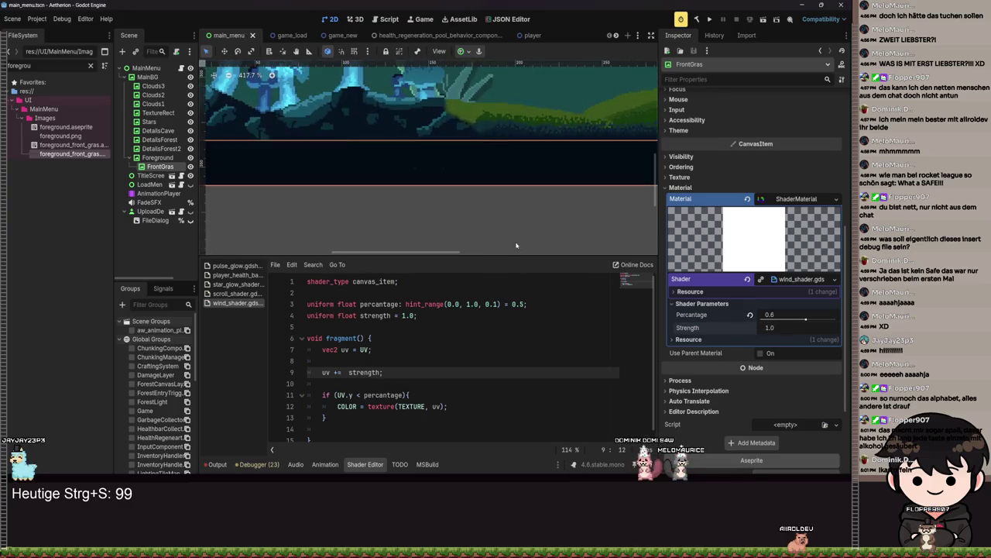
click(776, 329)
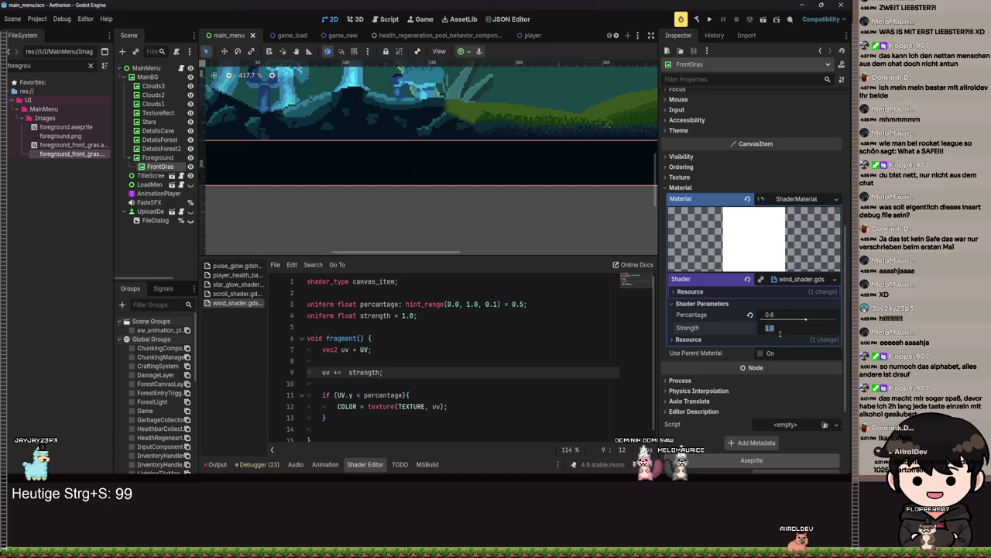
text(0.1)
key(Return)
key(ctrl+s)
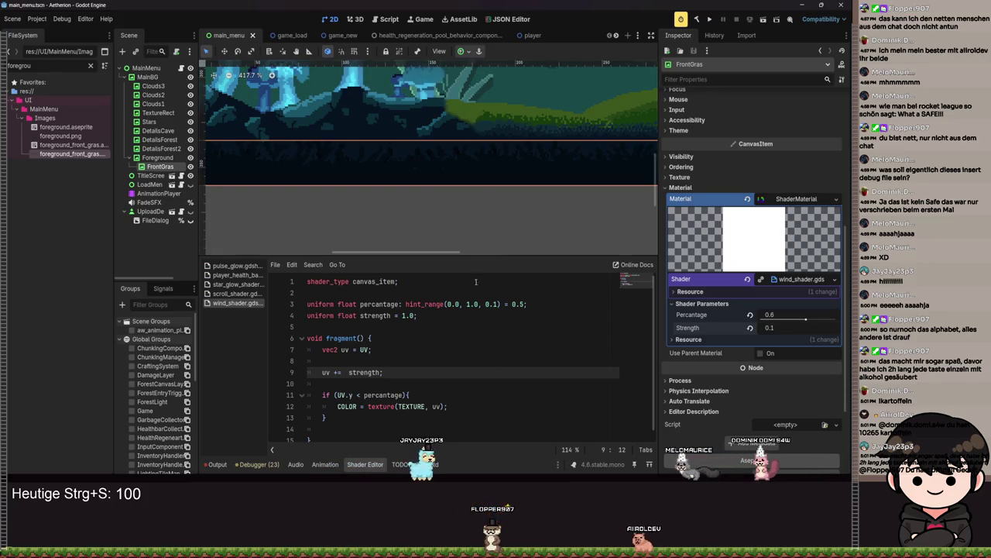
Step: Pan over to the mushroom trees and put the caret at the end of the shader's uv line
scroll(555, 217, down, 4)
scroll(555, 217, up, 3)
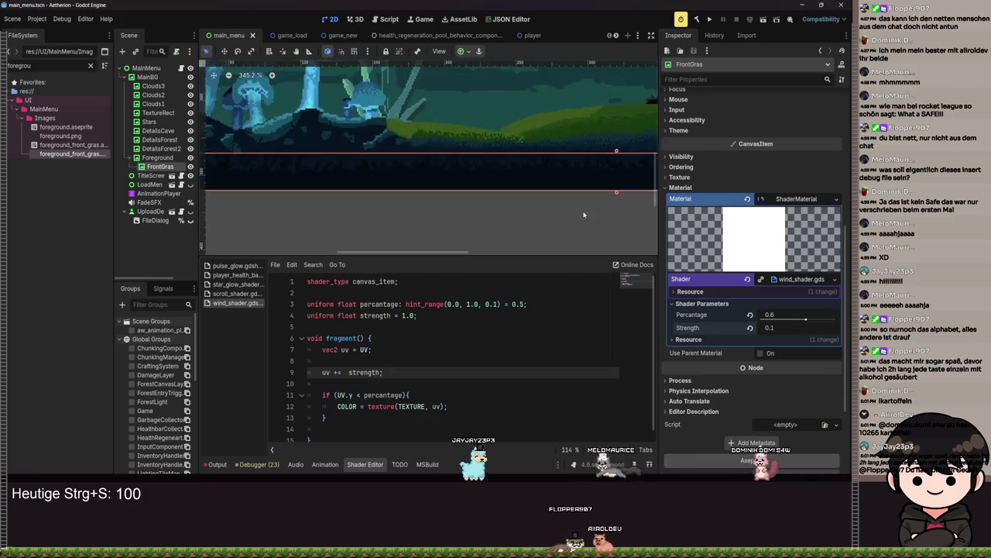
mouse_move(555, 217)
mouse_down()
mouse_move(416, 235)
mouse_move(542, 241)
mouse_move(566, 267)
mouse_up()
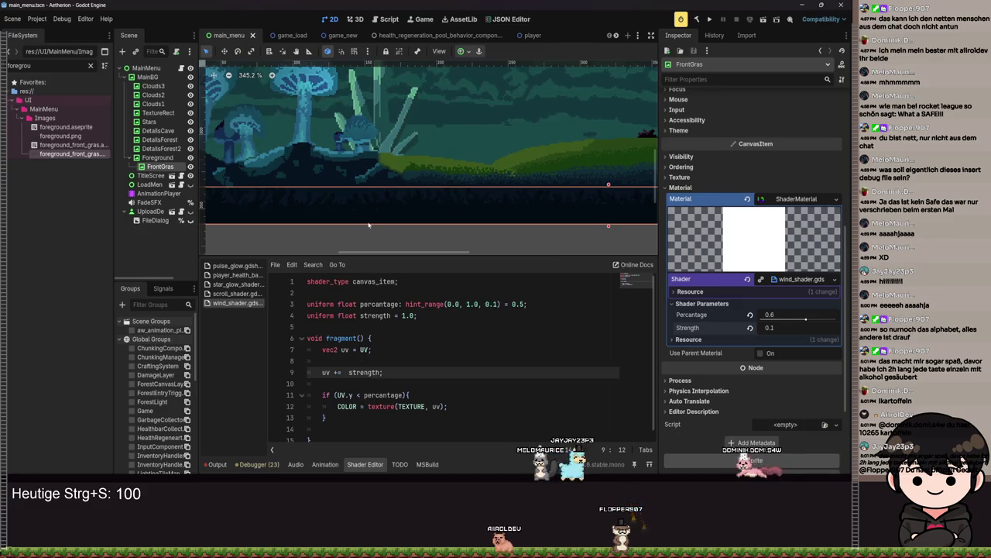
click(388, 371)
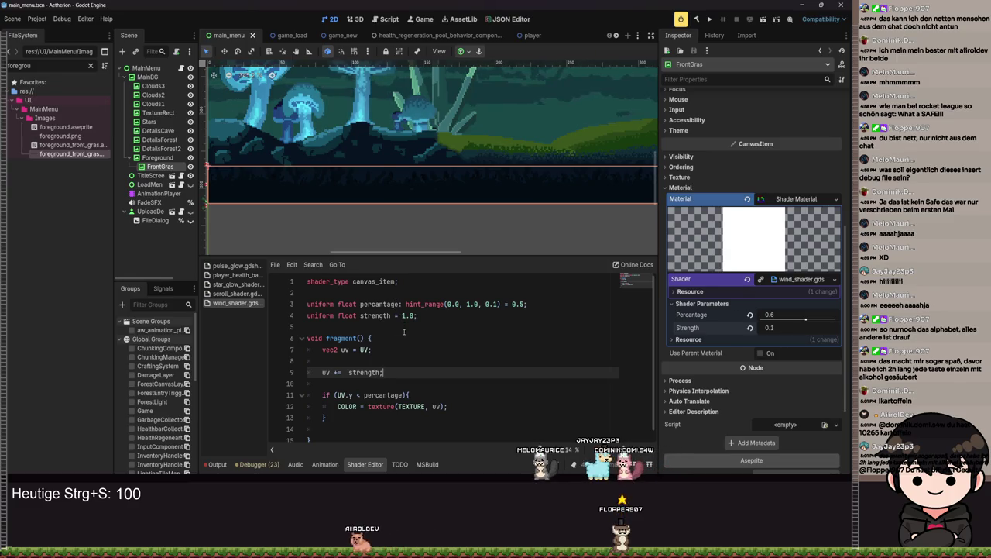
Step: Rework the sin term on line 9 to combine TIME and strength, and save the shader
double_click(375, 372)
key(BackSpace)
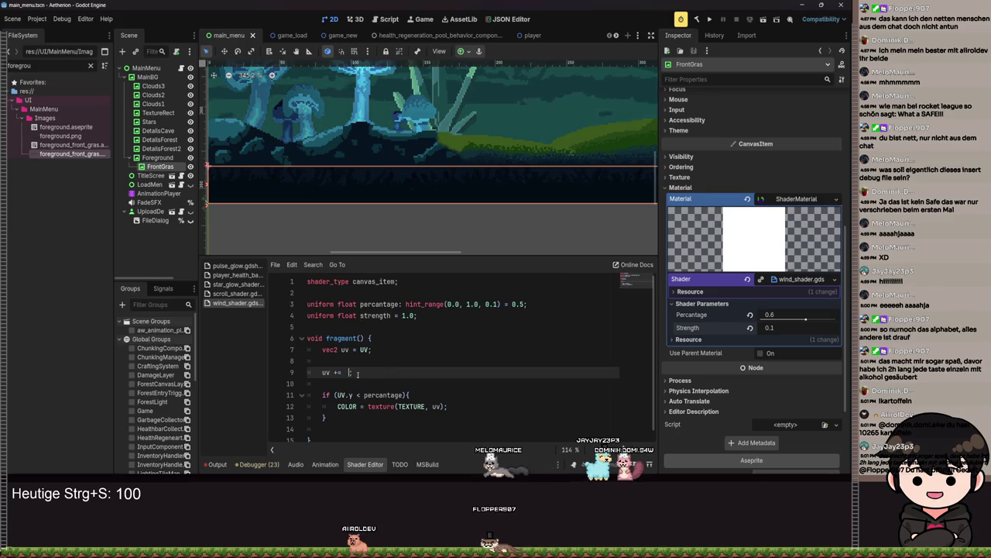
text(sin(in(TIME * str)
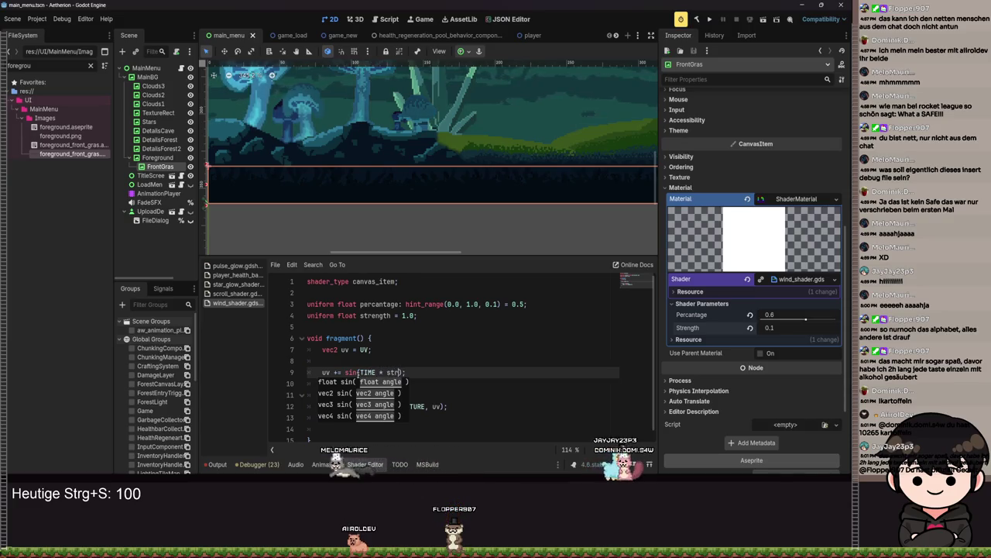
text(ngth)
key(ctrl+s)
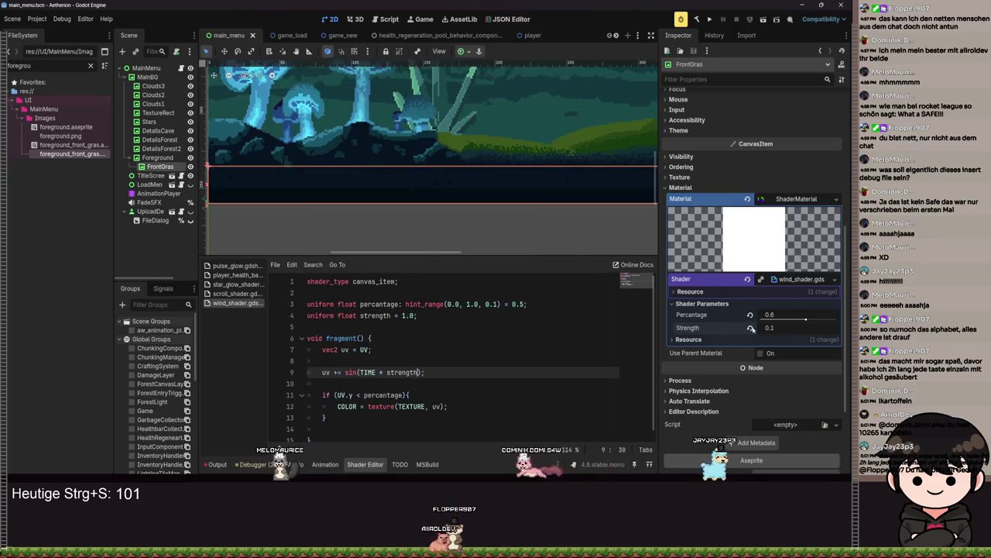
scroll(472, 238, up, 2)
scroll(472, 239, down, 2)
scroll(549, 227, left, 5)
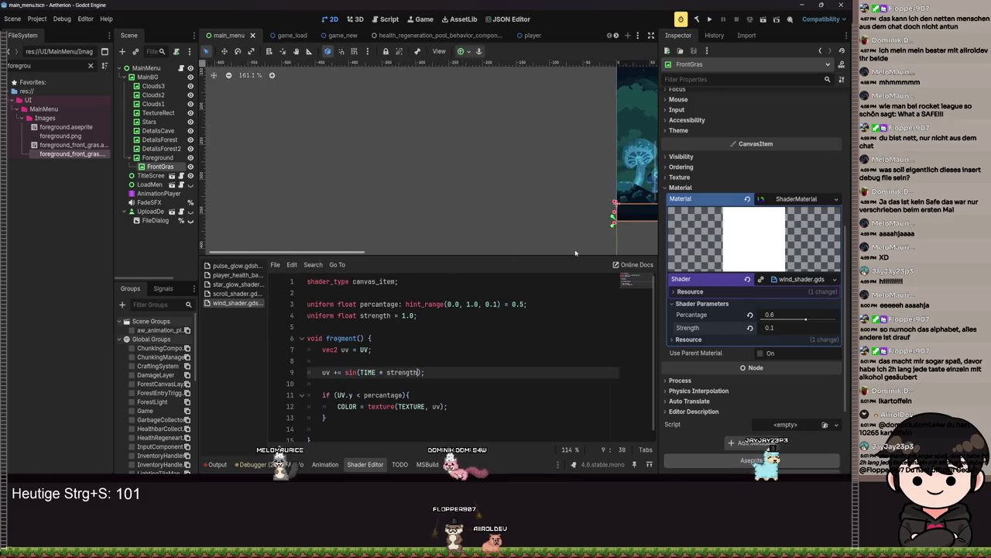
scroll(549, 227, up, 3)
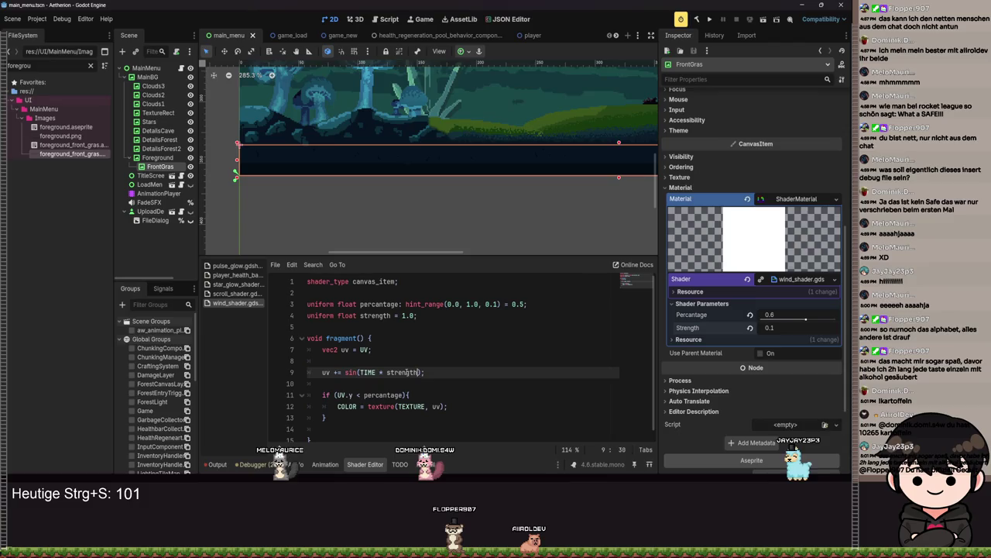
click(381, 372)
key(ctrl+s)
text(+)
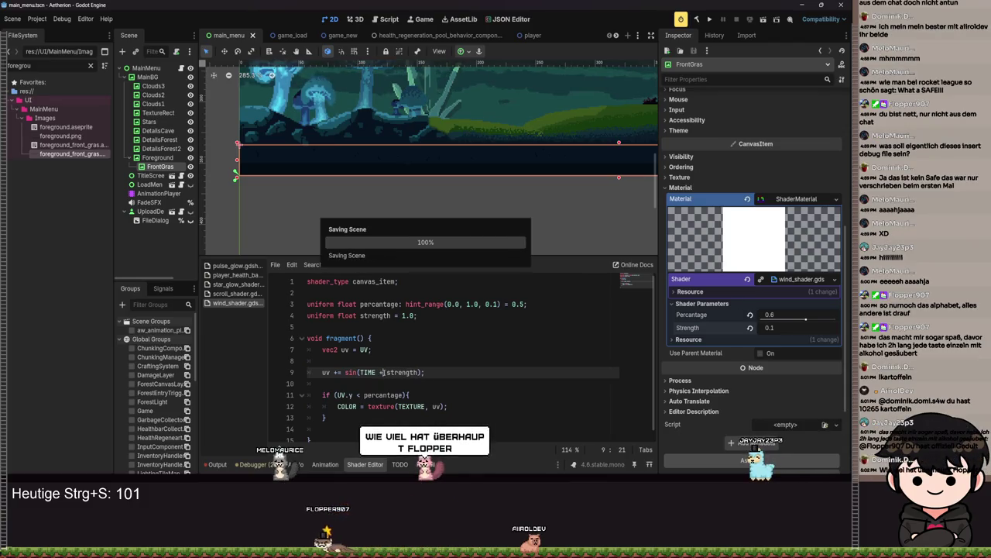
Step: Make line 9 add to uv.x with += instead of assigning uv, and save
scroll(464, 243, up, 1)
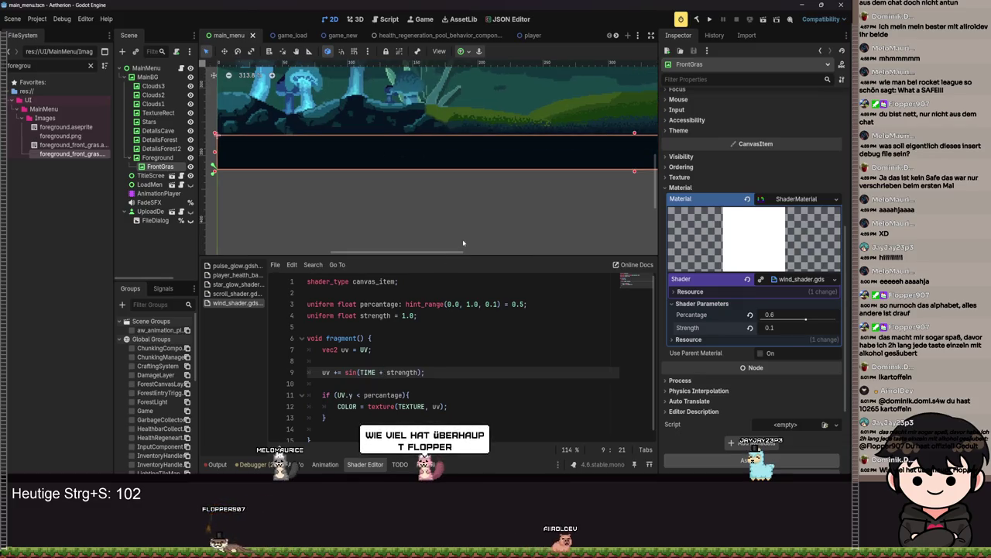
click(330, 372)
text(.x)
click(341, 372)
key(Delete)
text(+)
key(ctrl+s)
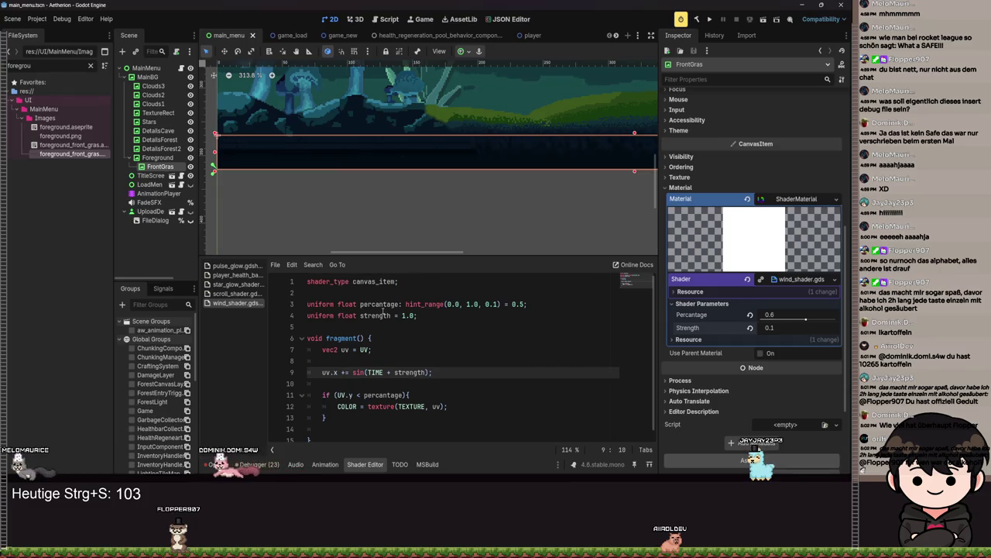
Step: Move strength out of the sin call so line 9 reads sin(TIME) * strength, and save
scroll(510, 216, down, 4)
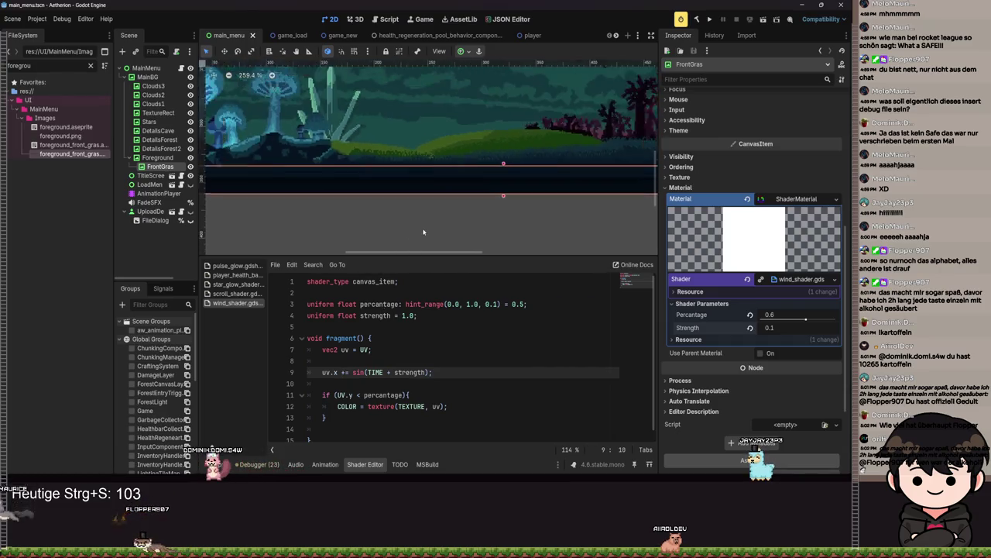
drag(368, 234, 462, 206)
double_click(410, 373)
key(BackSpace)
key(BackSpace)
key(BackSpace)
key(ctrl+s)
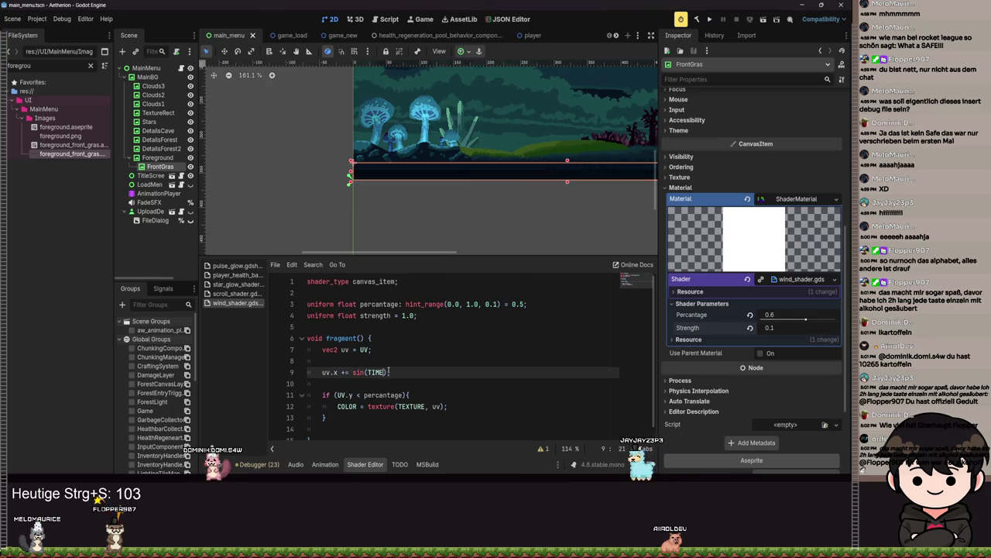
text(+ st)
key(BackSpace)
key(BackSpace)
key(BackSpace)
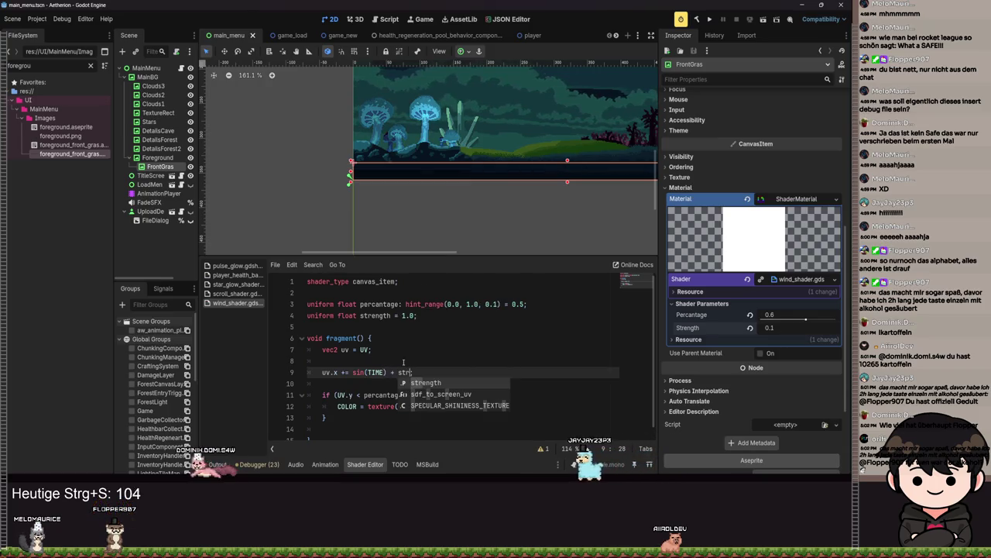
text(* strength)
key(ctrl+s)
Step: Multiply the sway by TEXTURE_PIXEL_SIZE.x using autocomplete, and save the wind shader
scroll(475, 213, up, 2)
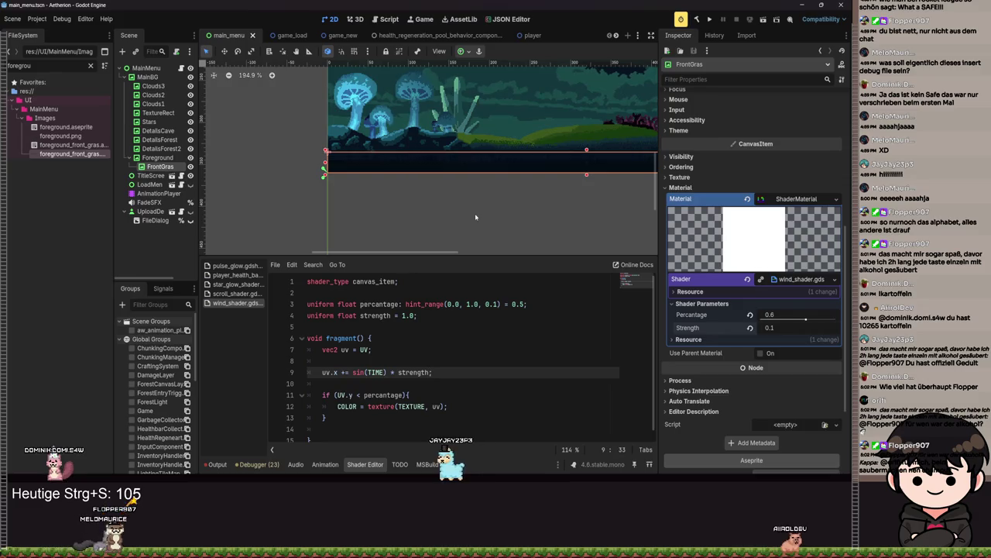
scroll(475, 213, up, 1)
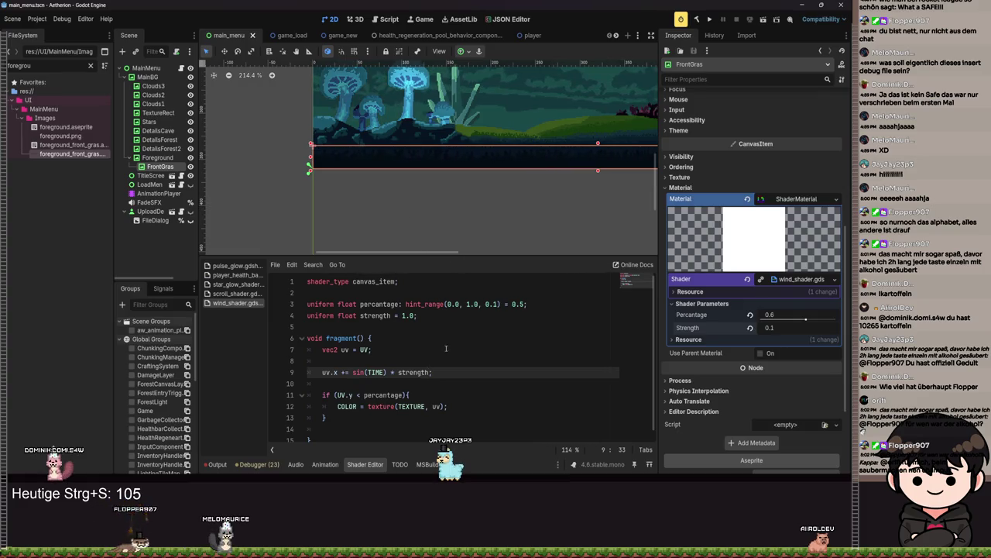
text(tex)
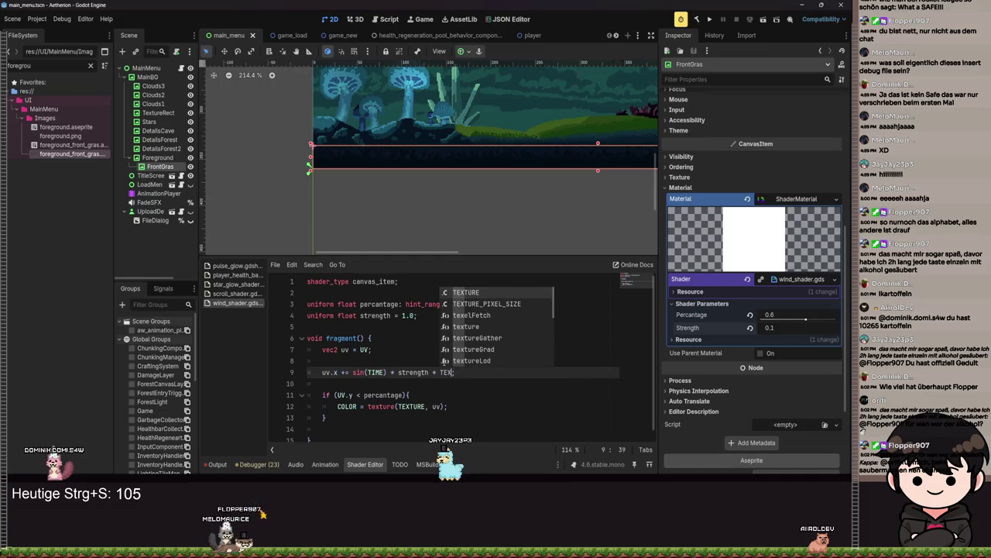
key(Down)
key(Return)
text(.x)
key(ctrl+s)
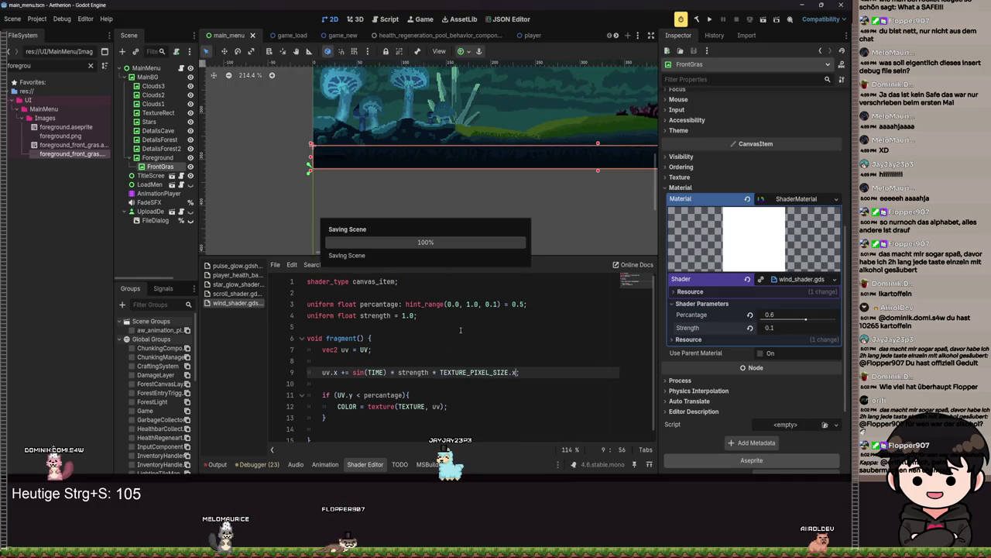
scroll(446, 222, up, 6)
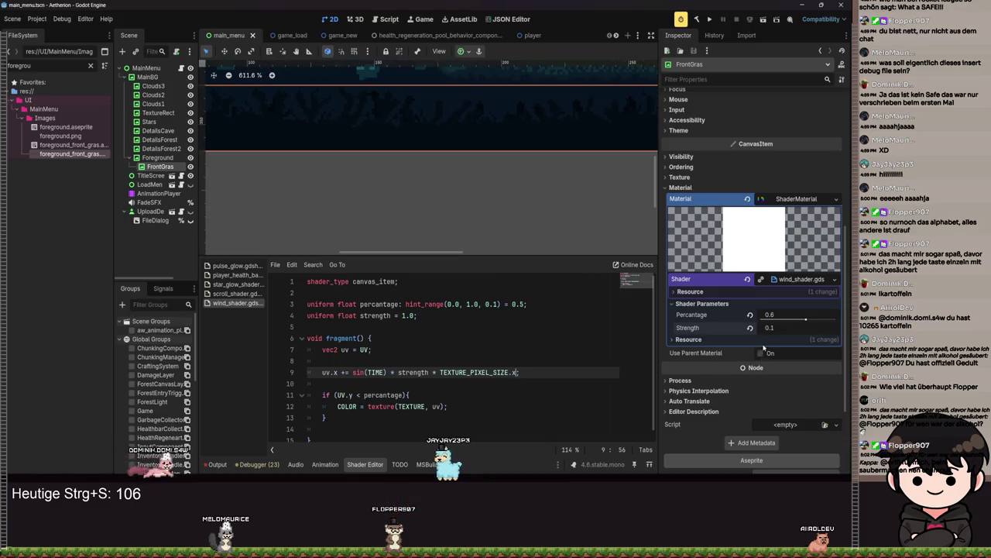
Step: Drag the Strength and Percentage sliders to try new wind values, and save the scene
drag(768, 327, 755, 336)
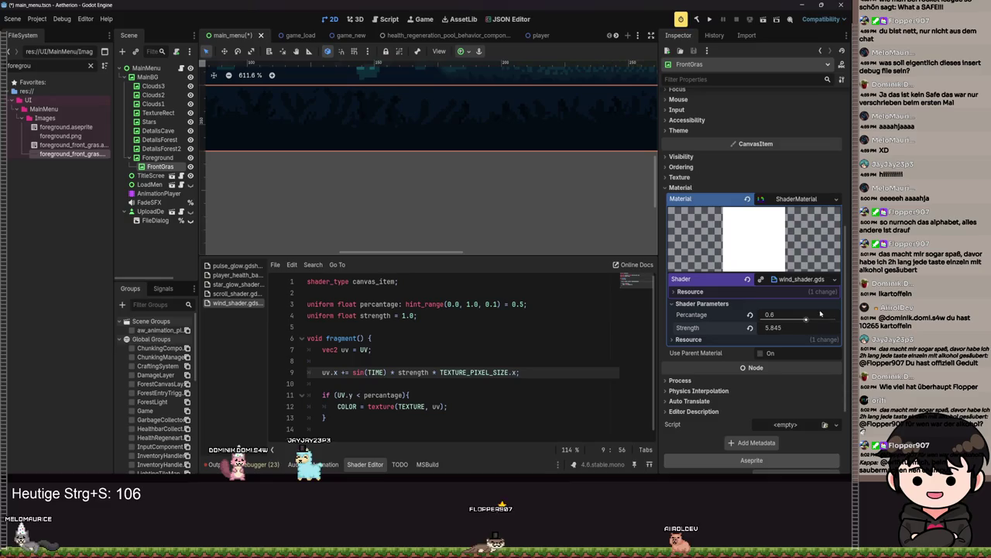
drag(806, 320, 799, 320)
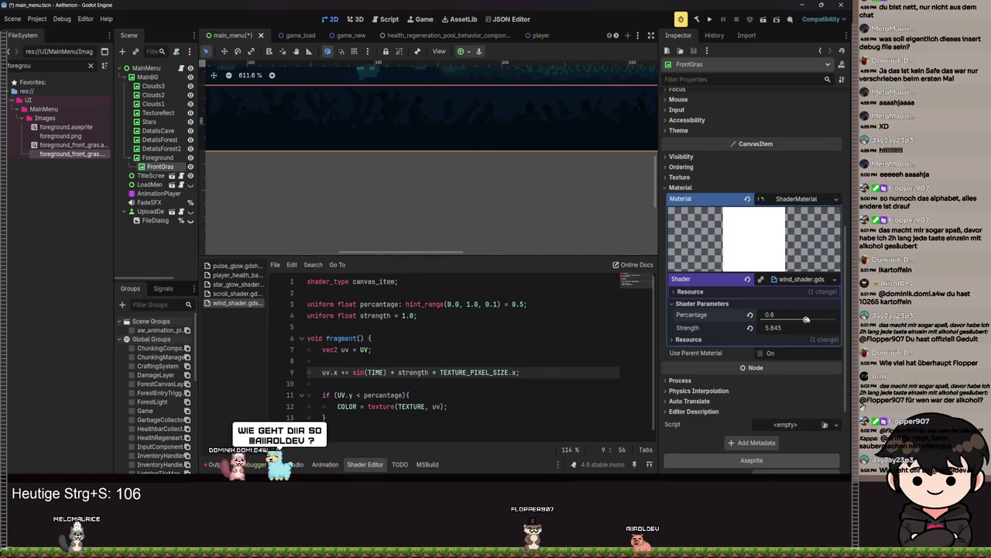
double_click(497, 304)
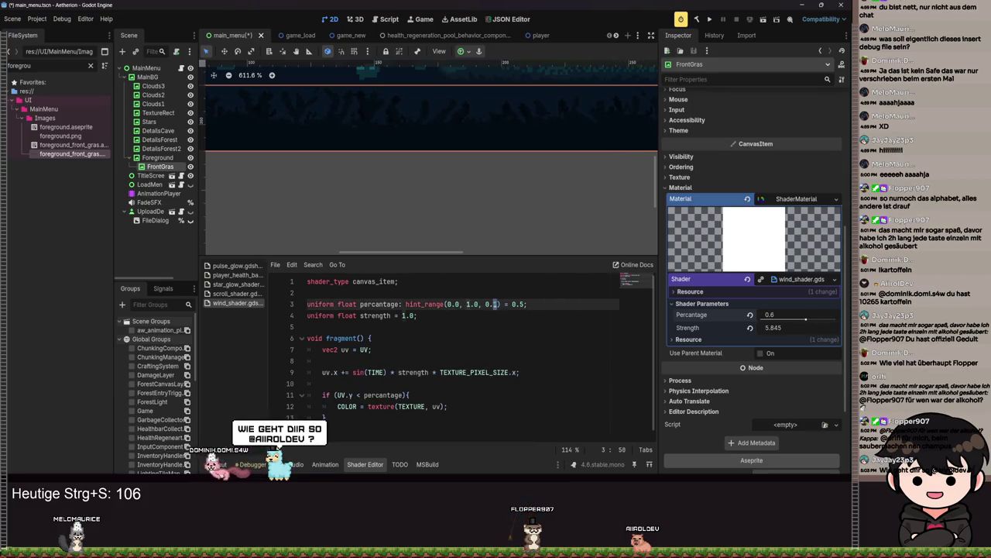
text(0)
key(ctrl+s)
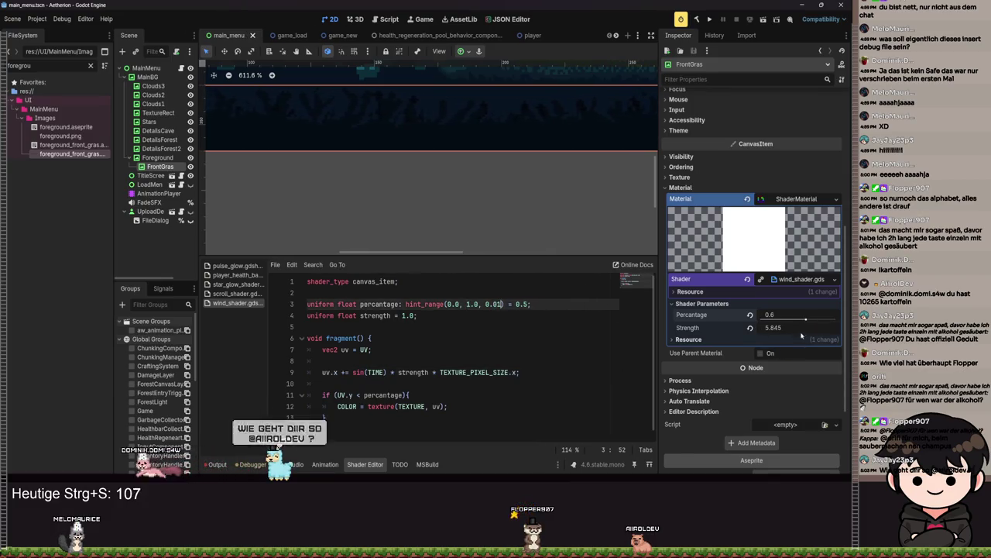
Step: Readjust the Percentage slider while inspecting the grass, and save the main menu scene
drag(807, 320, 750, 328)
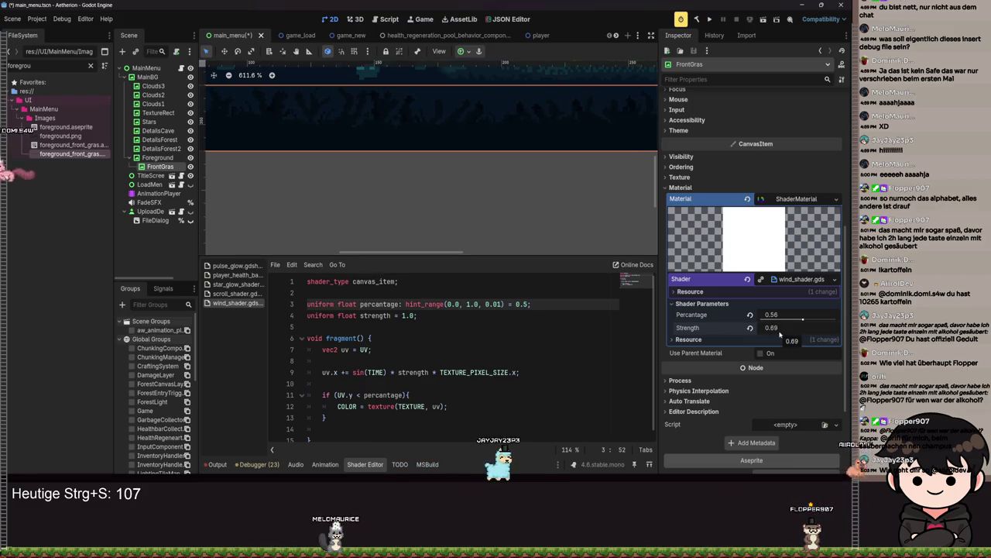
scroll(401, 206, down, 1)
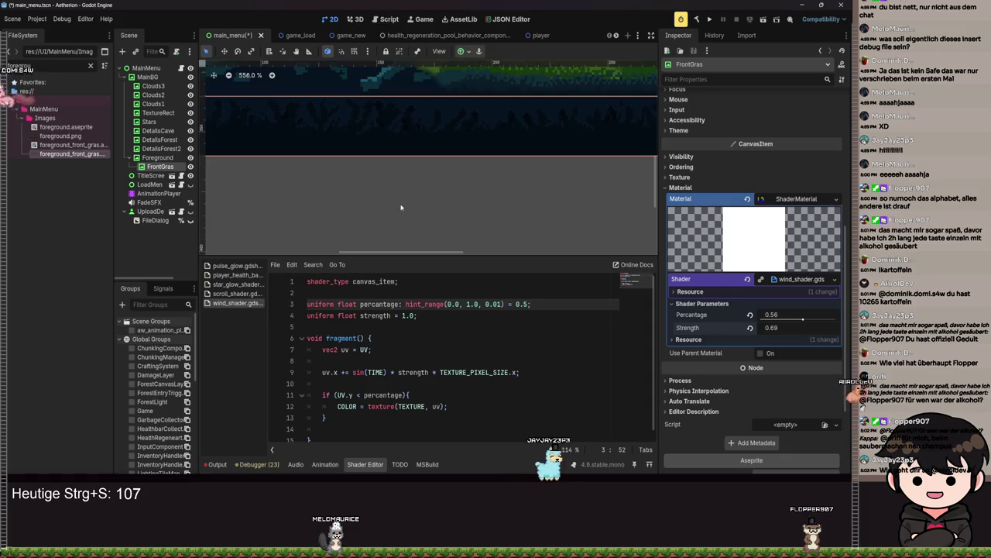
scroll(401, 207, down, 6)
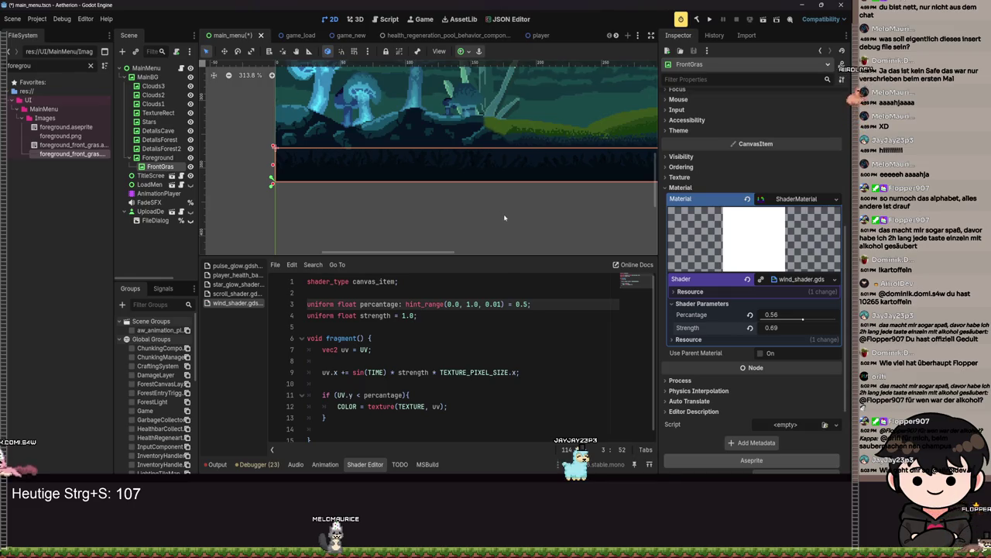
scroll(494, 210, up, 3)
drag(811, 321, 768, 317)
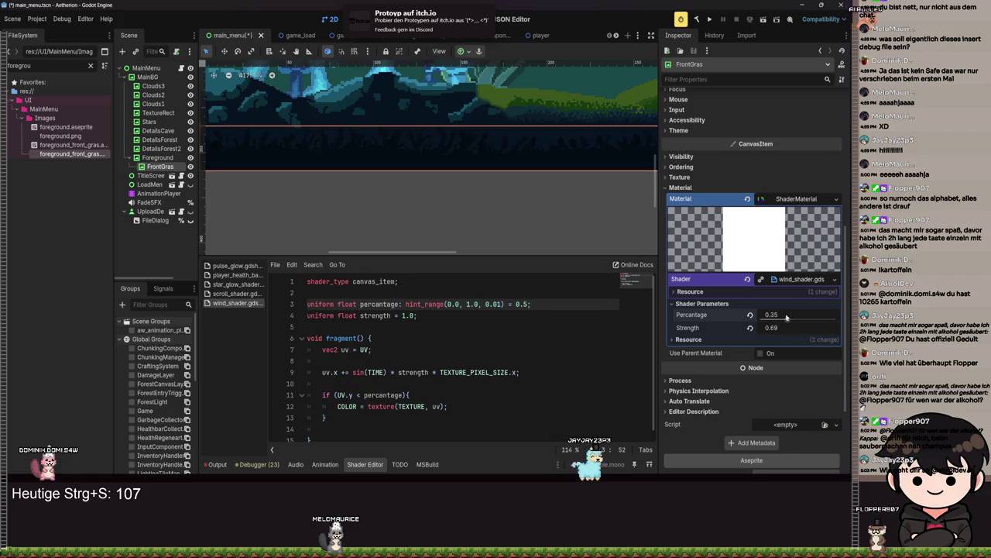
scroll(475, 186, up, 2)
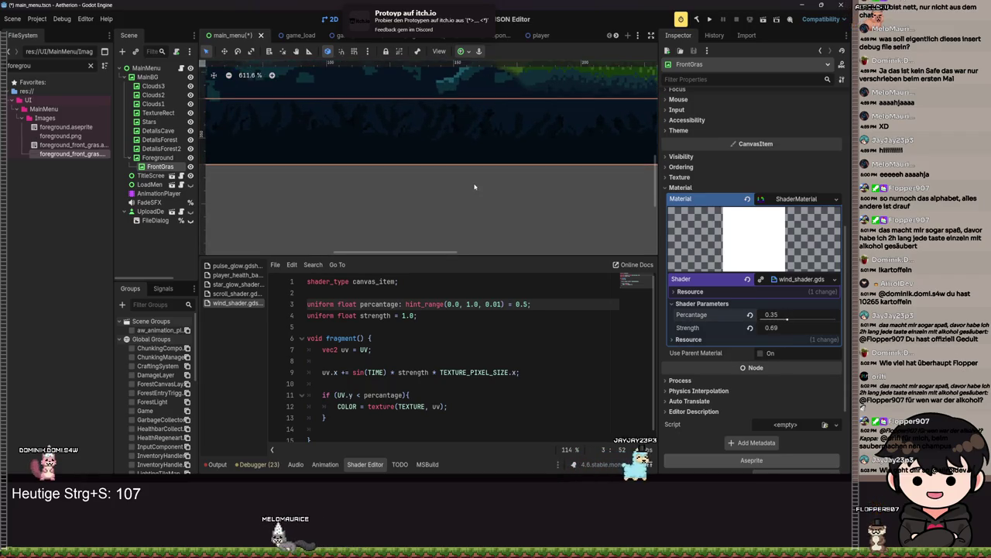
key(ctrl+s)
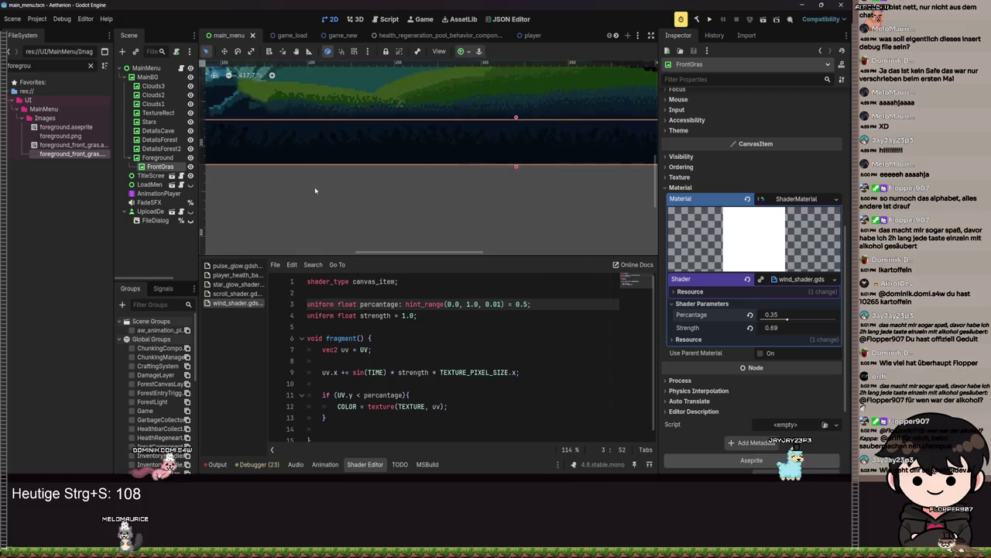
Step: Zoom around the grass in the viewport and run the game to preview it
scroll(453, 200, down, 1)
scroll(533, 183, up, 3)
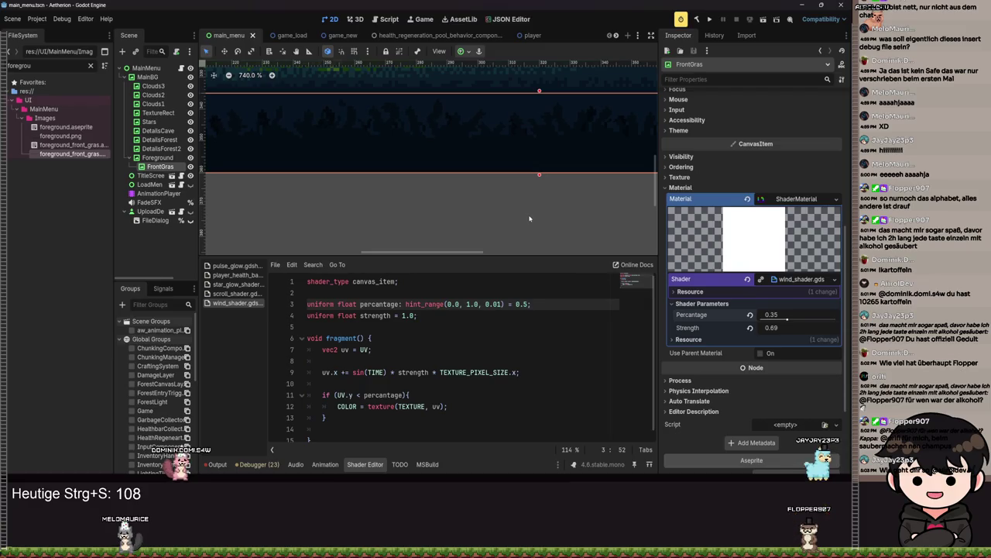
scroll(535, 224, down, 13)
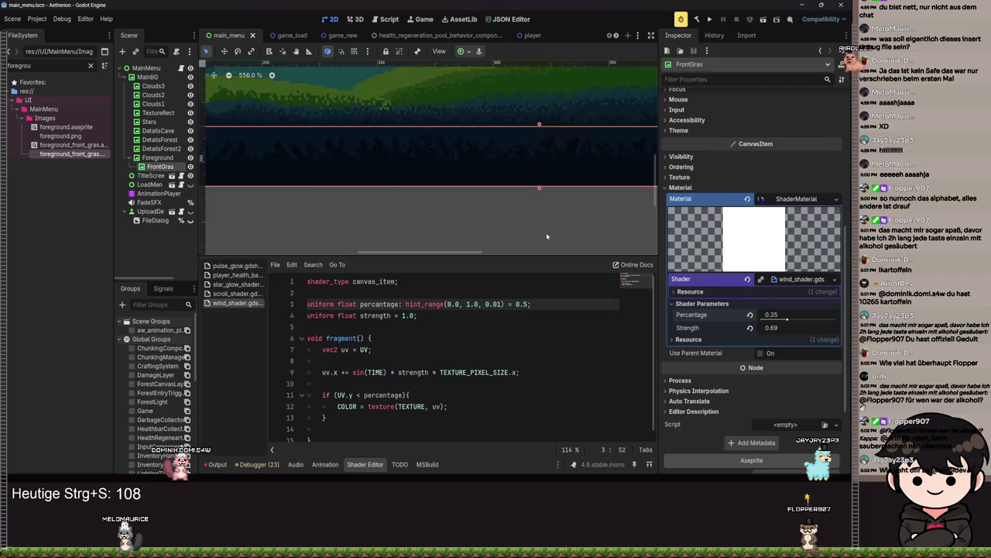
click(710, 21)
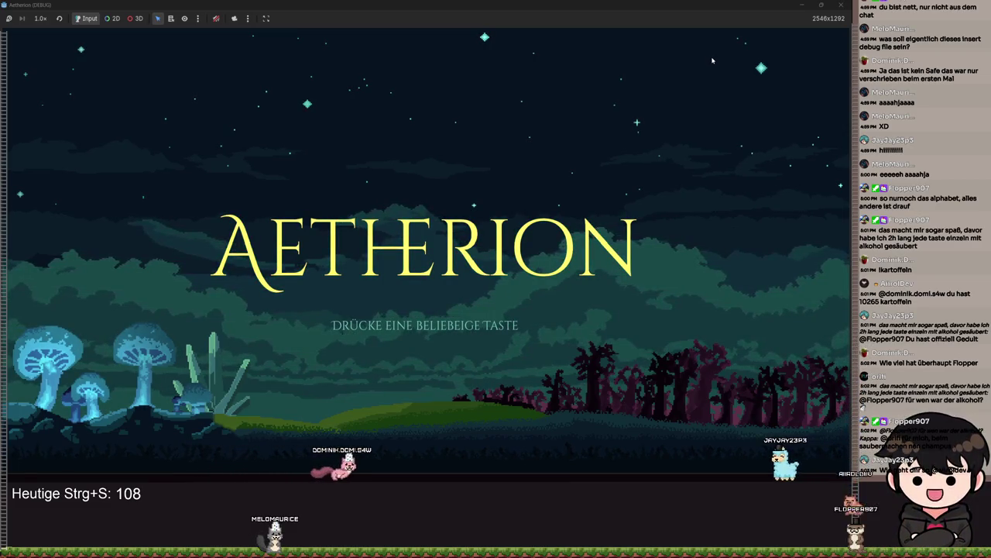
Step: Press Space at the 'Drücke eine beliebige Taste' title screen to open the main menu
key(space)
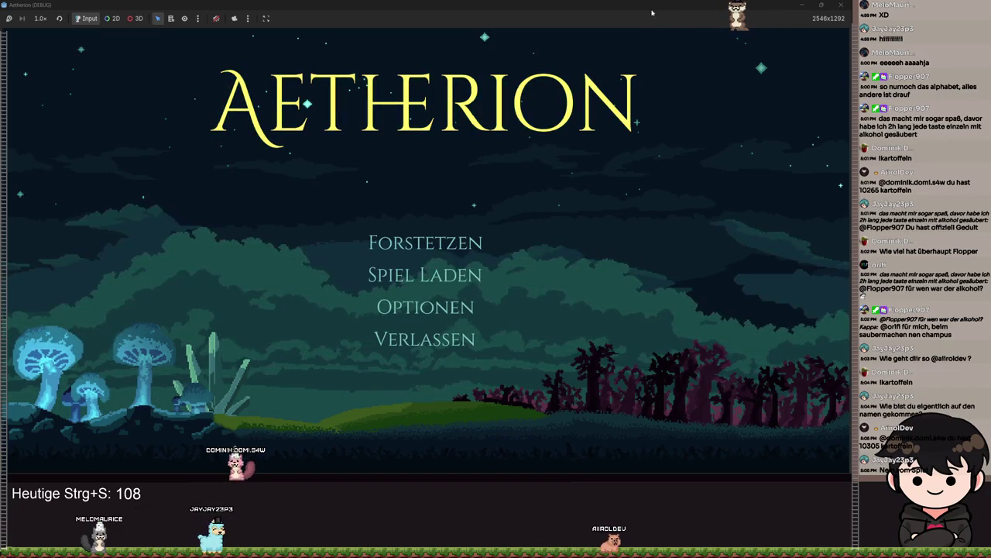
Step: Stop the game, set the wind Strength to 0.8, save, and relaunch the game with F5
key(F8)
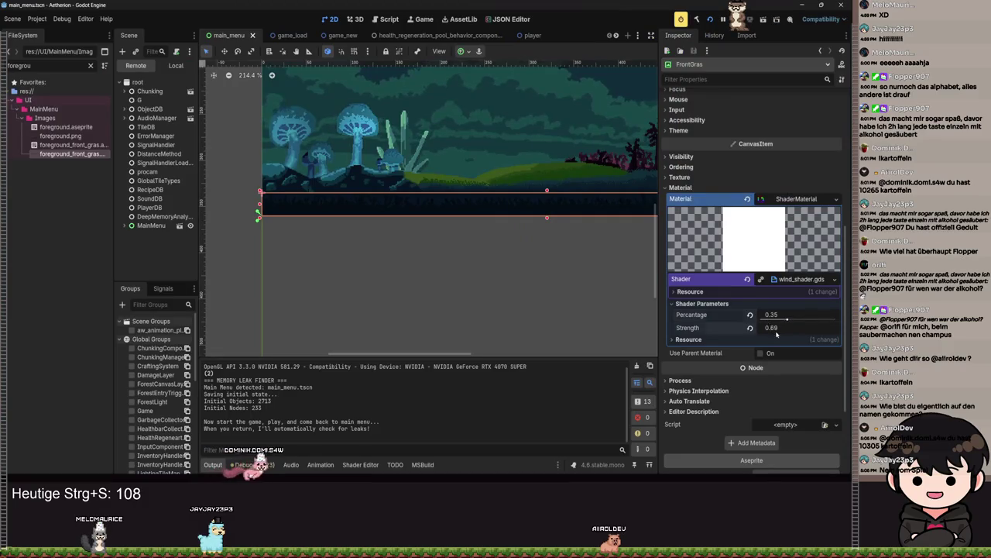
text(0.8)
key(Return)
key(ctrl+s)
key(F5)
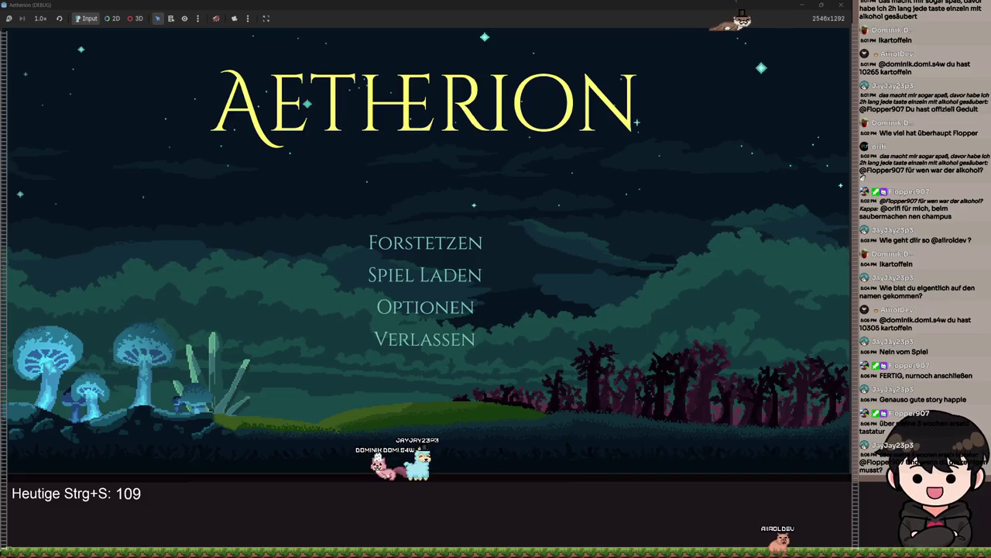
Step: Stop the running game and save the main menu scene
key(F8)
scroll(445, 243, up, 4)
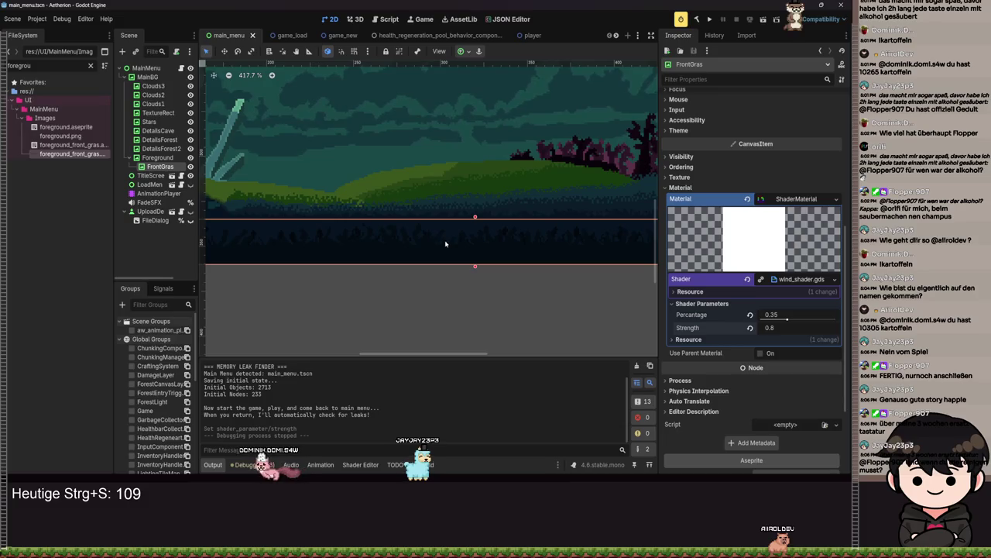
key(super)
key(super)
key(ctrl+s)
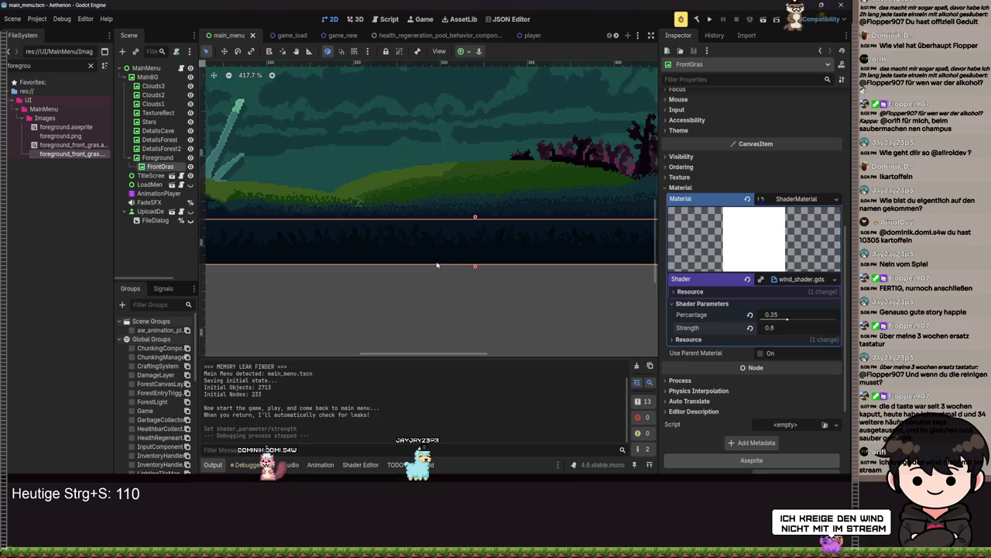
Step: Frame the whole scene in the 2D view, save again, and switch to Aseprite
scroll(402, 249, down, 3)
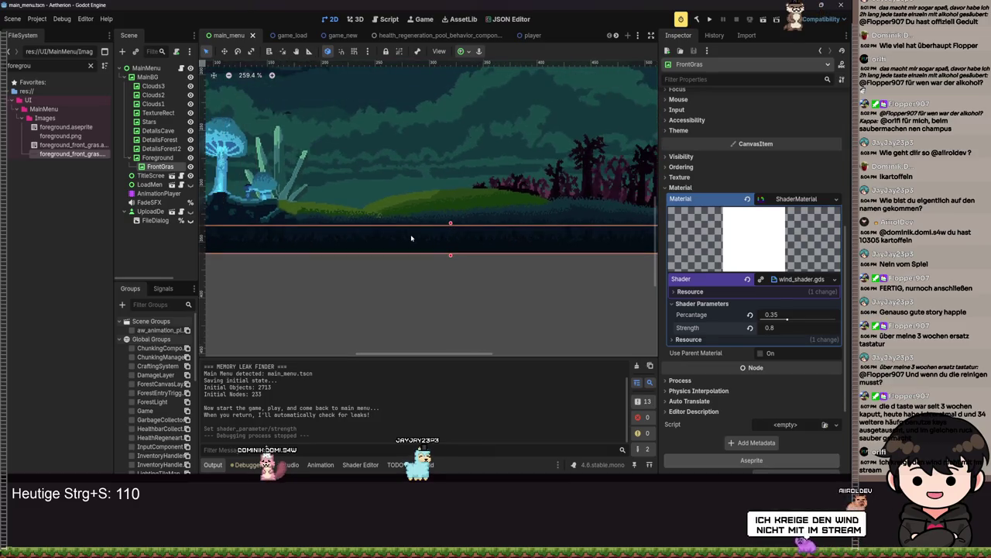
scroll(449, 229, down, 4)
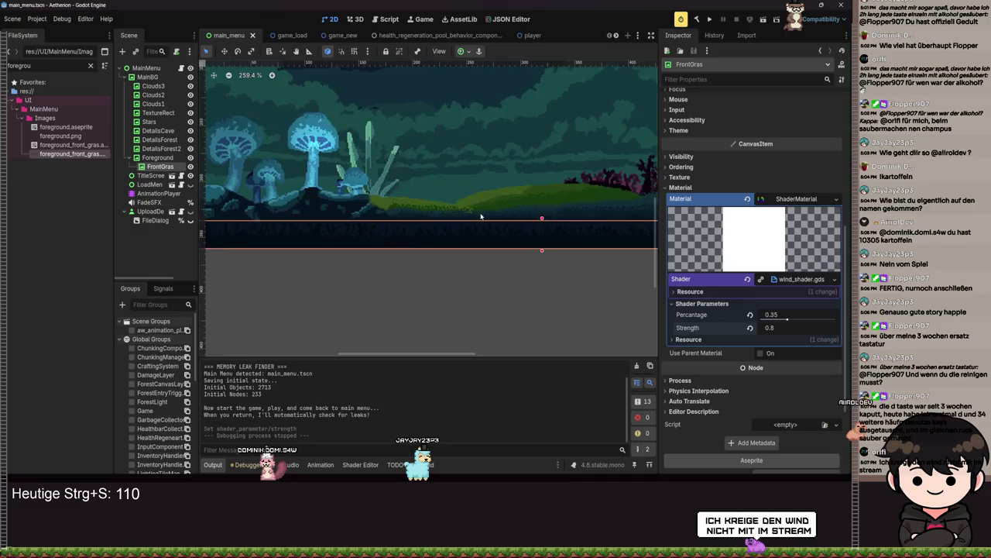
mouse_move(486, 219)
mouse_down()
mouse_move(376, 230)
mouse_move(416, 250)
mouse_up()
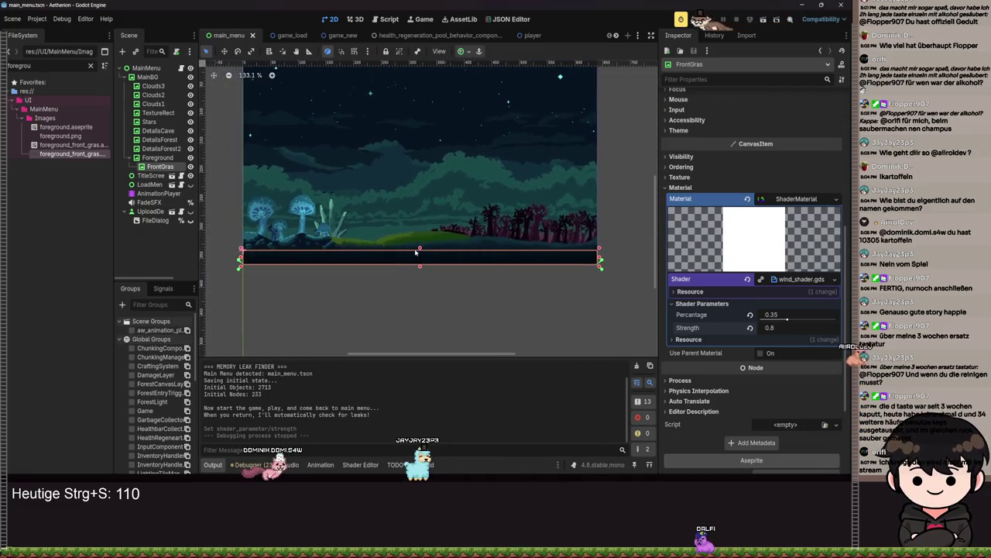
key(ctrl+s)
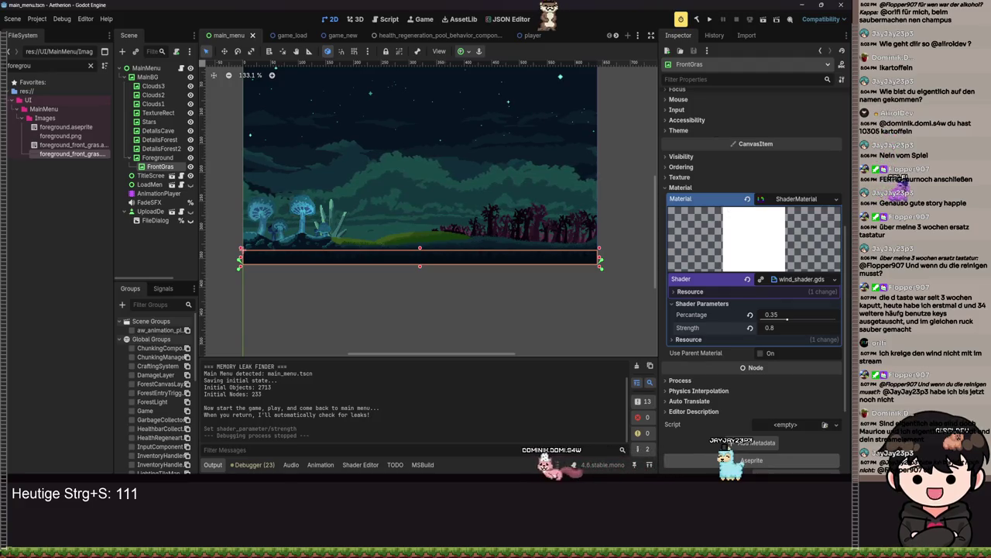
key(alt+Tab)
scroll(445, 192, down, 3)
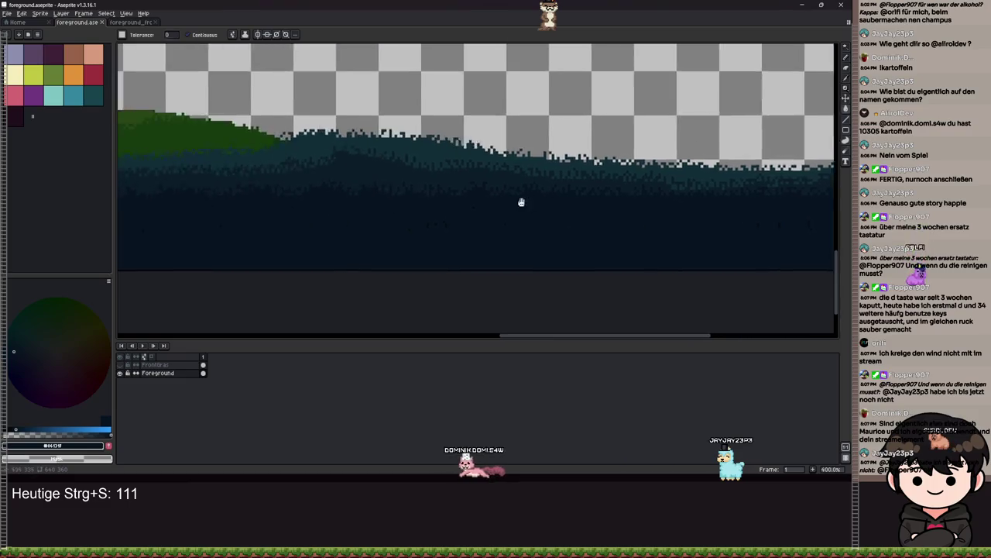
Step: Magic-wand the dark grass band along the hills and cut it out of the layer
scroll(399, 204, up, 3)
scroll(399, 204, down, 3)
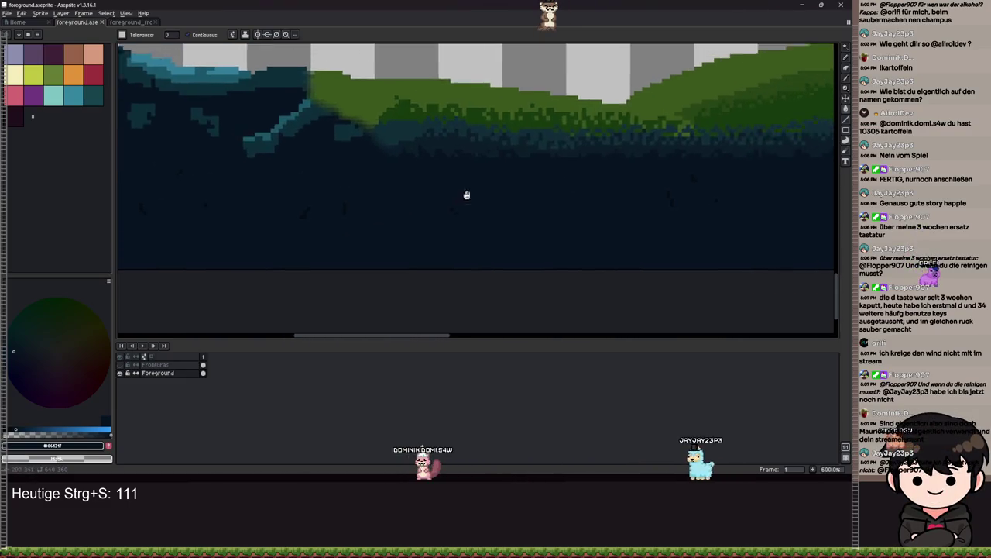
scroll(282, 203, up, 4)
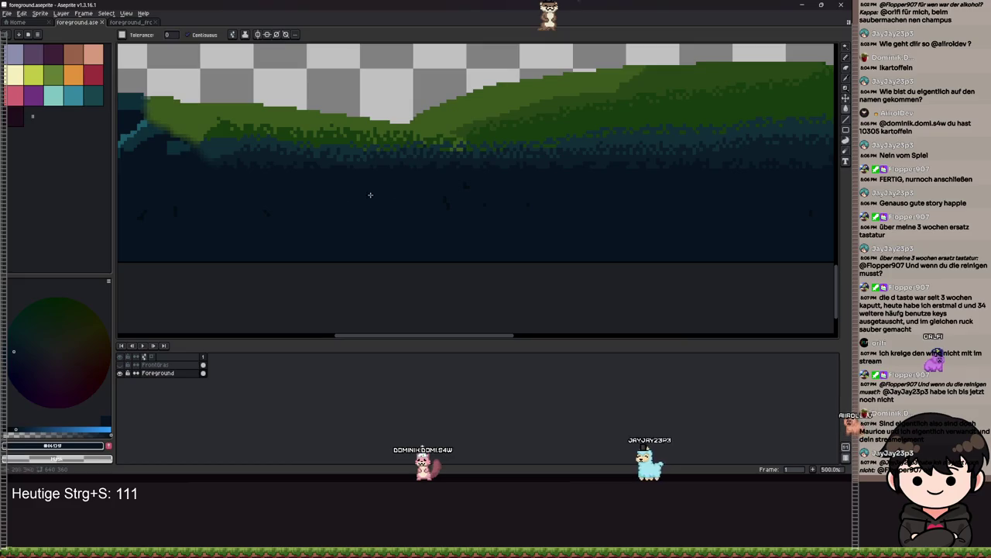
scroll(412, 177, up, 1)
click(411, 155)
drag(460, 157, 513, 174)
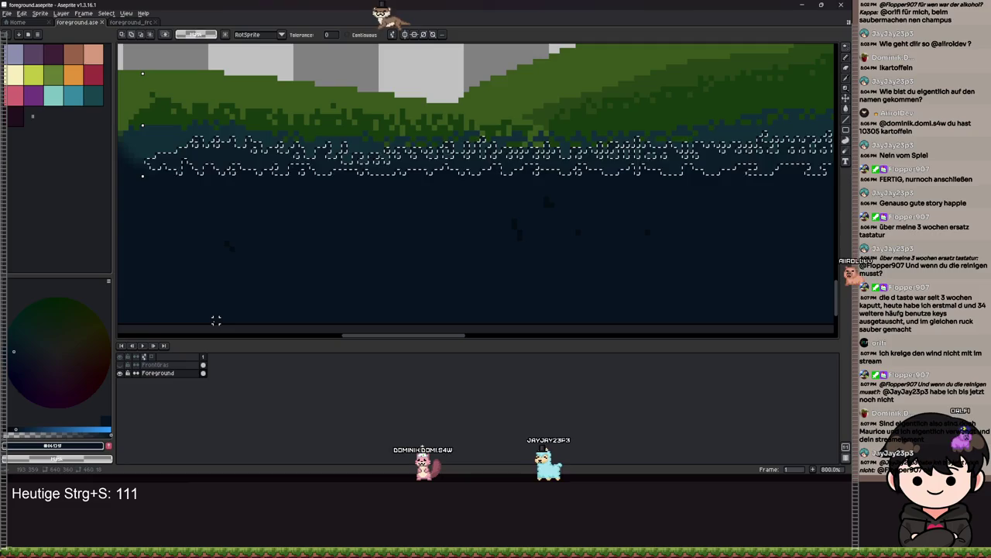
key(Delete)
Step: Add a new layer above Foreground and paste the grass band into it
right_click(194, 364)
click(155, 363)
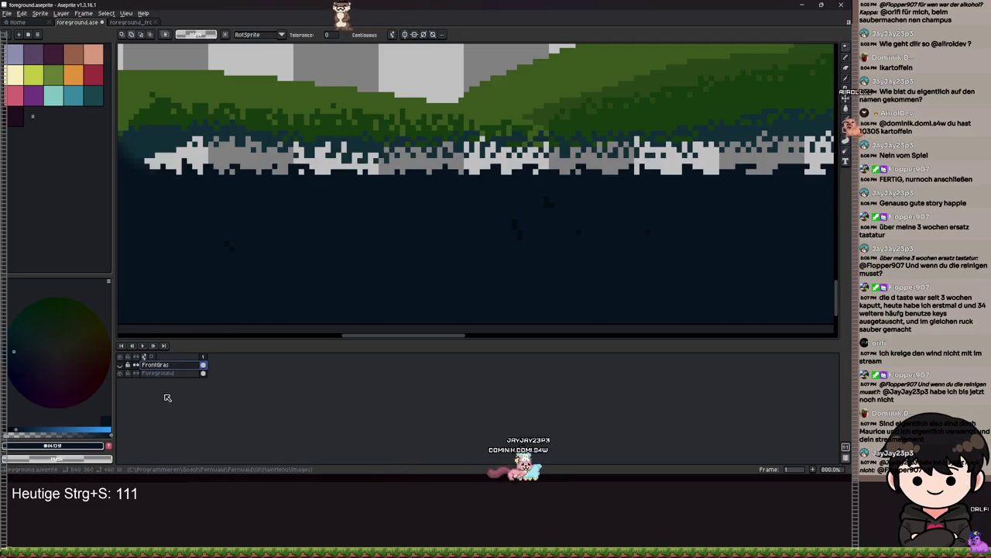
right_click(162, 373)
mouse_move(174, 388)
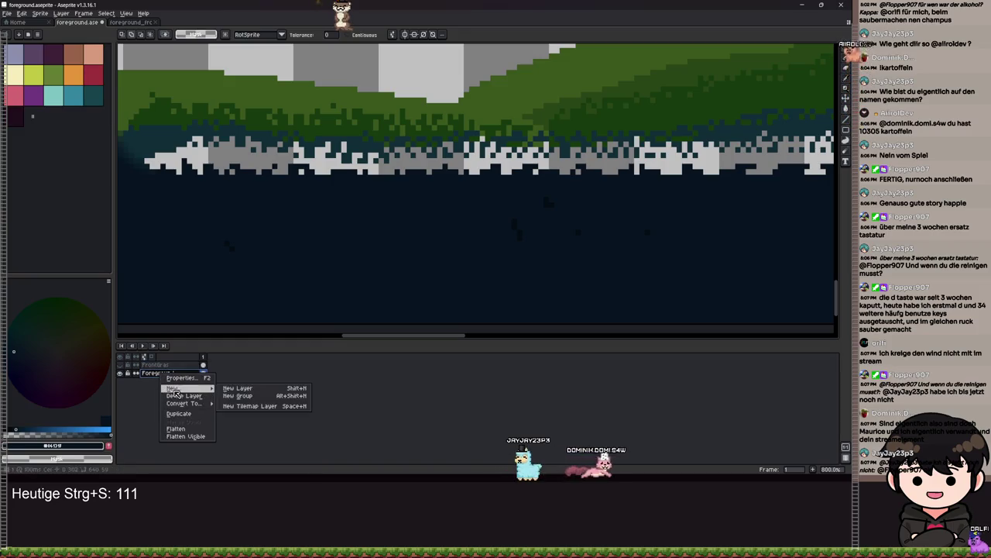
click(234, 392)
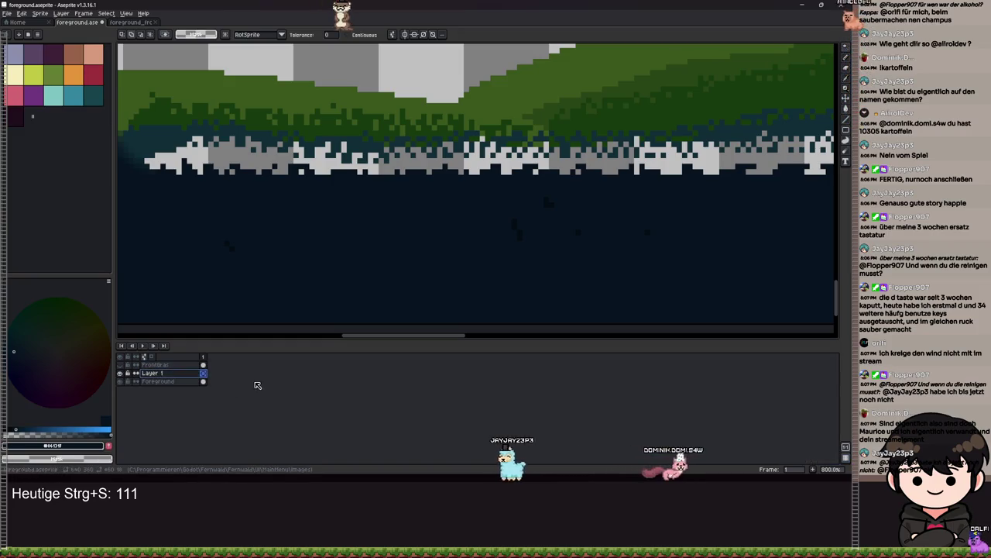
key(ctrl+v)
scroll(465, 255, down, 3)
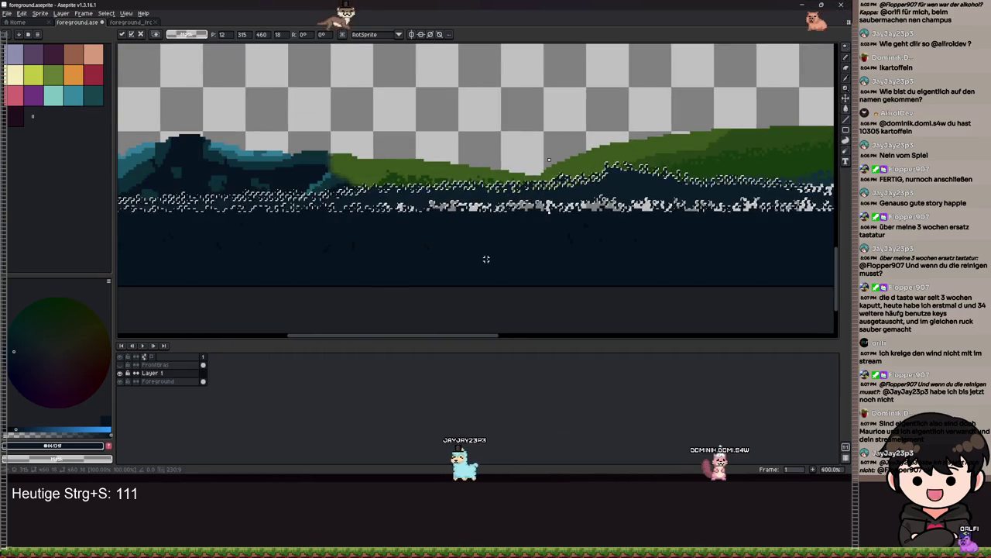
key(w)
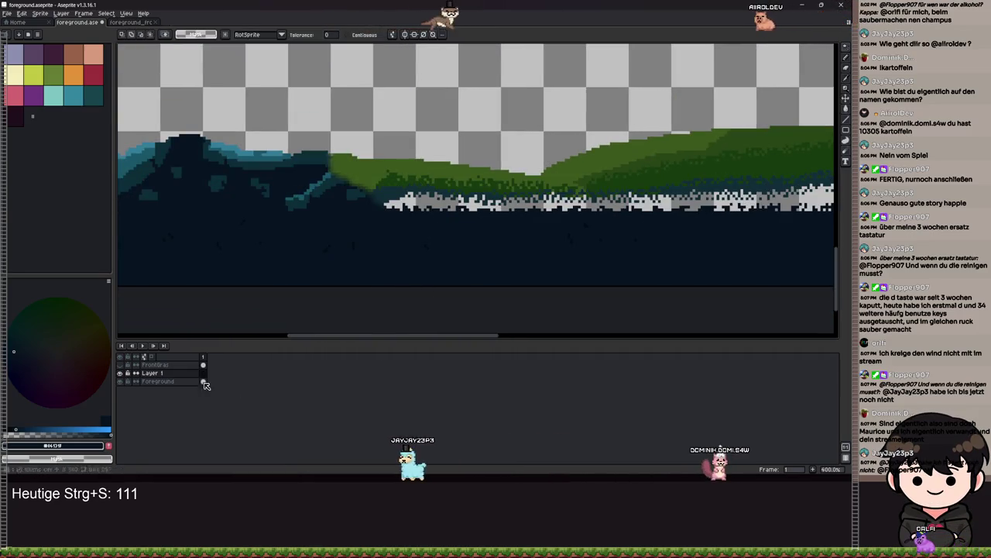
Step: Shift the pasted grass strip to the right on the new layer
ctrl+click(198, 374)
scroll(460, 292, down, 4)
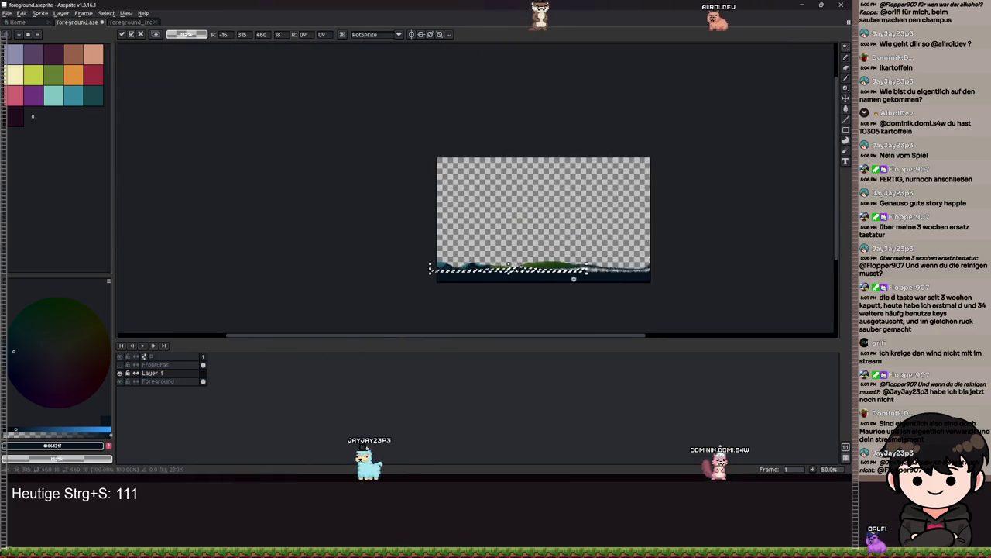
scroll(576, 279, up, 3)
mouse_move(135, 213)
mouse_down()
mouse_move(654, 240)
mouse_move(605, 264)
mouse_up()
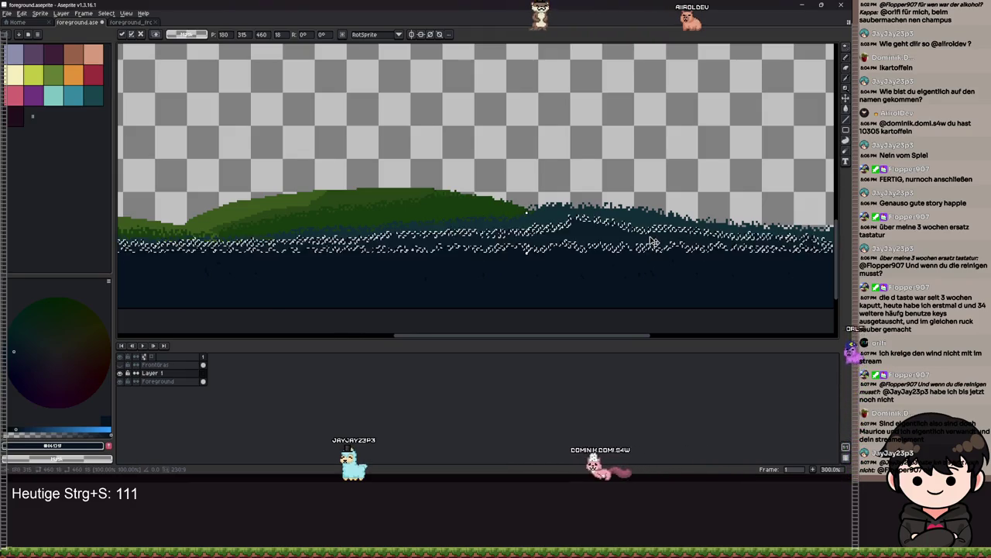
scroll(543, 284, down, 4)
scroll(542, 283, up, 5)
scroll(614, 285, down, 1)
scroll(614, 286, down, 1)
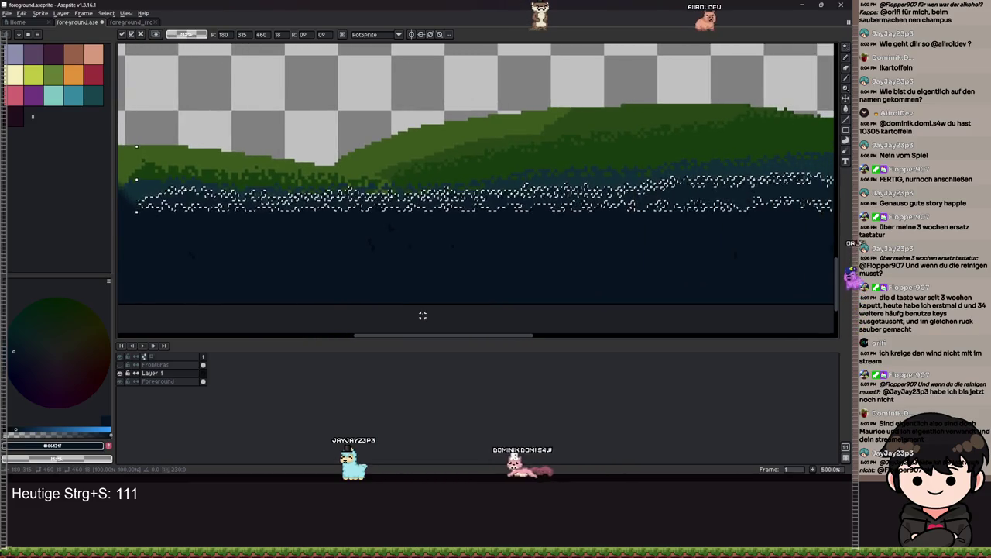
key(w)
scroll(383, 300, down, 1)
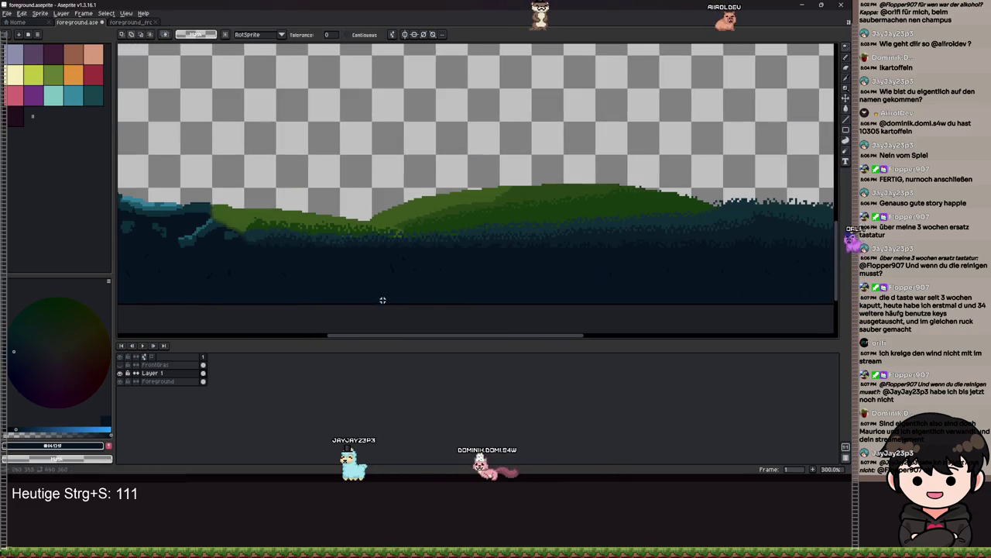
double_click(154, 374)
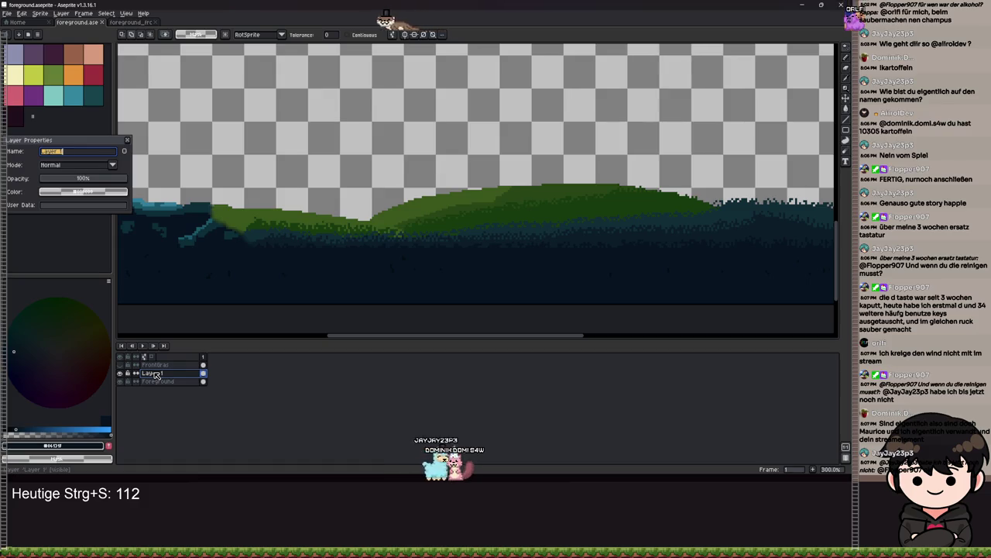
Step: Name the new layer MiddleFrontGras, compare it hidden and shown, and save
text(MiddleFrontG)
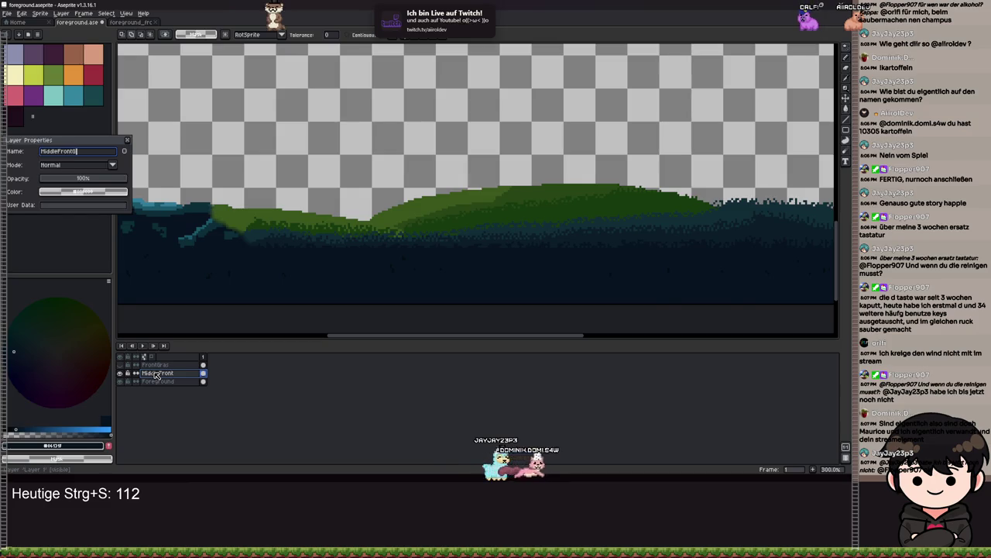
key(Return)
click(120, 372)
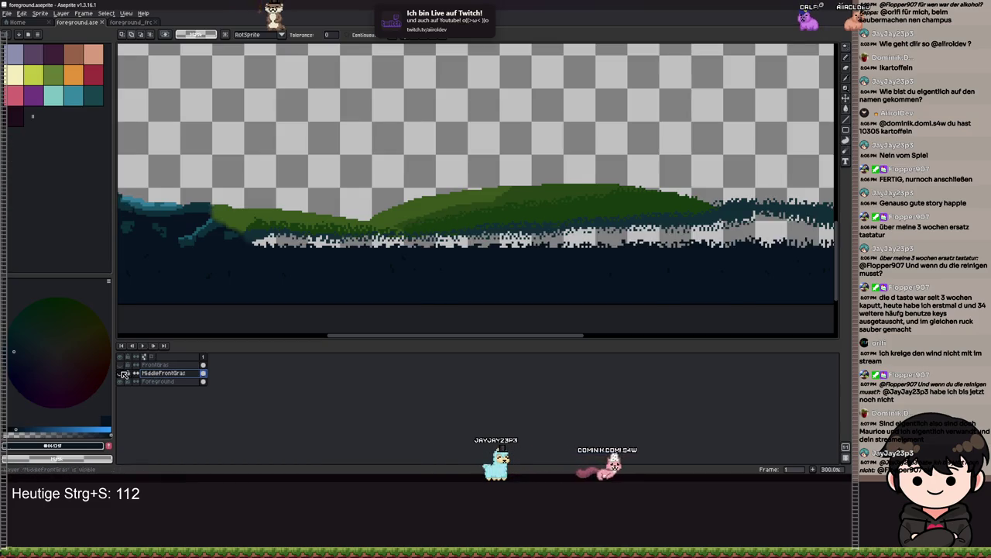
click(120, 381)
click(120, 373)
key(ctrl+s)
Step: Toggle MiddleFrontGras off and on again, save the sprite, and leave the layer visible
scroll(385, 267, down, 2)
scroll(385, 267, up, 2)
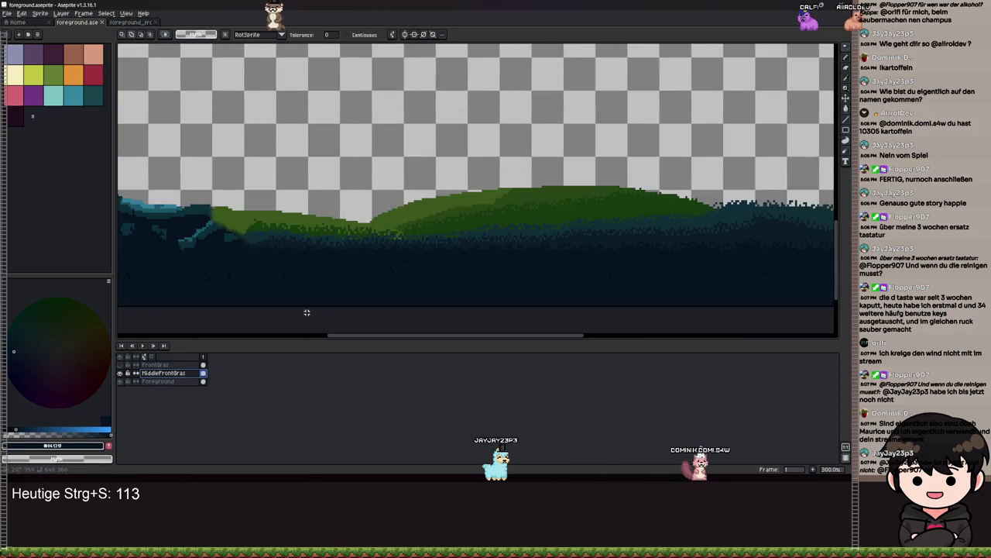
click(122, 376)
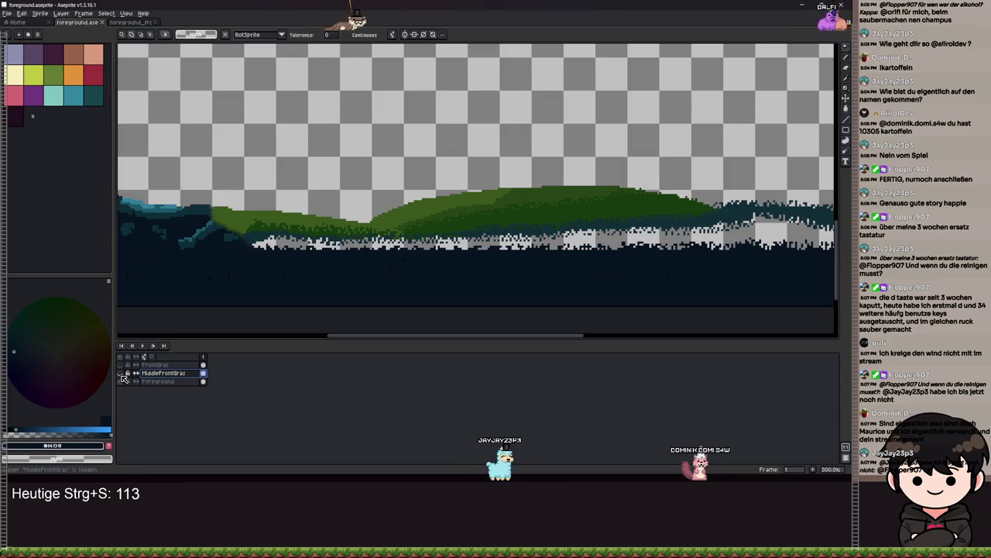
click(122, 374)
click(123, 378)
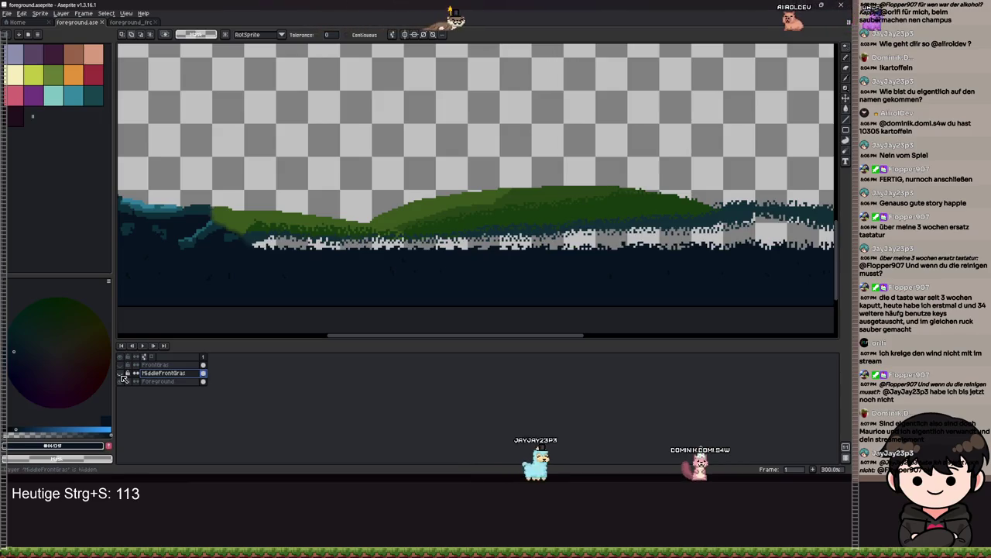
click(5, 17)
key(ctrl+s)
click(149, 376)
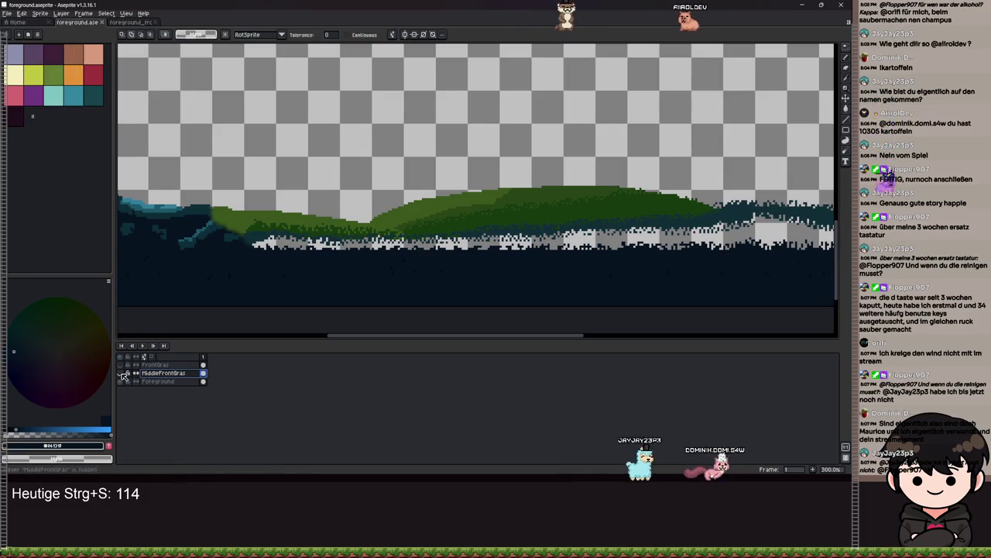
click(121, 373)
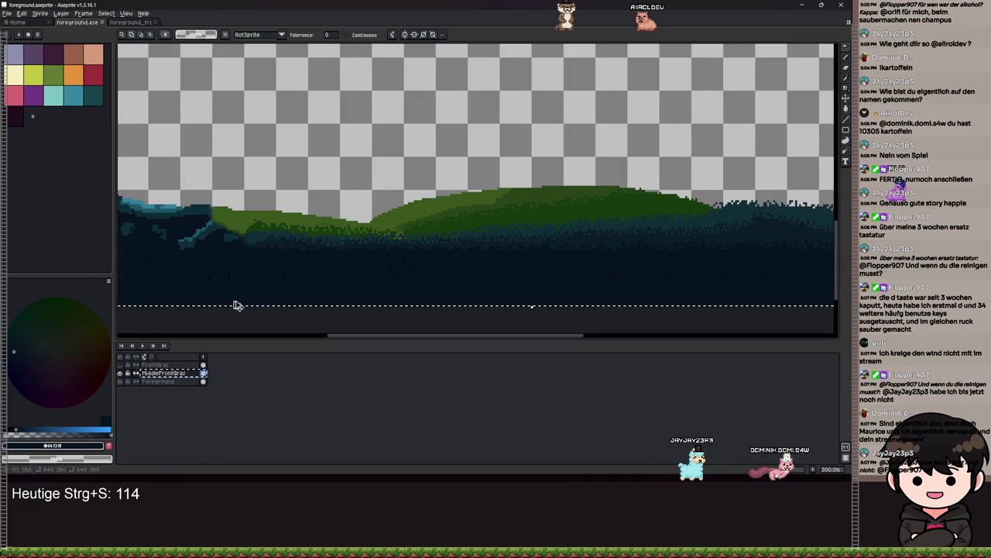
click(7, 13)
Step: Cancel a new sprite and magic-wand the dark grass band on the canvas
click(13, 23)
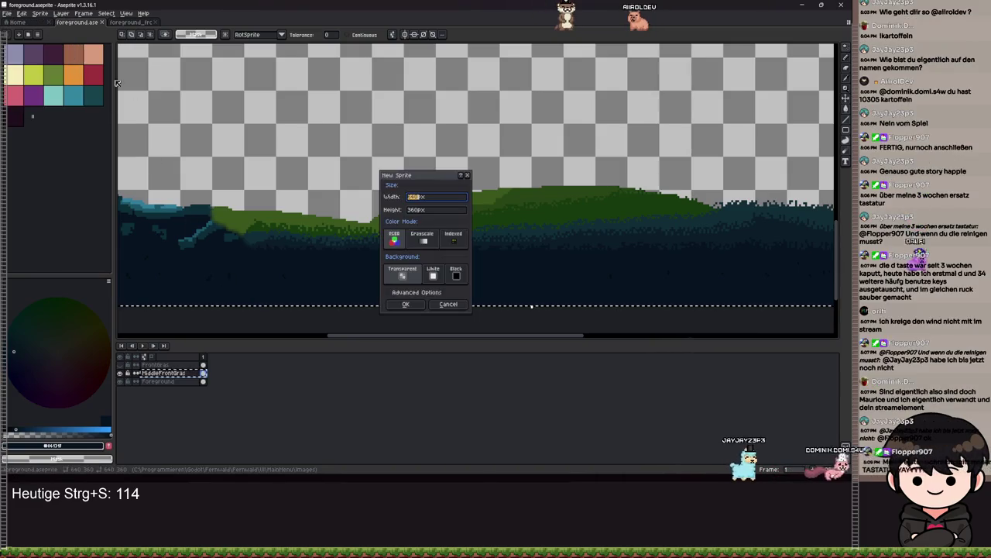
click(454, 305)
click(549, 244)
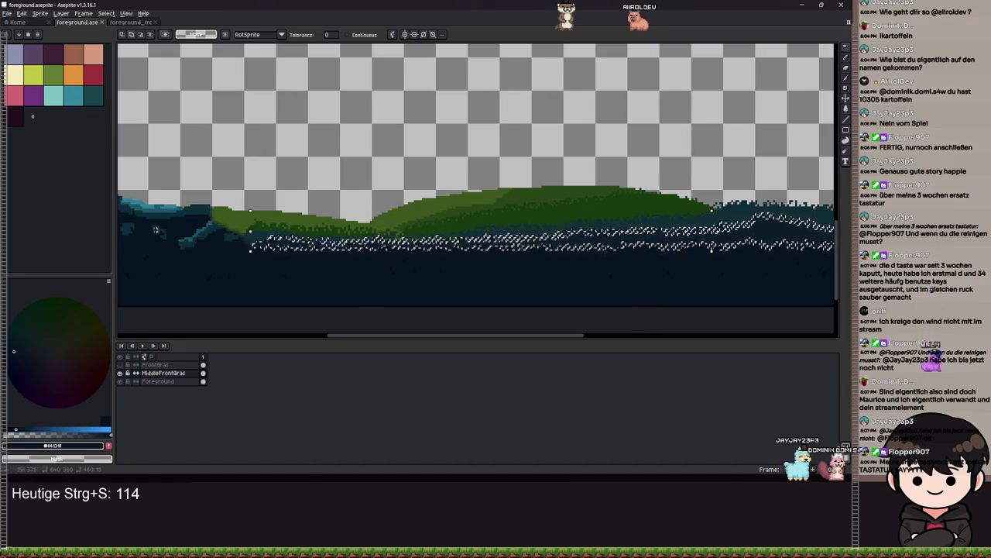
Step: Create a new sprite from the start page and paste the grass strip into it
click(9, 21)
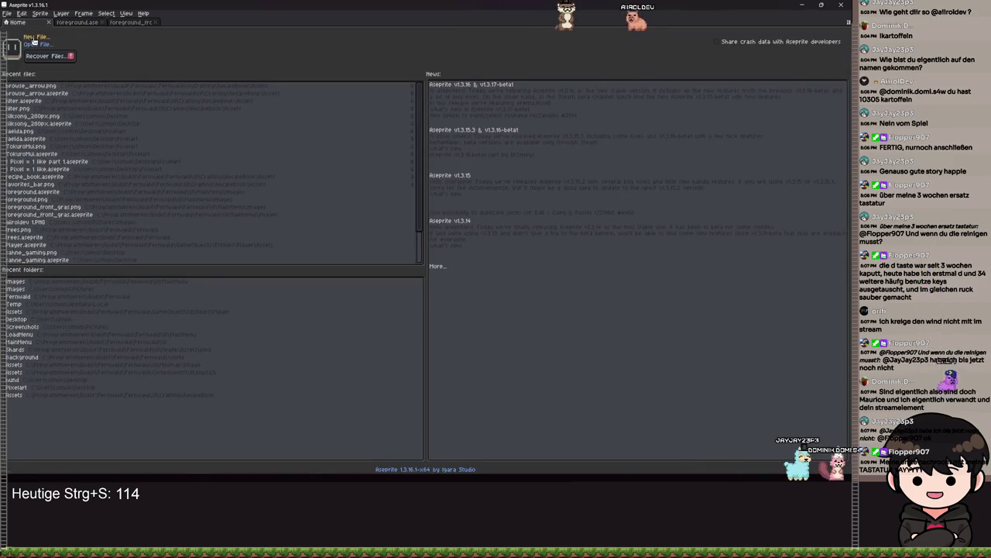
click(34, 38)
click(405, 304)
key(ctrl+v)
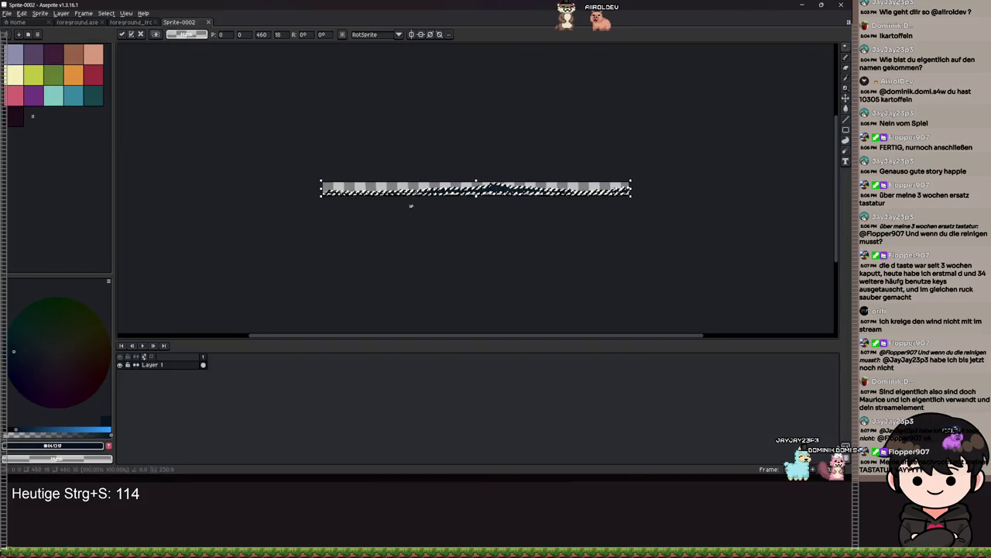
scroll(411, 208, up, 3)
scroll(493, 259, right, 3)
key(w)
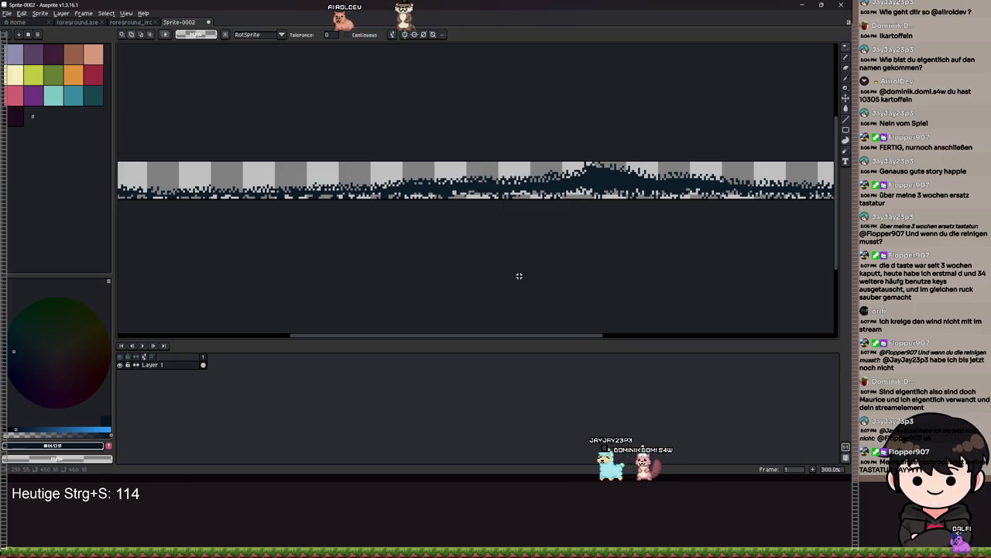
Step: Cycle through the open foreground documents and switch back to the Godot editor
click(128, 22)
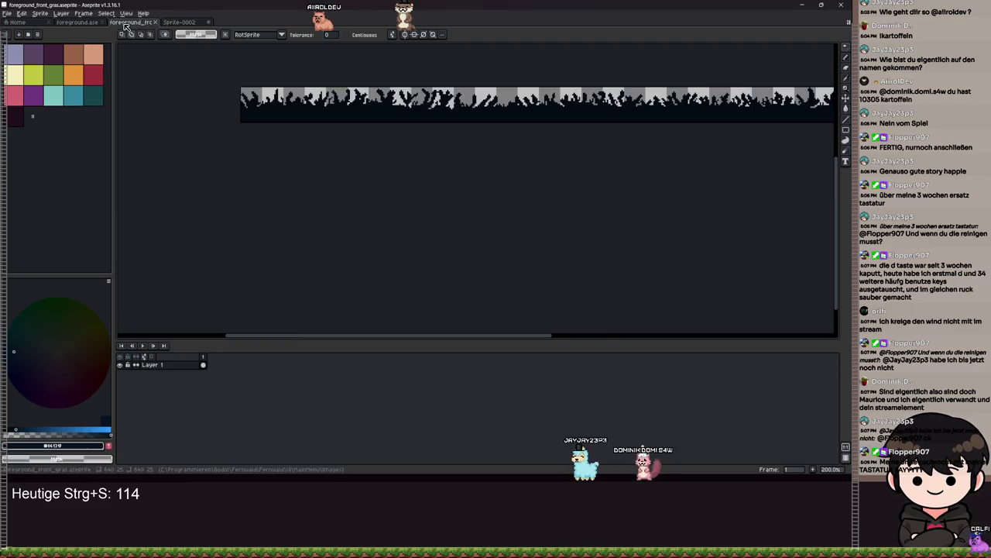
click(74, 23)
scroll(470, 214, down, 3)
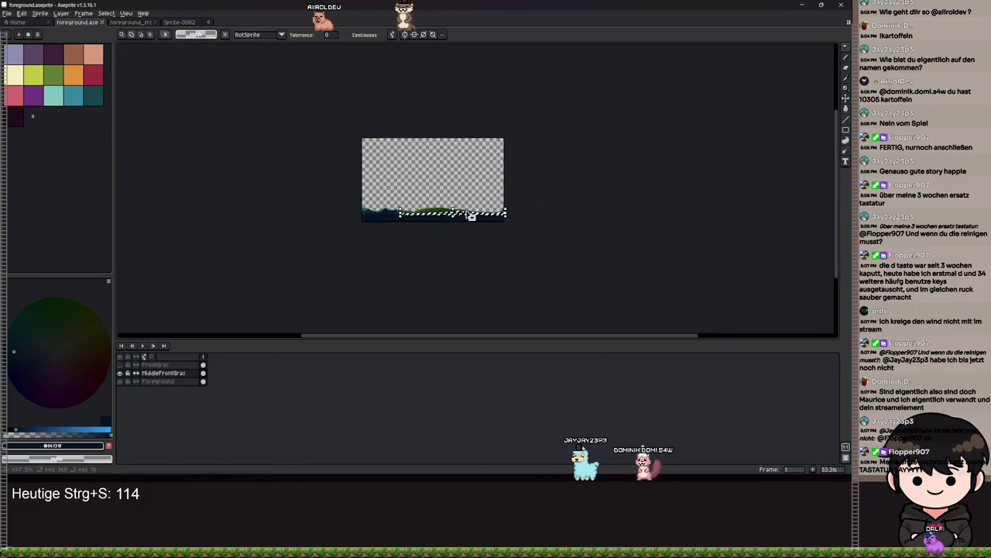
scroll(473, 224, up, 3)
key(ctrl+Tab)
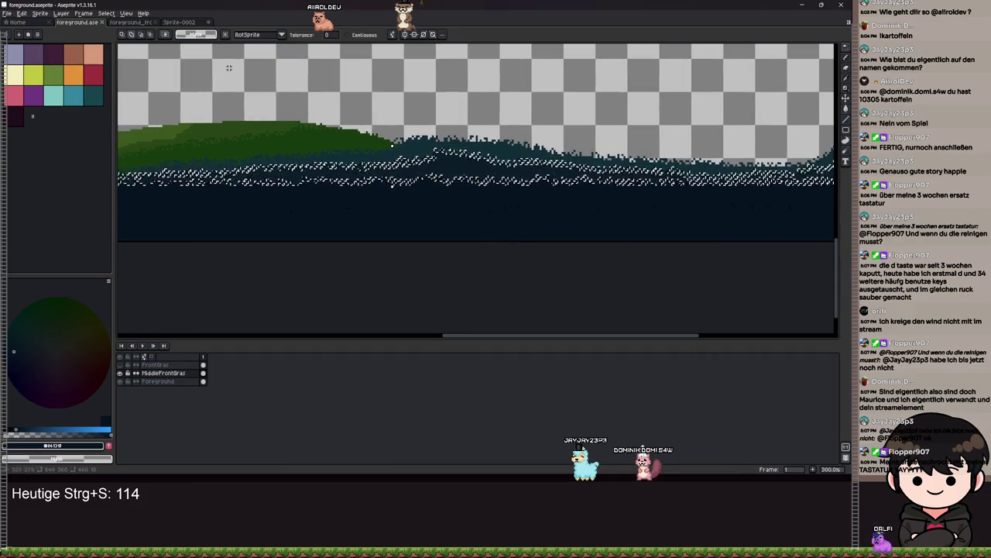
key(ctrl+Tab)
key(alt+Tab)
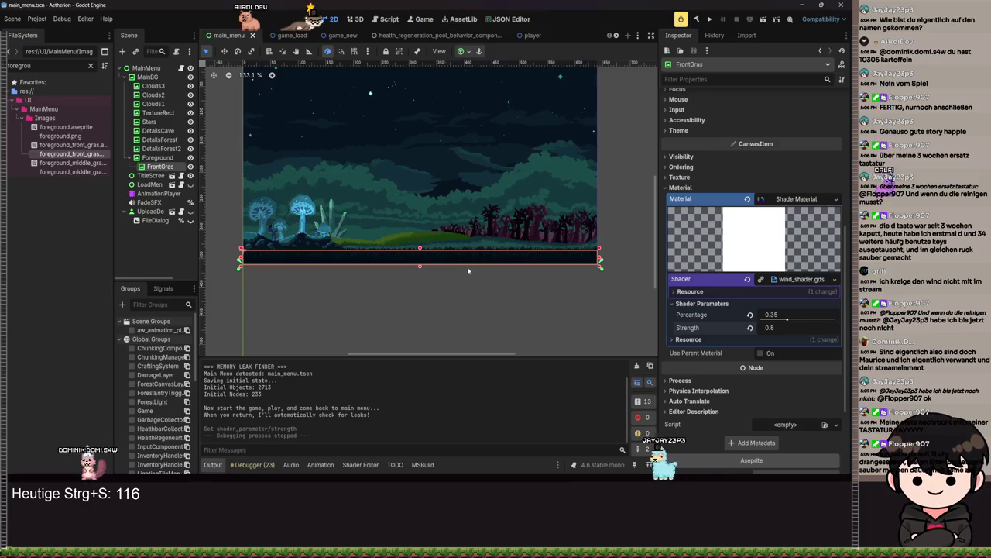
Step: Scroll up past FrontGras's texture and select the Foreground node as the new parent
scroll(738, 212, up, 5)
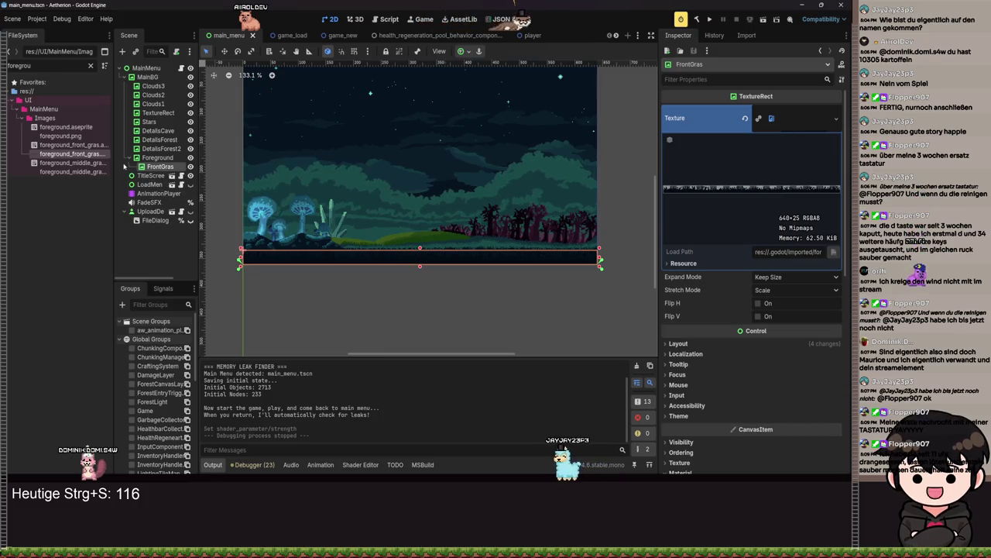
click(157, 157)
Step: Add a TextureRect under Foreground textured with foreground_middle_gras and save the scene
click(120, 53)
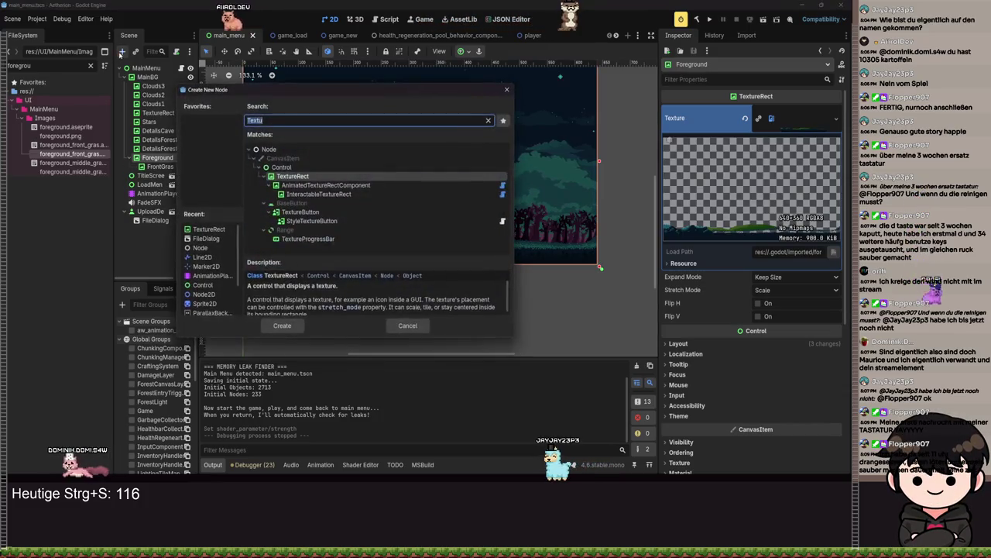
text(Texture)
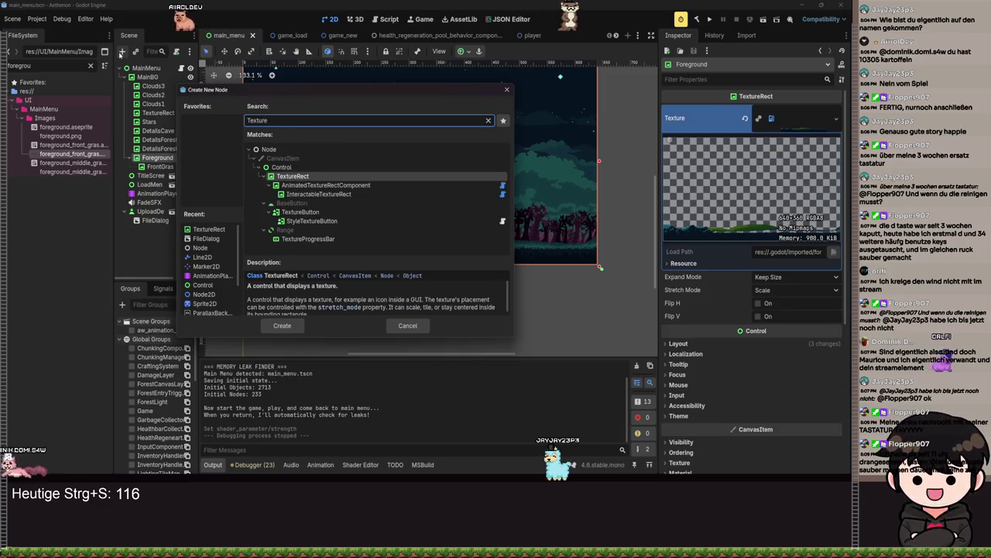
key(Return)
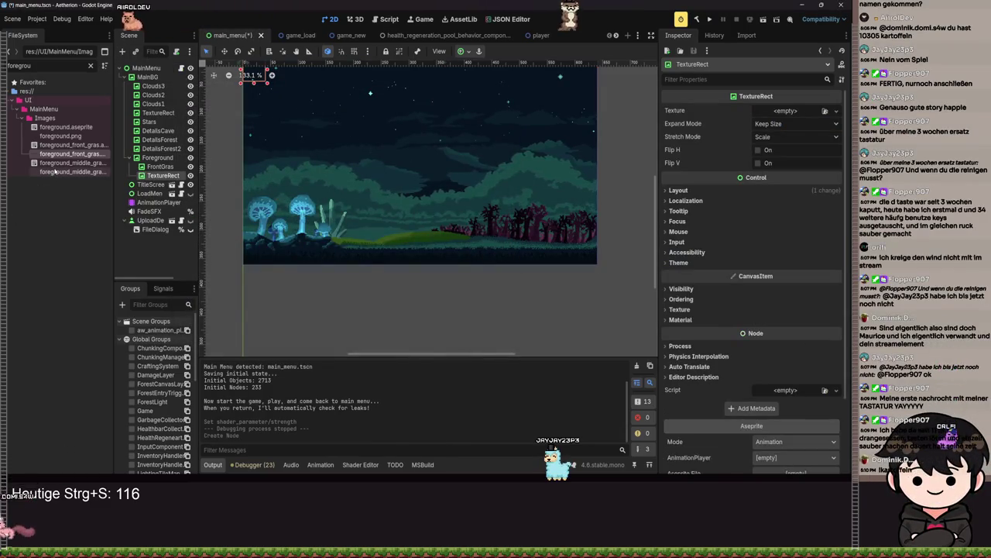
drag(56, 172, 784, 111)
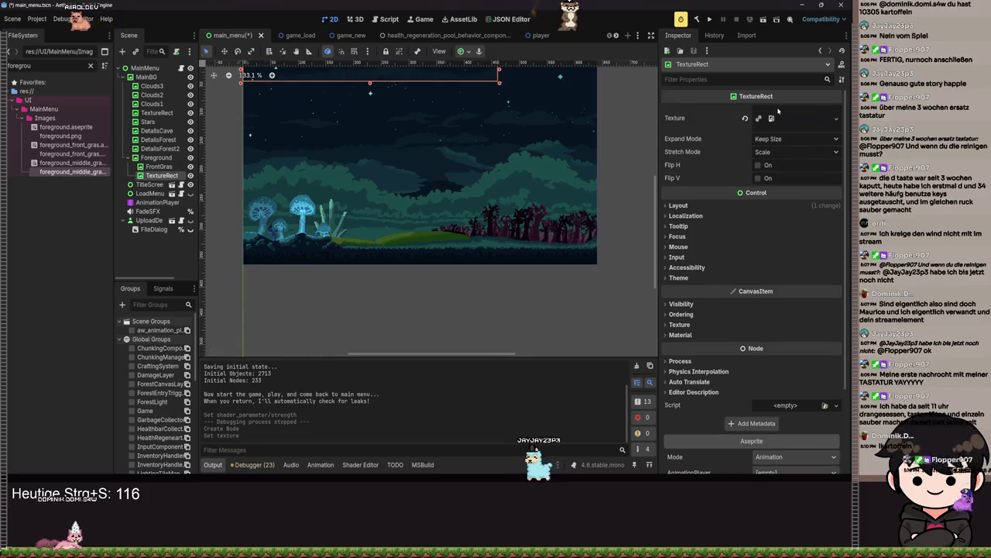
scroll(354, 167, up, 4)
scroll(355, 168, down, 4)
key(ctrl+s)
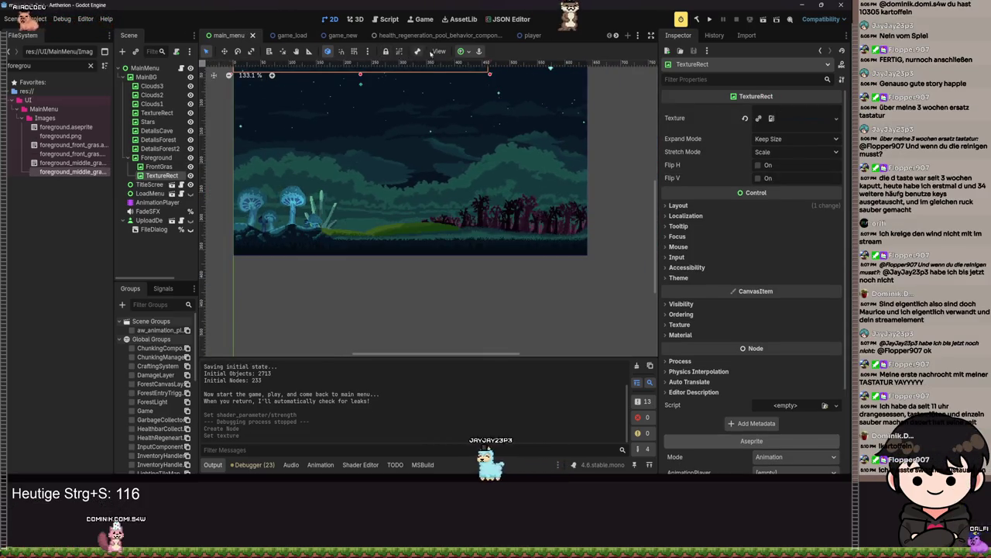
Step: Anchor the TextureRect with the Bottom Wide preset, undoing an accidental TitleScreen move
click(471, 52)
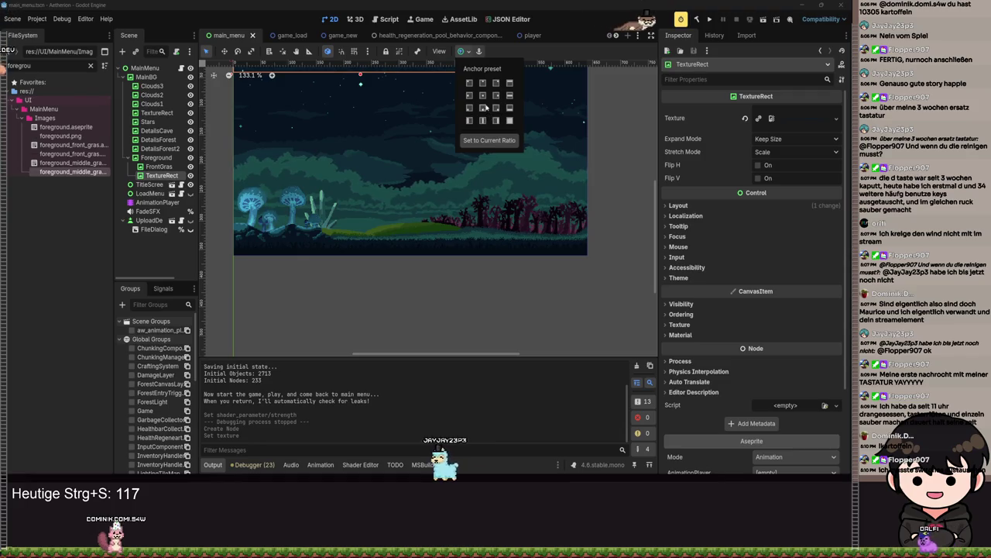
click(510, 108)
scroll(383, 248, up, 8)
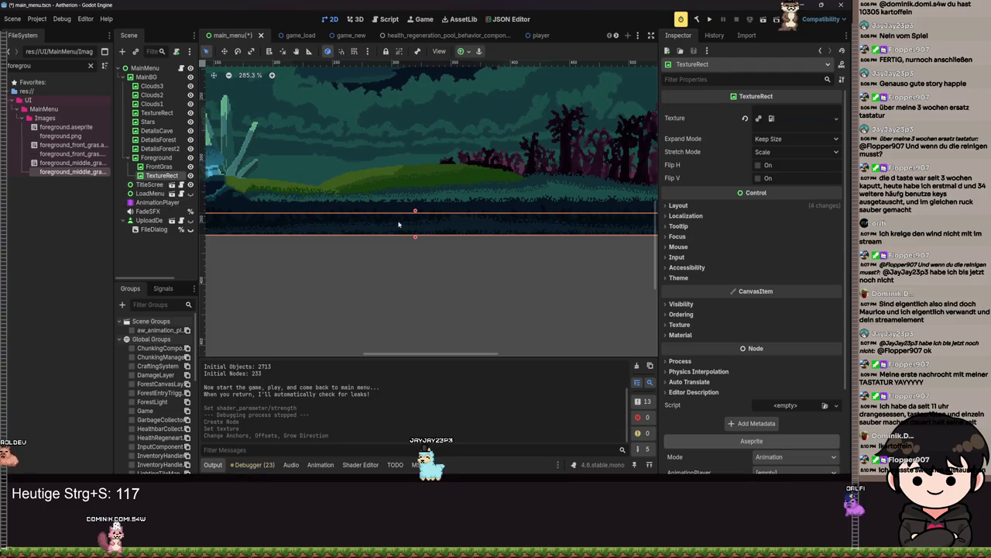
drag(395, 224, 397, 236)
key(ctrl+z)
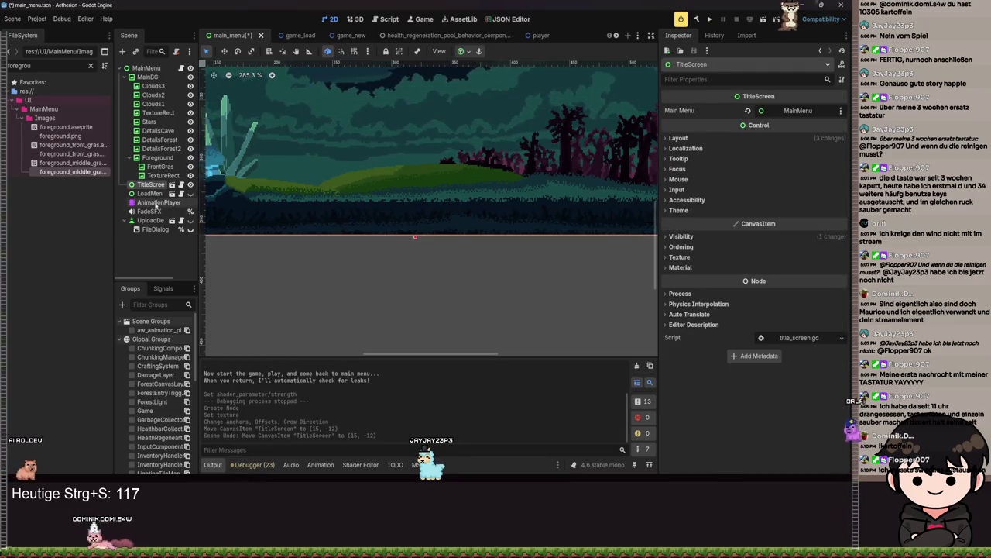
click(161, 176)
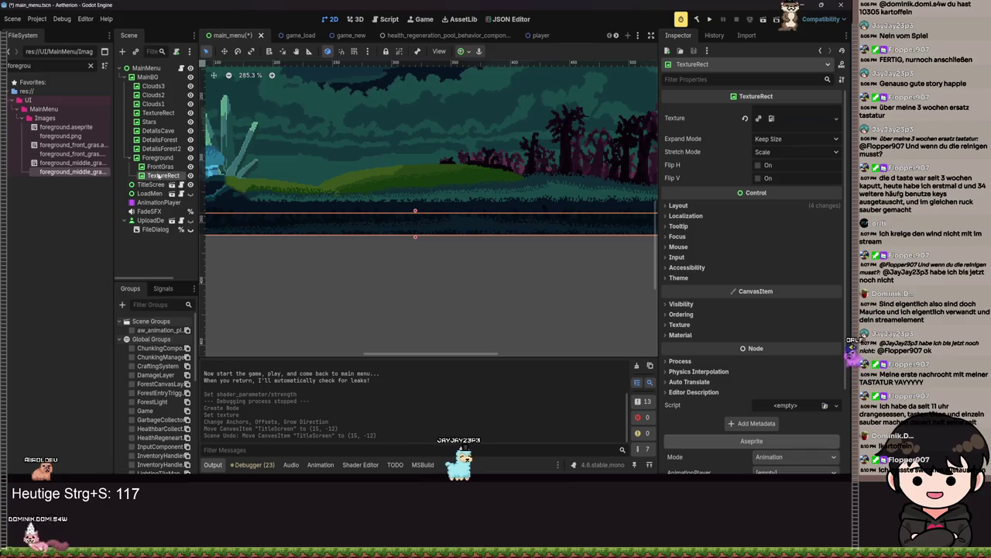
Step: Rename the new TextureRect to 'MiddleGras1' and save the scene
click(153, 177)
text(Mid)
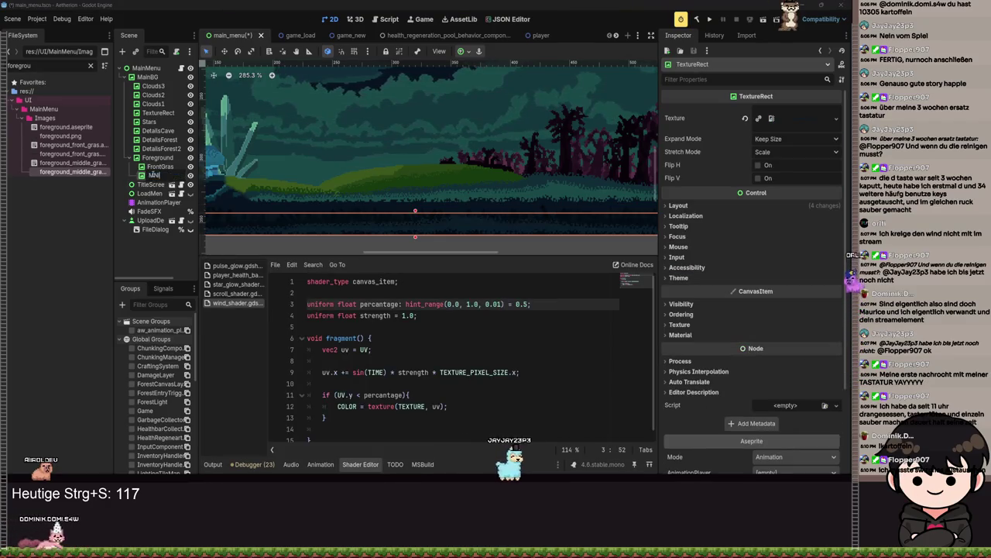
text(dleGras1)
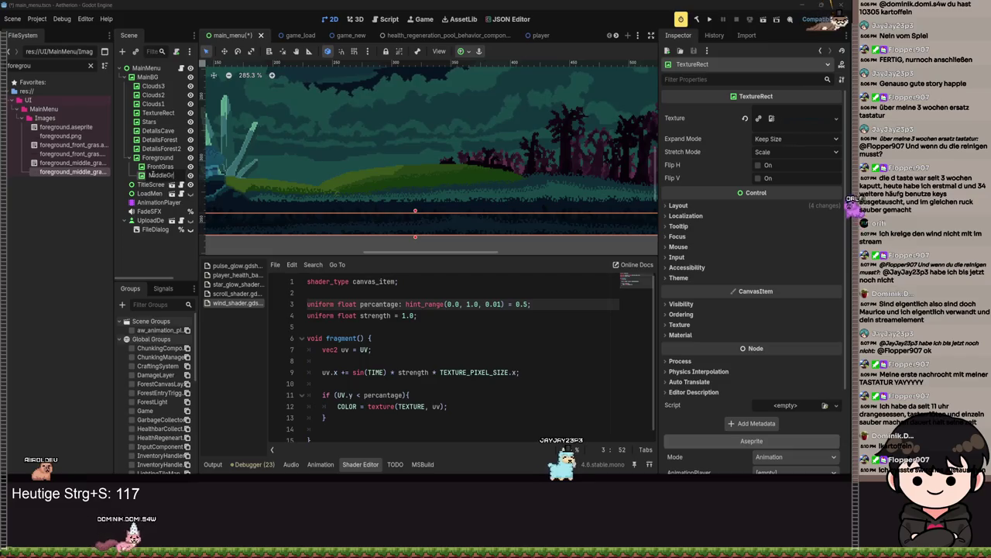
key(Return)
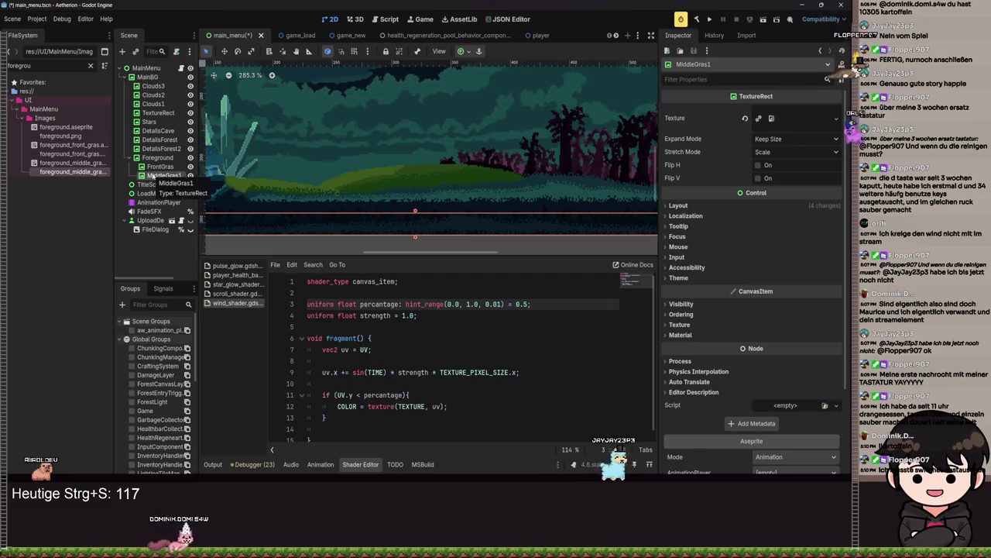
key(ctrl+s)
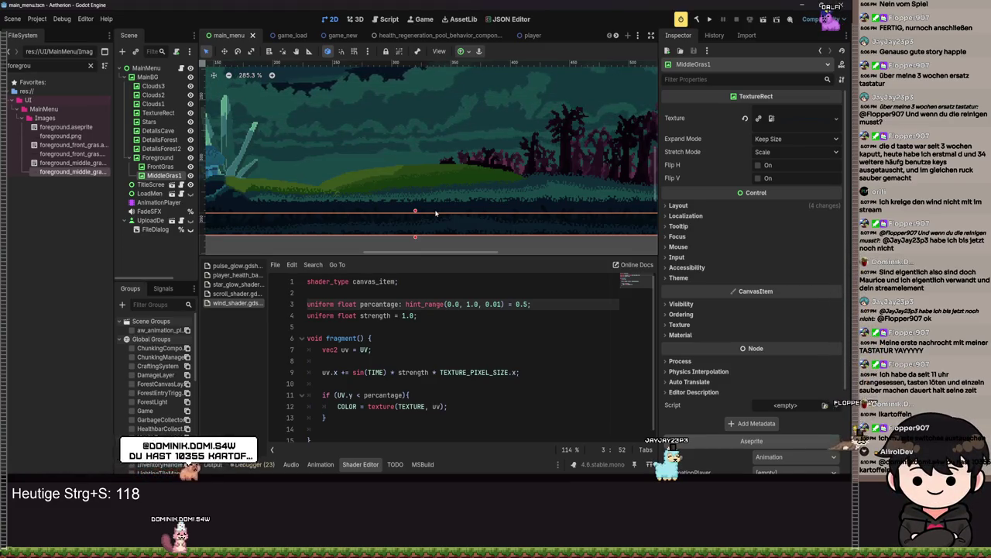
Step: Drag MiddleGras1 roughly into place over the hillside grass
mouse_move(407, 234)
mouse_down()
mouse_move(437, 202)
mouse_move(482, 193)
mouse_move(504, 192)
mouse_move(526, 220)
mouse_move(496, 232)
mouse_move(572, 226)
mouse_move(566, 206)
mouse_move(434, 206)
mouse_move(446, 238)
mouse_move(455, 163)
mouse_up()
scroll(497, 232, up, 2)
scroll(446, 239, down, 2)
scroll(367, 166, left, 3)
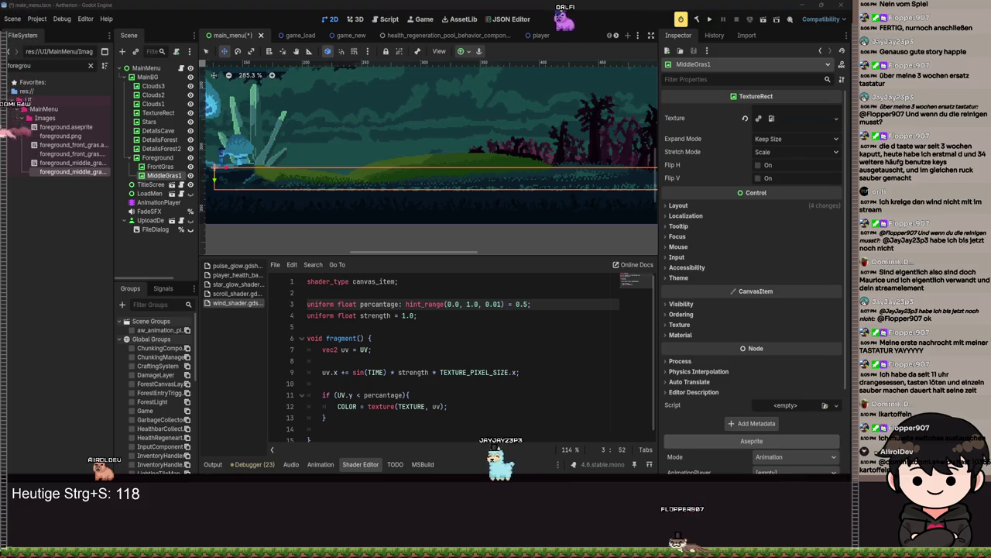
scroll(527, 209, up, 4)
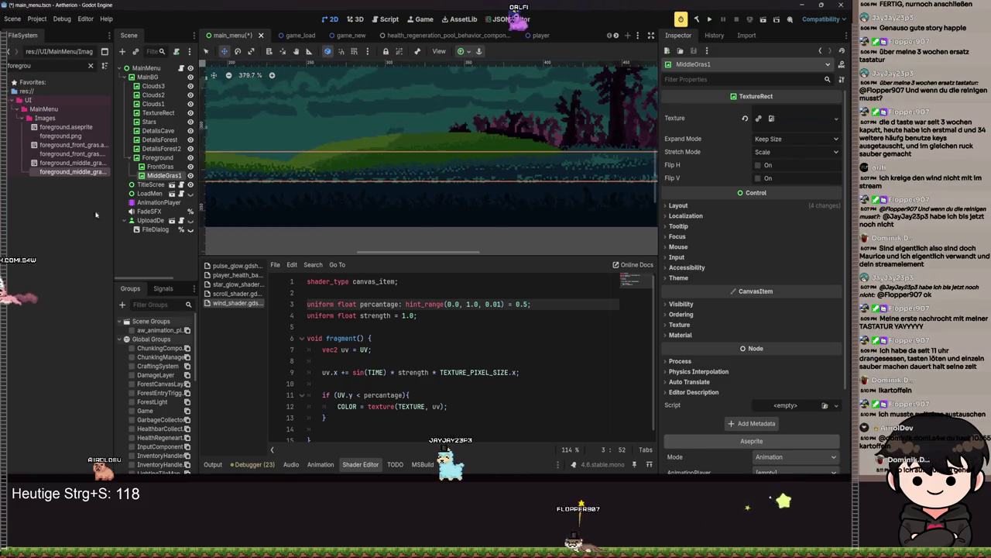
drag(549, 133, 478, 221)
scroll(398, 224, up, 4)
scroll(398, 224, up, 4)
Step: Fine-tune MiddleGras1 pixel by pixel onto the hill grass and save the scene
drag(449, 141, 334, 177)
drag(412, 179, 426, 184)
drag(426, 185, 400, 184)
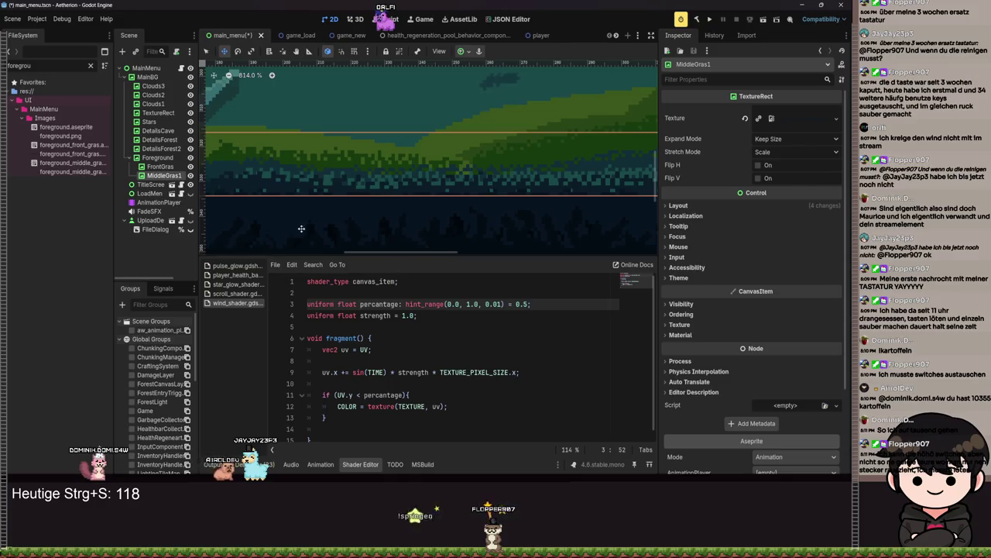
scroll(449, 206, up, 3)
drag(463, 205, 459, 201)
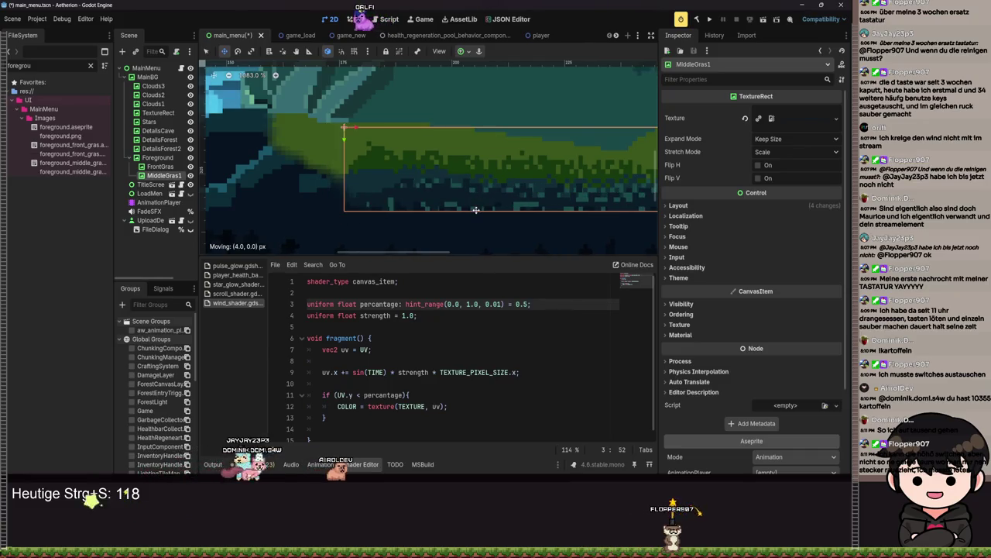
scroll(488, 213, down, 15)
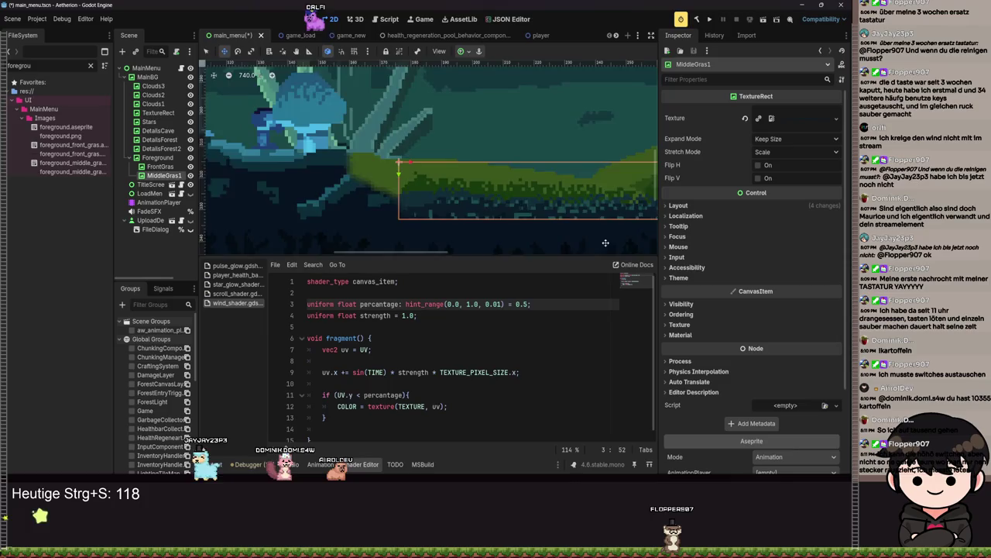
drag(517, 213, 395, 211)
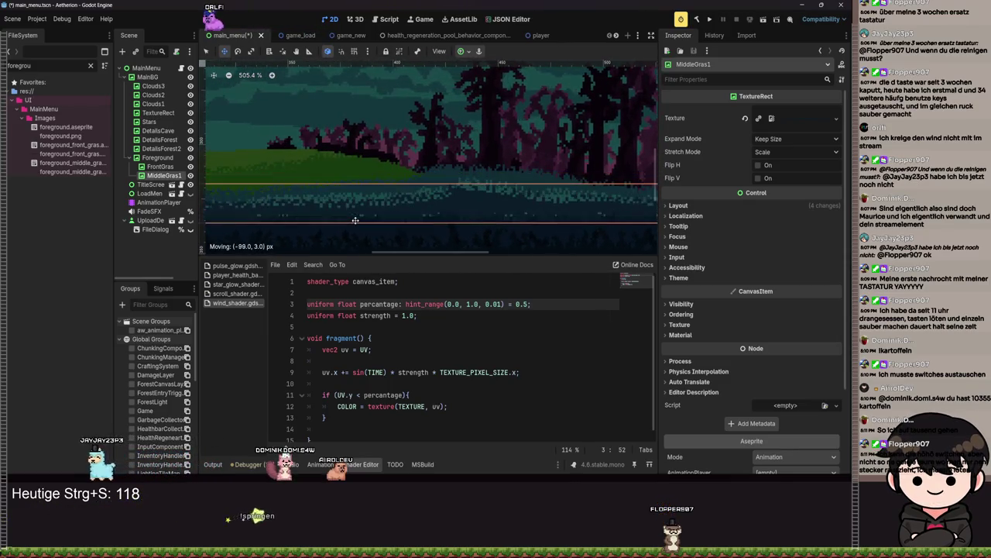
scroll(486, 155, up, 6)
mouse_move(485, 155)
mouse_down()
mouse_move(449, 146)
mouse_move(474, 146)
mouse_up()
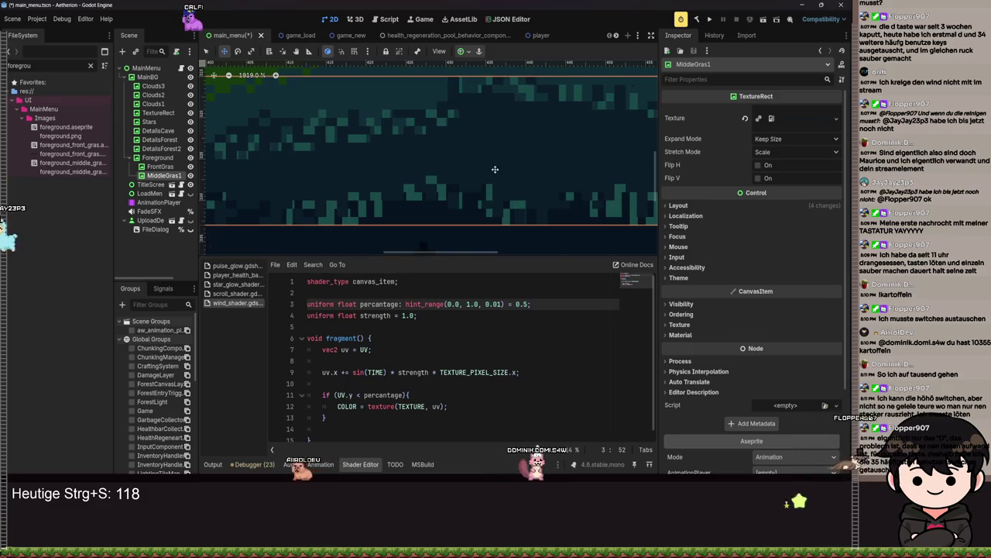
scroll(474, 146, down, 1)
key(ctrl+s)
Step: Show MiddleGras1's Layout > Transform values and nudge the strip two pixels left
click(702, 207)
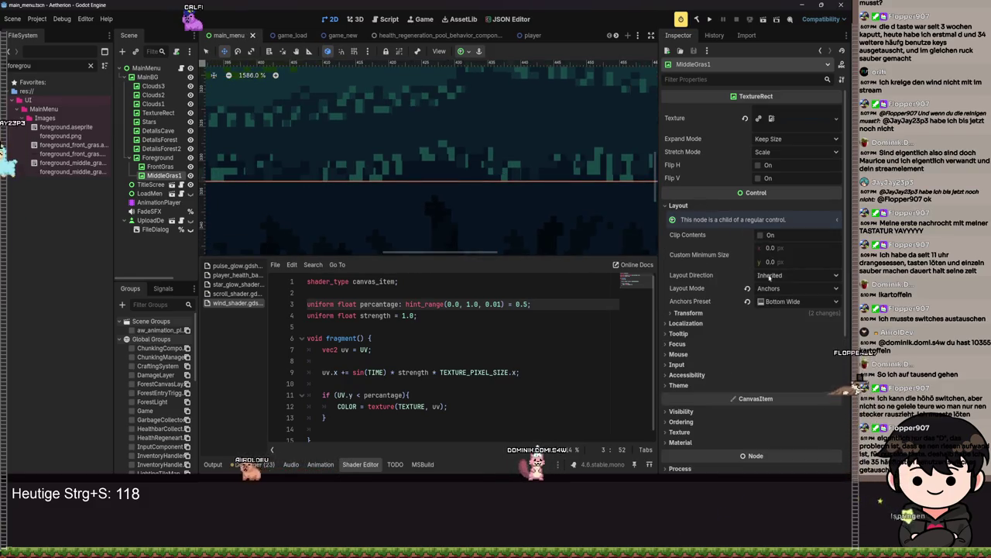
click(688, 313)
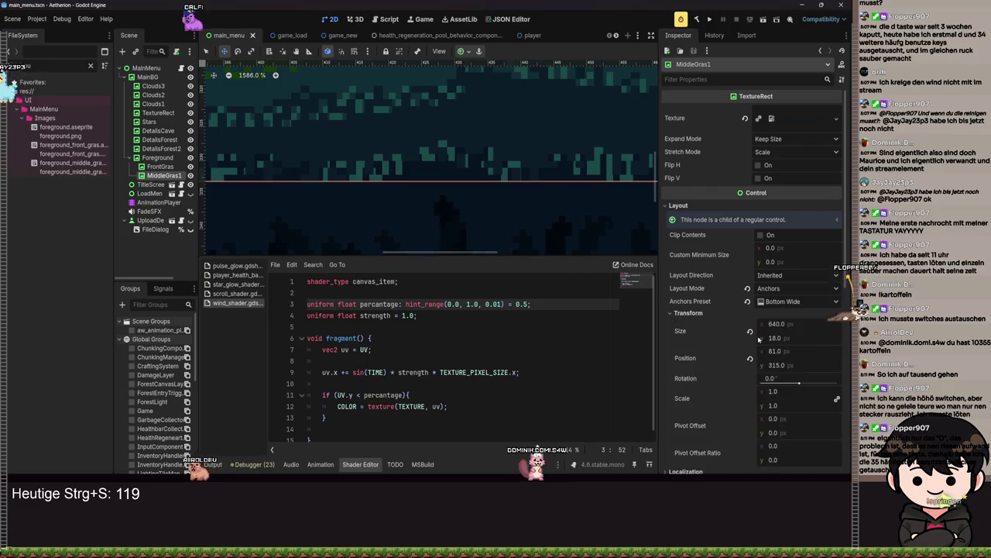
scroll(590, 224, down, 5)
scroll(590, 225, down, 2)
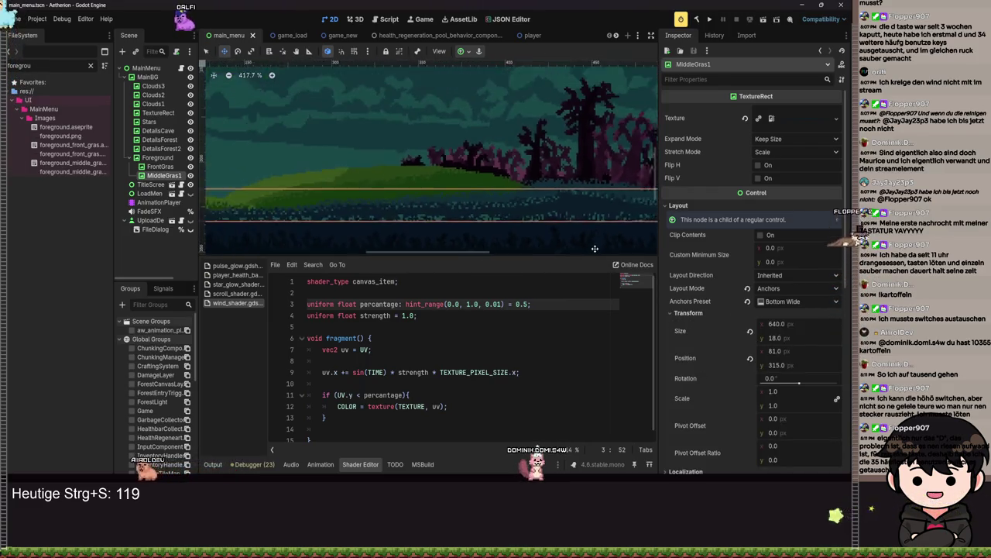
scroll(577, 224, up, 5)
scroll(527, 182, up, 3)
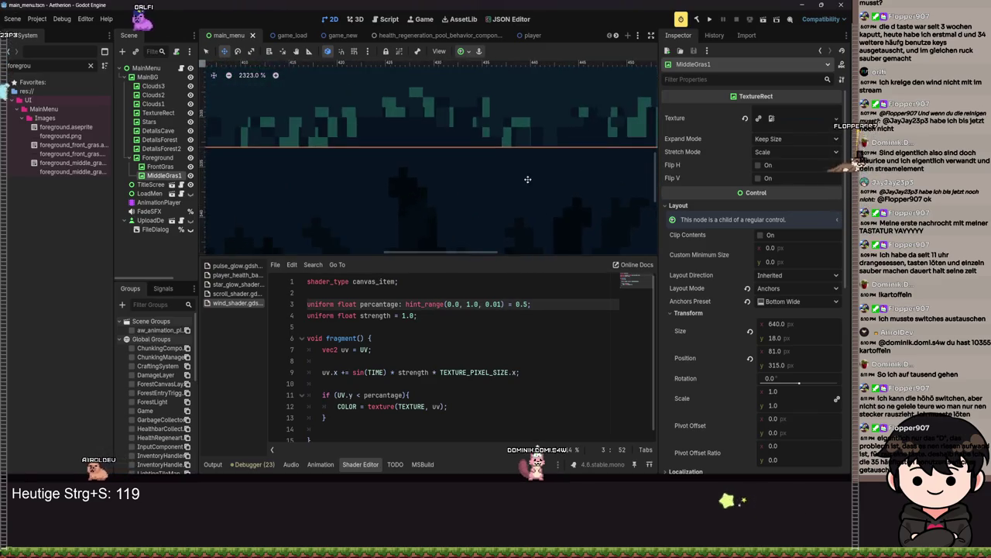
key(Left)
key(Left)
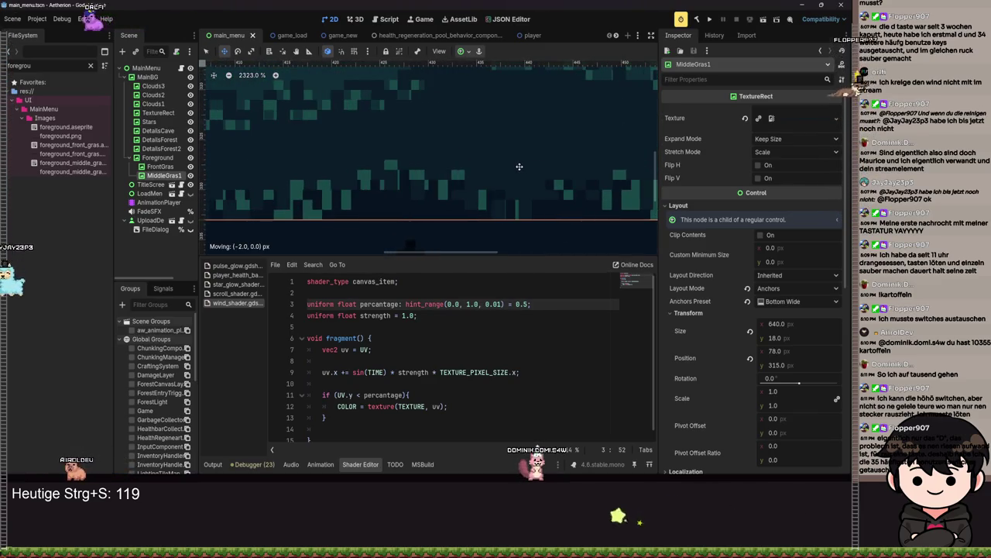
Step: Set the strip's Size x to 460, move it onto the hillside at x 179, and save
scroll(521, 182, down, 4)
scroll(522, 189, up, 4)
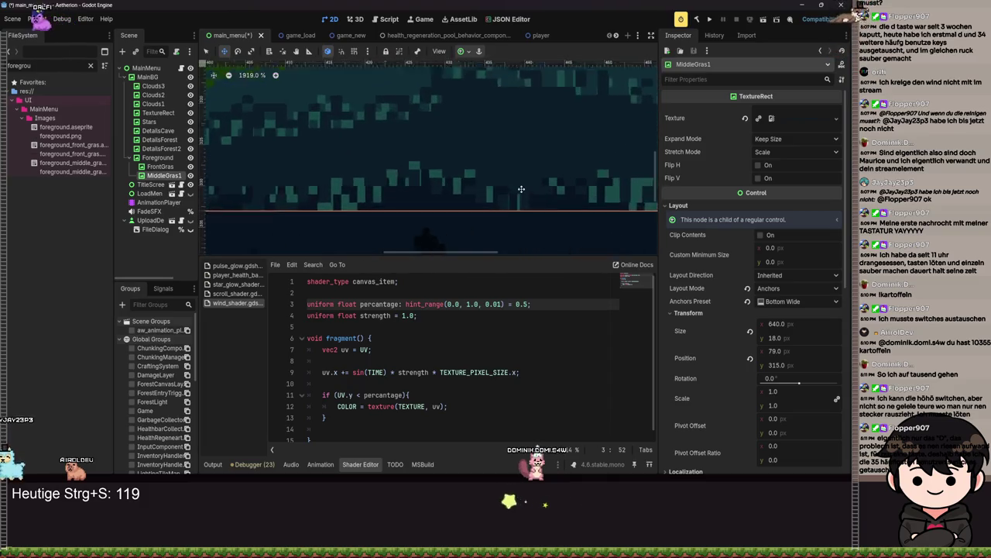
scroll(541, 220, down, 4)
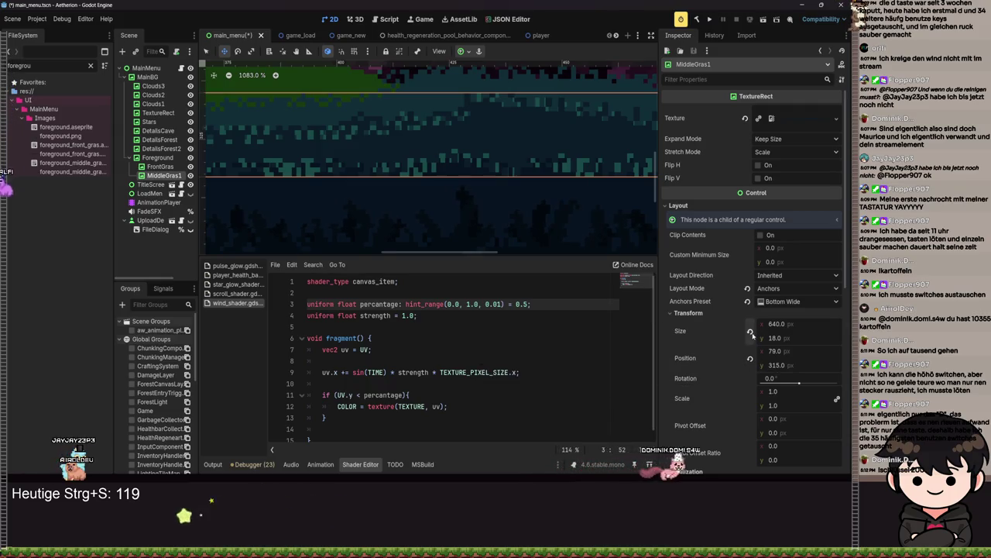
click(751, 333)
scroll(482, 186, down, 15)
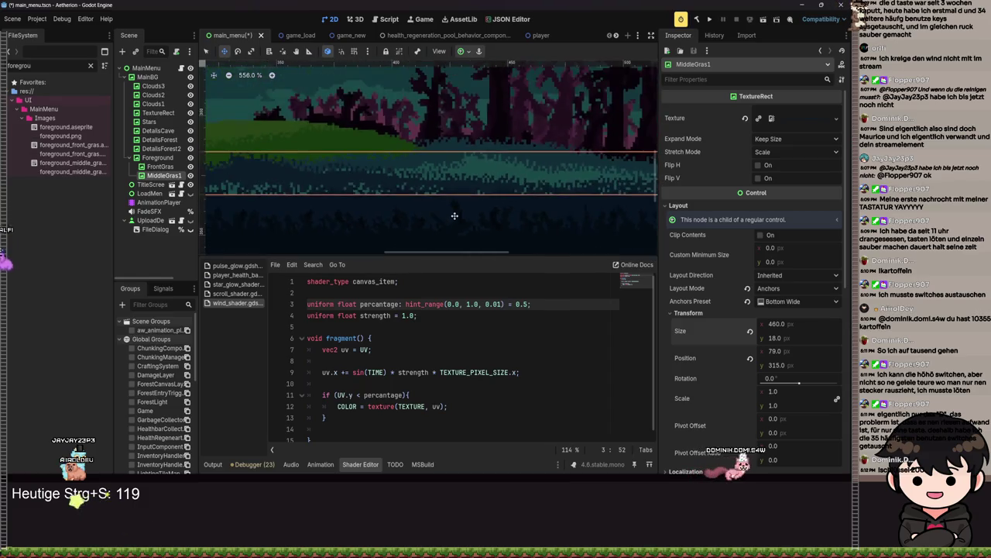
mouse_move(421, 211)
mouse_down()
mouse_move(505, 199)
mouse_move(601, 208)
mouse_up()
scroll(488, 206, up, 11)
scroll(482, 224, down, 6)
click(514, 236)
key(ctrl+s)
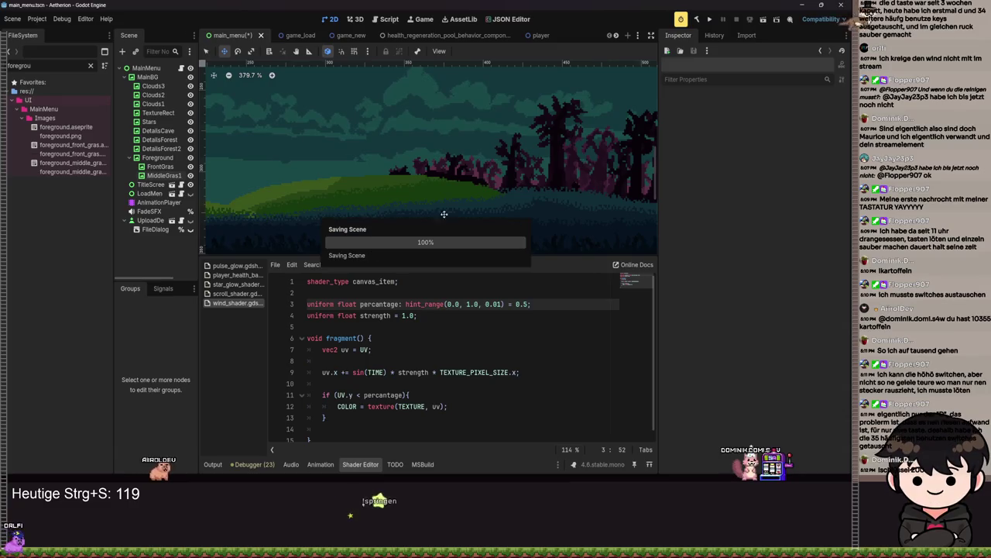
click(543, 197)
Step: Give MiddleGras1 a new ShaderMaterial under CanvasItem > Material
scroll(751, 348, down, 10)
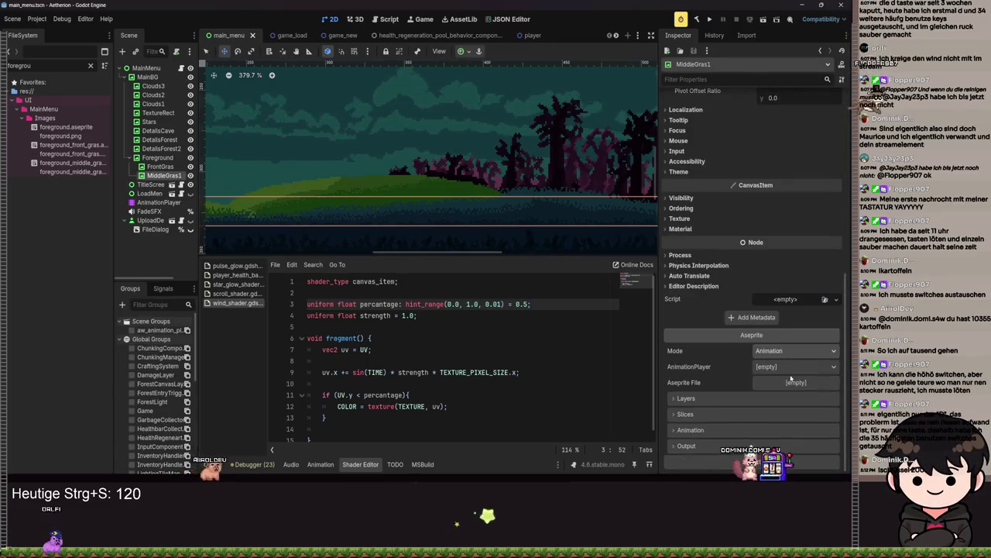
click(786, 299)
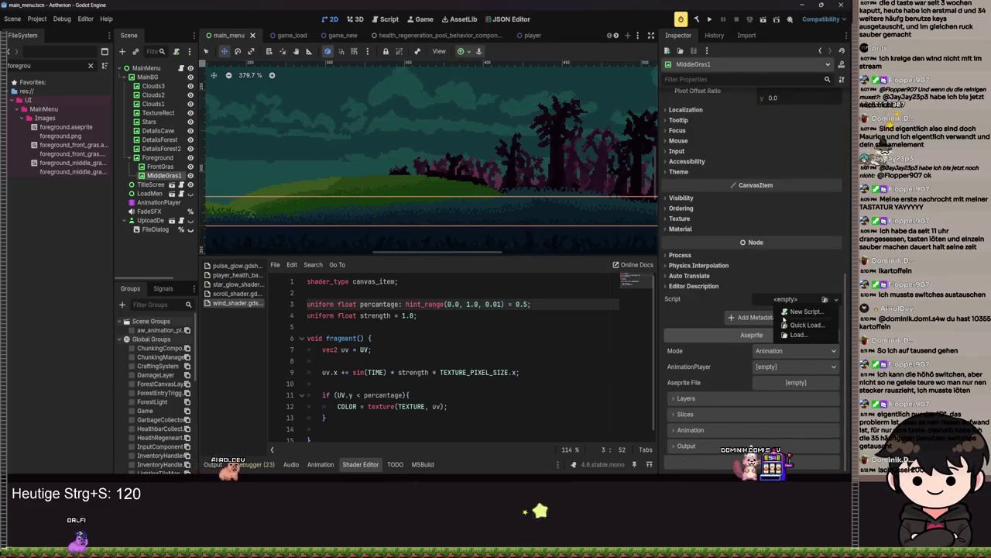
click(695, 227)
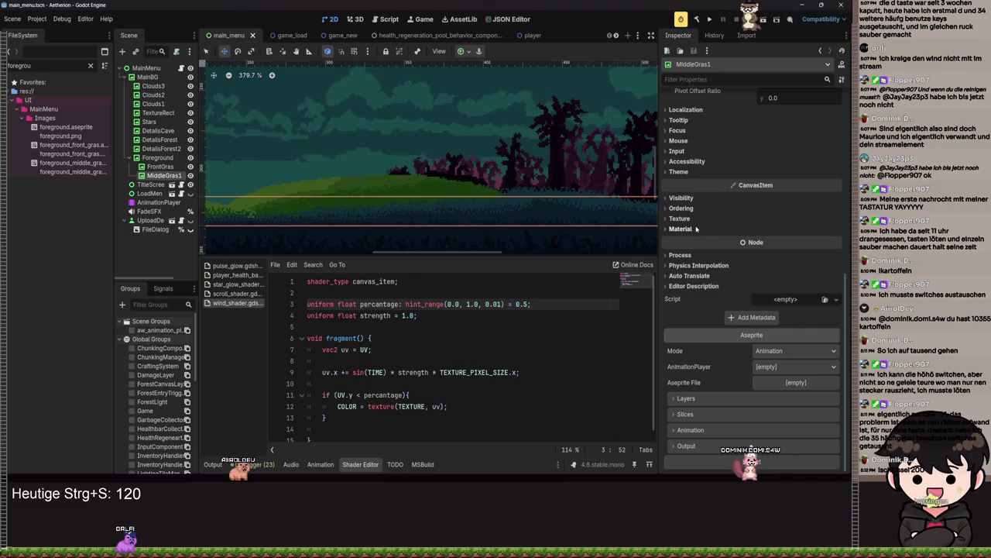
click(696, 229)
click(793, 241)
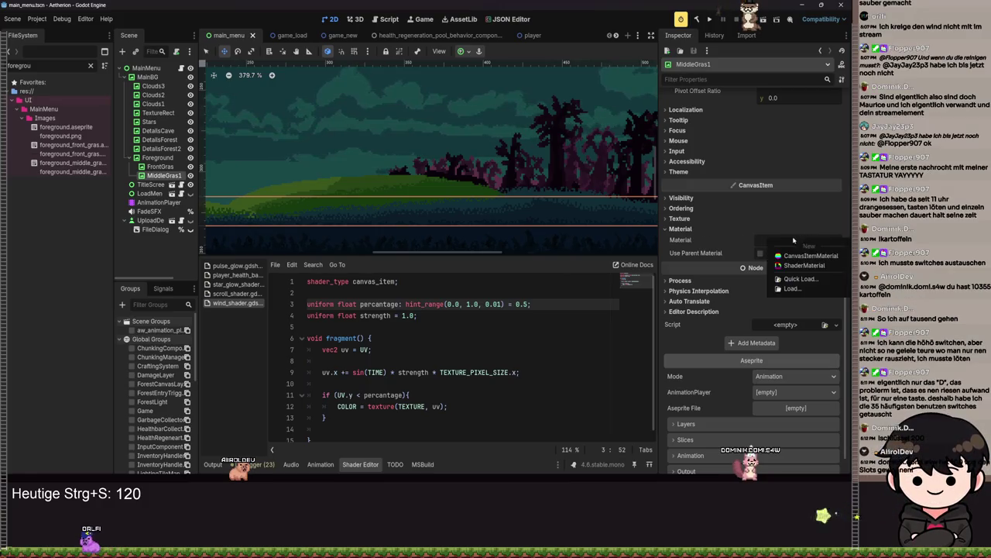
click(800, 264)
Step: Quick Load wind_shader.gdshader into the material, save, and expand its Shader Parameters
click(784, 336)
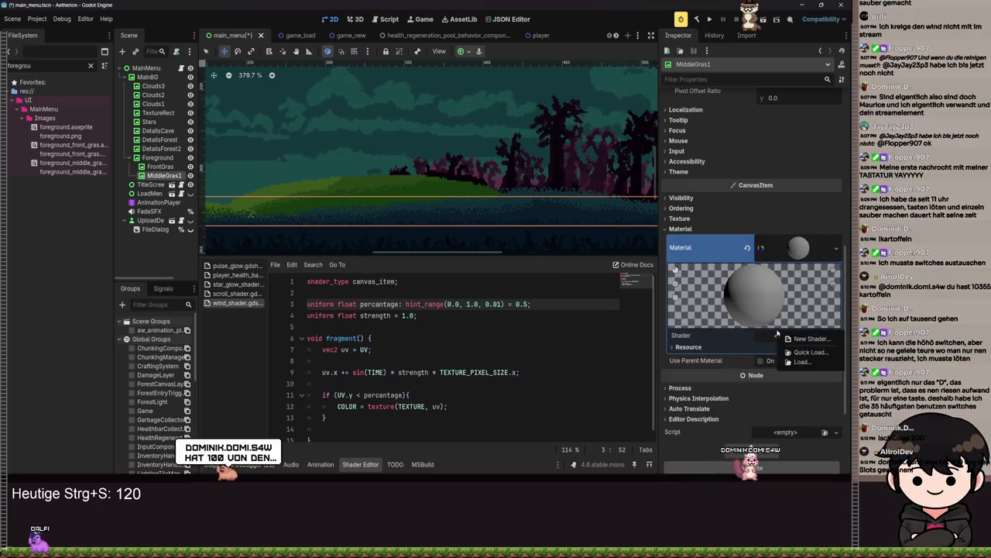
click(798, 338)
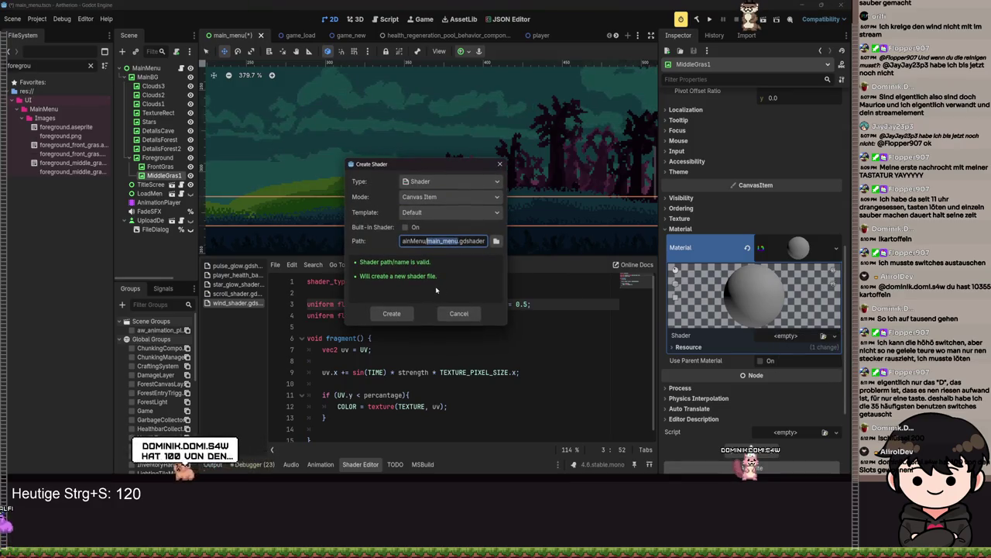
click(458, 313)
click(784, 336)
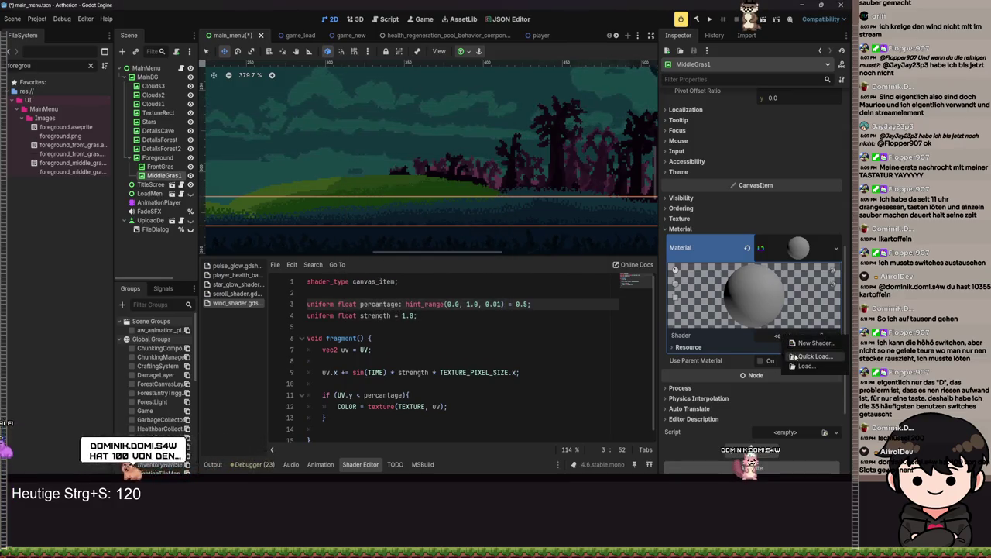
click(798, 347)
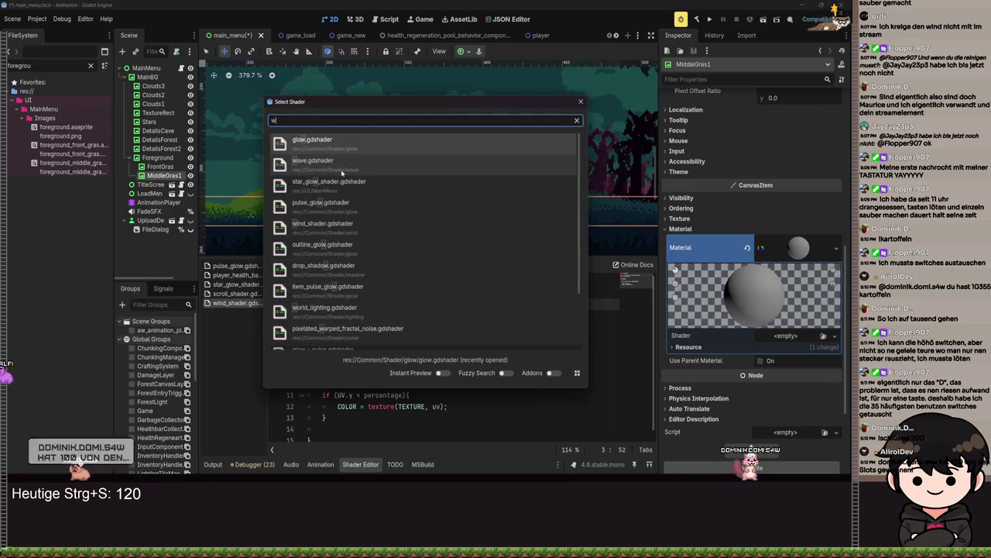
text(wind)
key(Return)
key(ctrl+s)
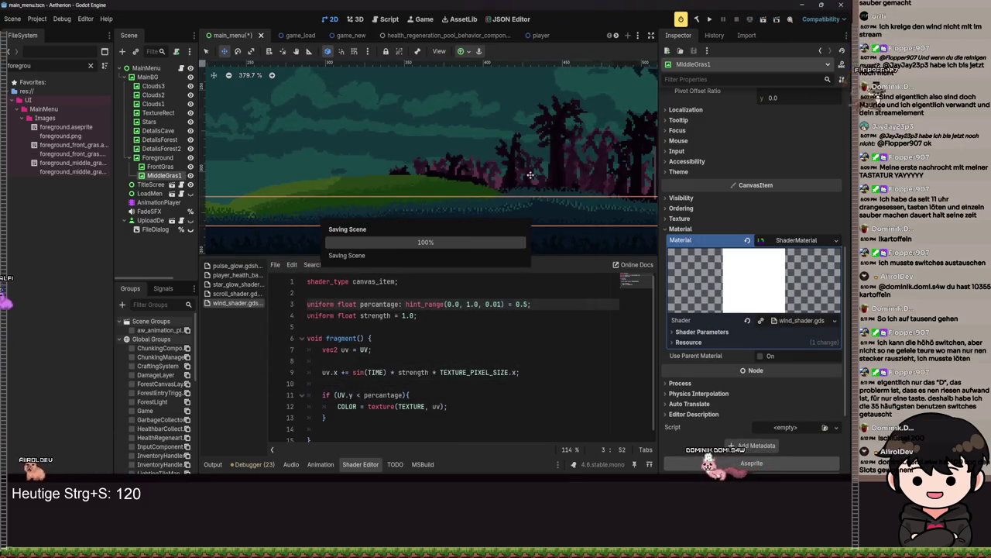
scroll(341, 170, up, 4)
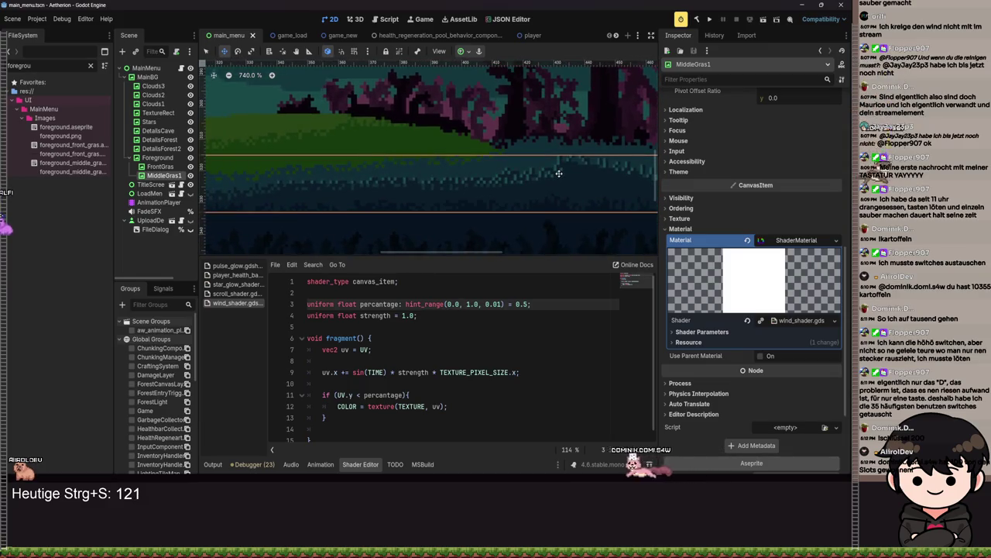
click(692, 332)
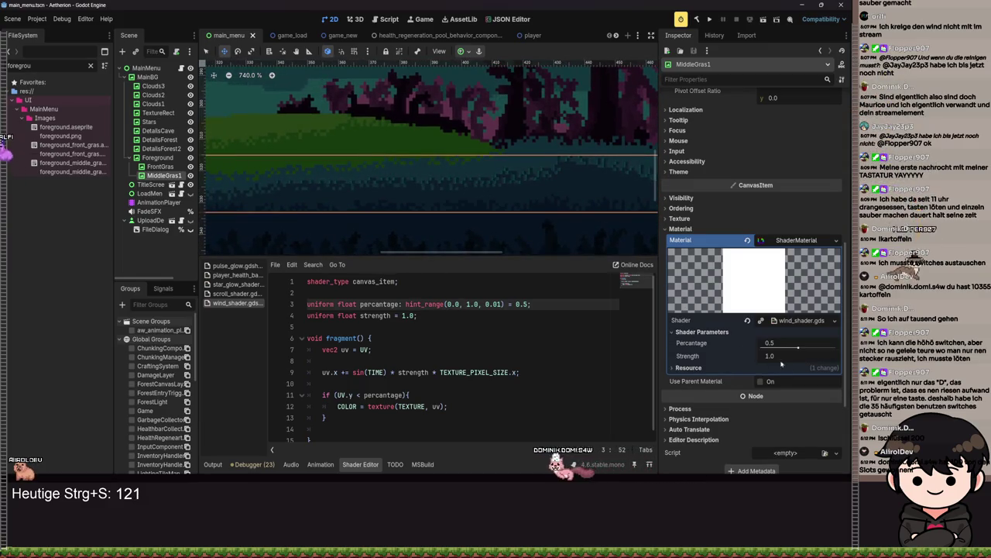
Step: Lower MiddleGras1's wind Strength slider and save the main_menu scene
drag(780, 357, 771, 356)
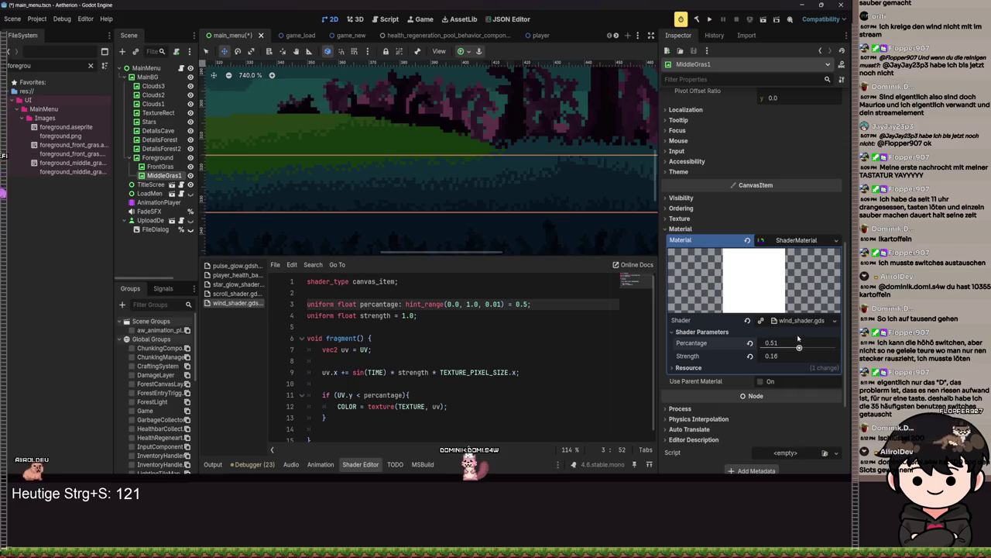
scroll(484, 227, down, 5)
key(ctrl+s)
key(ctrl+s)
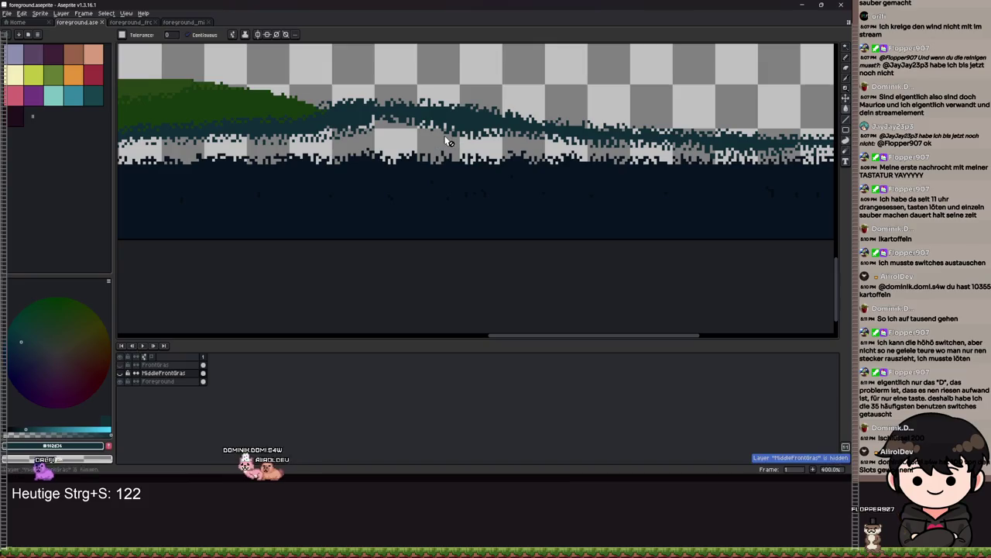
Step: Switch to the Foreground layer and undo the accidental teal Paint Bucket fill
scroll(448, 142, up, 2)
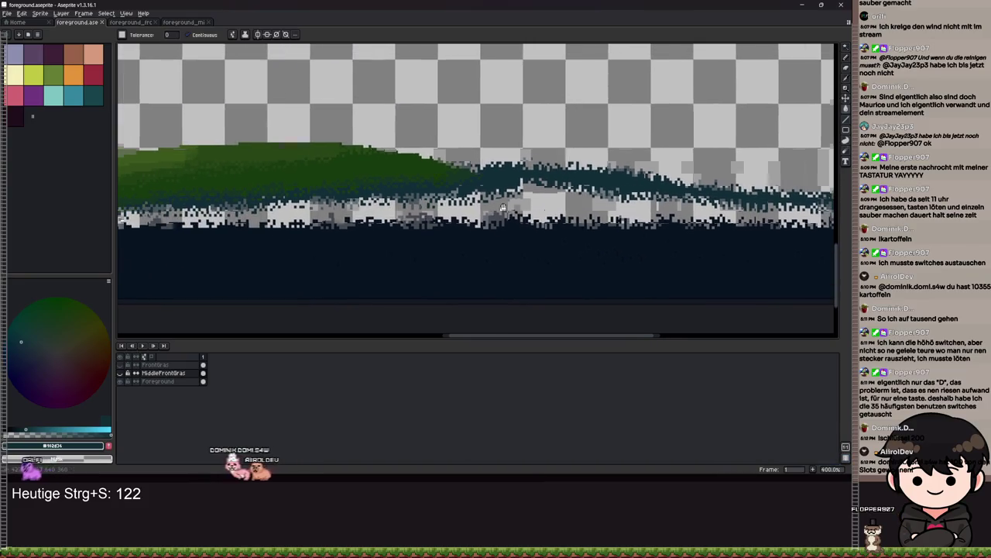
click(157, 382)
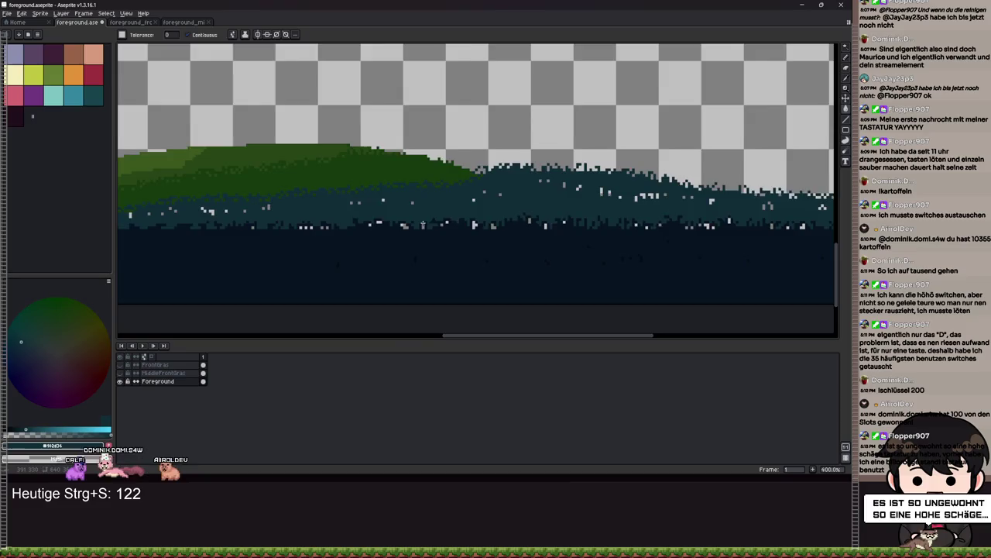
scroll(422, 224, up, 8)
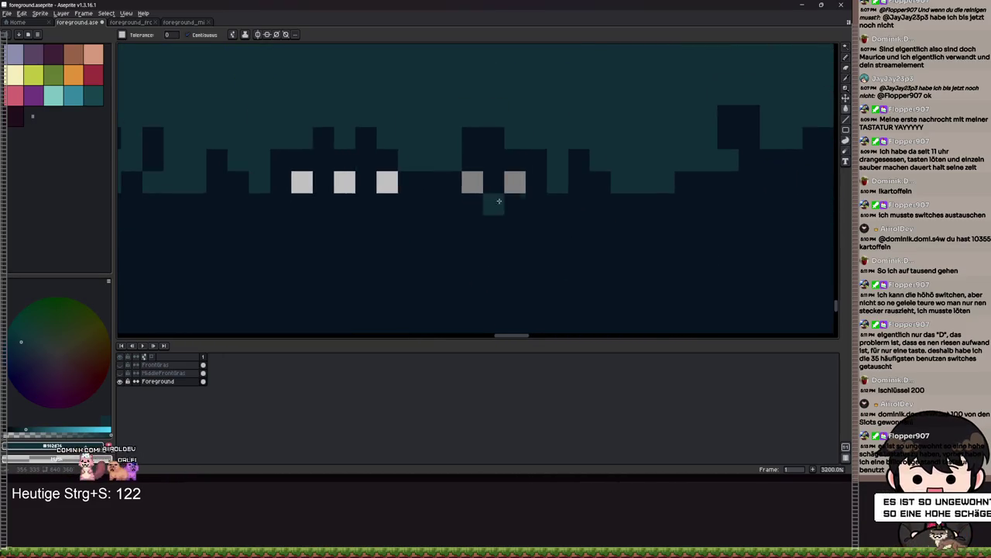
click(490, 182)
key(ctrl+z)
Step: Zoom in on the teal grass band along the water and pick the Magic Wand tool
scroll(373, 201, down, 6)
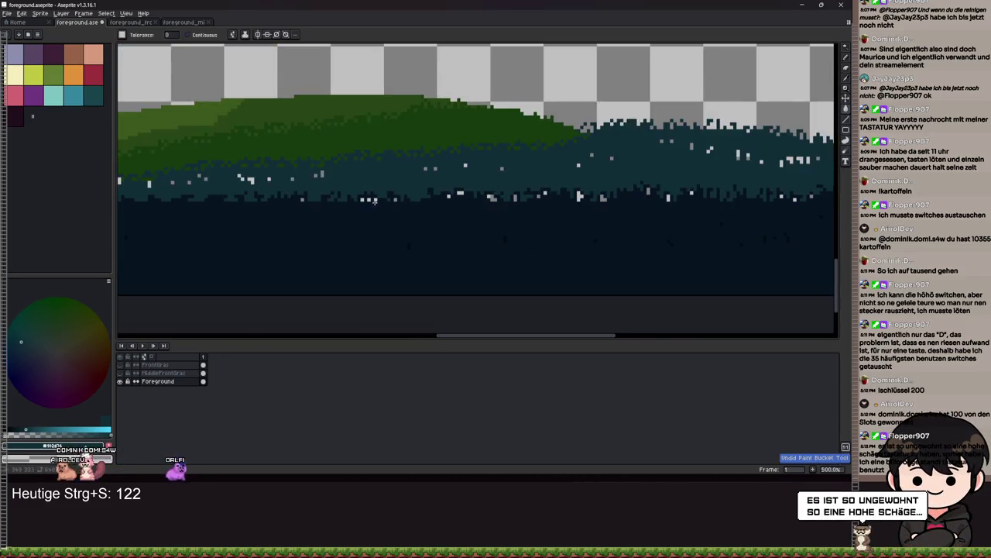
scroll(373, 200, down, 3)
scroll(373, 201, up, 2)
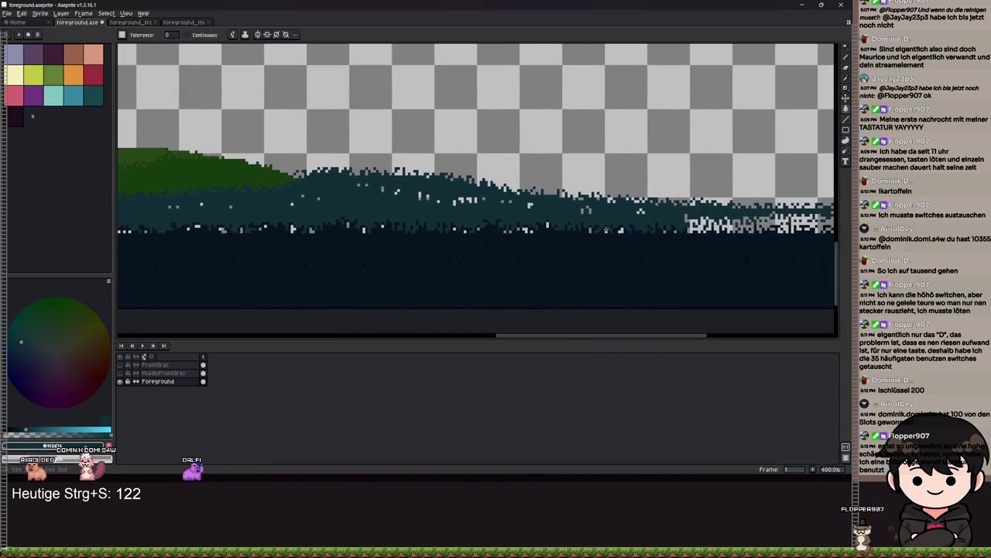
scroll(637, 240, up, 7)
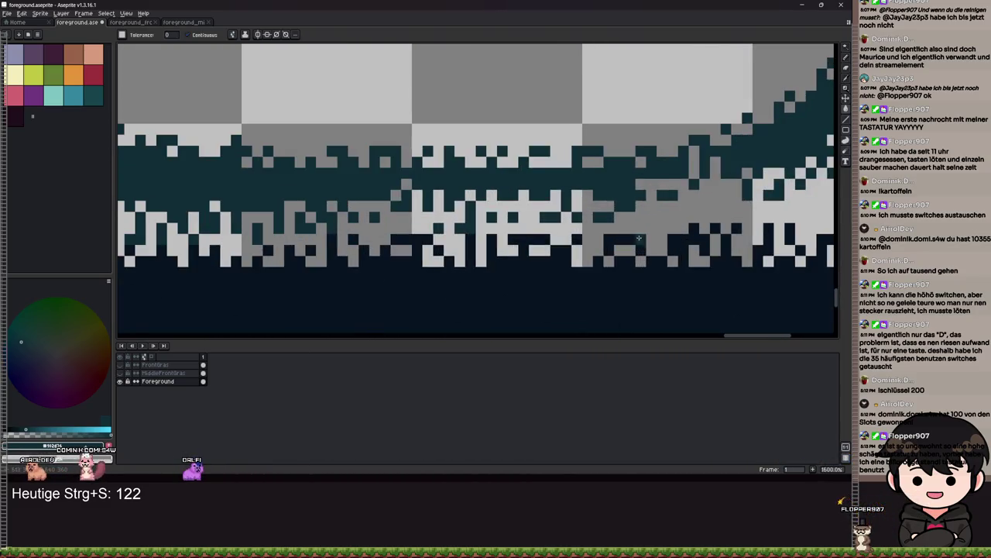
scroll(609, 262, down, 8)
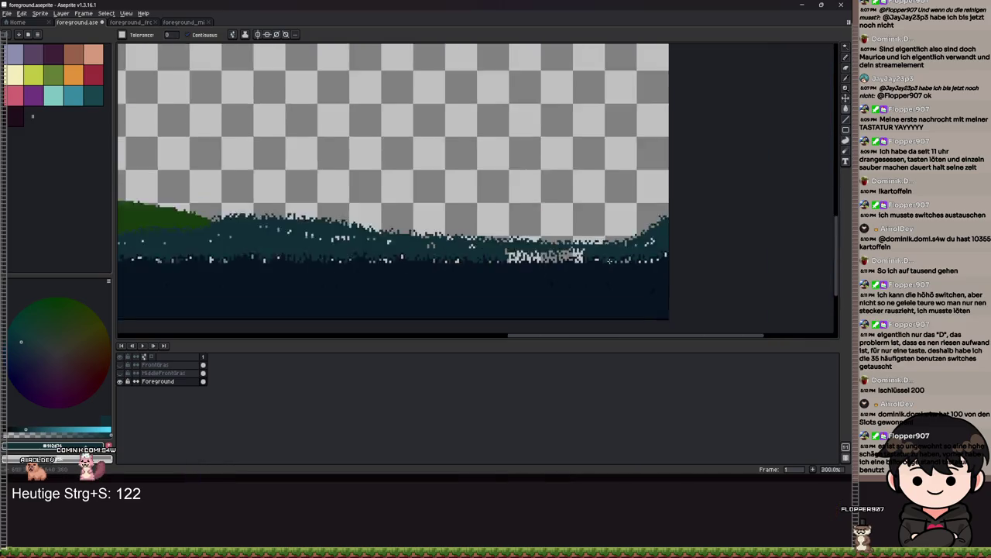
scroll(642, 214, up, 1)
scroll(590, 256, up, 2)
key(w)
scroll(511, 232, up, 1)
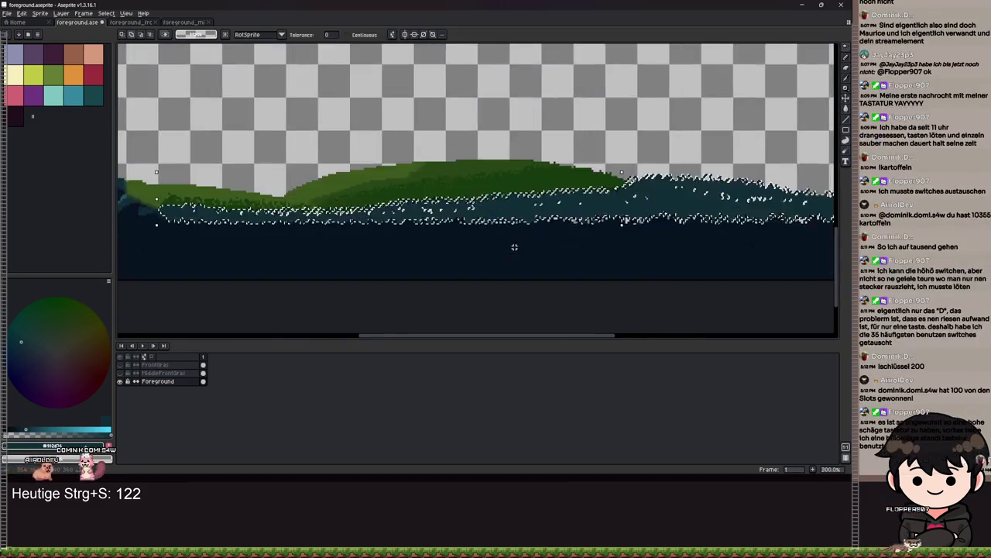
Step: Pan and zoom across the landscape to frame the whole teal grass band
scroll(514, 246, down, 1)
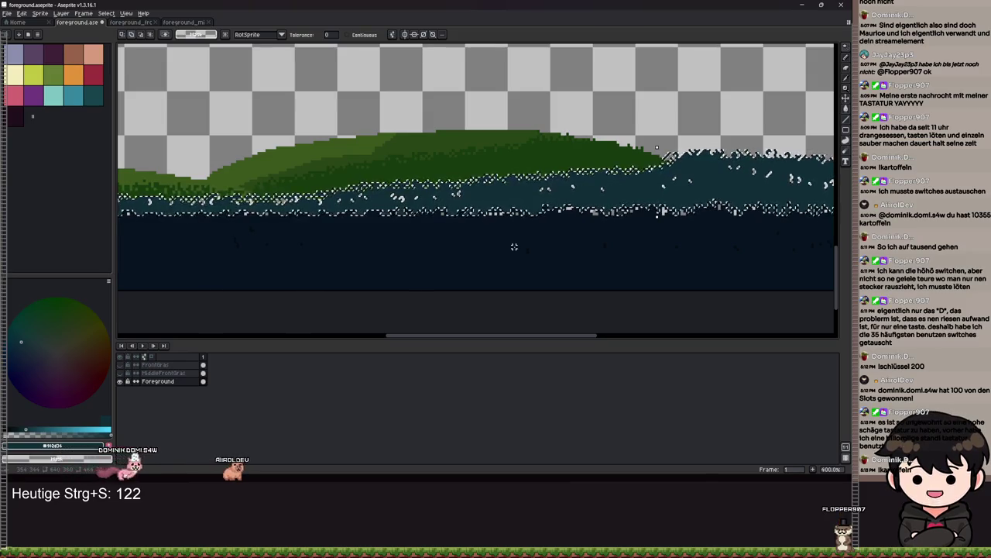
scroll(331, 238, up, 9)
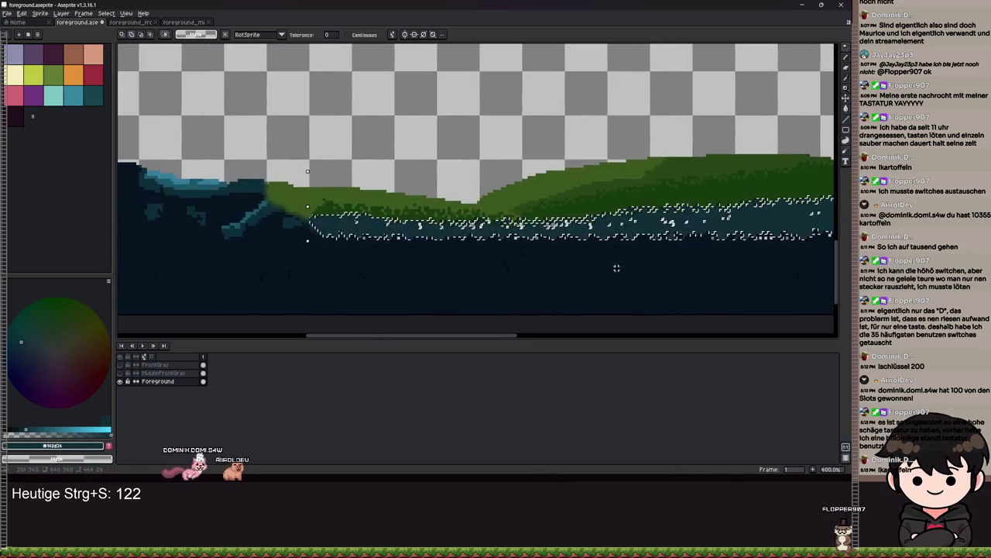
scroll(535, 231, down, 6)
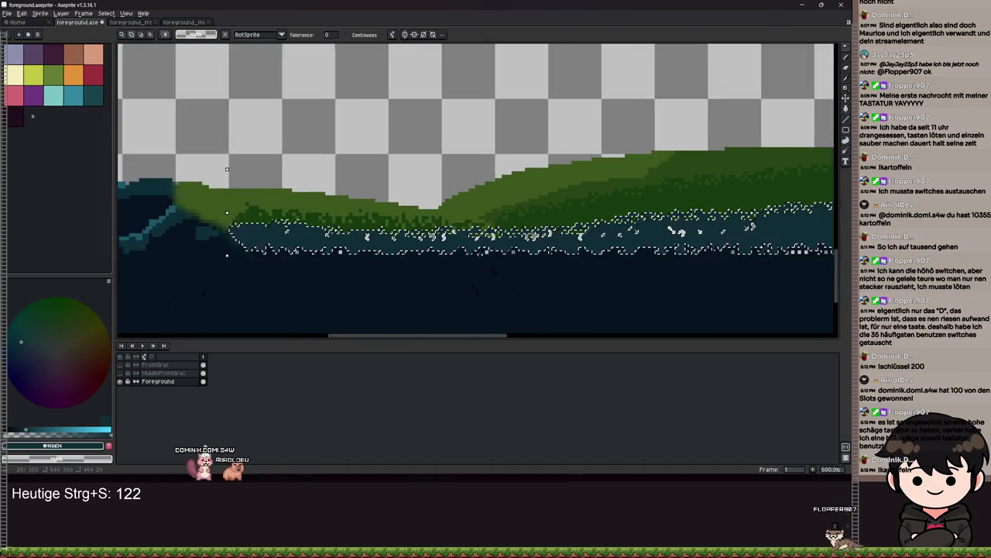
scroll(480, 286, up, 3)
mouse_move(480, 286)
mouse_down()
mouse_move(421, 281)
mouse_move(550, 271)
mouse_move(494, 273)
mouse_up()
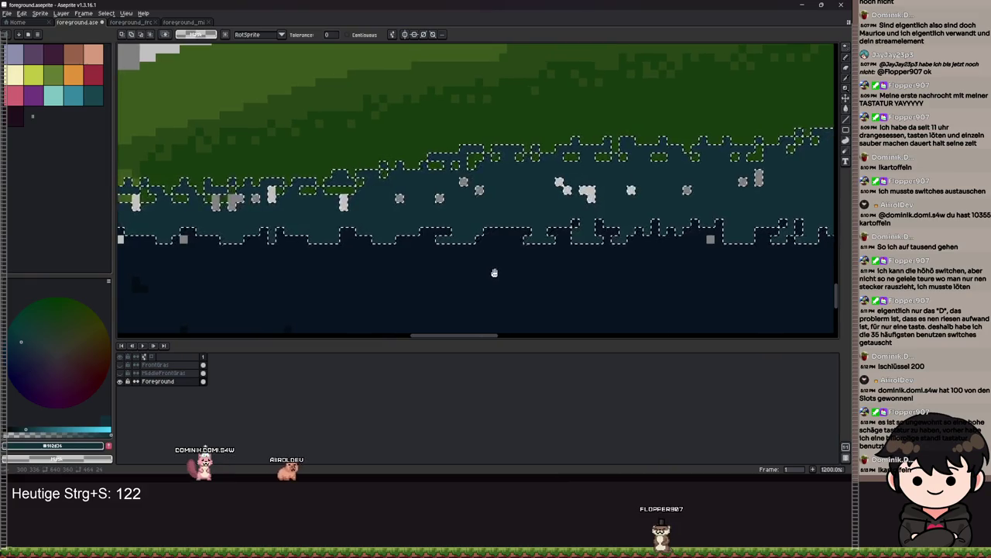
scroll(494, 273, down, 5)
scroll(336, 275, up, 3)
mouse_move(336, 275)
mouse_down()
mouse_move(409, 104)
mouse_move(482, 126)
mouse_move(737, 134)
mouse_up()
scroll(737, 134, down, 3)
drag(561, 224, 611, 219)
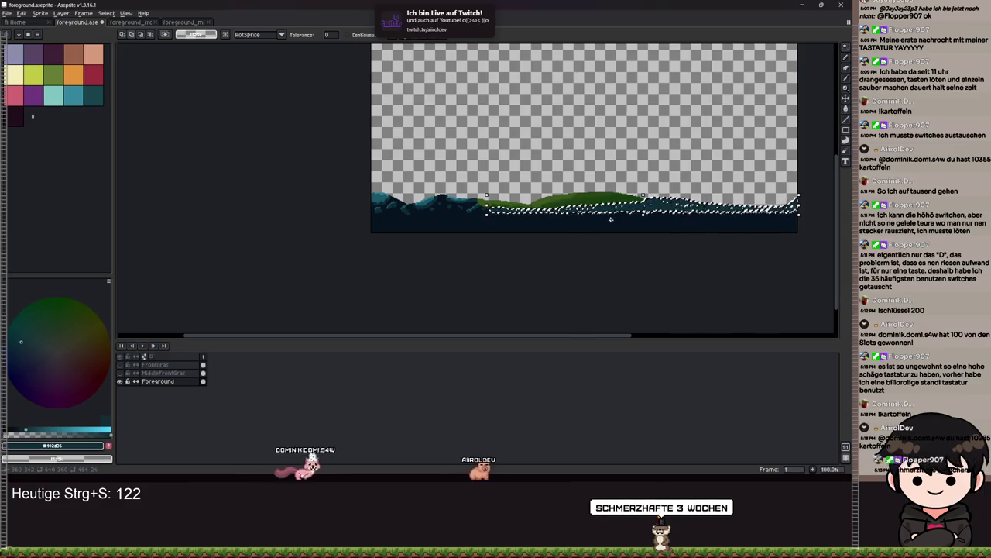
scroll(612, 219, up, 5)
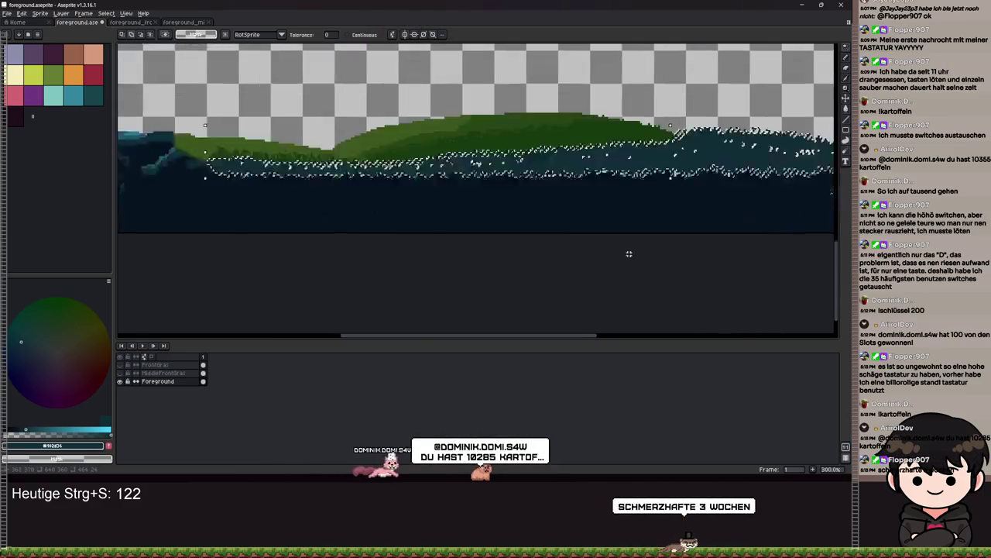
scroll(520, 221, down, 3)
mouse_move(663, 214)
mouse_down()
mouse_move(403, 235)
mouse_move(268, 230)
mouse_up()
scroll(636, 199, up, 10)
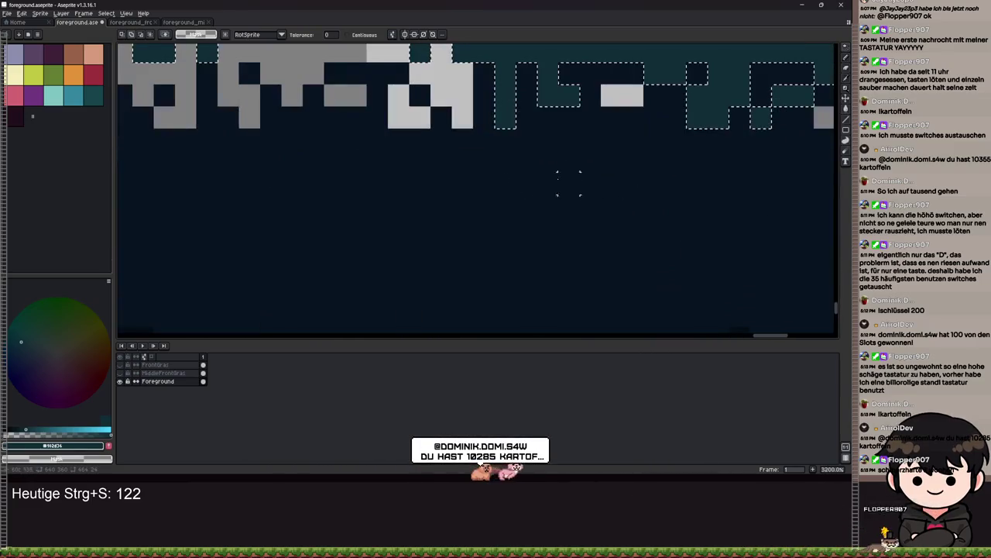
scroll(595, 224, down, 7)
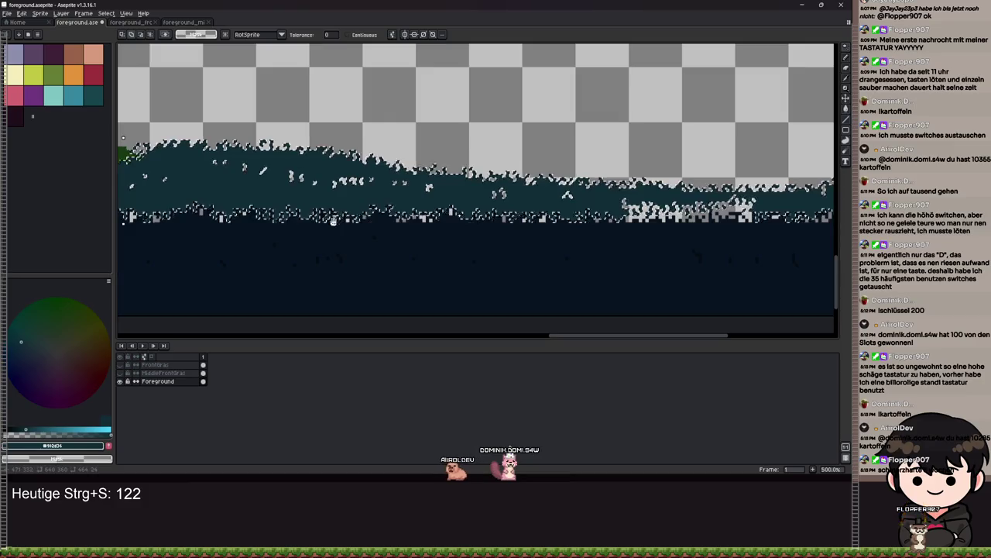
drag(333, 221, 575, 215)
Step: Create a new 24 px tall sprite, entering 400 for the size, and paste the grass strip
click(6, 13)
click(16, 26)
text(400)
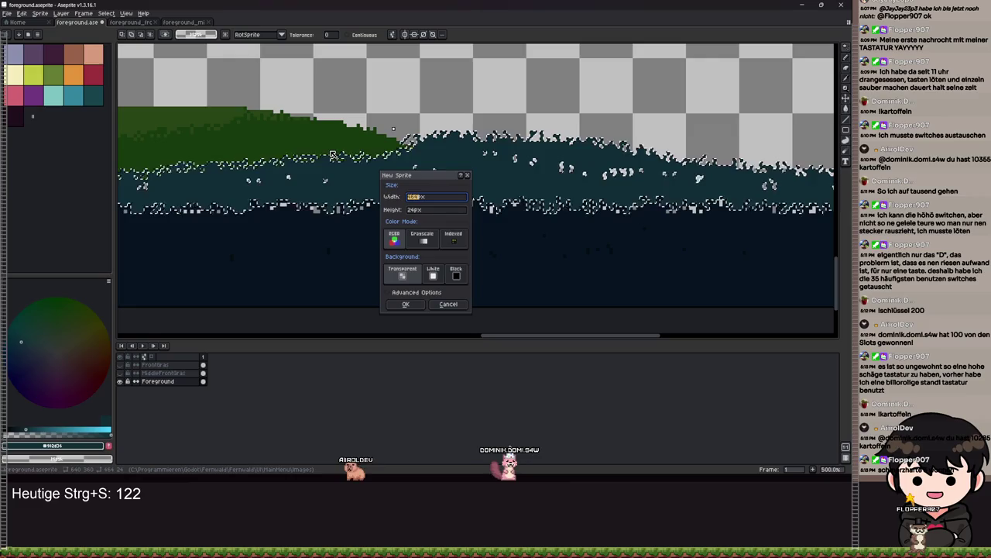
key(Return)
key(ctrl+v)
scroll(506, 209, up, 4)
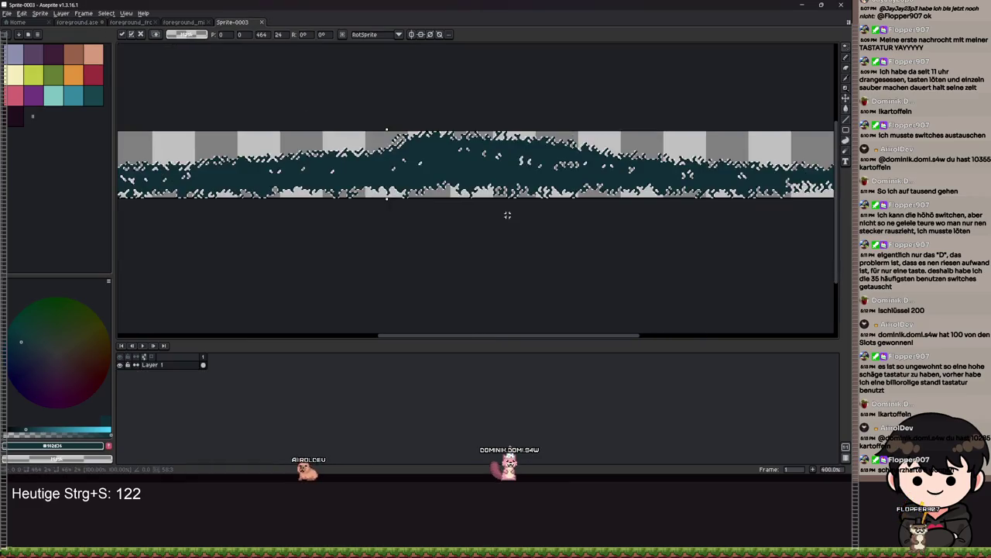
Step: Drag the pasted grass strip into place on the canvas and minimize Aseprite
scroll(286, 167, down, 3)
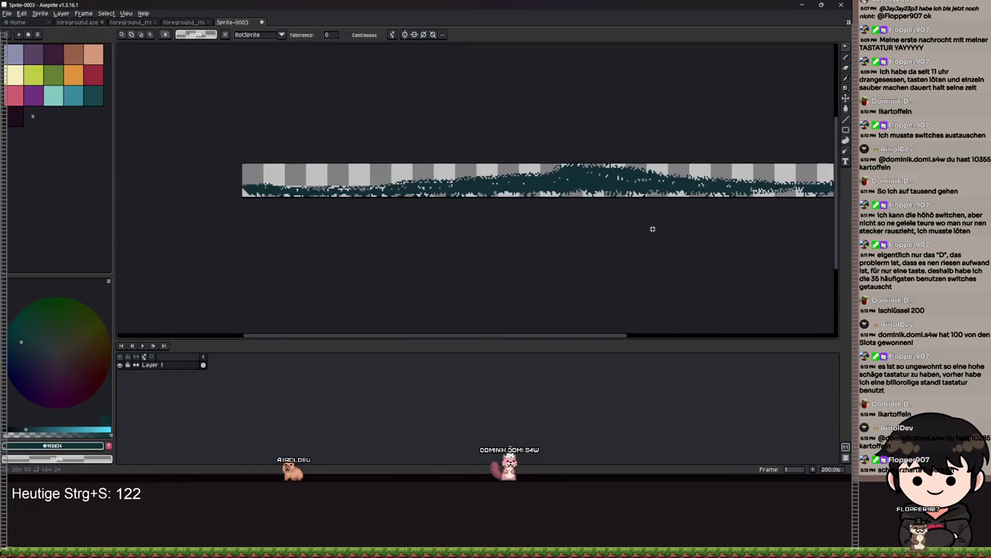
drag(316, 219, 512, 211)
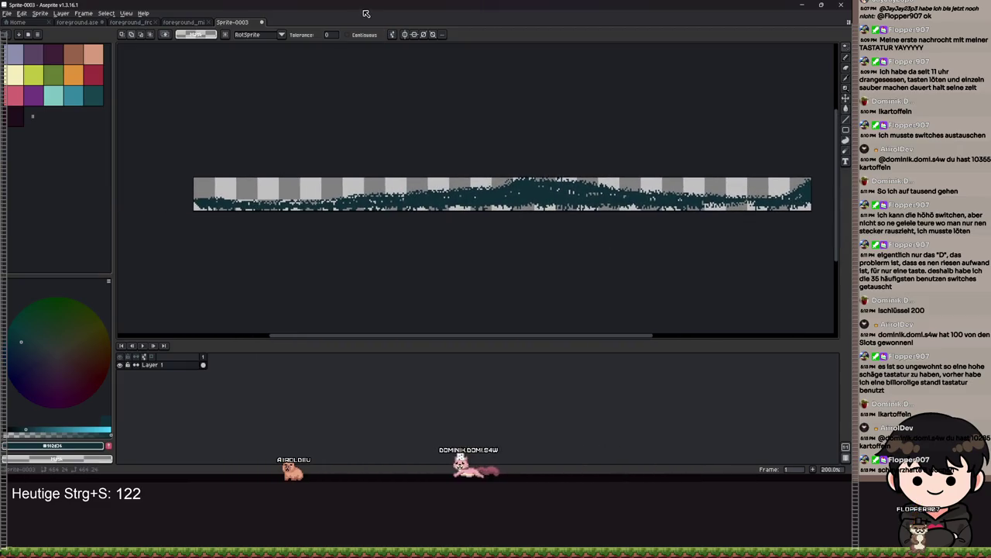
click(801, 4)
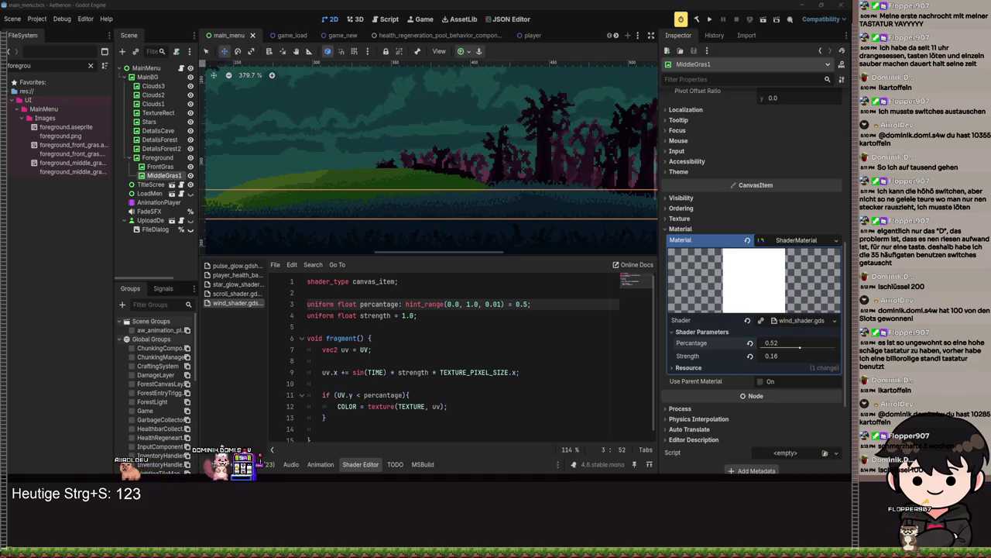
Step: Return to Aseprite's foreground.aseprite tab, dismissing a stray context menu
key(alt+Tab)
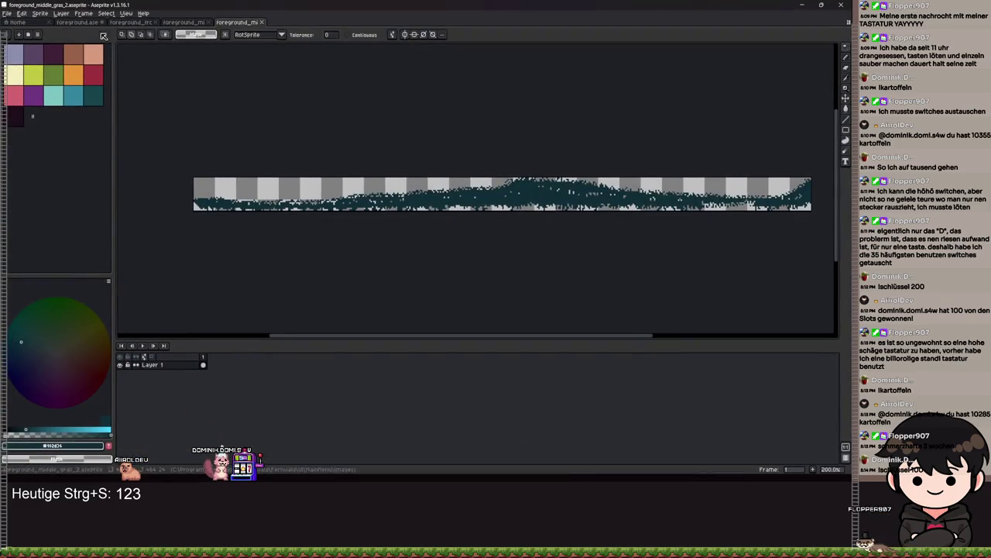
click(77, 22)
right_click(403, 215)
key(Escape)
Step: Delete the selected teal grass pixels and add a new empty layer to the sprite
key(ctrl+s)
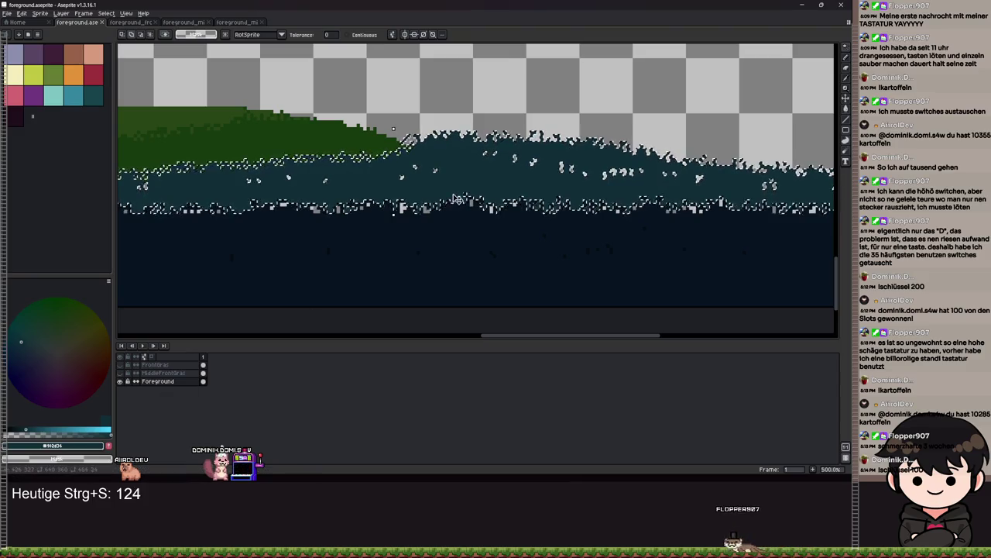
key(Delete)
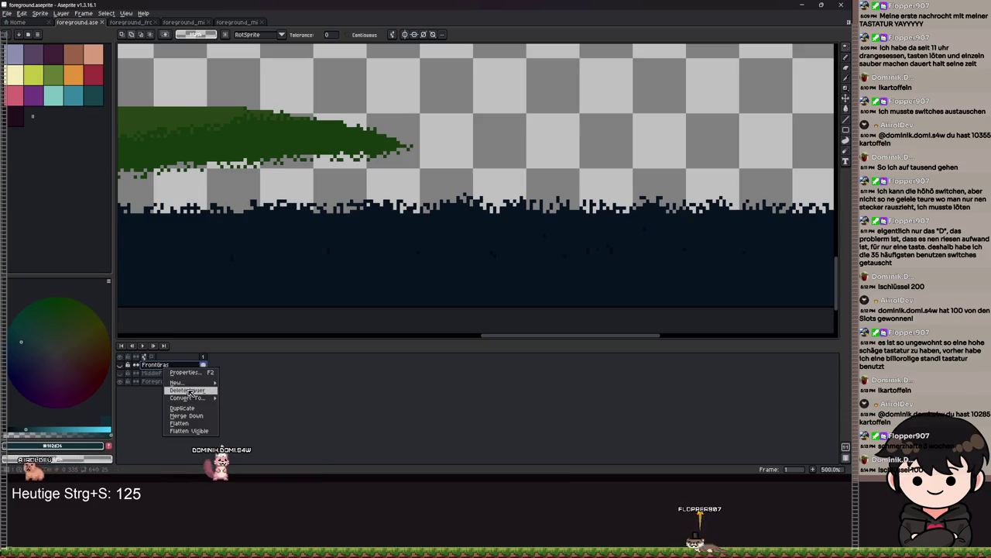
click(254, 384)
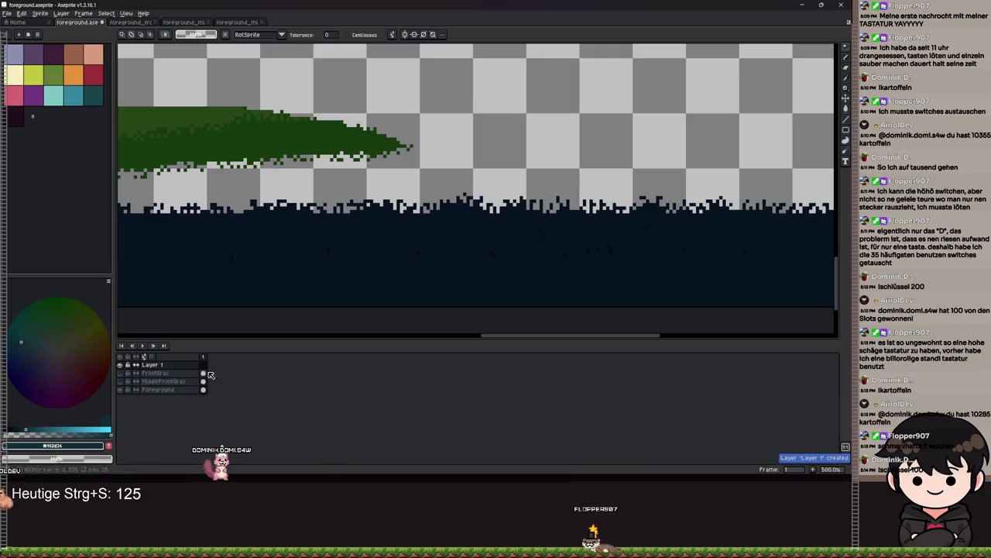
scroll(372, 254, down, 3)
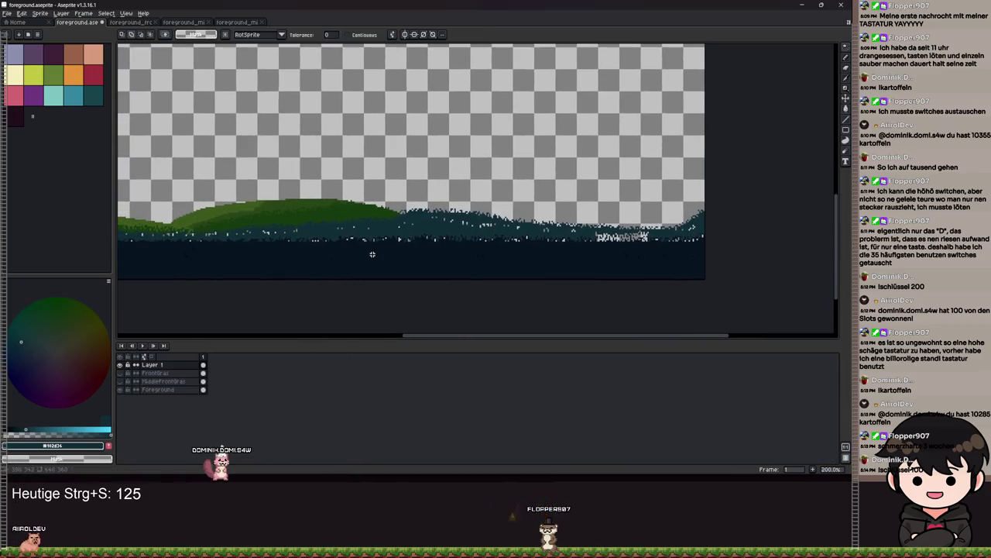
key(ctrl+s)
double_click(152, 365)
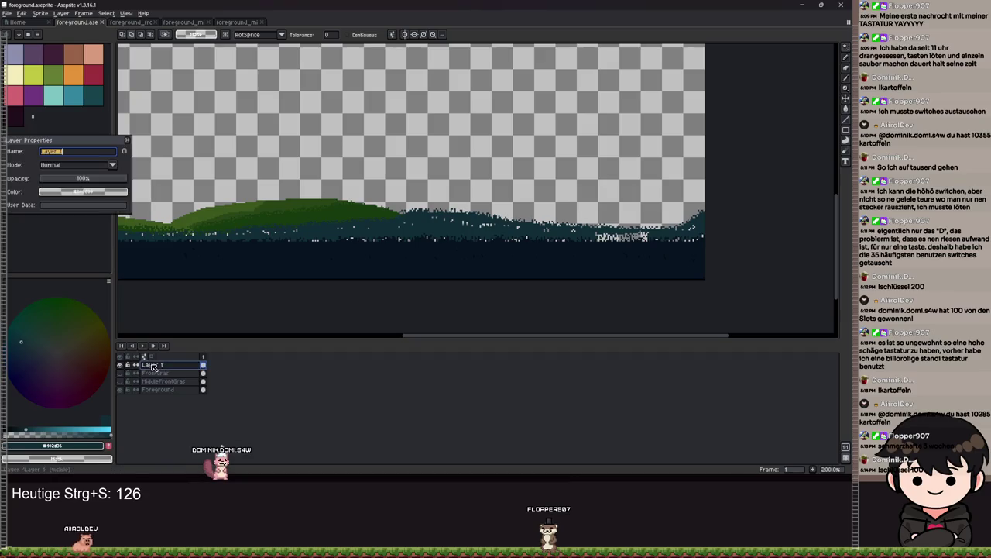
key(Escape)
Step: Rename the MiddleFrontGras layer to MiddleGras1 and save the sprite
double_click(172, 382)
text(Middle)
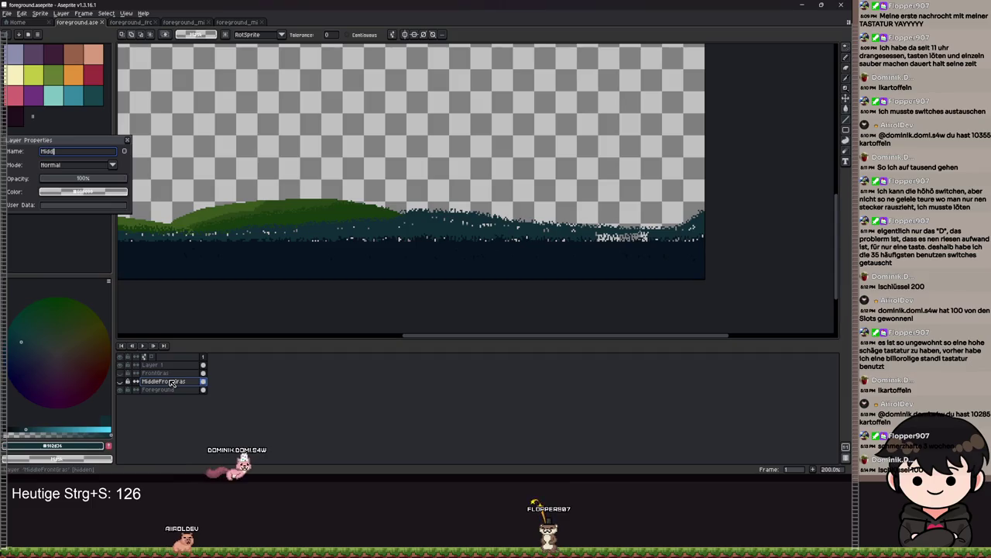
text(Gras1)
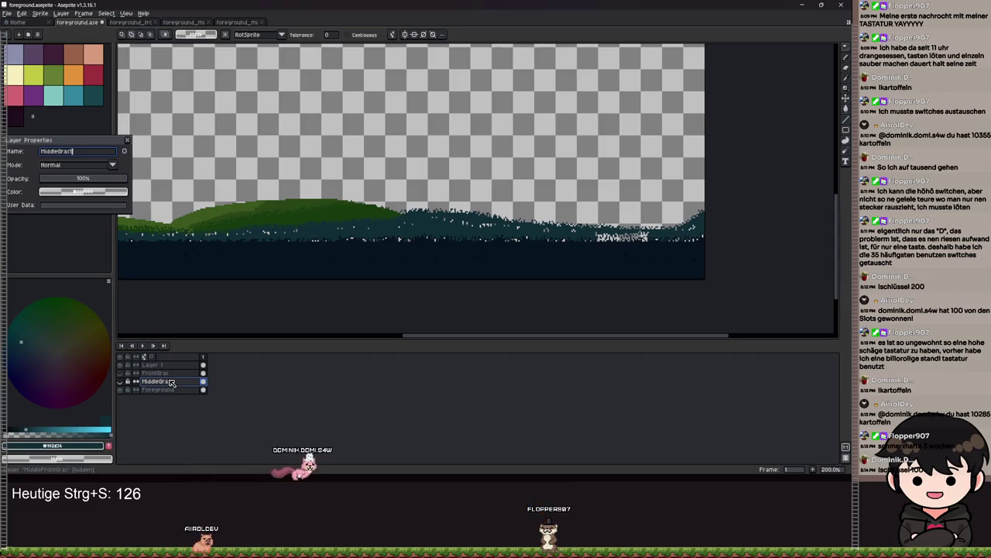
key(Return)
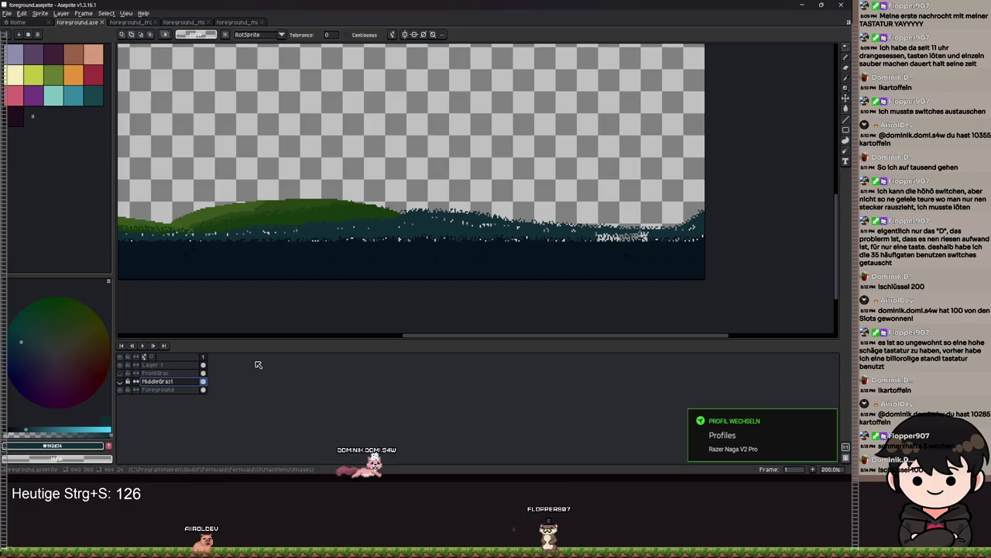
key(ctrl+s)
key(4)
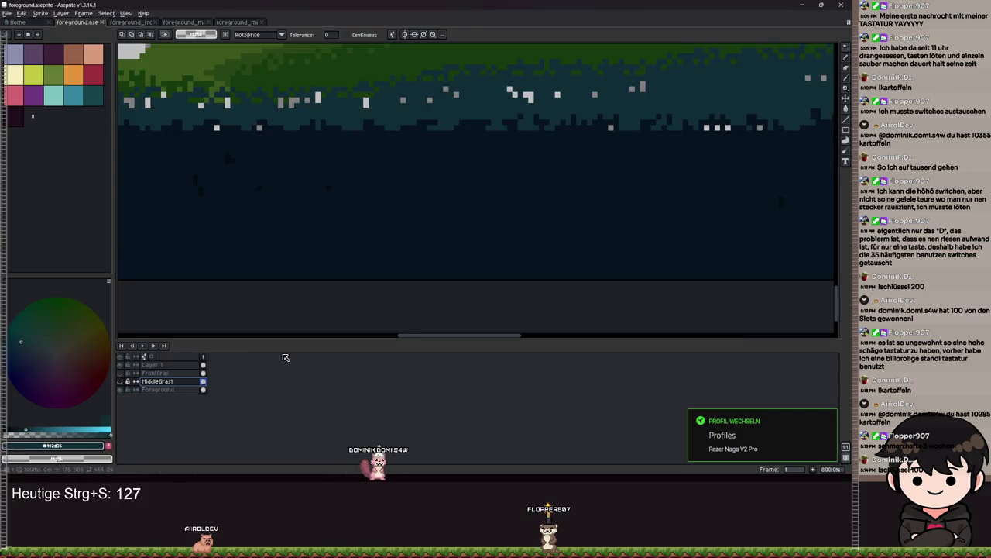
Step: Rename Layer 1 to MiddleGras2 and save the sprite file
key(3)
mouse_move(433, 185)
mouse_down()
mouse_move(400, 209)
mouse_move(414, 217)
mouse_up()
double_click(159, 373)
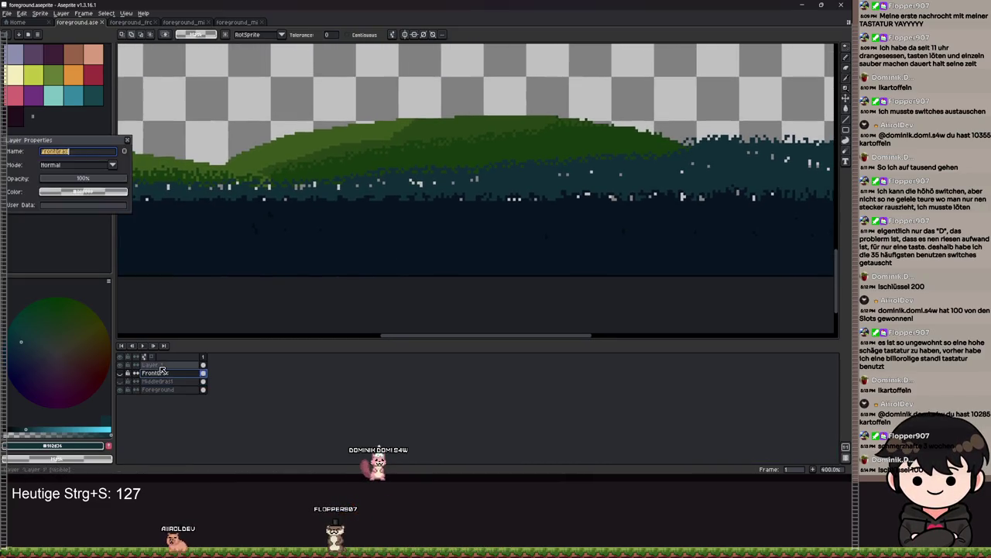
double_click(158, 365)
text(MiddleG)
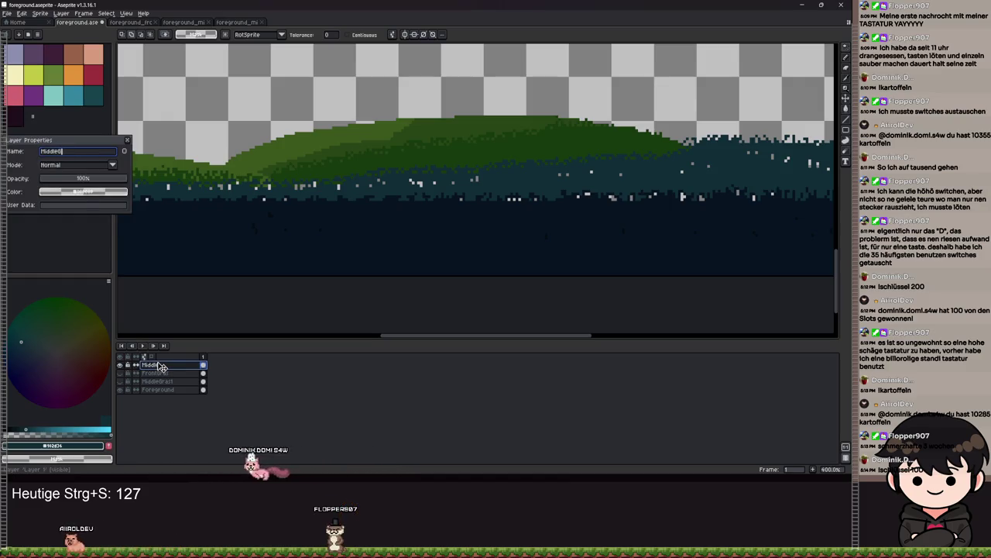
text(rass2)
key(Return)
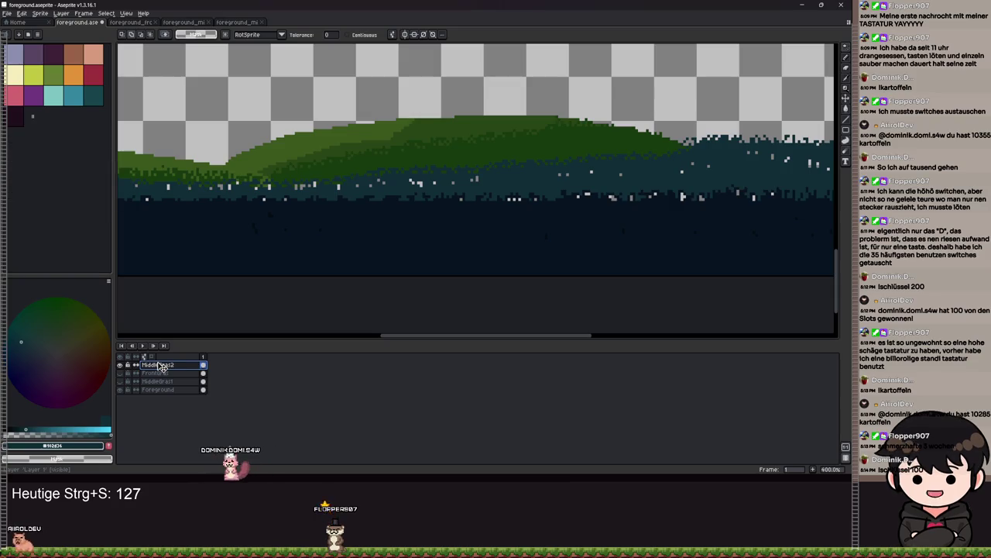
scroll(491, 270, down, 5)
scroll(670, 246, up, 6)
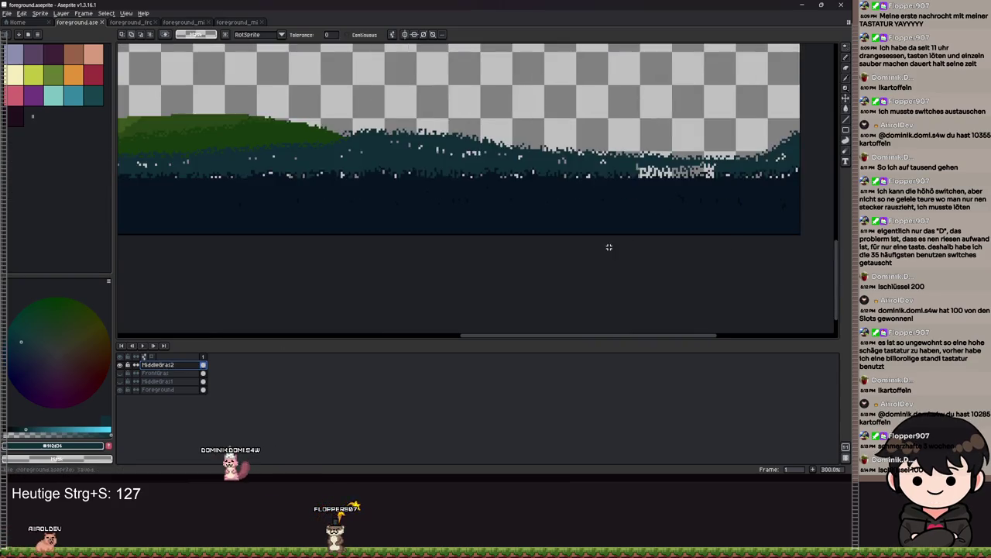
key(ctrl+s)
scroll(656, 184, up, 2)
Step: Test two teal paint-bucket fills on the grass area and undo both
key(g)
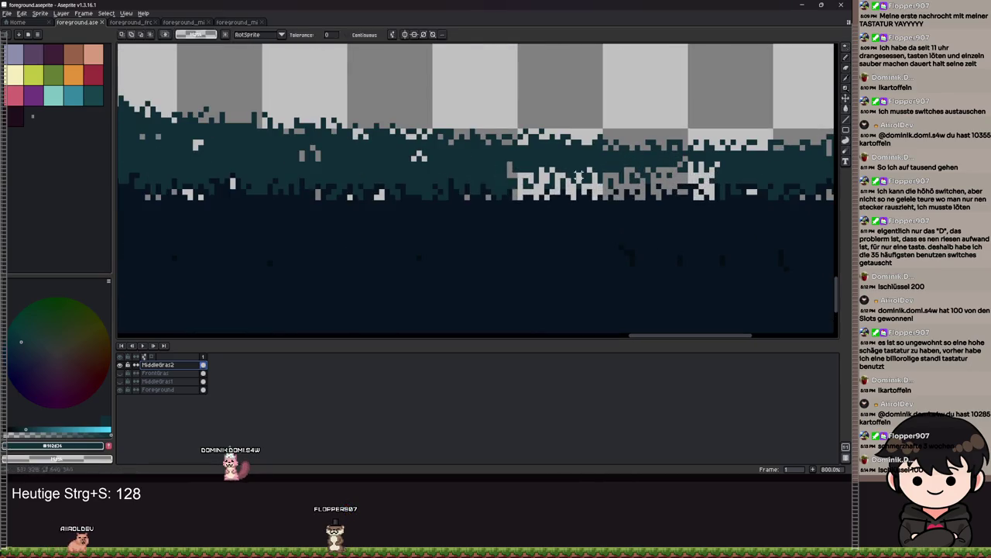
click(670, 180)
scroll(558, 208, down, 3)
key(ctrl+z)
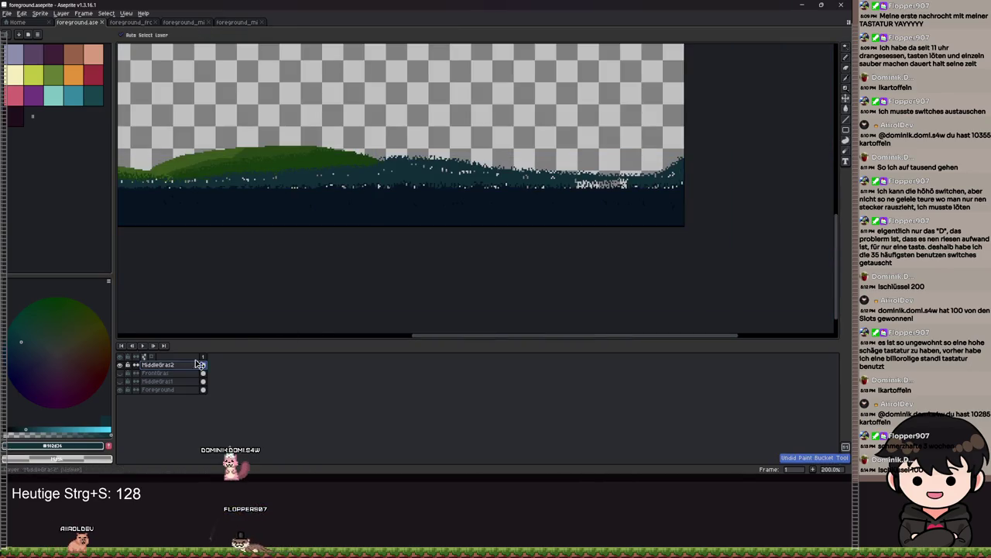
scroll(258, 98, up, 1)
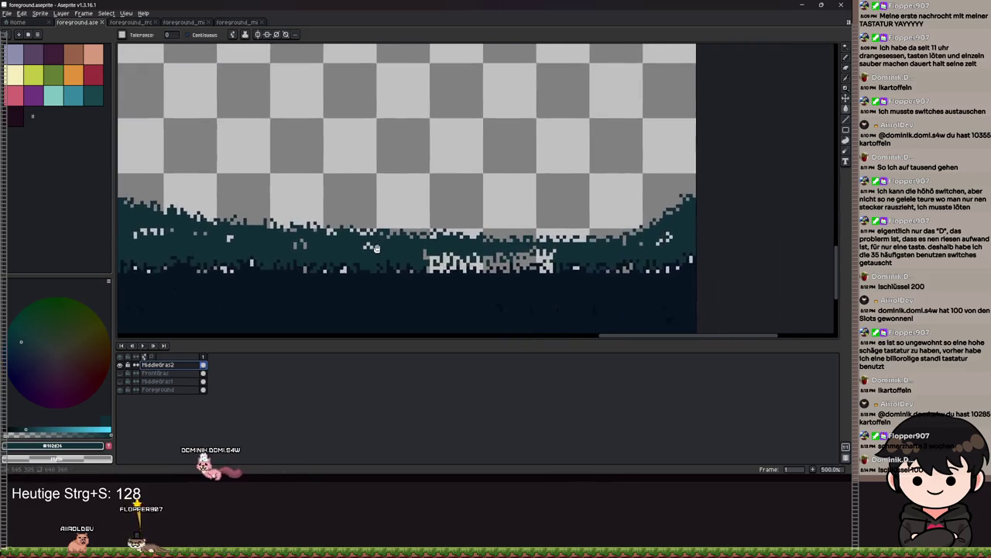
scroll(496, 275, up, 2)
click(497, 280)
key(ctrl+z)
scroll(511, 267, up, 3)
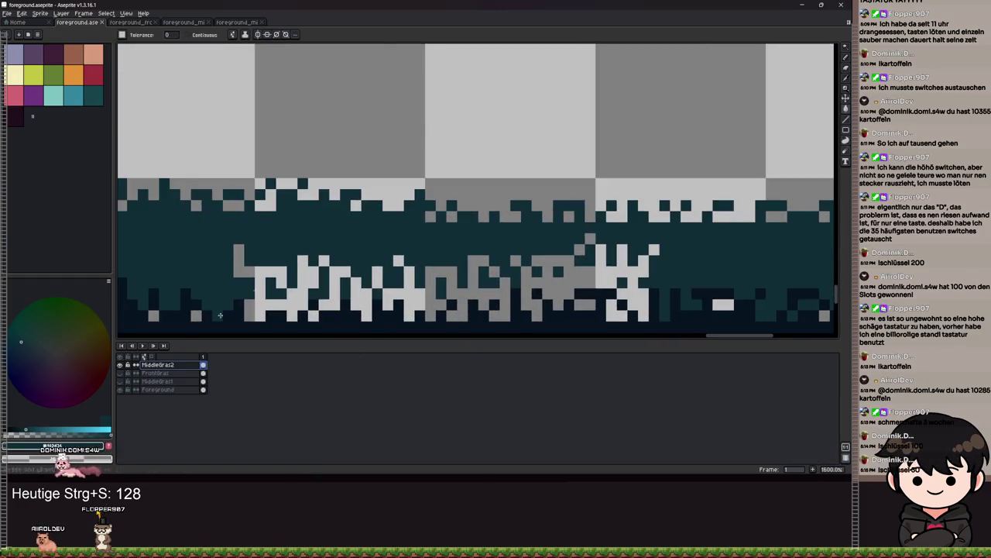
scroll(202, 329, down, 3)
Step: Switch to the Magic Wand and pan the view to the dark mountains
key(w)
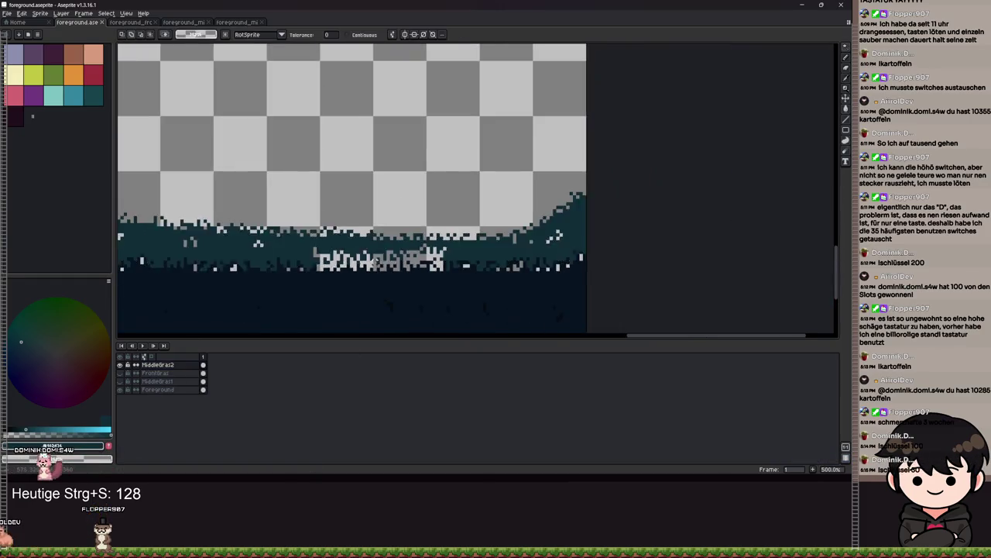
scroll(384, 267, up, 4)
scroll(483, 249, down, 4)
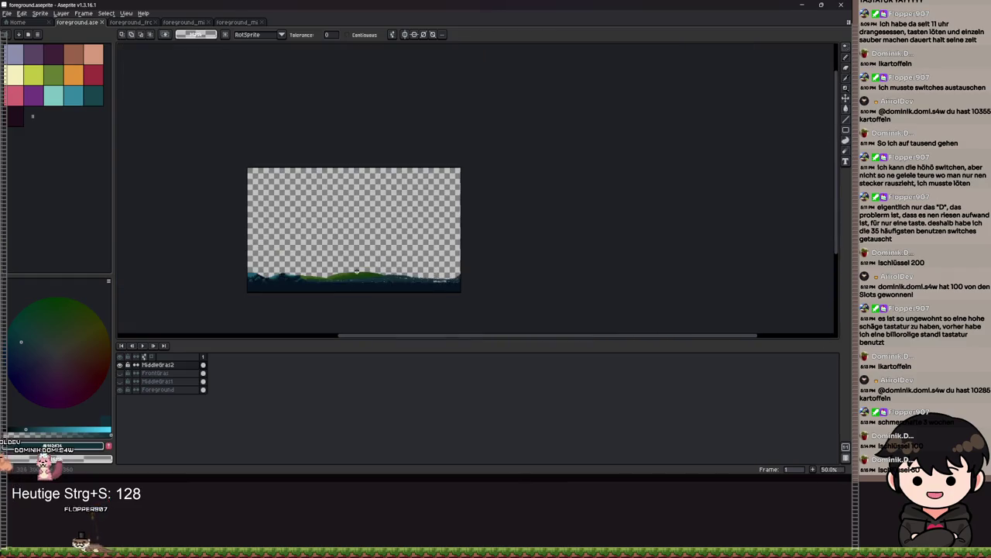
scroll(292, 238, up, 2)
scroll(292, 239, up, 1)
mouse_move(292, 239)
mouse_down()
mouse_move(524, 202)
mouse_move(652, 146)
mouse_up()
Step: Try moving MiddleGras2 above Foreground in the layer order, then undo
key(b)
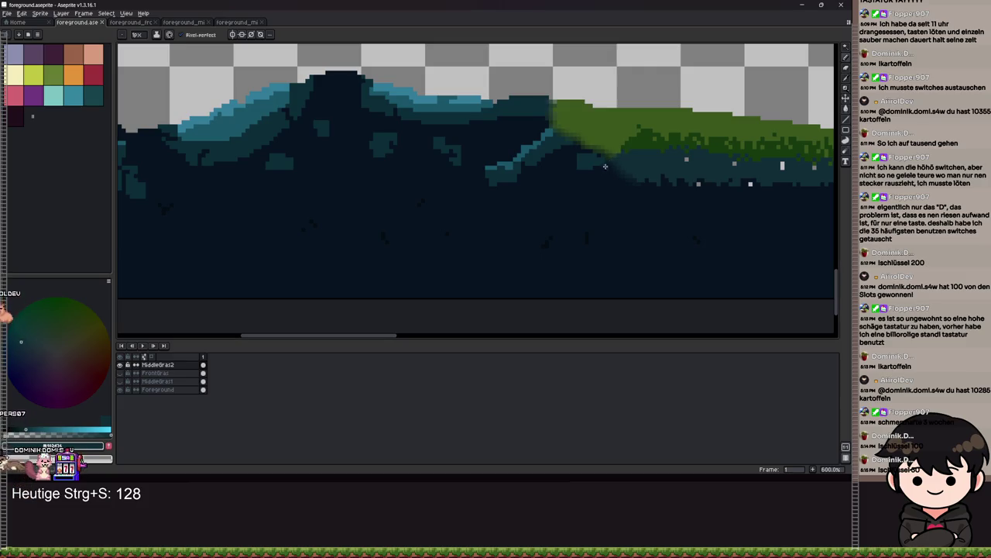
scroll(606, 165, up, 9)
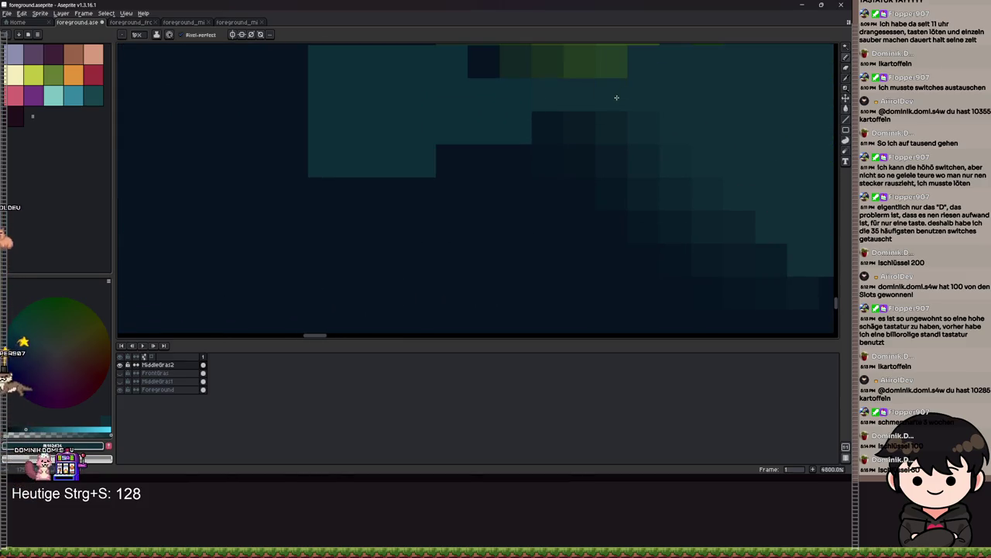
key(v)
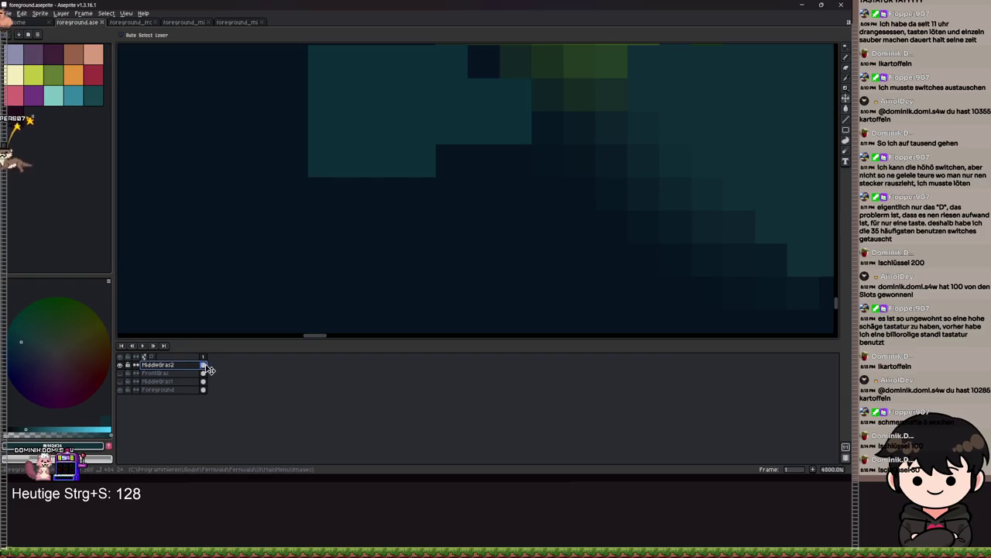
drag(209, 391, 211, 388)
scroll(669, 161, down, 2)
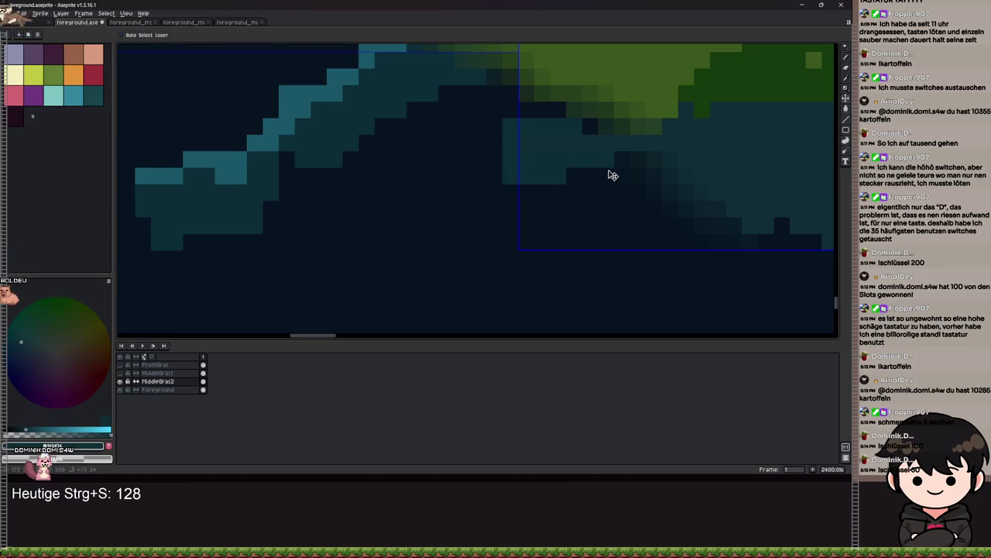
key(ctrl+z)
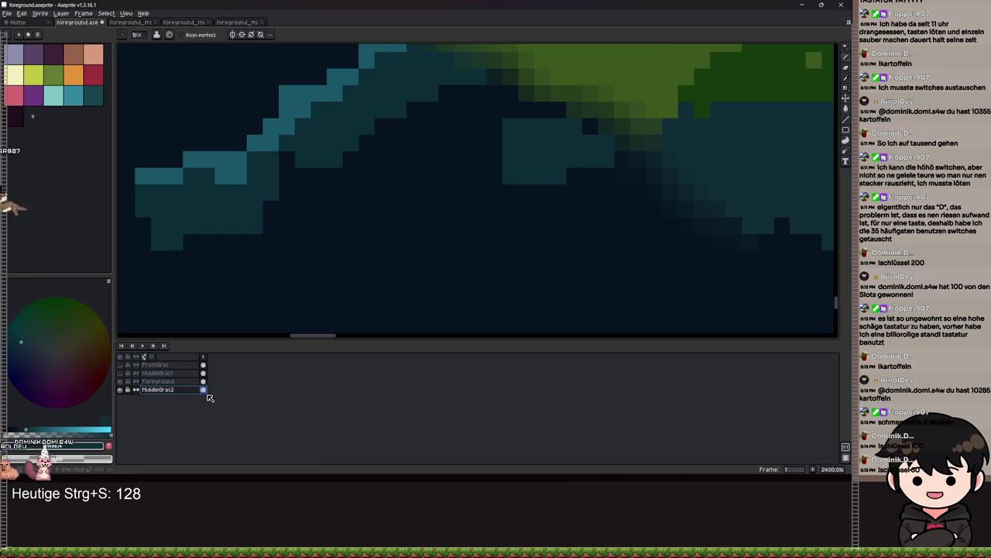
Step: Drag MiddleGras2 below Foreground to the bottom of the layer stack
drag(209, 397, 209, 393)
scroll(700, 171, up, 1)
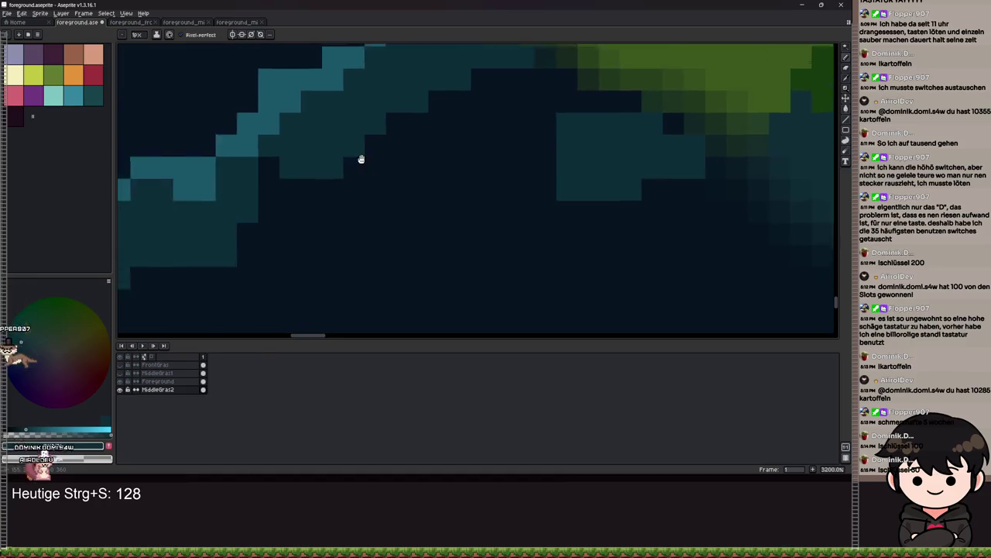
scroll(450, 133, down, 3)
scroll(479, 167, up, 2)
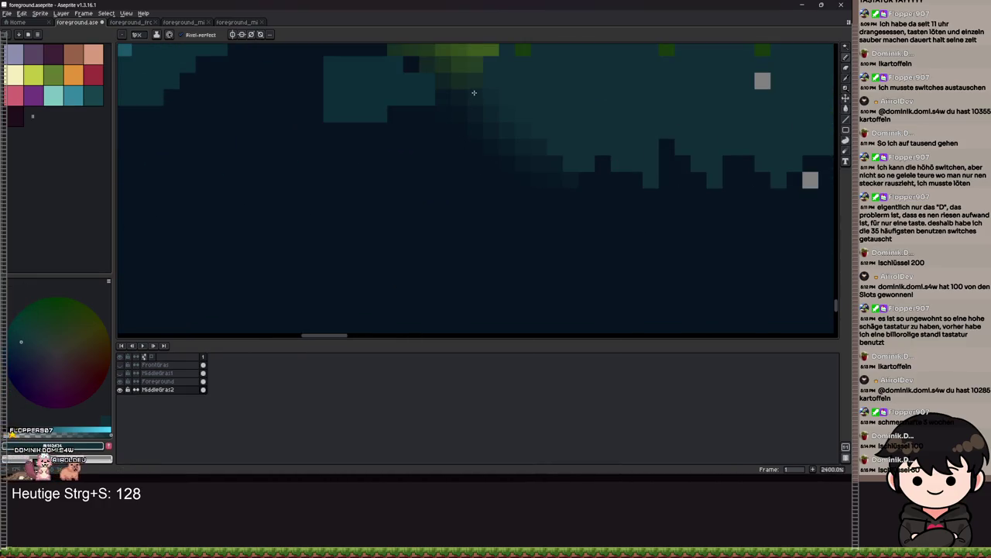
scroll(478, 79, down, 3)
scroll(715, 166, up, 1)
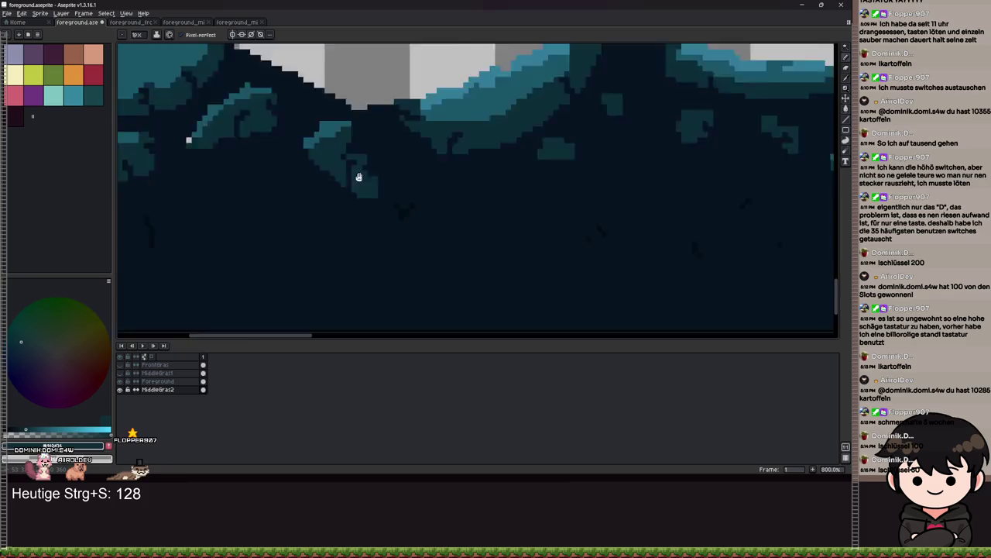
scroll(394, 157, down, 5)
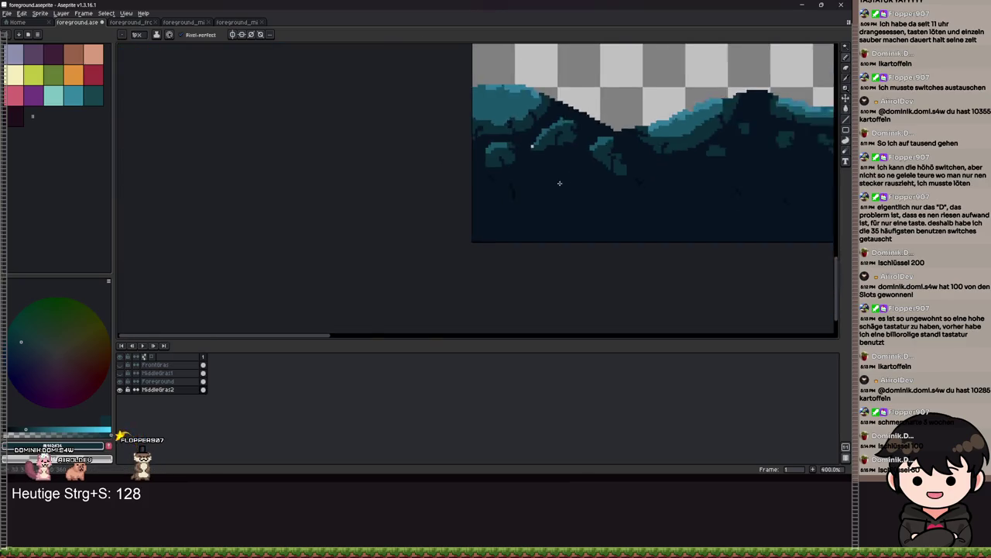
key(g)
scroll(628, 210, down, 4)
scroll(628, 209, up, 4)
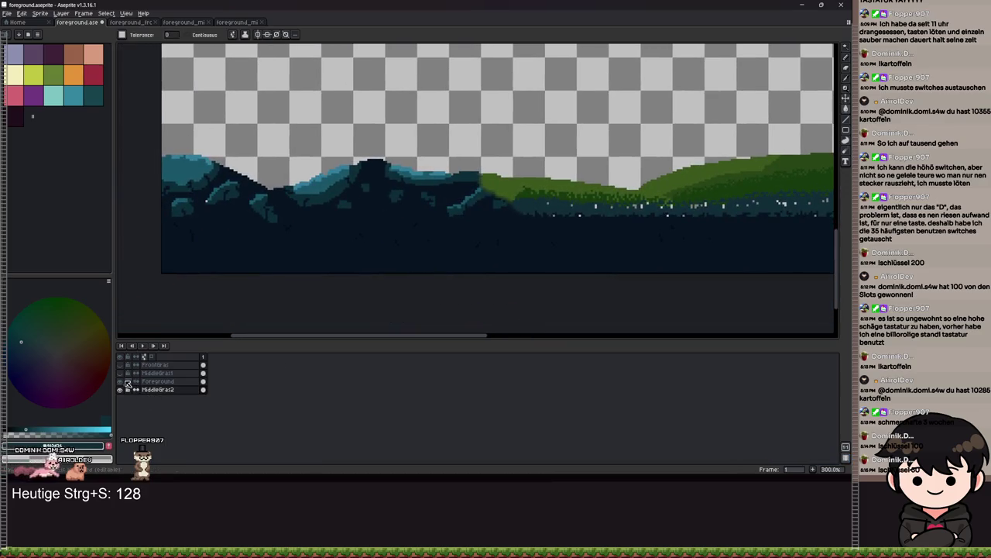
Step: Hide the Foreground layer and zoom in to inspect the teal grass strip
click(126, 382)
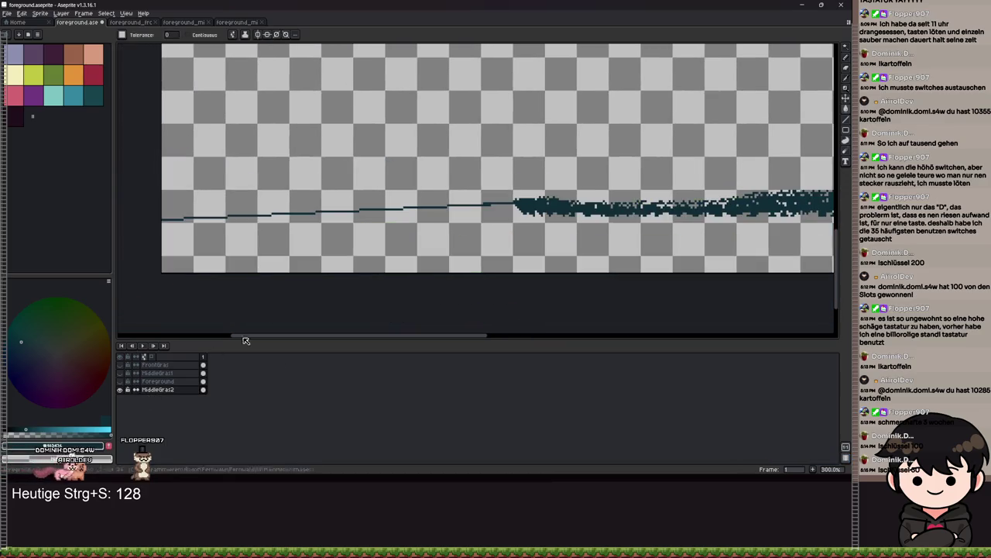
scroll(279, 255, down, 1)
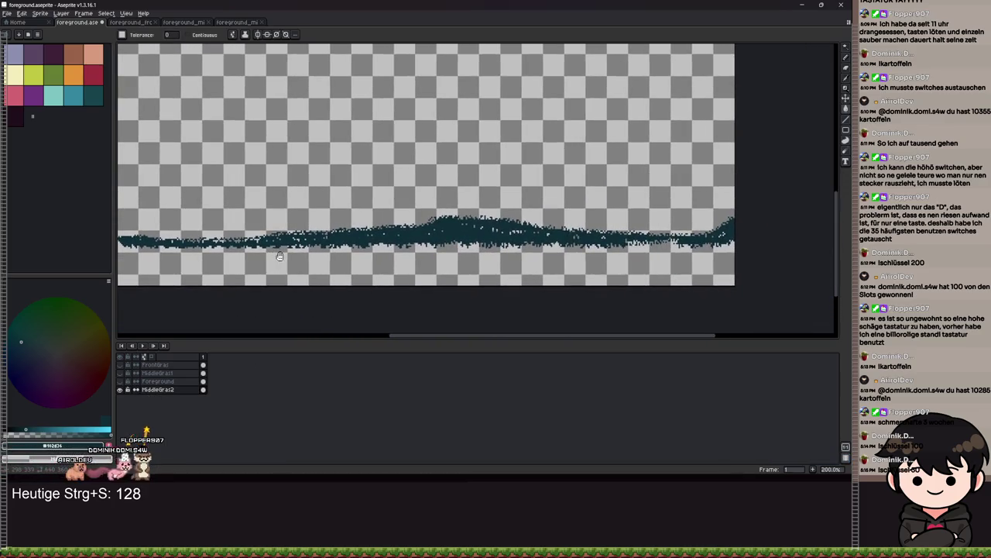
scroll(395, 230, up, 3)
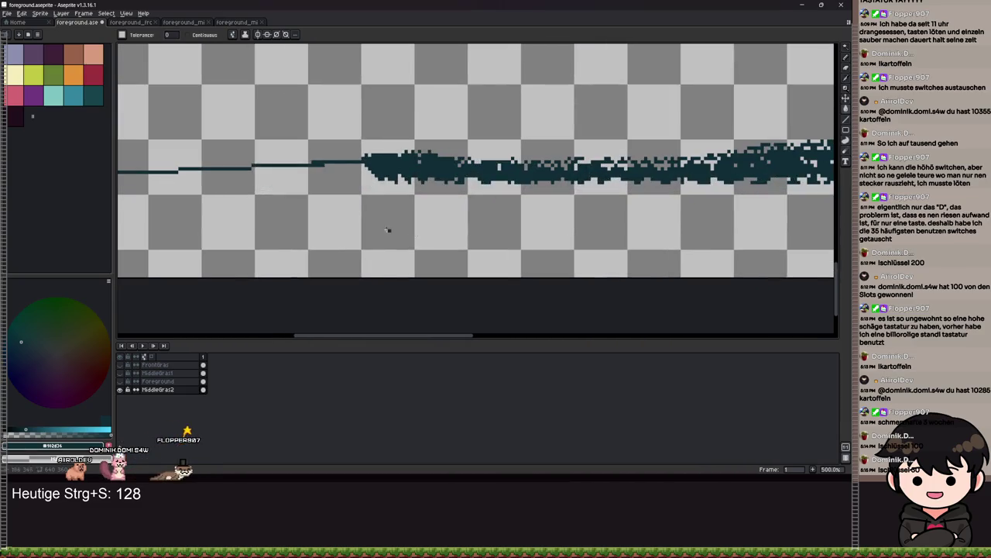
scroll(361, 197, up, 2)
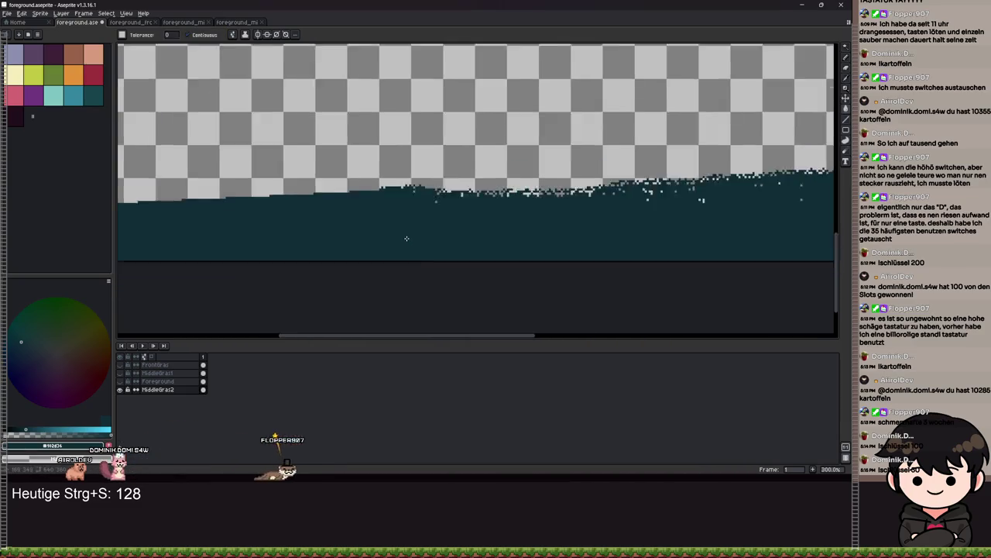
scroll(361, 197, down, 5)
scroll(659, 155, up, 6)
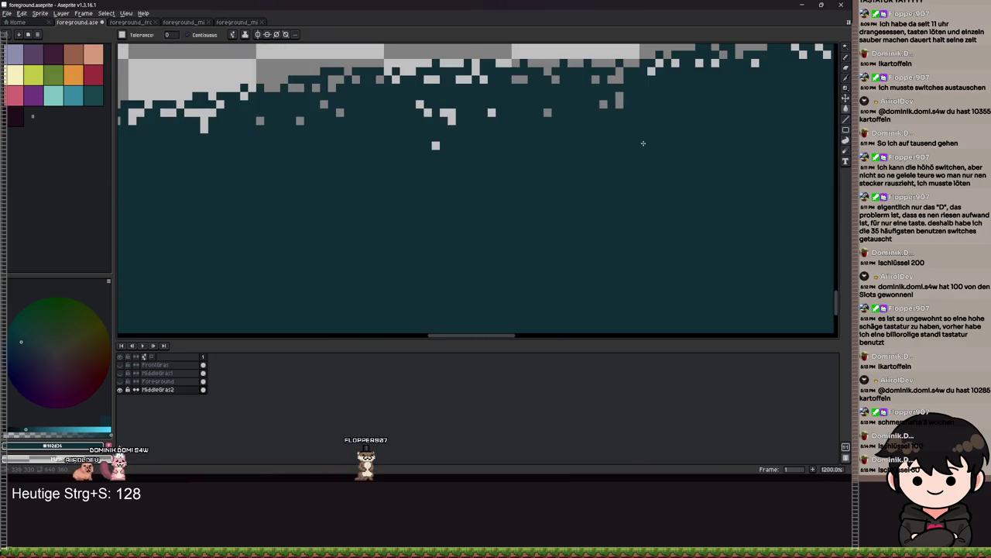
scroll(624, 97, down, 4)
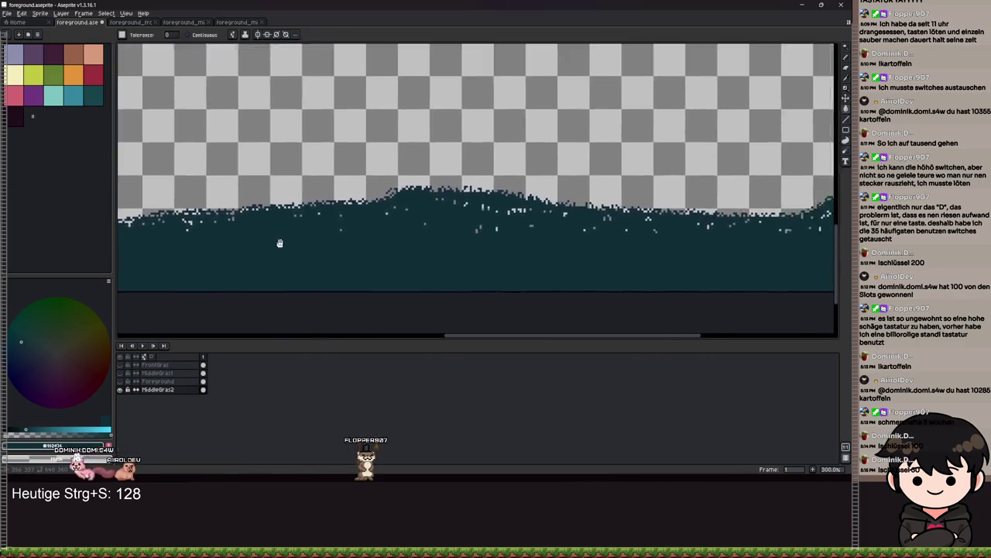
scroll(533, 210, up, 7)
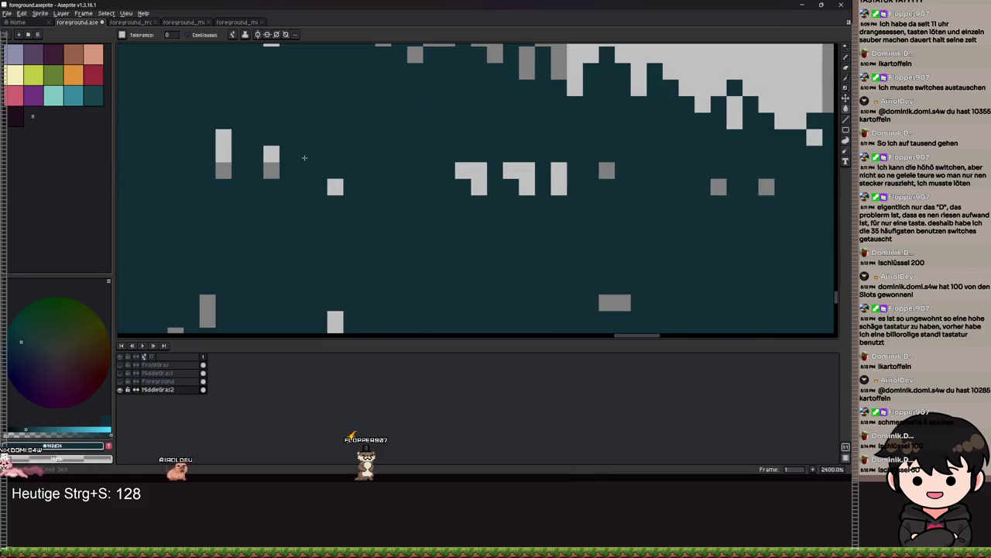
scroll(425, 186, down, 6)
scroll(424, 186, down, 7)
scroll(425, 186, up, 5)
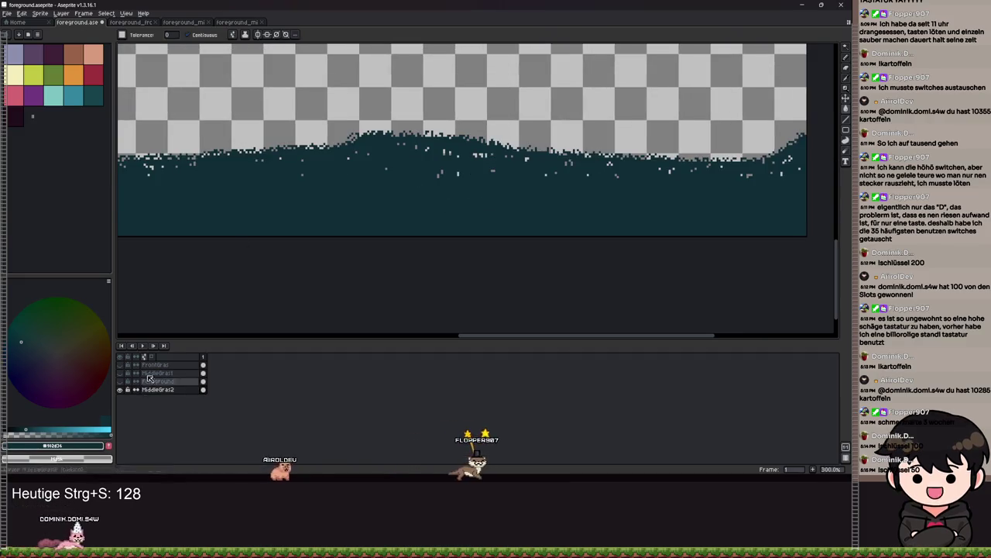
scroll(552, 183, up, 3)
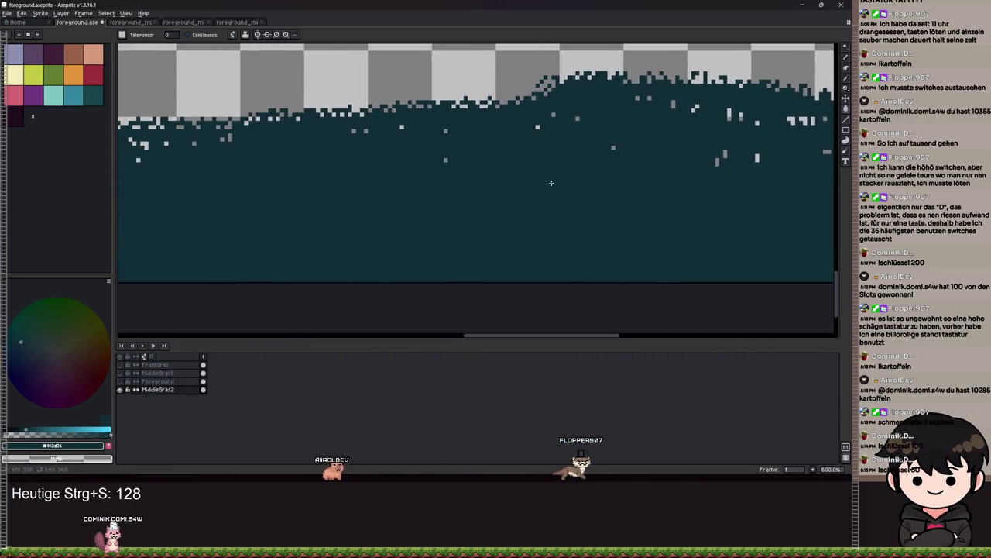
scroll(478, 192, down, 3)
scroll(481, 197, up, 7)
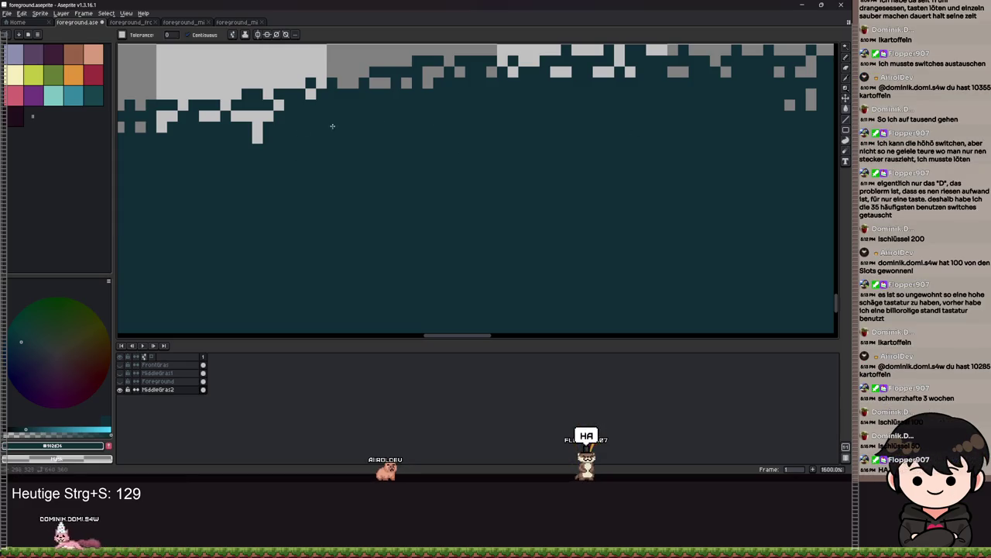
scroll(264, 139, down, 5)
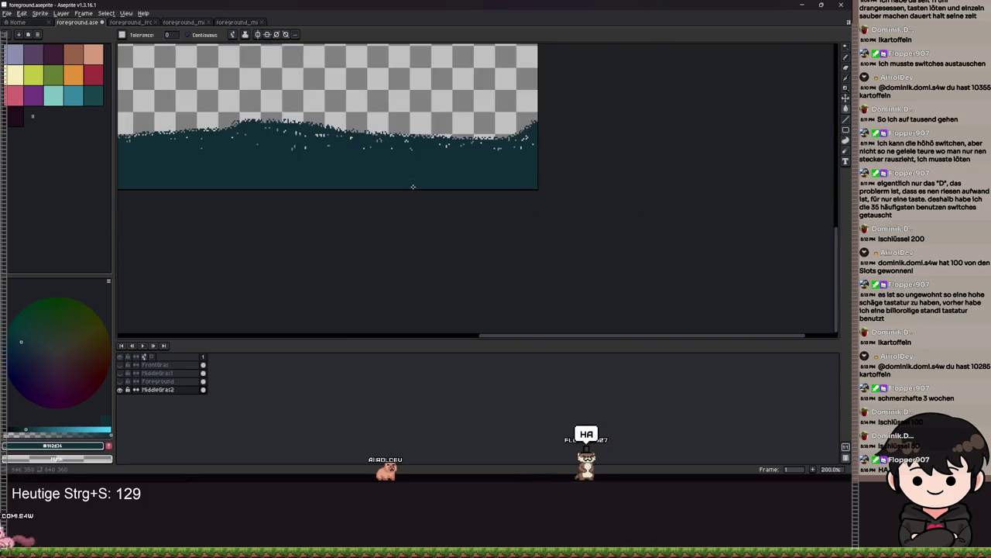
scroll(423, 184, up, 5)
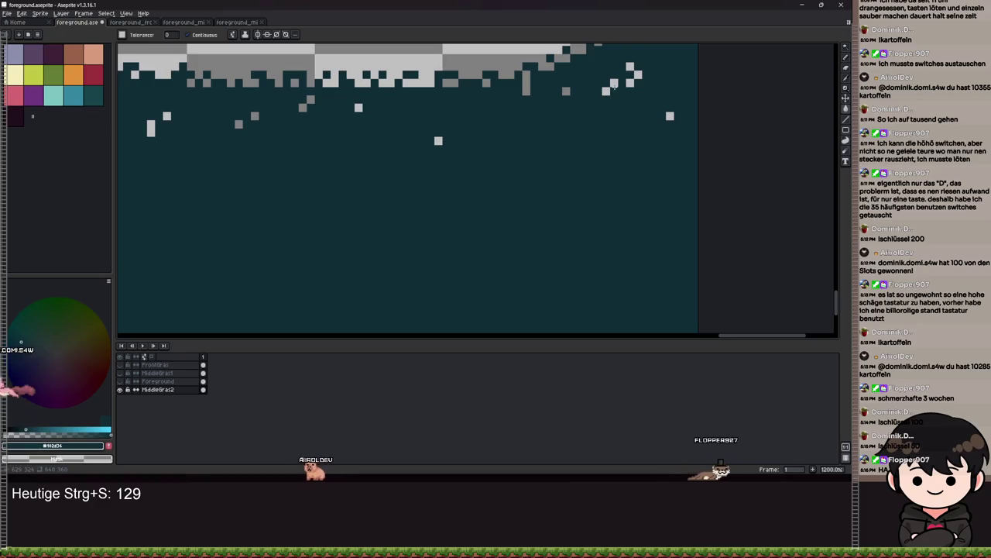
Step: Fill the stray light and grey pixels in the grass strip with dark teal
click(606, 91)
click(638, 75)
click(630, 82)
click(629, 66)
click(567, 92)
mouse_move(526, 93)
mouse_down()
mouse_move(570, 124)
mouse_move(666, 110)
mouse_up()
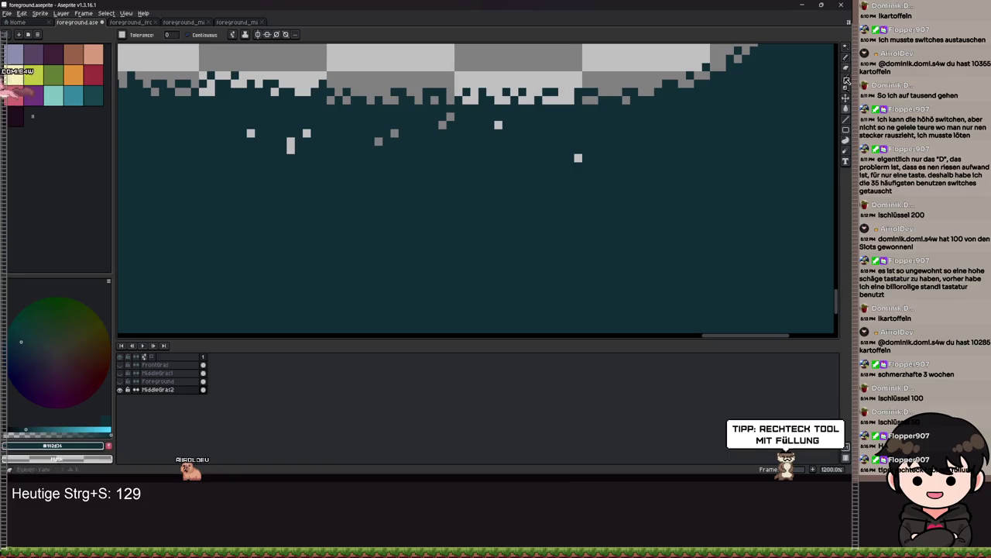
Step: Draw filled rectangles over the grass strip, then make FrontGras the active layer
click(847, 130)
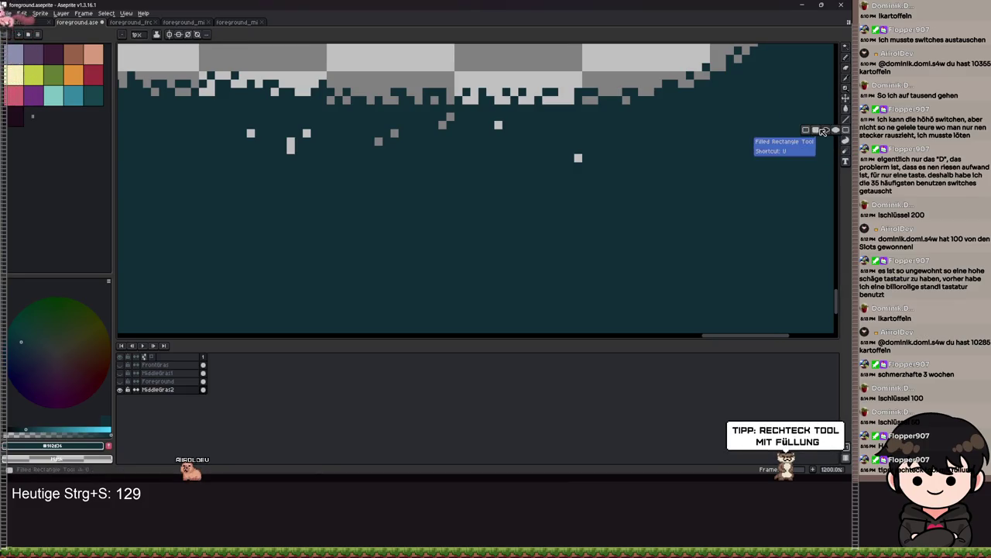
scroll(512, 226, down, 6)
scroll(415, 199, up, 2)
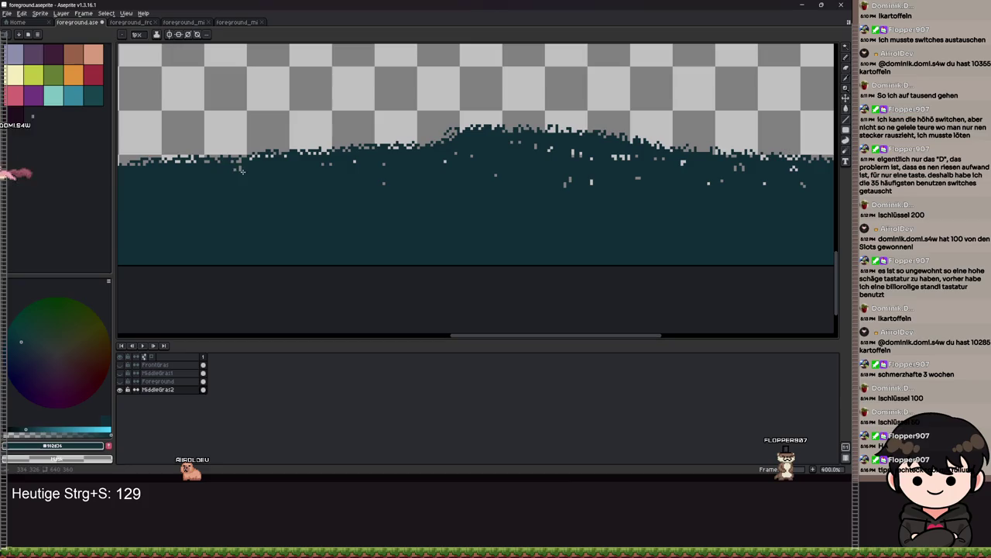
scroll(805, 209, right, 1)
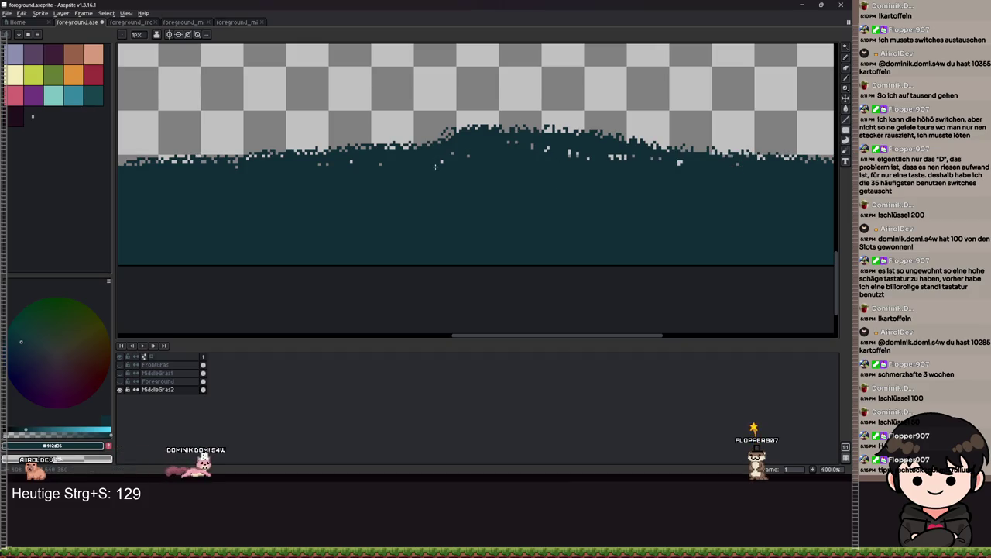
scroll(435, 166, left, 5)
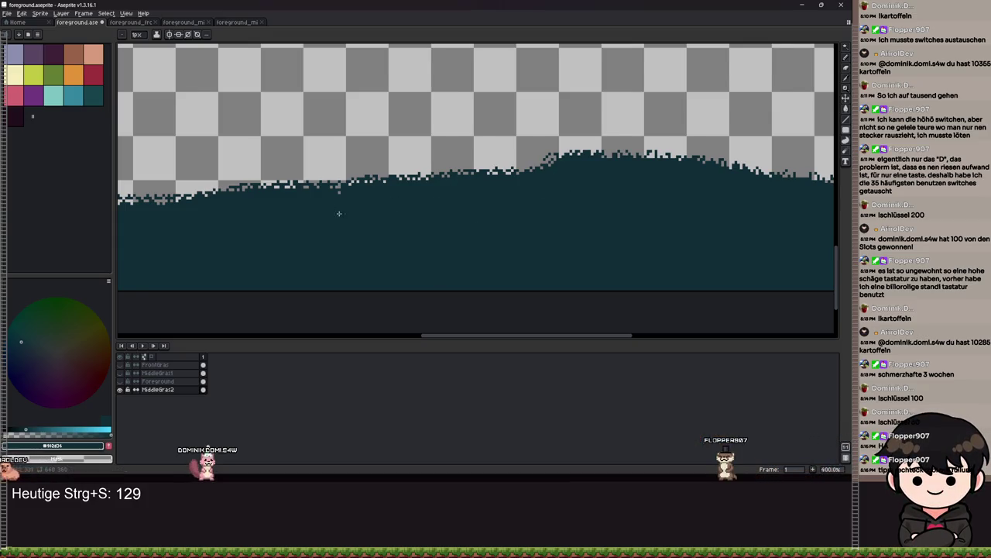
drag(333, 210, 503, 232)
drag(357, 242, 452, 283)
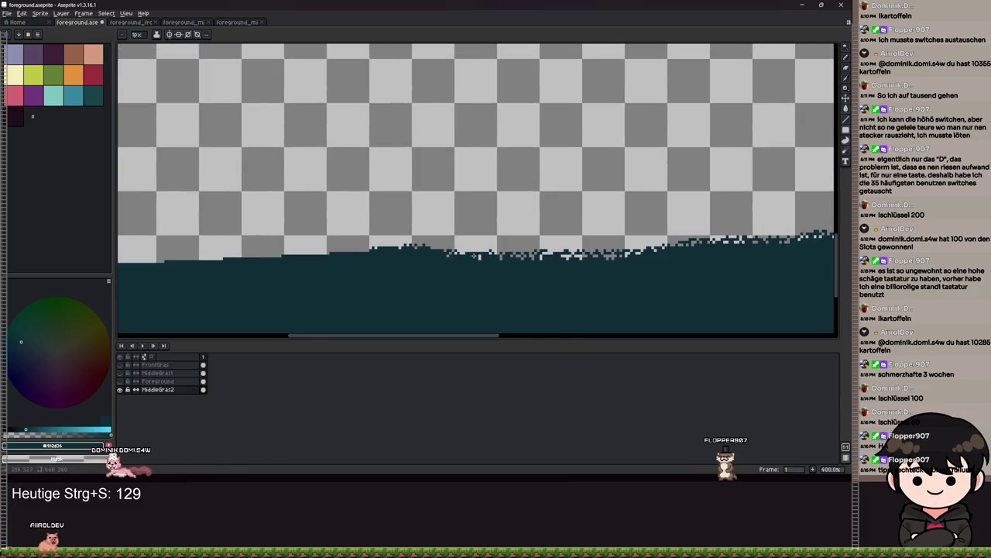
scroll(479, 256, down, 3)
scroll(422, 249, up, 5)
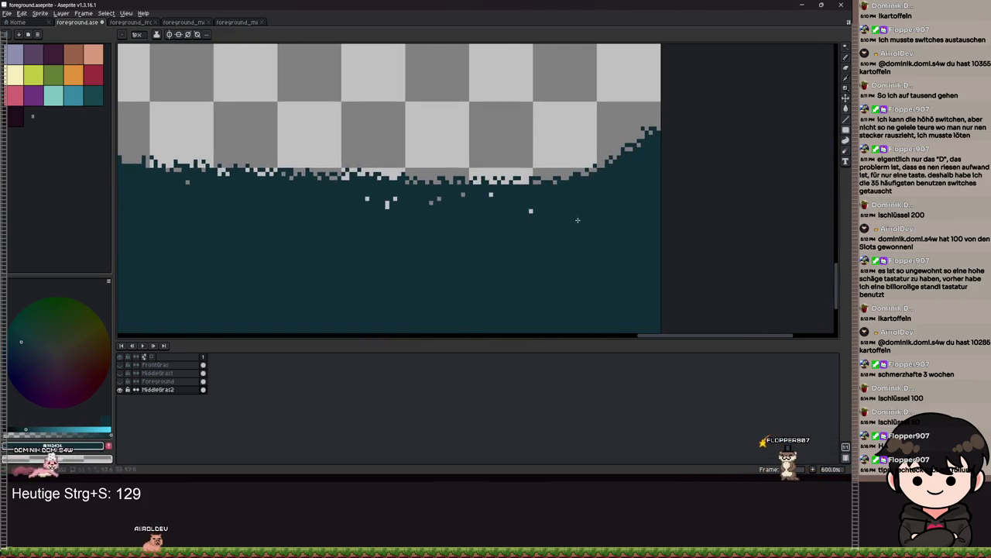
scroll(580, 233, down, 3)
scroll(531, 261, up, 2)
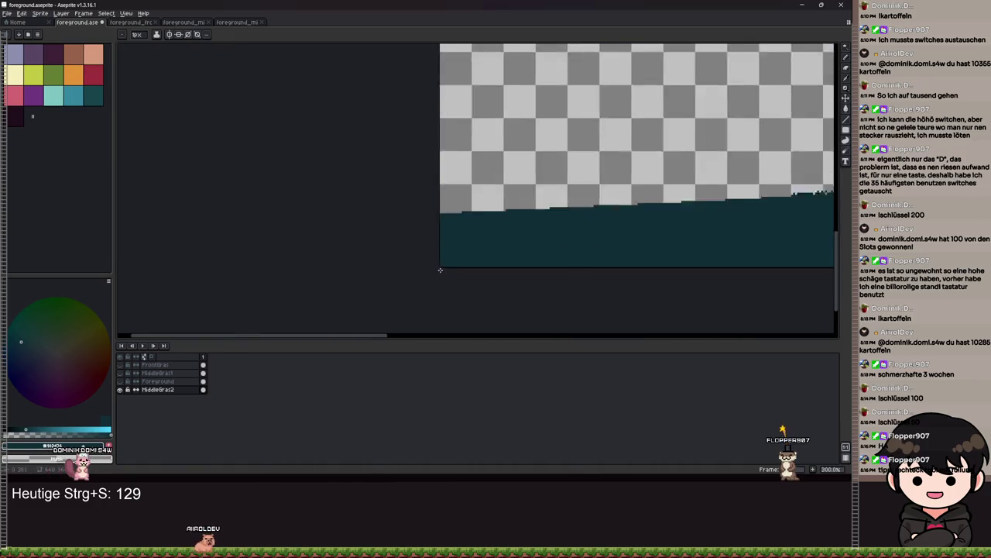
drag(635, 238, 145, 400)
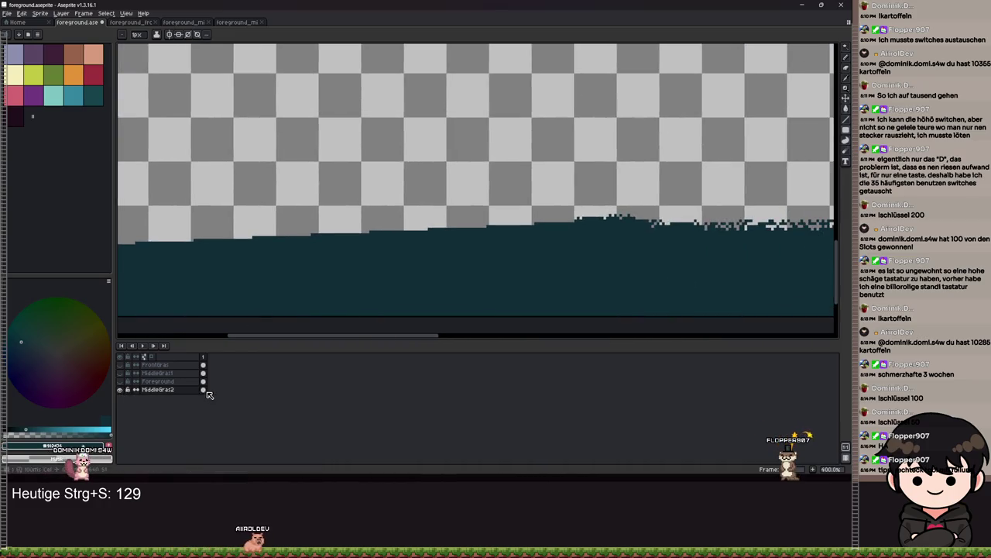
click(205, 366)
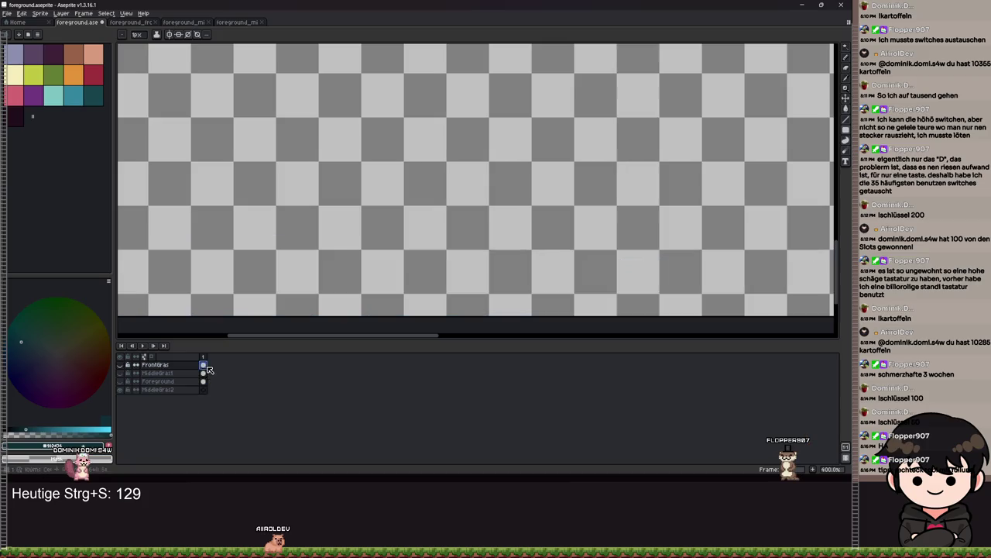
Step: Toggle FrontGras visibility and step through the MiddleGras1 and MiddleGras2 layers
click(125, 391)
scroll(416, 303, down, 3)
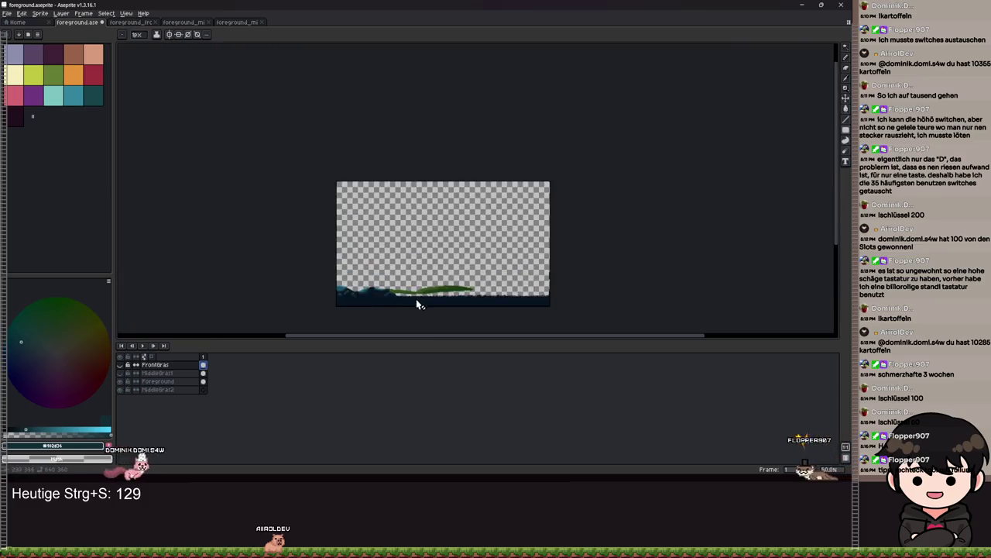
scroll(416, 303, up, 2)
click(121, 365)
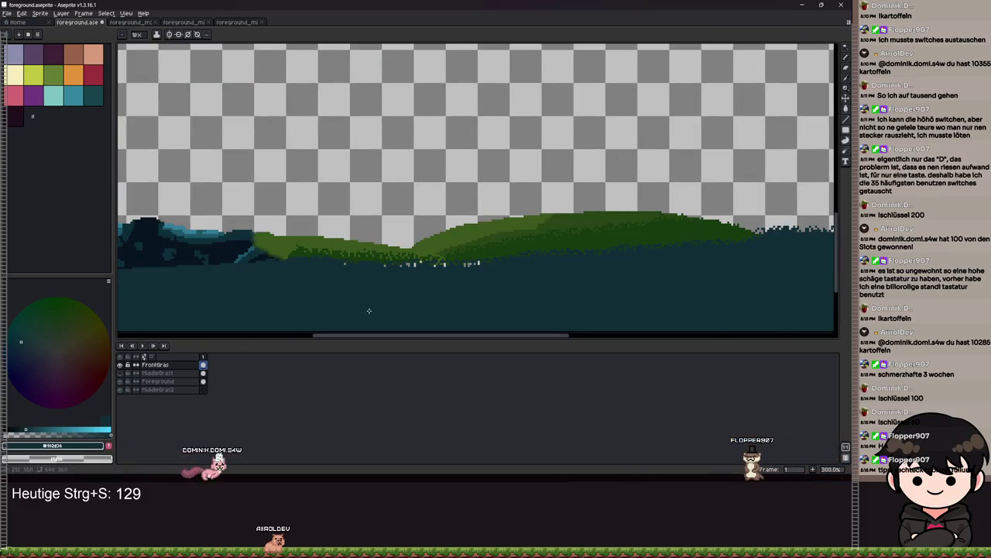
scroll(369, 310, down, 2)
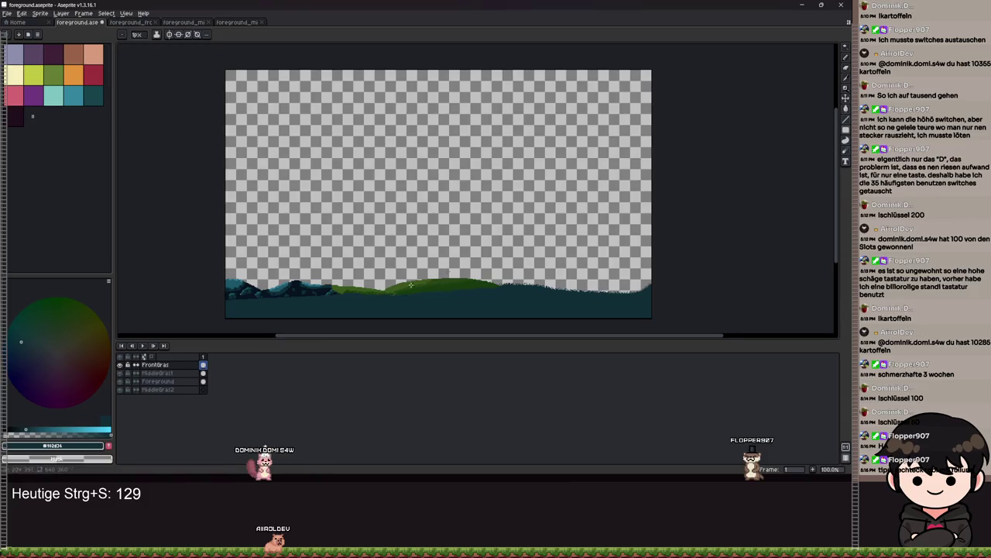
scroll(389, 294, up, 2)
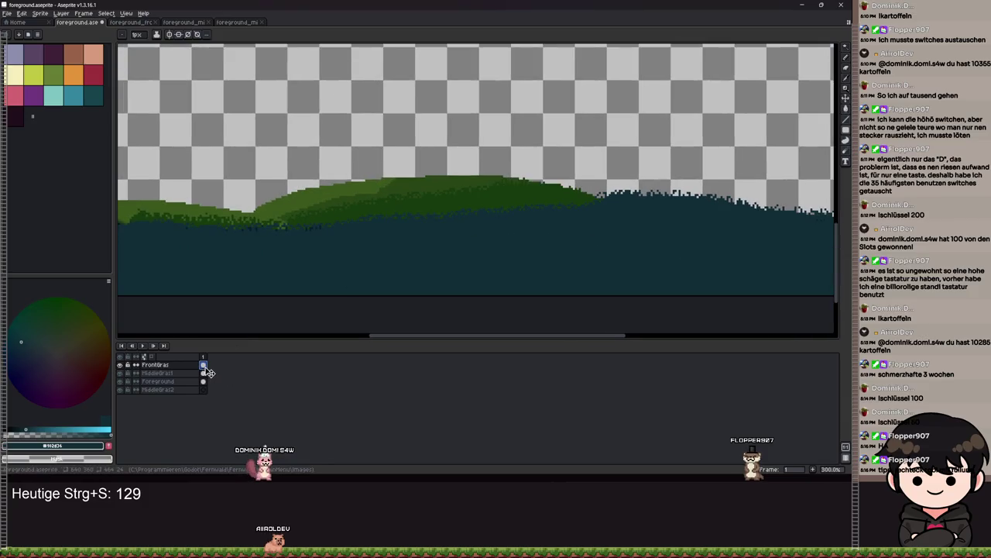
click(206, 375)
click(203, 390)
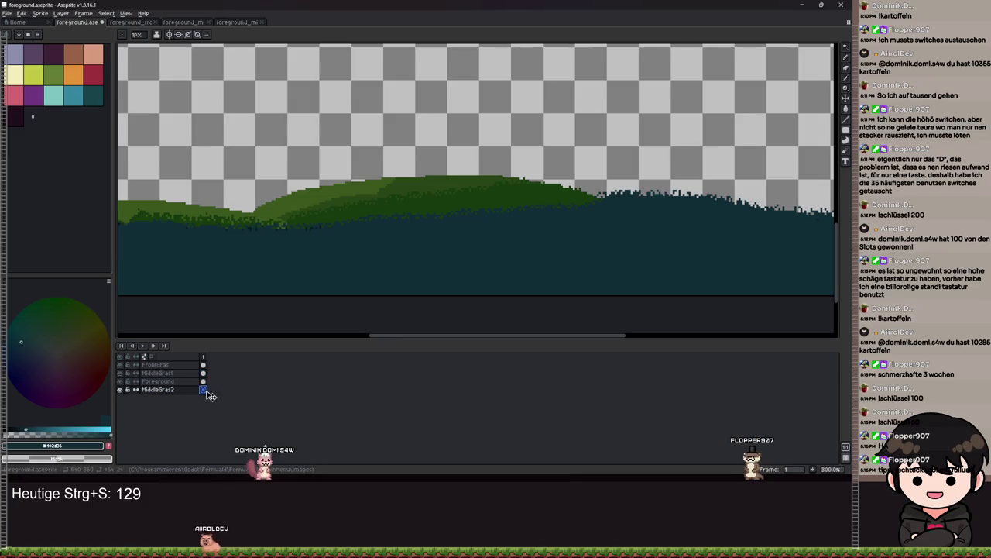
scroll(477, 257, down, 3)
scroll(478, 260, up, 2)
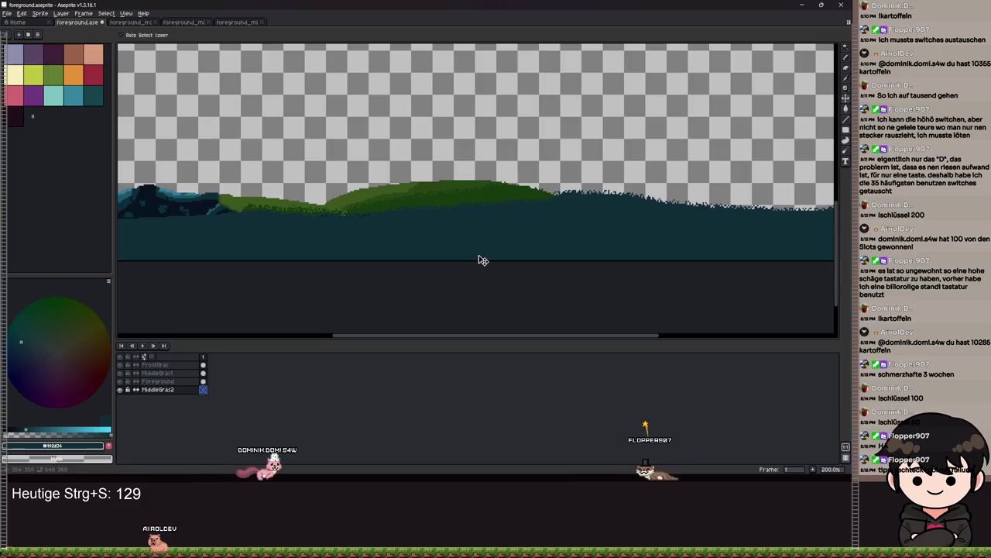
scroll(479, 260, up, 1)
scroll(476, 260, down, 2)
scroll(472, 265, up, 2)
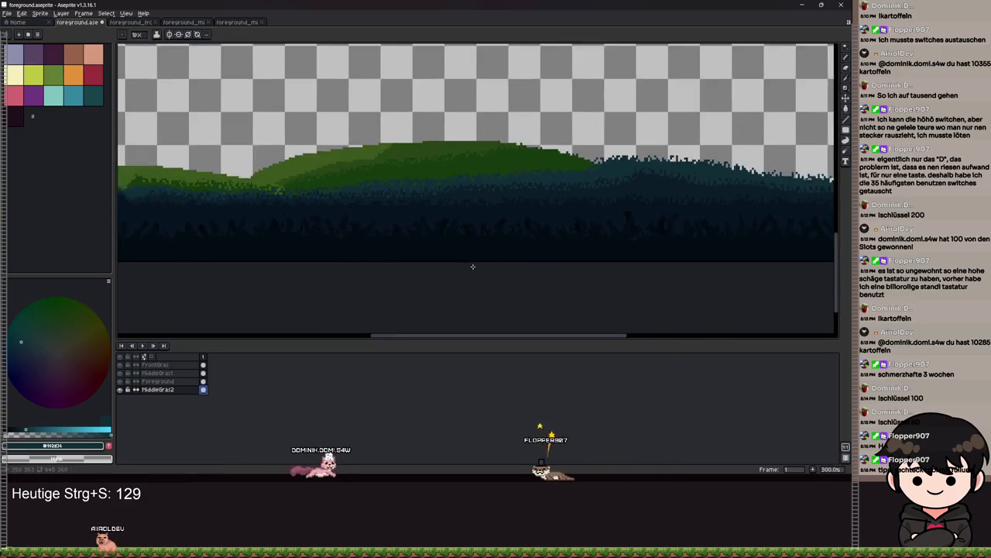
scroll(472, 266, down, 1)
Step: Save, isolate each grass strip by hiding the other layers, then make all layers visible
key(ctrl+s)
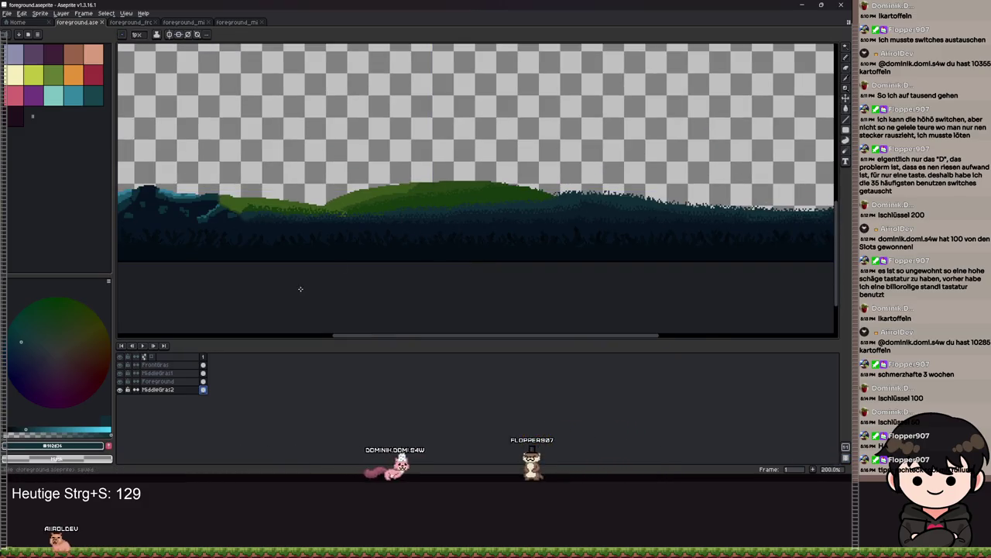
key(ctrl+s)
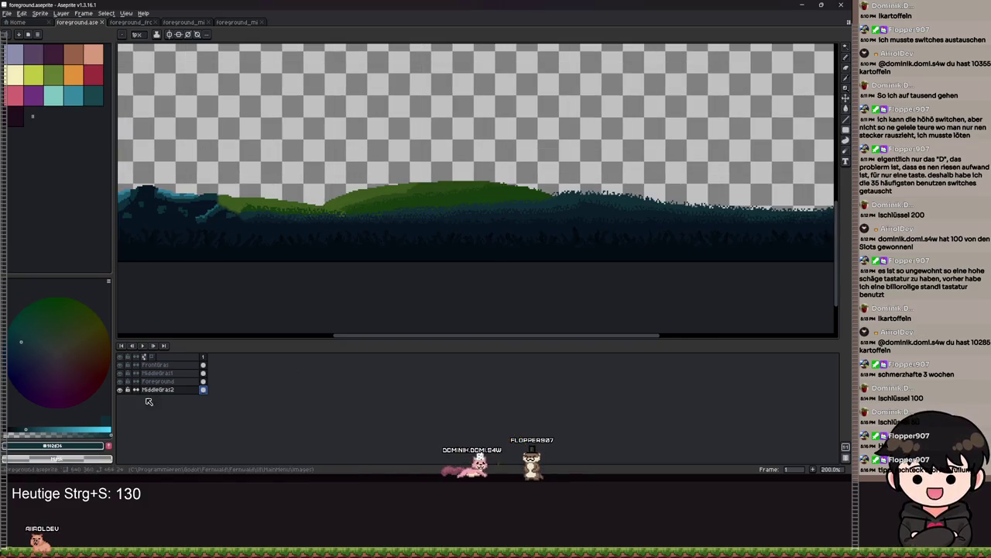
click(121, 381)
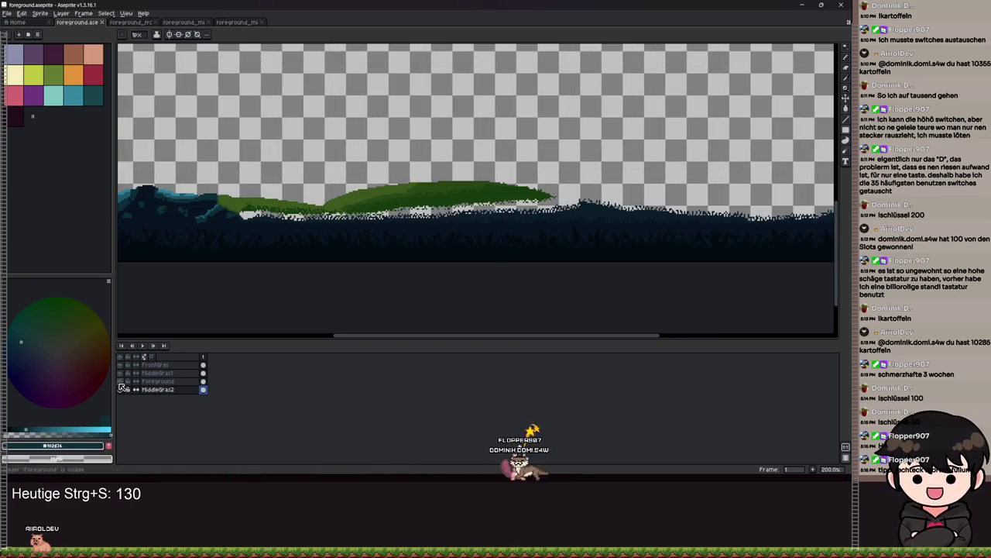
click(120, 364)
click(122, 373)
key(1)
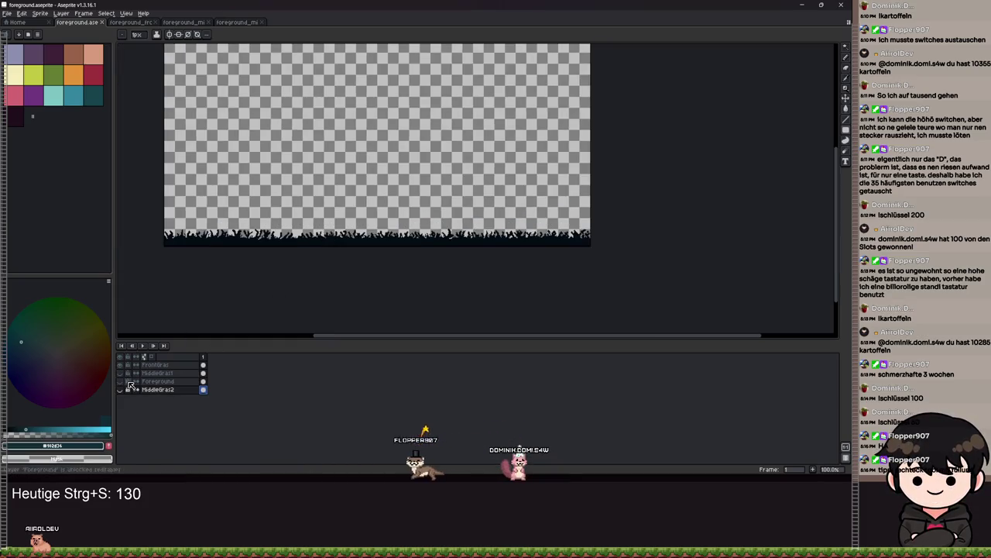
click(121, 367)
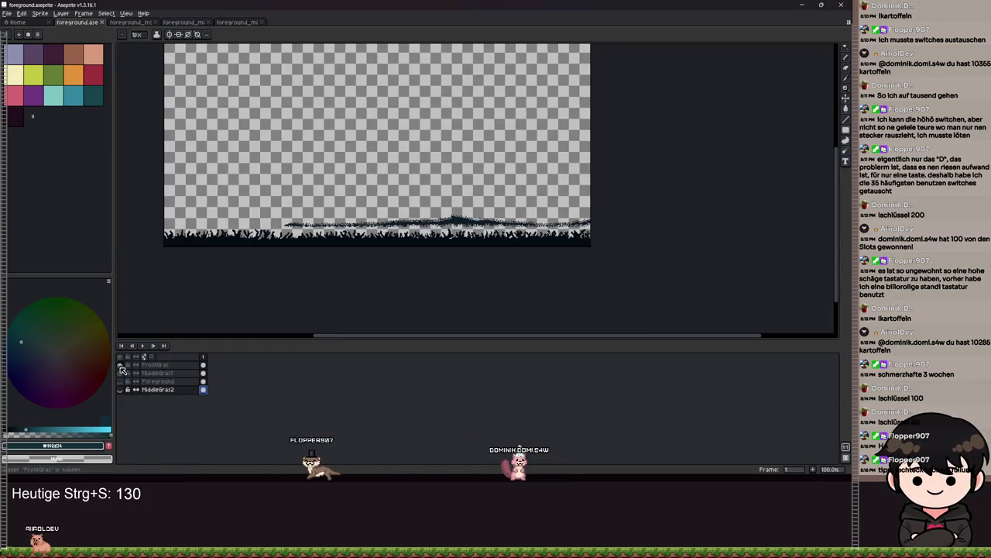
click(121, 381)
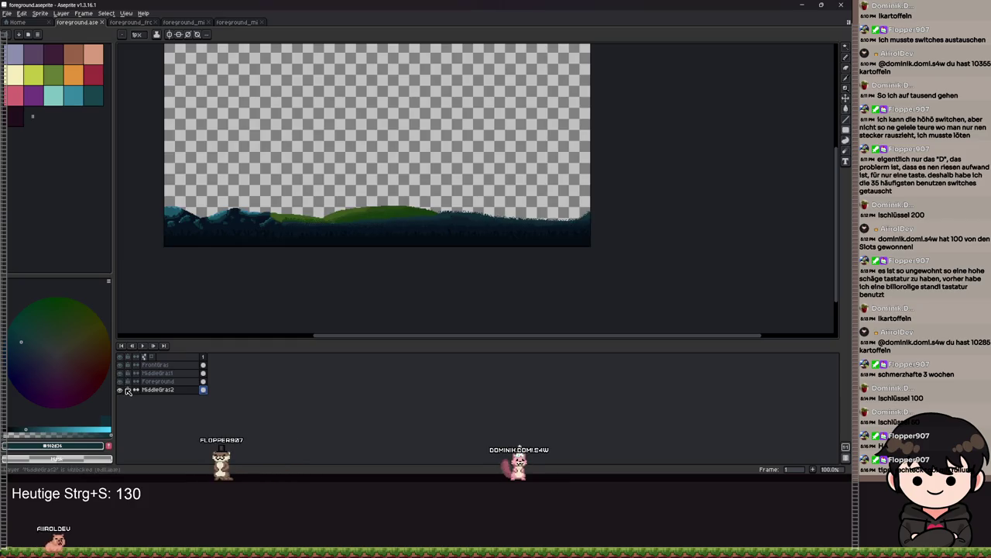
drag(121, 381, 122, 369)
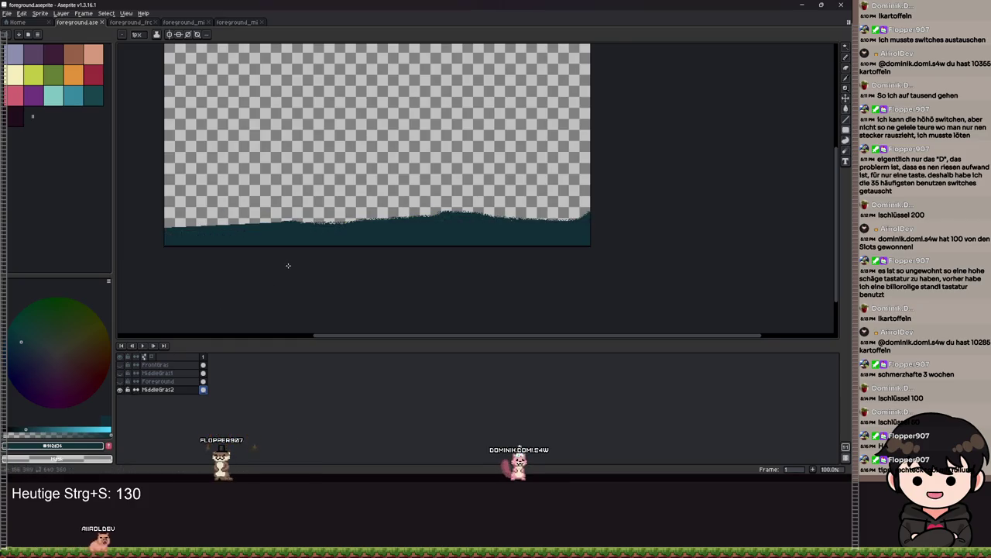
scroll(288, 266, left, 2)
click(122, 373)
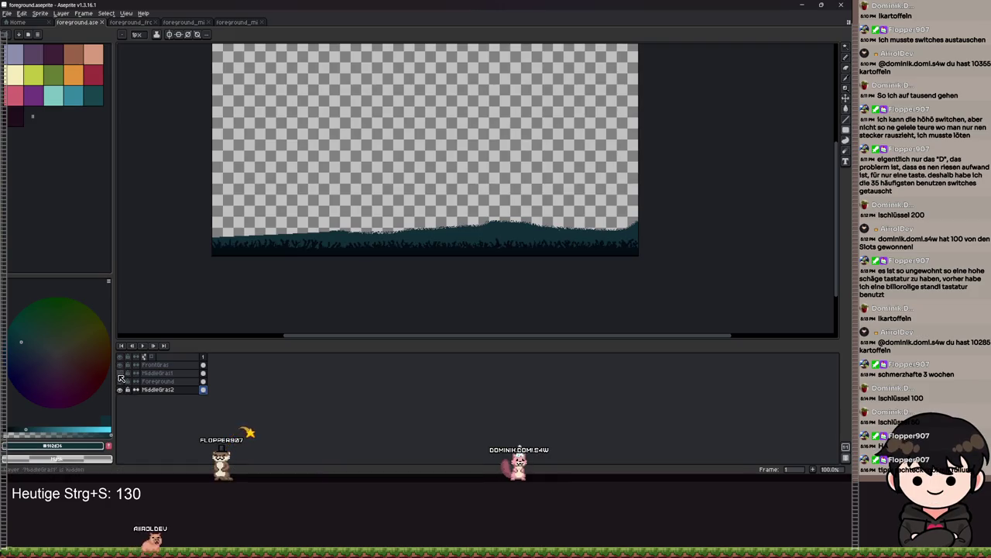
click(121, 381)
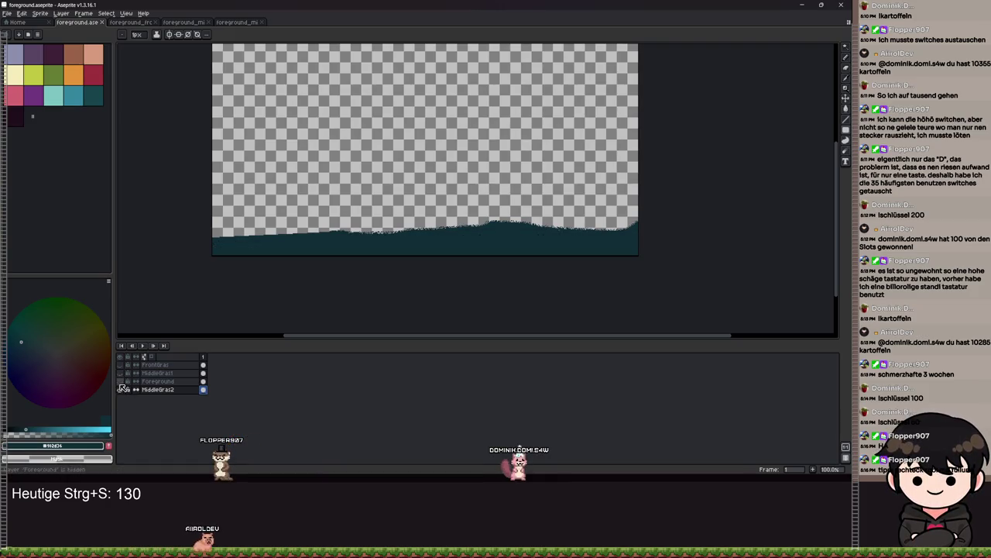
click(120, 364)
scroll(399, 233, down, 3)
scroll(405, 237, up, 7)
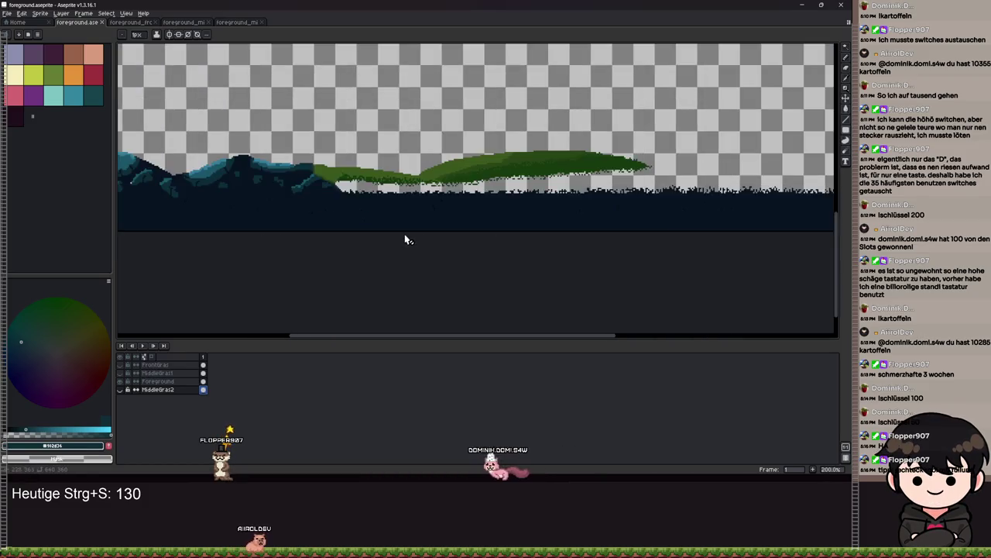
scroll(325, 250, down, 3)
Step: Save and export the artwork over the existing PNG, then minimize Aseprite
key(ctrl+s)
scroll(377, 212, down, 2)
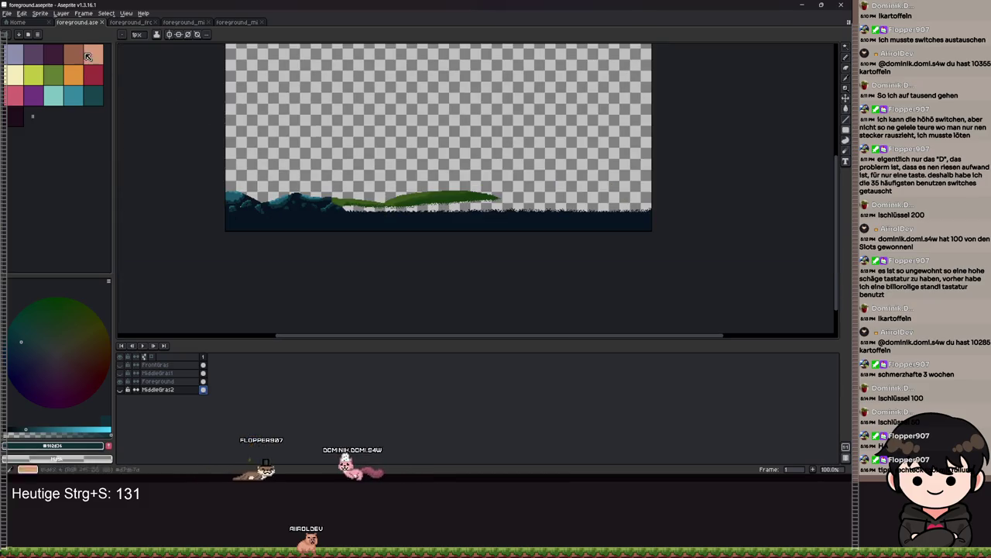
click(7, 13)
mouse_move(16, 81)
click(101, 89)
click(137, 117)
click(409, 263)
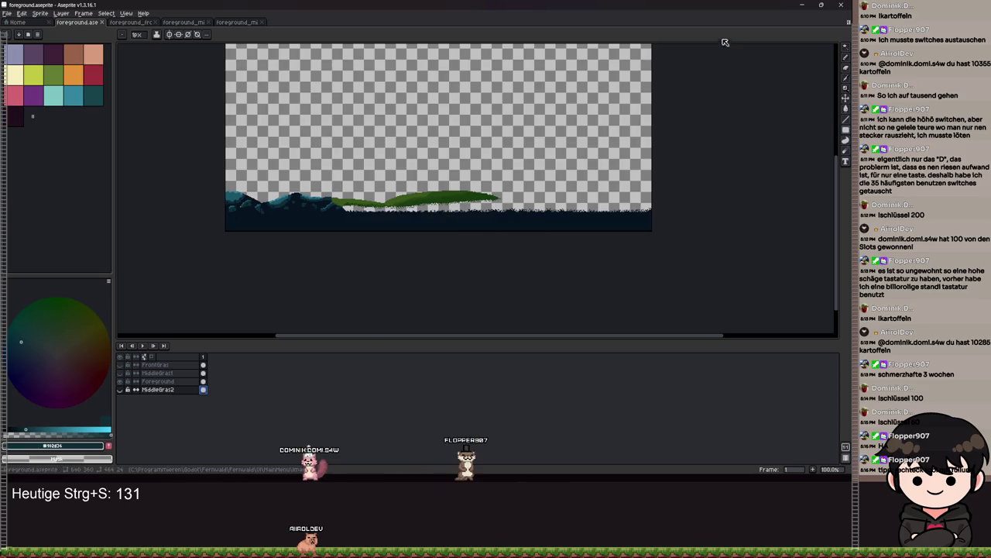
click(803, 6)
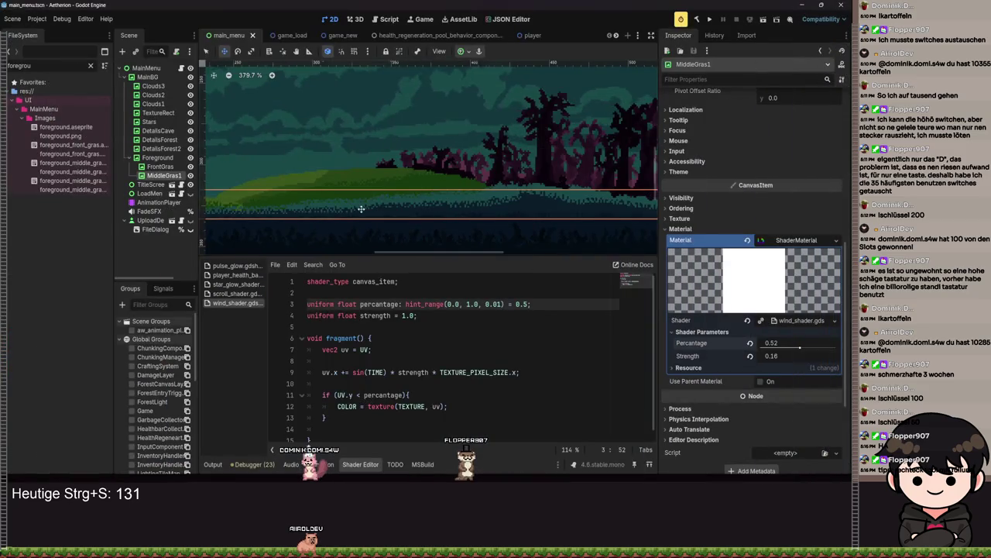
Step: Frame and select the MiddleGras1 node, then duplicate it with Ctrl+D
scroll(361, 209, down, 2)
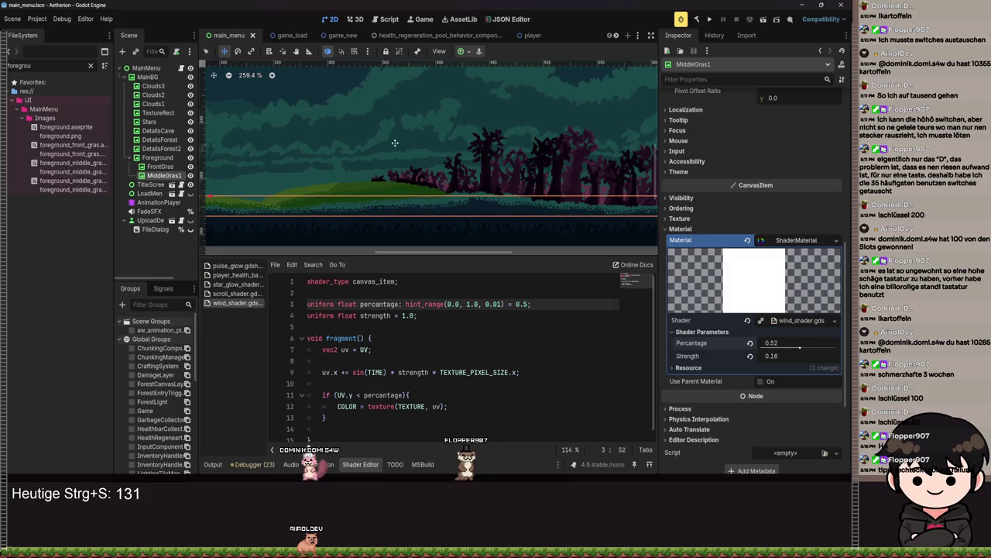
double_click(164, 175)
scroll(477, 137, down, 1)
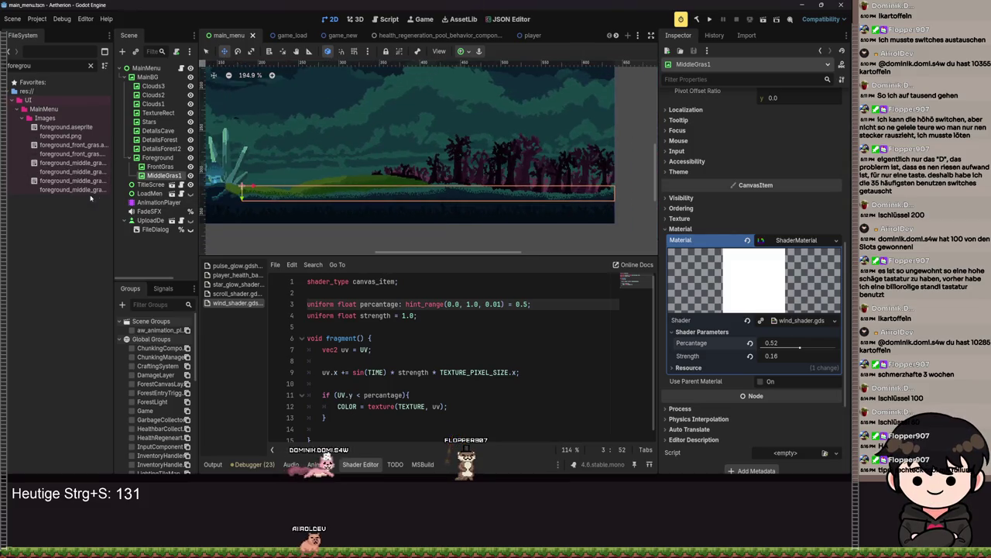
scroll(353, 186, up, 2)
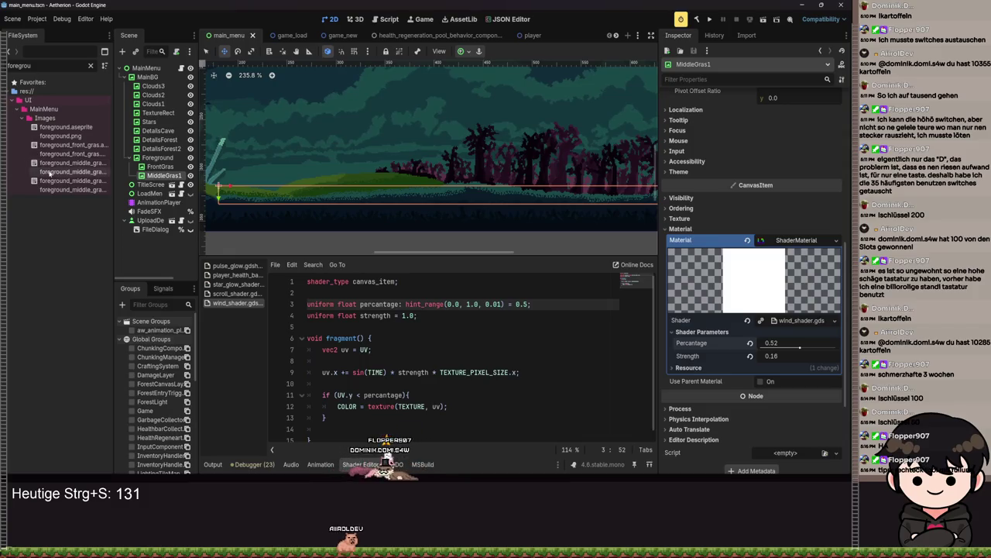
click(160, 167)
click(155, 176)
key(ctrl+d)
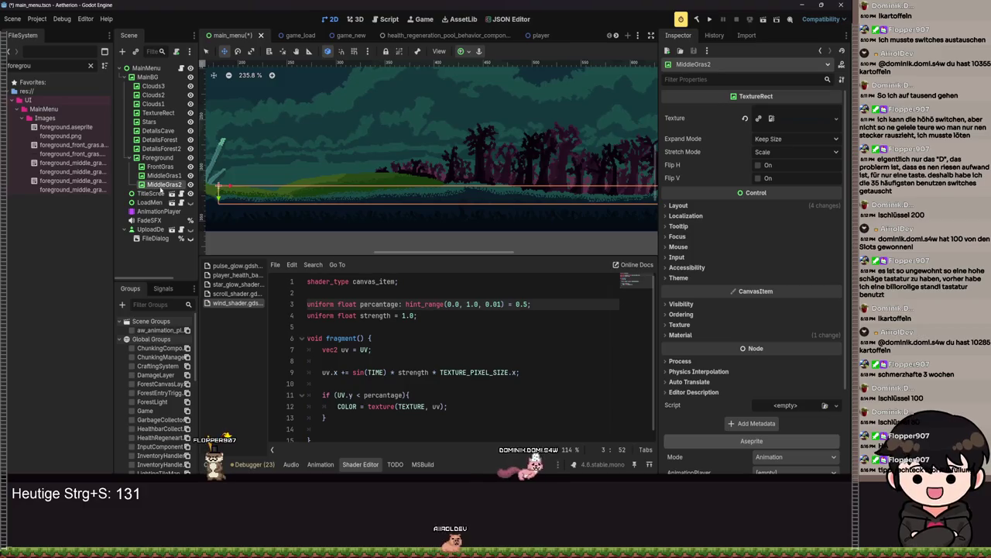
Step: Give MiddleGras2 a different foreground_middle_gras texture and expand its Material settings
mouse_move(58, 190)
mouse_down()
mouse_move(220, 172)
mouse_move(508, 169)
mouse_up()
scroll(453, 197, up, 4)
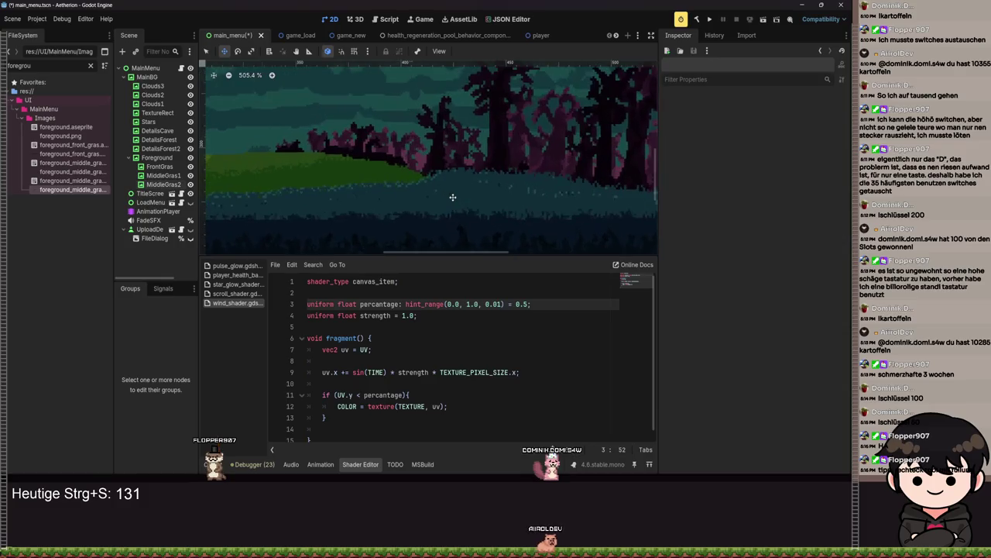
click(161, 184)
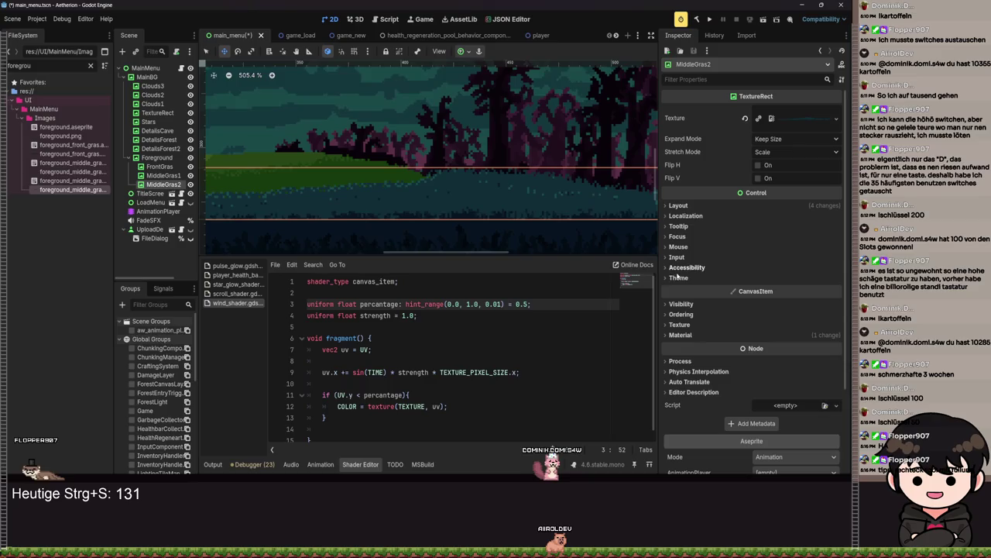
click(681, 335)
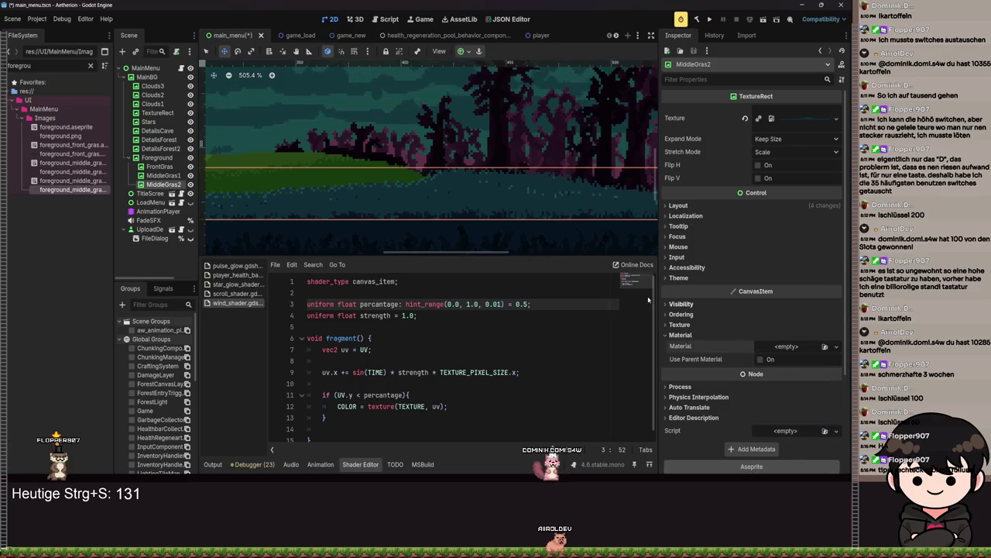
scroll(489, 203, up, 6)
Step: Nudge MiddleGras2 left, right and up until it lines up with the existing grass
drag(489, 203, 474, 206)
scroll(473, 224, down, 9)
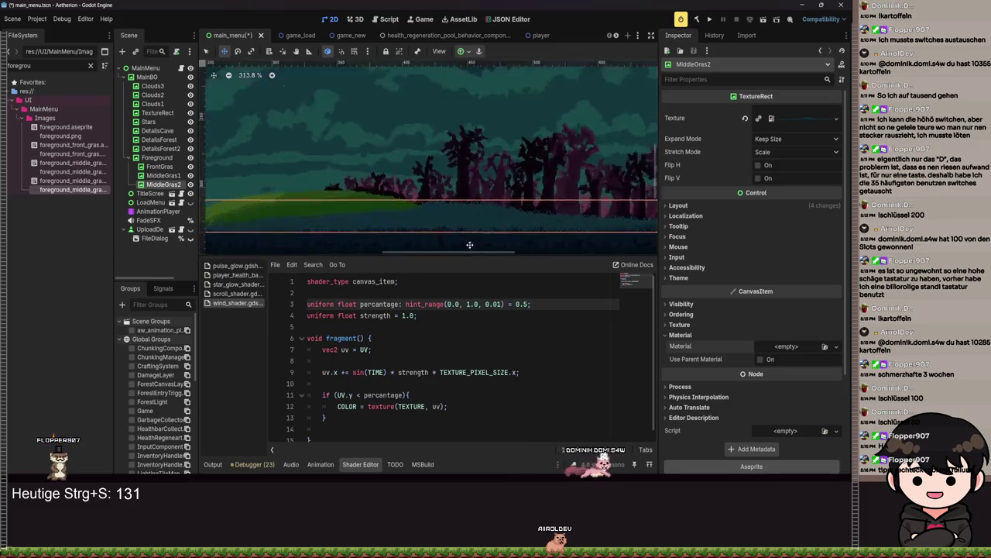
scroll(410, 205, up, 4)
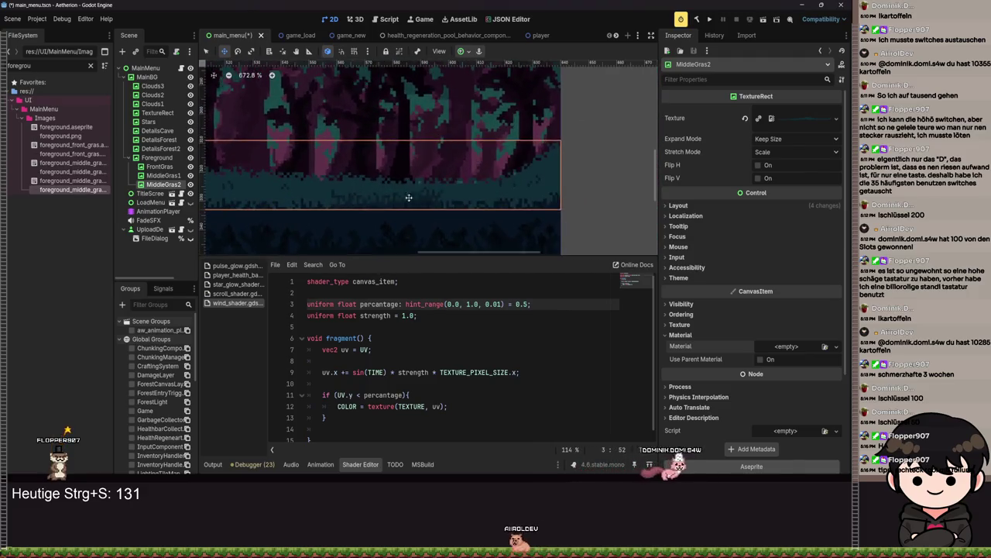
scroll(400, 199, up, 2)
mouse_move(447, 186)
mouse_down()
mouse_move(450, 243)
mouse_move(453, 219)
mouse_up()
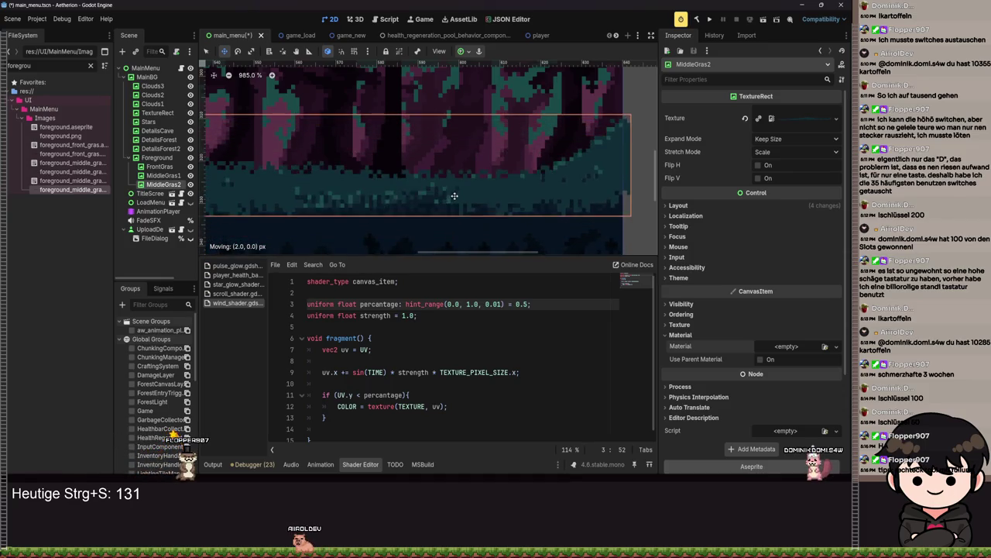
drag(430, 172, 455, 173)
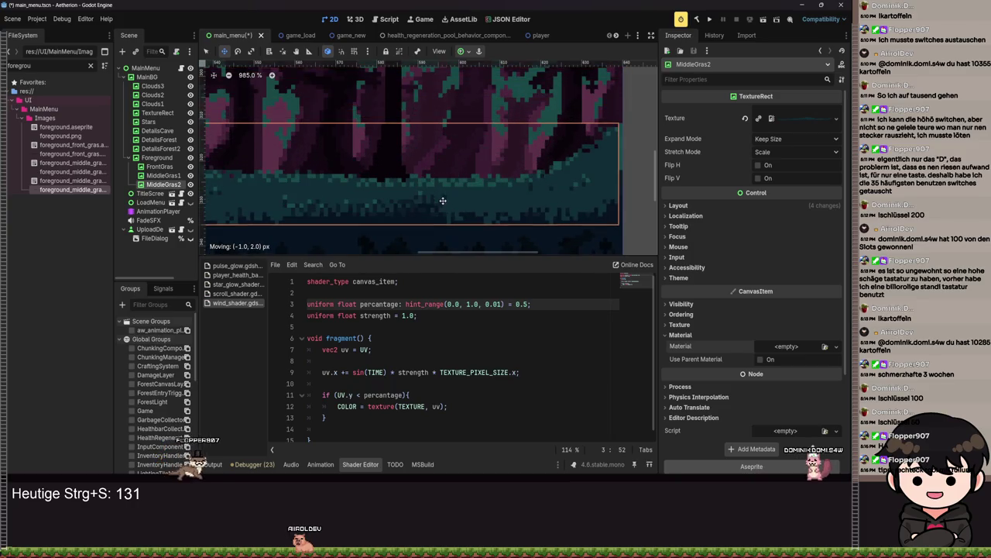
drag(449, 202, 449, 196)
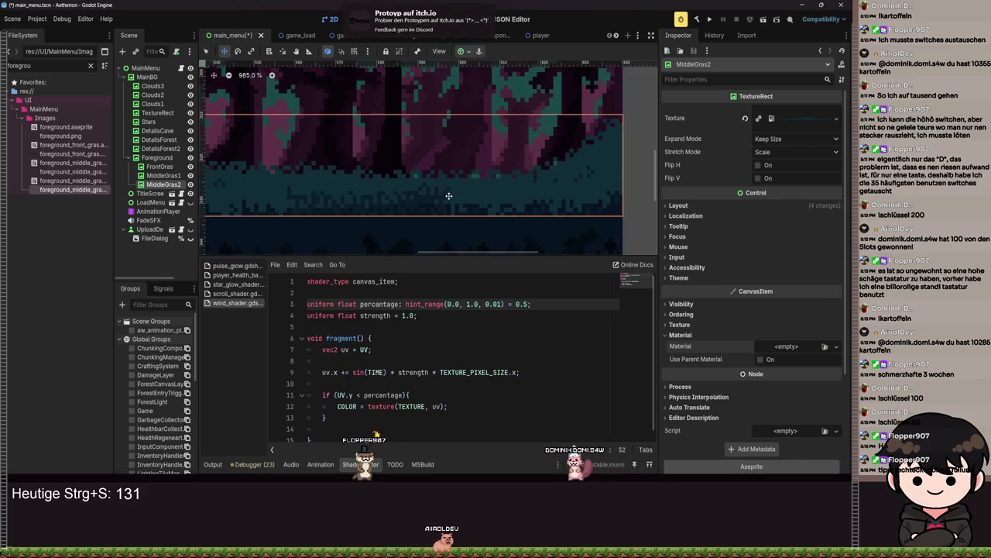
Step: Move MiddleGras2 above MiddleGras1 in the Scene dock and save the main_menu scene
drag(154, 175, 155, 173)
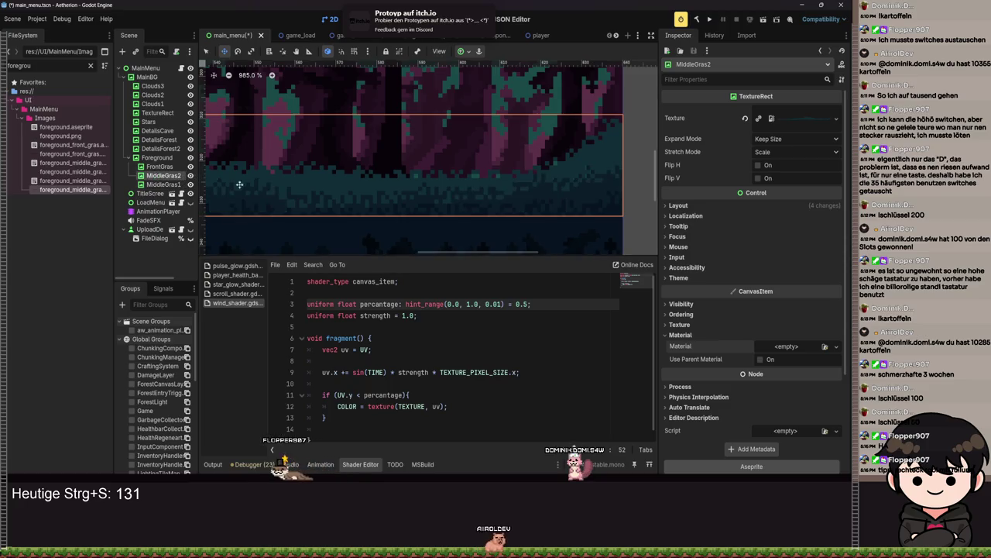
scroll(591, 186, down, 6)
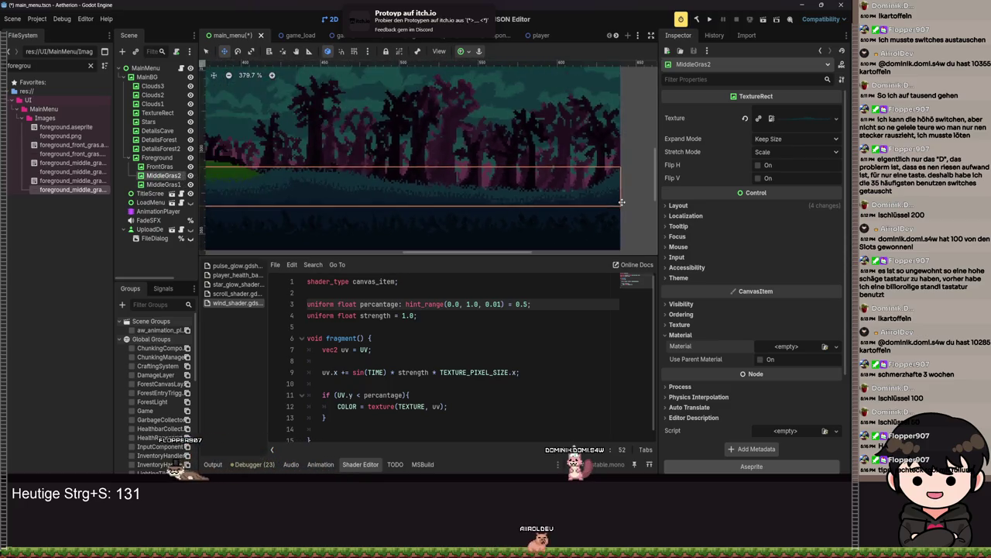
key(ctrl+s)
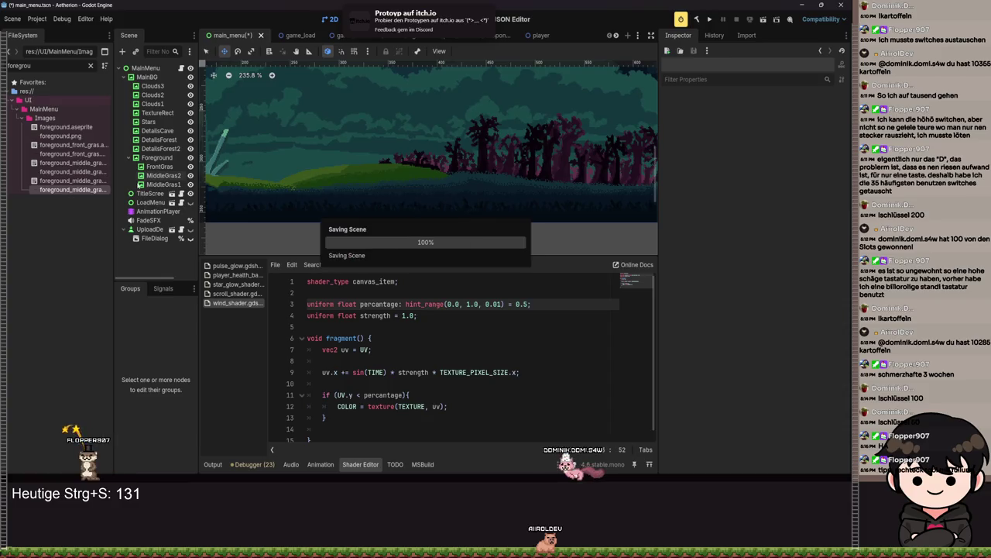
Step: Reselect MiddleGras2 and browse existing resources in its Material Quick Load
click(163, 175)
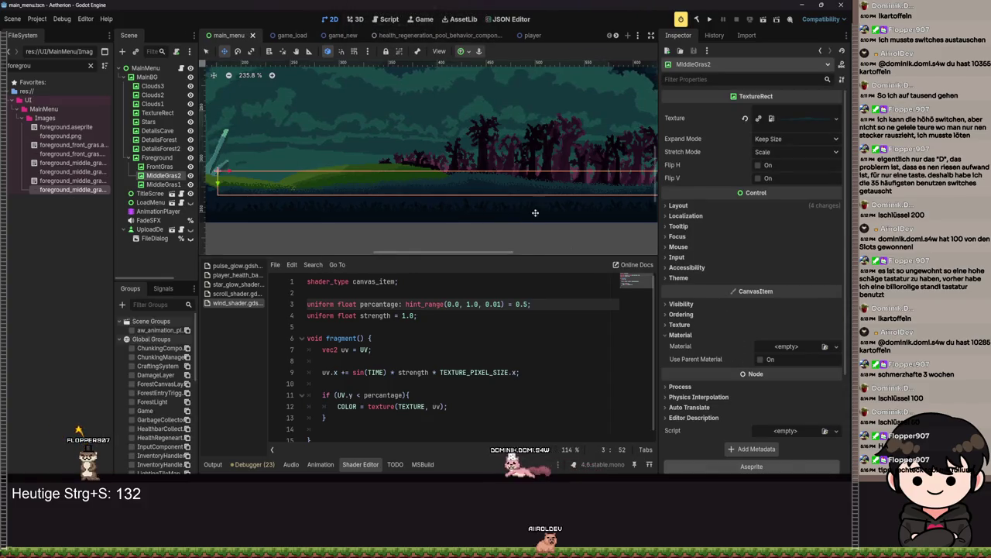
scroll(535, 214, up, 5)
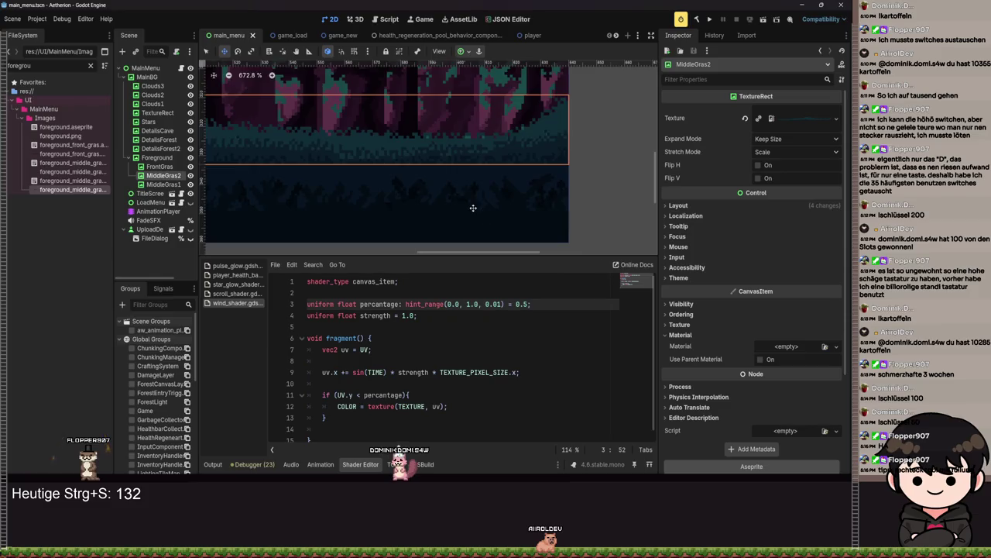
scroll(473, 208, down, 5)
click(786, 347)
click(784, 379)
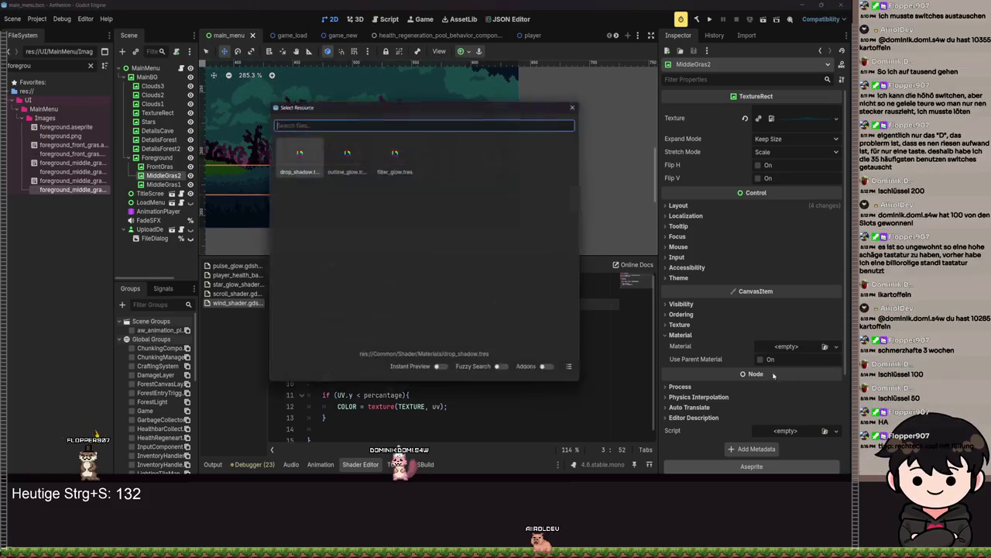
Step: Dismiss the resource picker and give MiddleGras2 a New ShaderMaterial
click(578, 103)
click(786, 346)
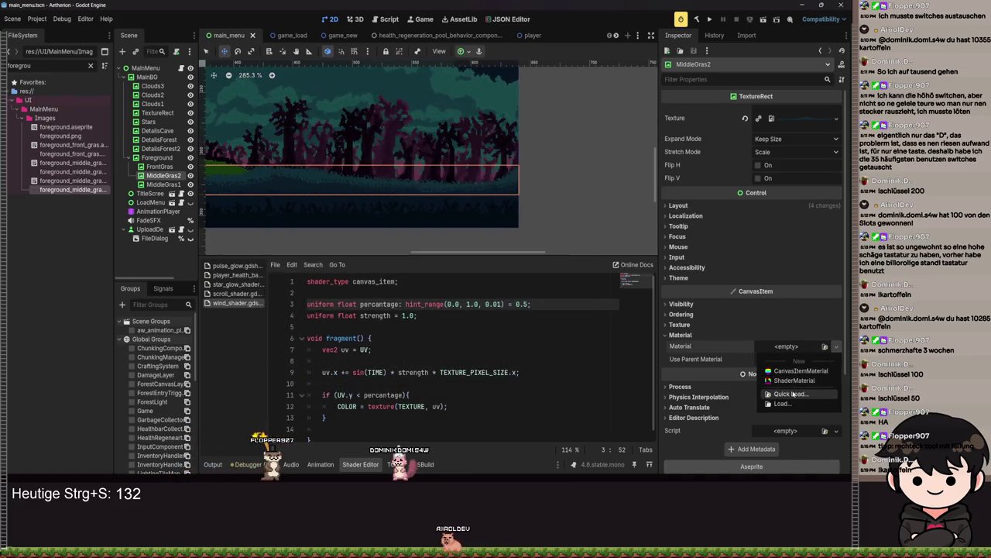
click(790, 393)
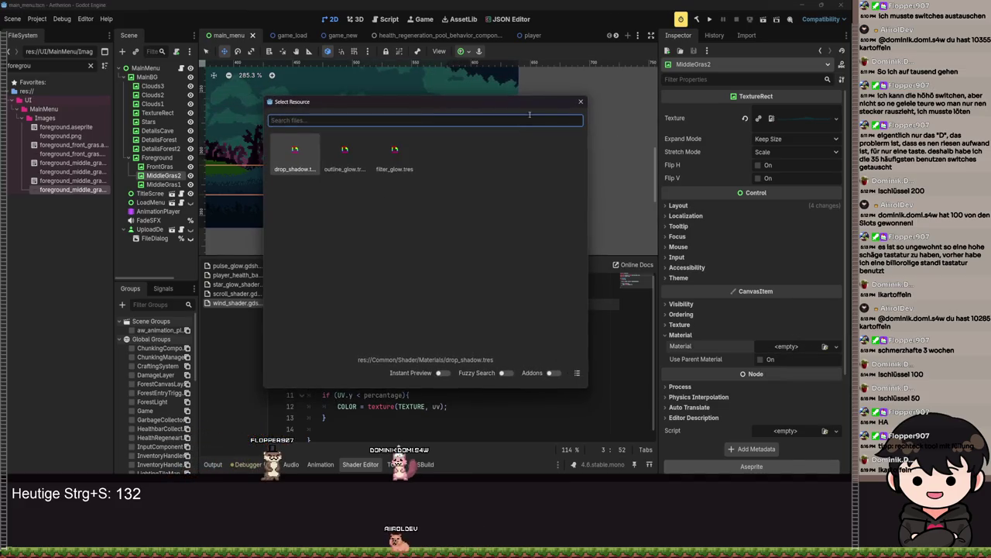
click(582, 103)
click(785, 351)
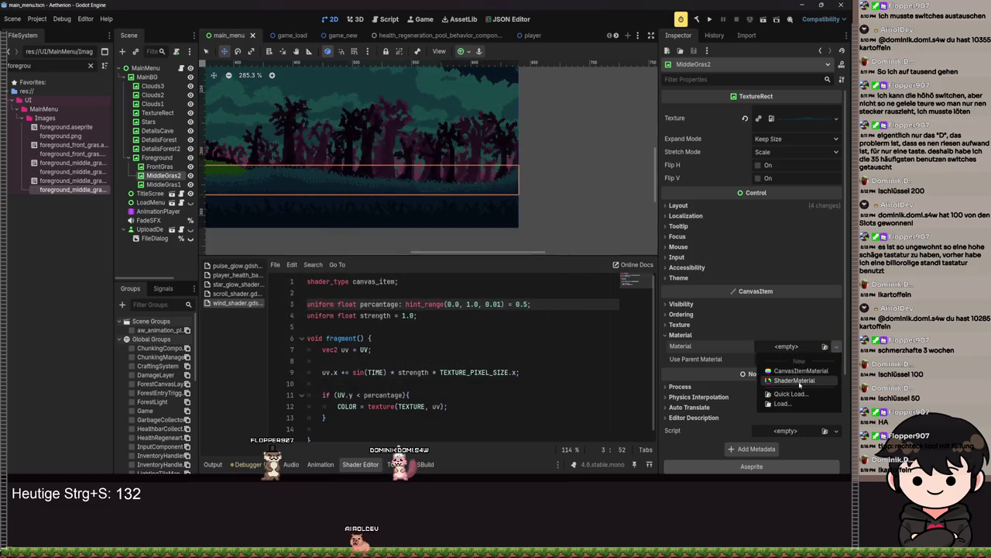
click(790, 378)
Step: Load wind_shader.gdshader as the new material's Shader
click(797, 354)
click(774, 443)
click(806, 456)
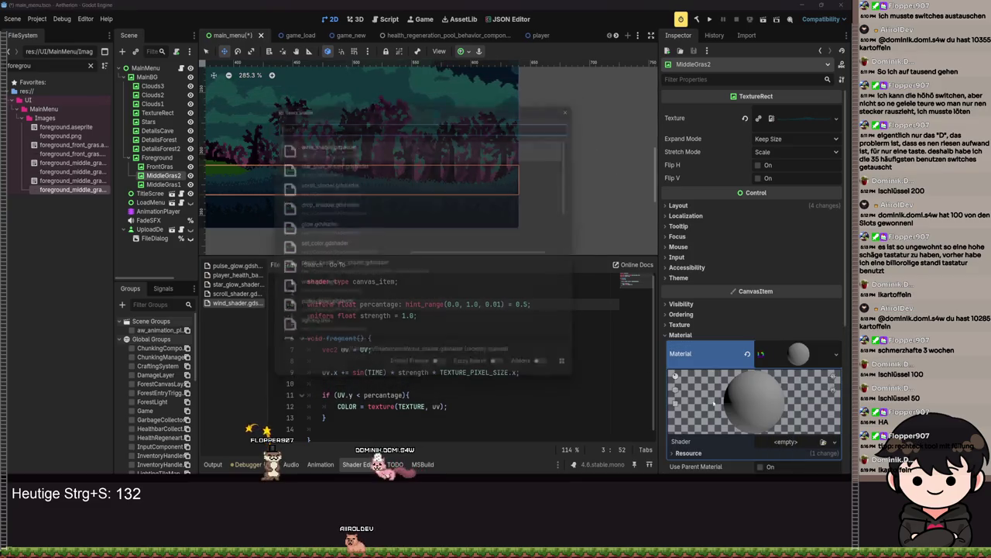
double_click(329, 149)
click(829, 427)
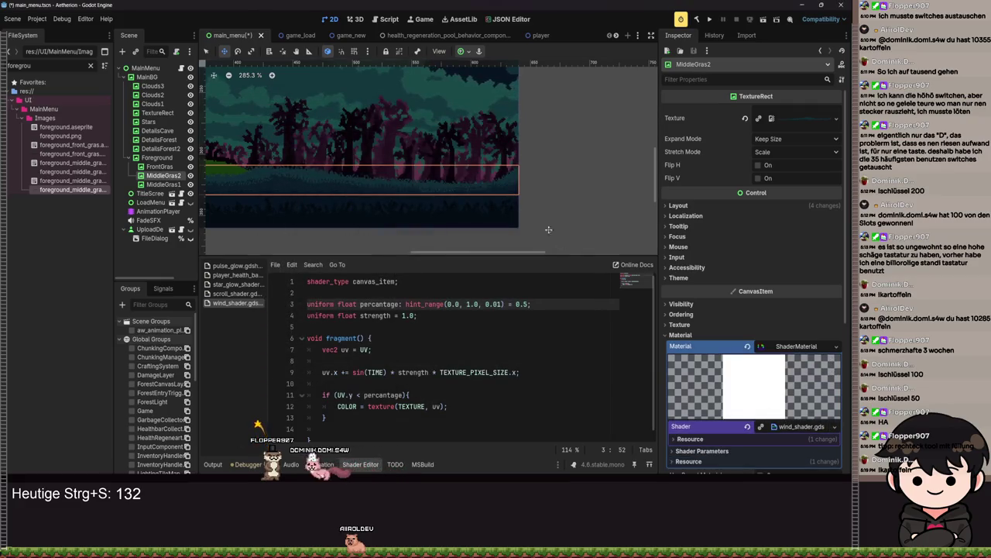
scroll(436, 170, up, 2)
Step: Save the main_menu scene
key(ctrl+s)
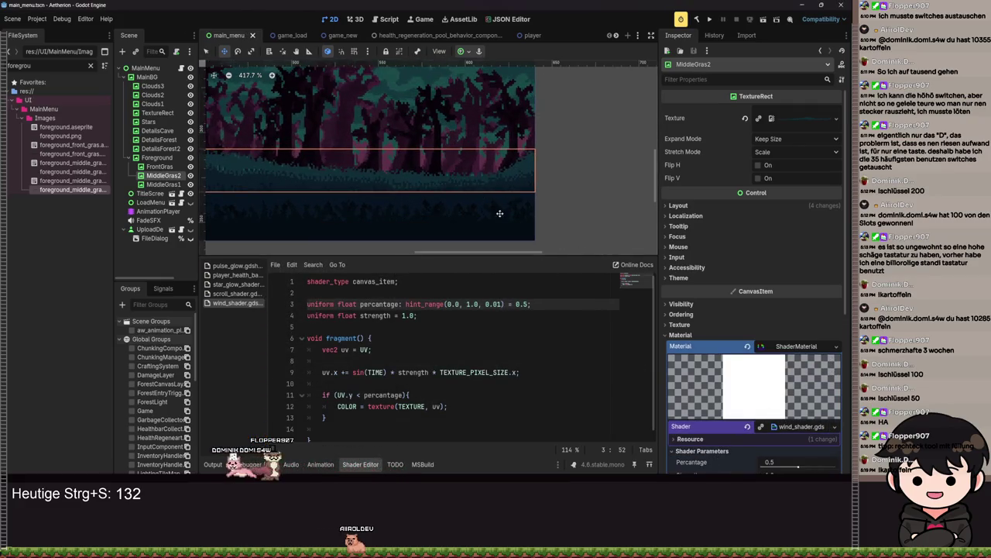
key(ctrl+s)
scroll(542, 220, up, 4)
scroll(770, 422, down, 3)
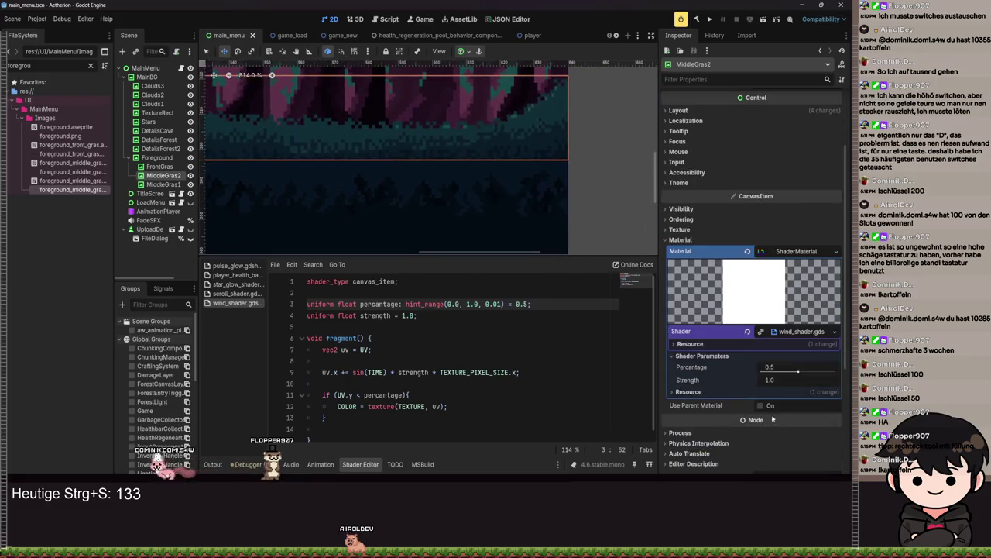
Step: Set MiddleGras2's wind Shader Parameters to Percentage 0.82 and Strength 0.36
drag(778, 382, 772, 383)
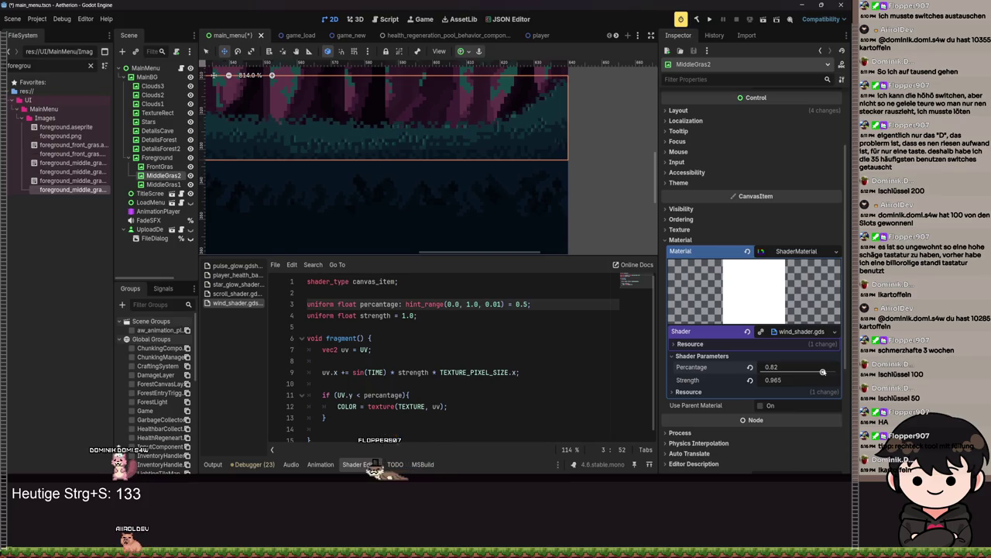
scroll(564, 215, down, 5)
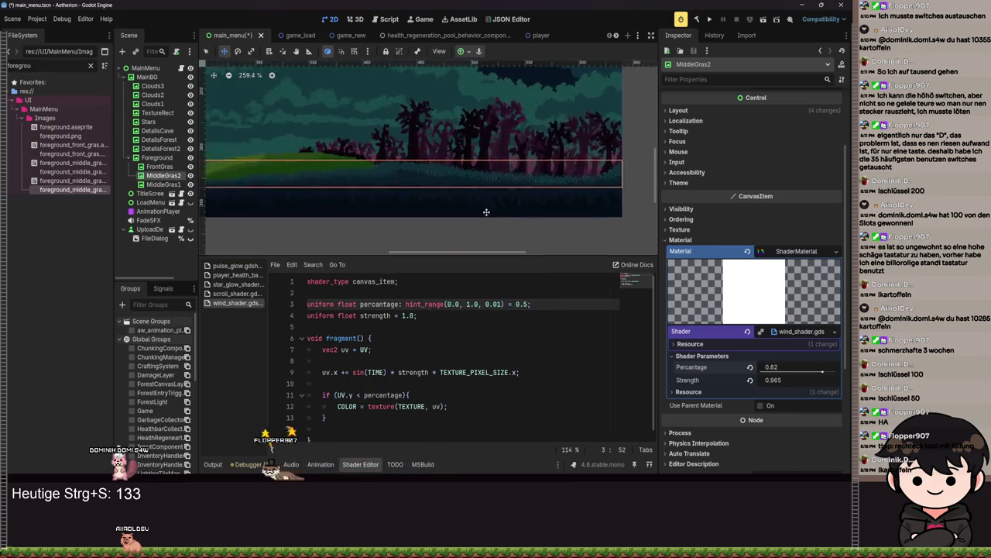
scroll(564, 215, right, 3)
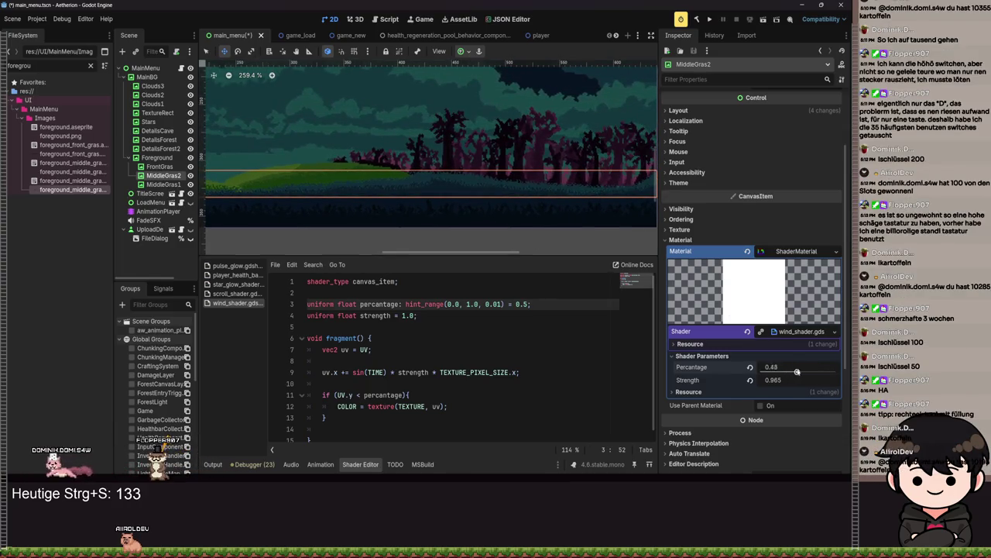
drag(774, 379, 744, 379)
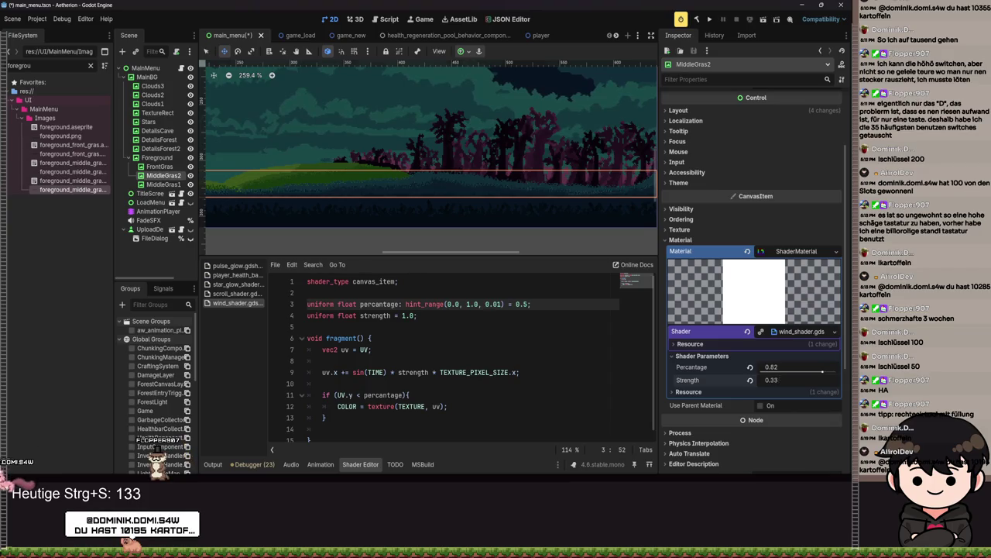
scroll(519, 200, up, 3)
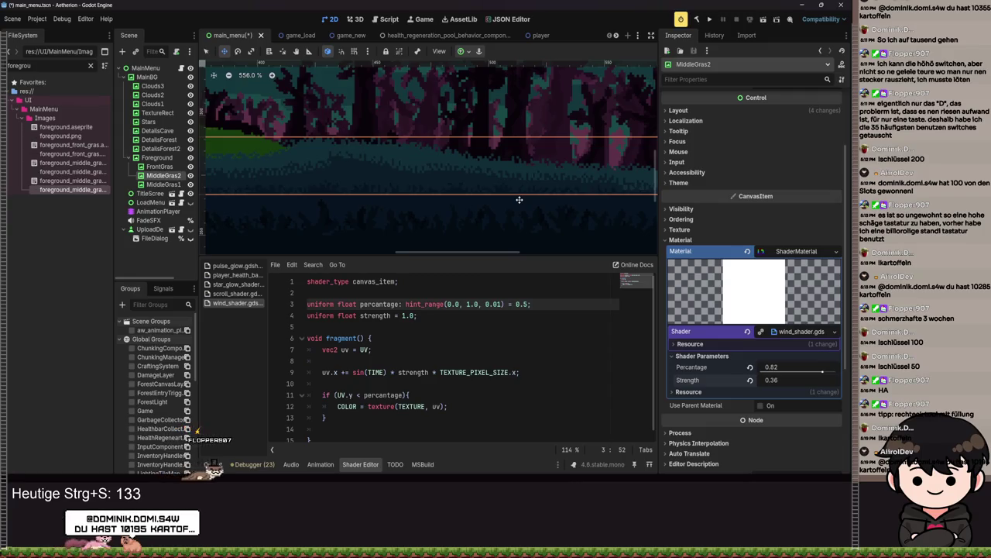
scroll(343, 177, up, 3)
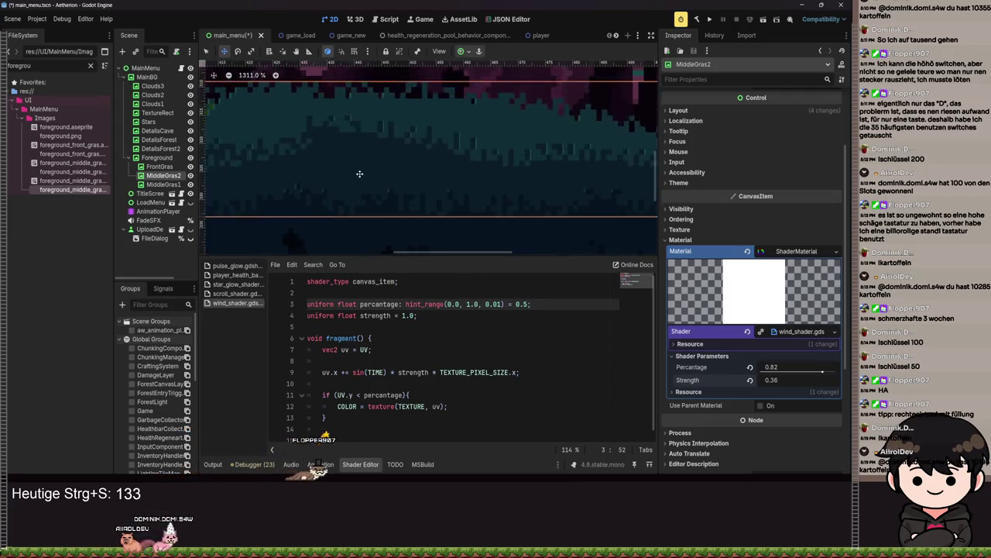
scroll(364, 183, down, 1)
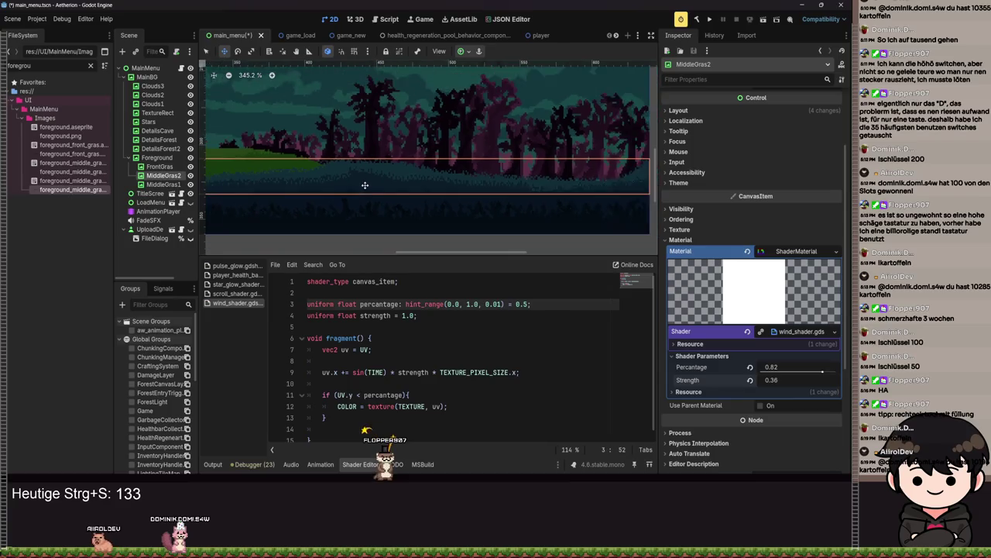
scroll(214, 178, up, 4)
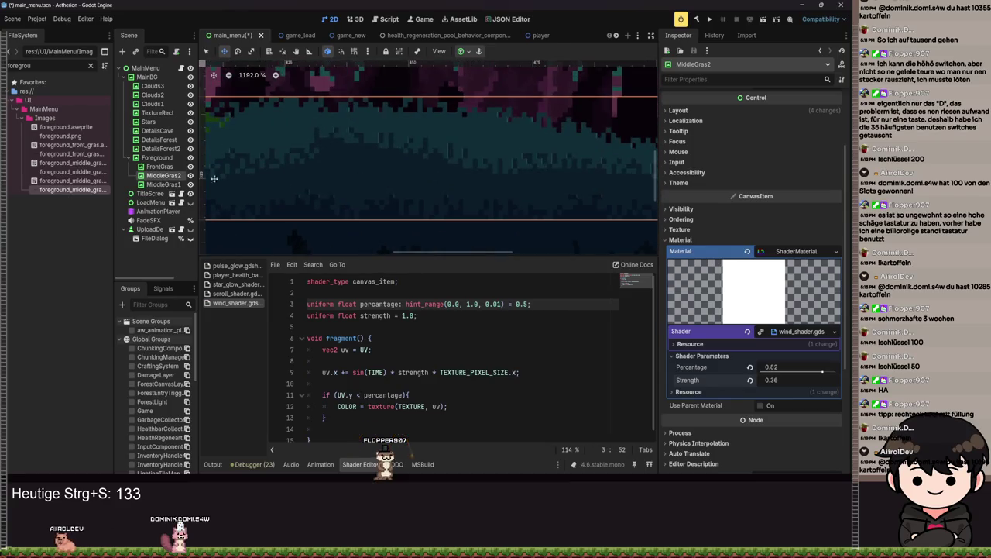
Step: Set MiddleGras1's wind Strength to 0.16 and save the scene
click(163, 184)
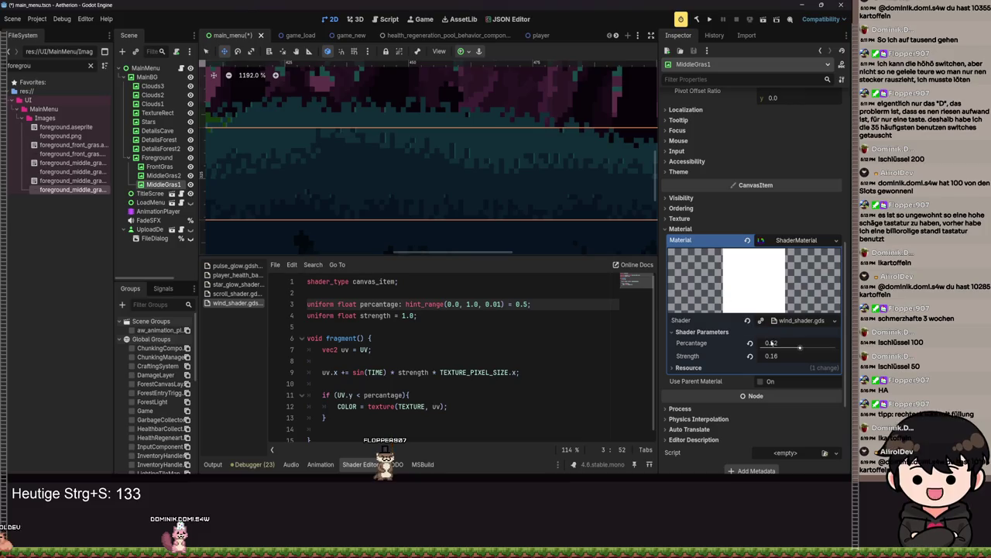
text(0.16)
key(Return)
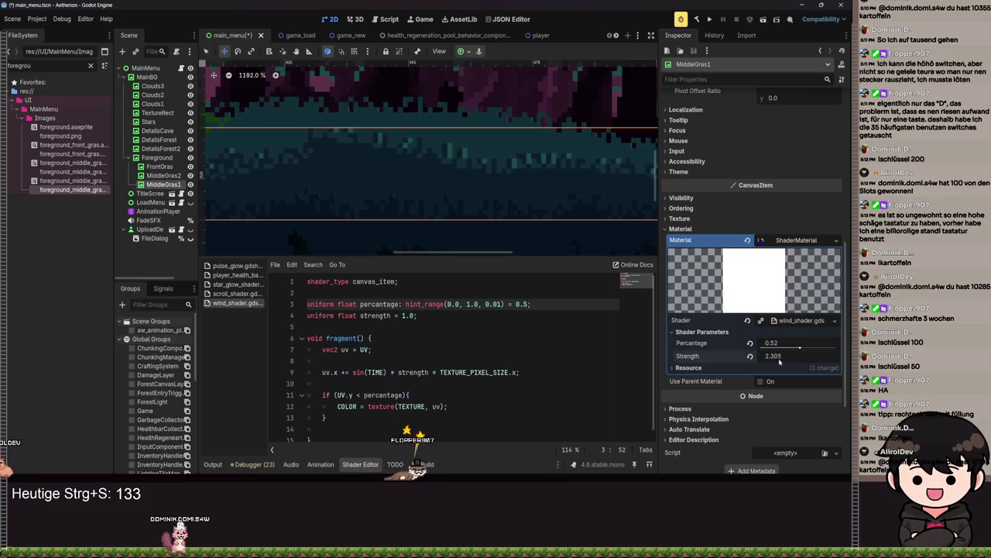
key(ctrl+s)
Step: Test-run the title screen with F5, then close the game
scroll(539, 193, down, 8)
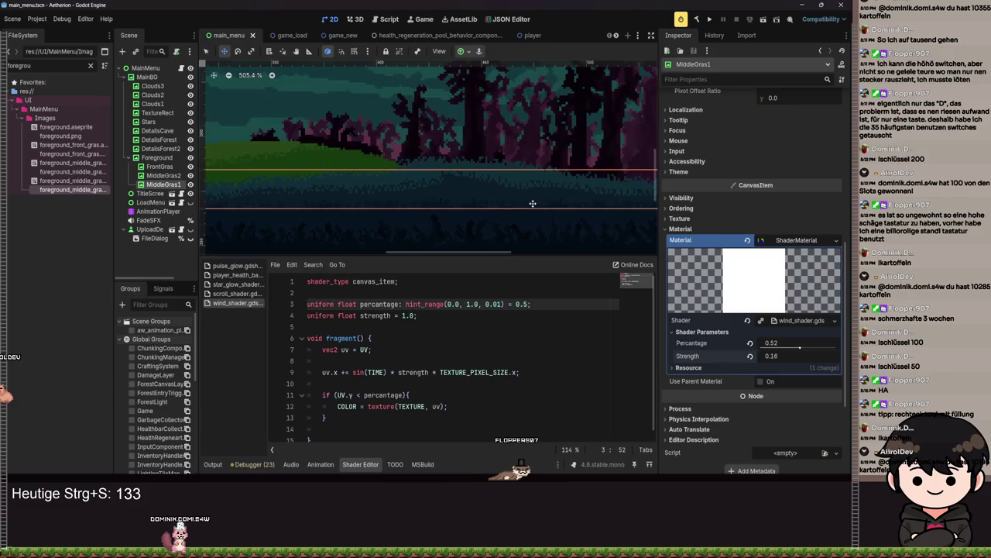
scroll(414, 211, up, 2)
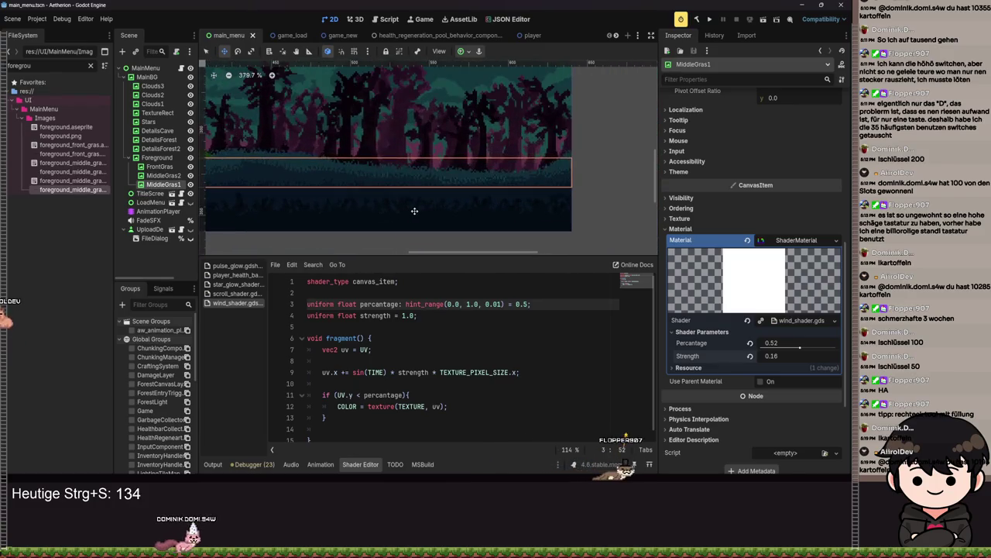
key(F5)
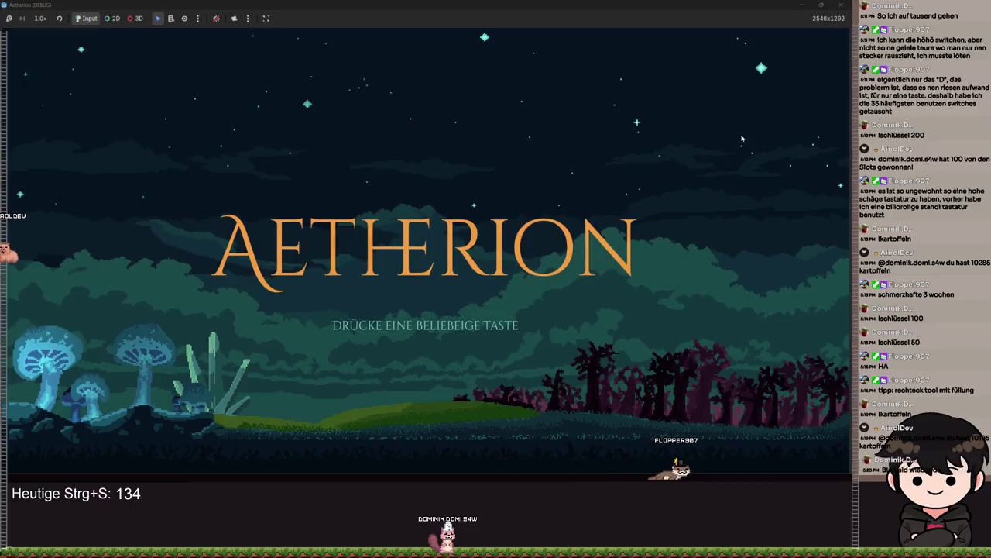
key(alt+F4)
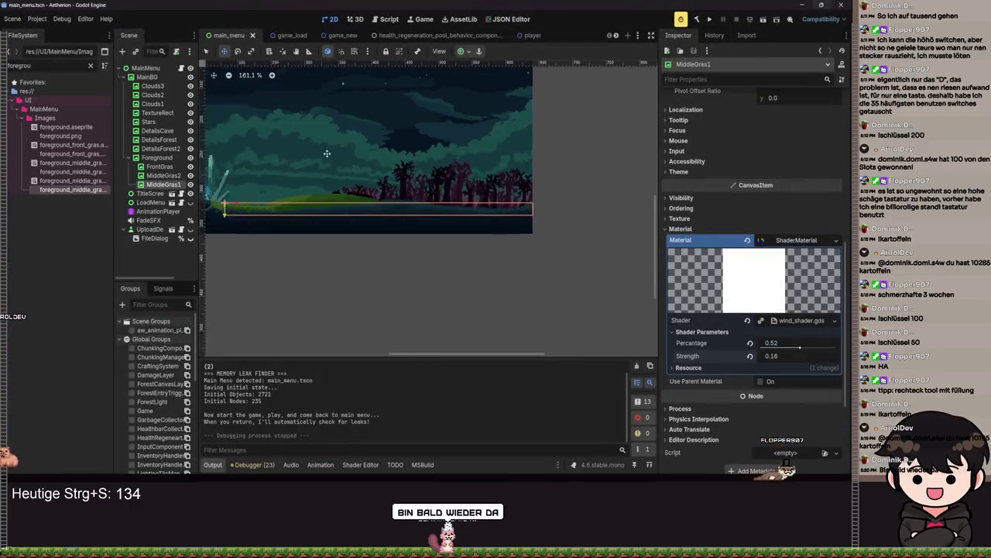
Step: Select MiddleGras2 and apply an anchor preset to it
click(464, 242)
click(468, 54)
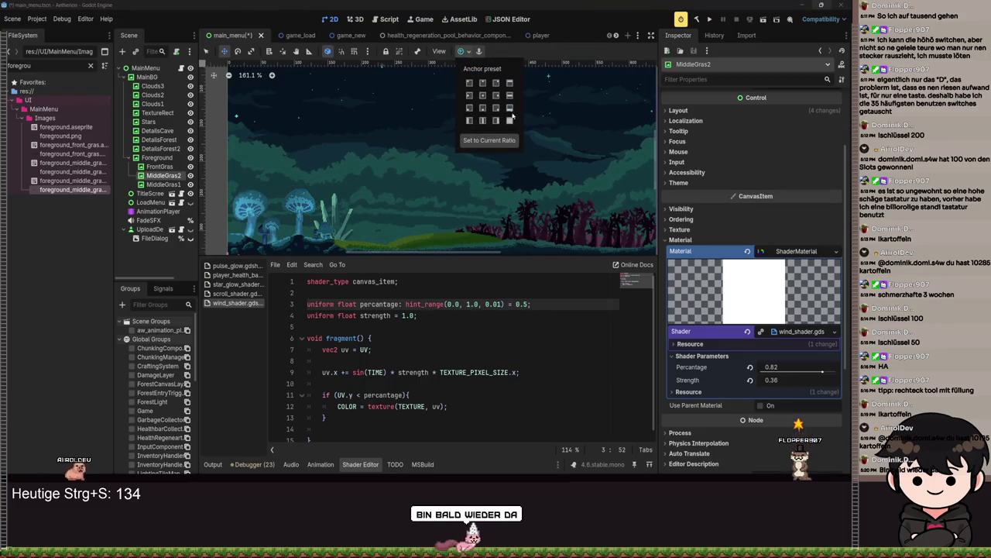
click(483, 109)
Step: Save the scene and clear the Shader from MiddleGras2's ShaderMaterial
scroll(459, 106, up, 5)
key(ctrl+s)
scroll(374, 203, up, 5)
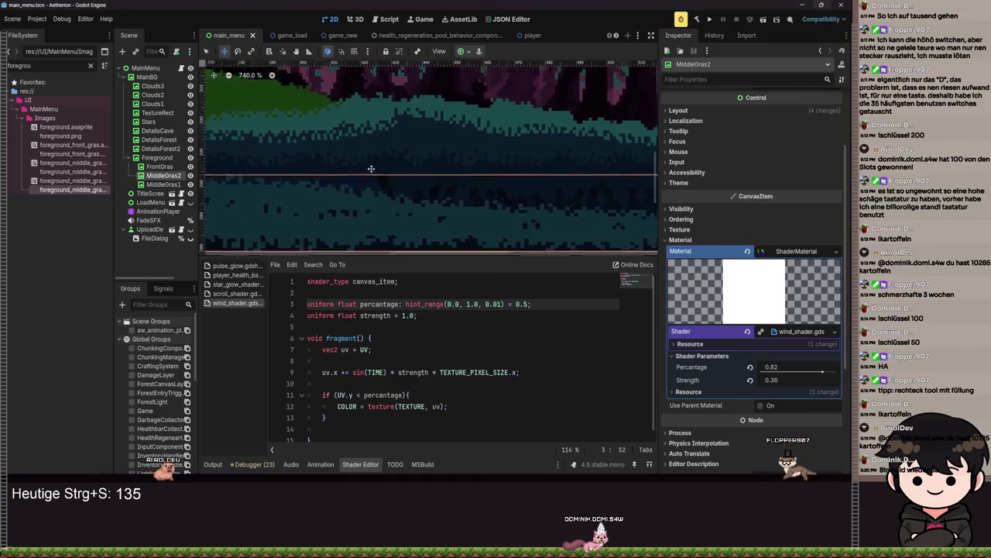
click(748, 331)
Step: Drag the MiddleGras2 strip in the viewport to fine-tune its position
scroll(349, 222, down, 1)
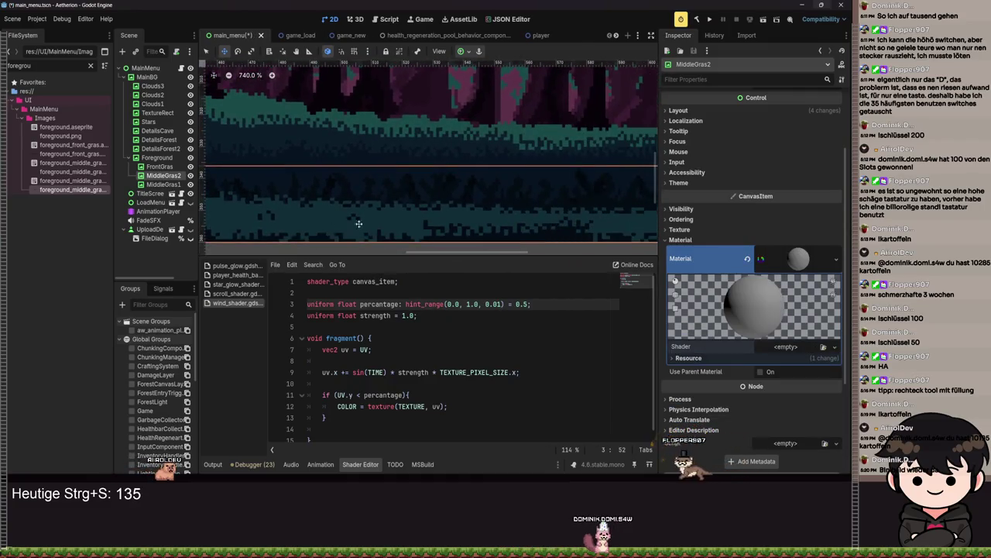
mouse_move(372, 220)
mouse_down()
mouse_move(375, 138)
mouse_move(540, 201)
mouse_move(270, 210)
mouse_move(411, 211)
mouse_up()
scroll(270, 212, up, 1)
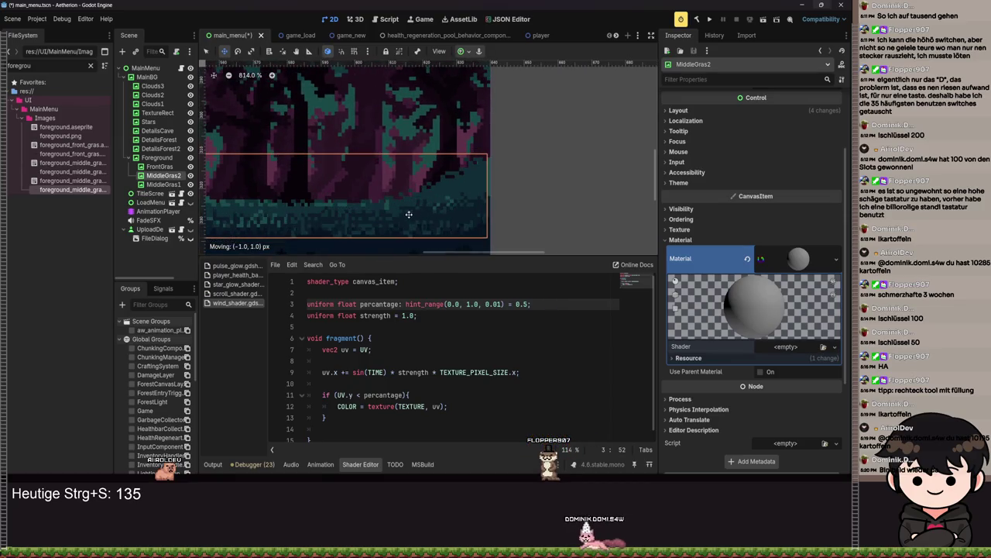
scroll(433, 188, up, 9)
mouse_move(414, 181)
mouse_down()
mouse_move(483, 205)
mouse_move(494, 268)
mouse_move(564, 180)
mouse_move(482, 223)
mouse_move(486, 249)
mouse_move(453, 144)
mouse_move(489, 131)
mouse_move(510, 231)
mouse_up()
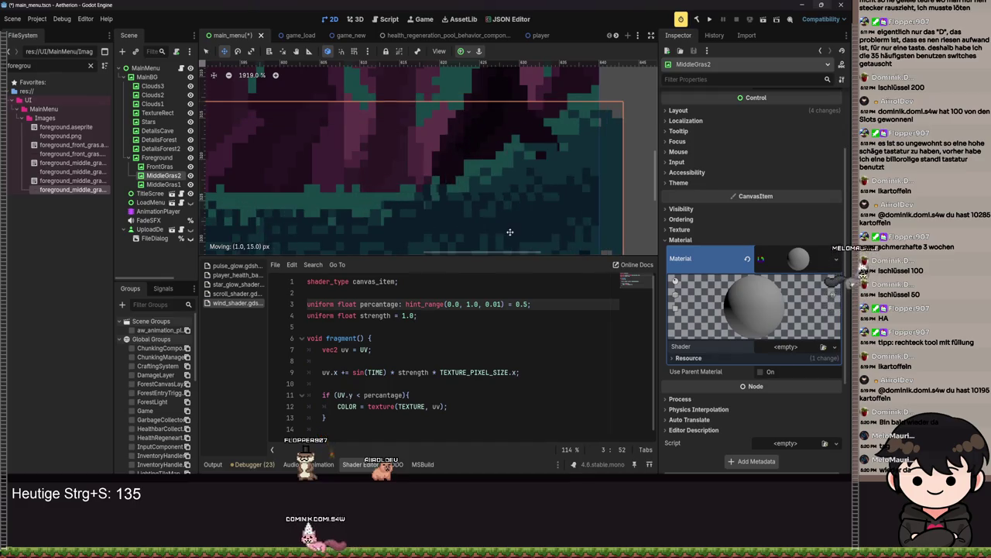
Step: Slide the MiddleGras2 strip left, then right along the forest floor
scroll(510, 231, down, 6)
scroll(558, 220, down, 1)
drag(542, 217, 412, 193)
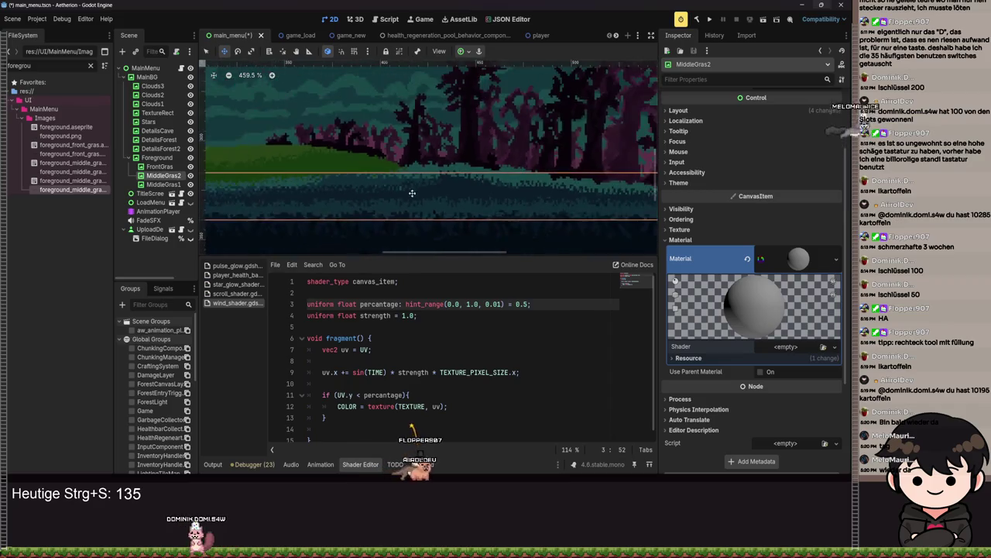
scroll(418, 202, down, 2)
scroll(465, 226, up, 1)
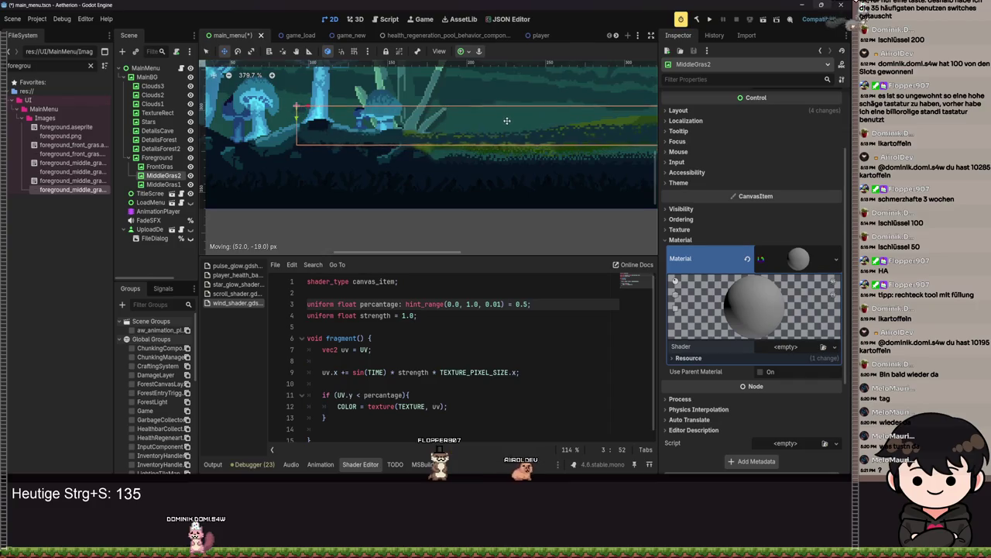
mouse_move(373, 160)
mouse_down()
mouse_move(493, 160)
mouse_move(531, 186)
mouse_move(516, 168)
mouse_move(540, 172)
mouse_up()
scroll(528, 129, down, 6)
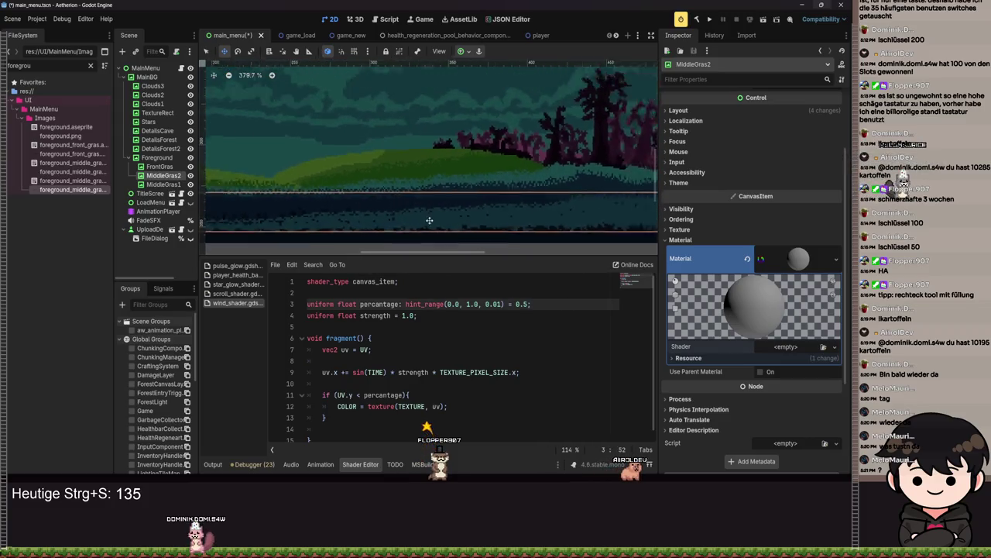
scroll(556, 240, up, 5)
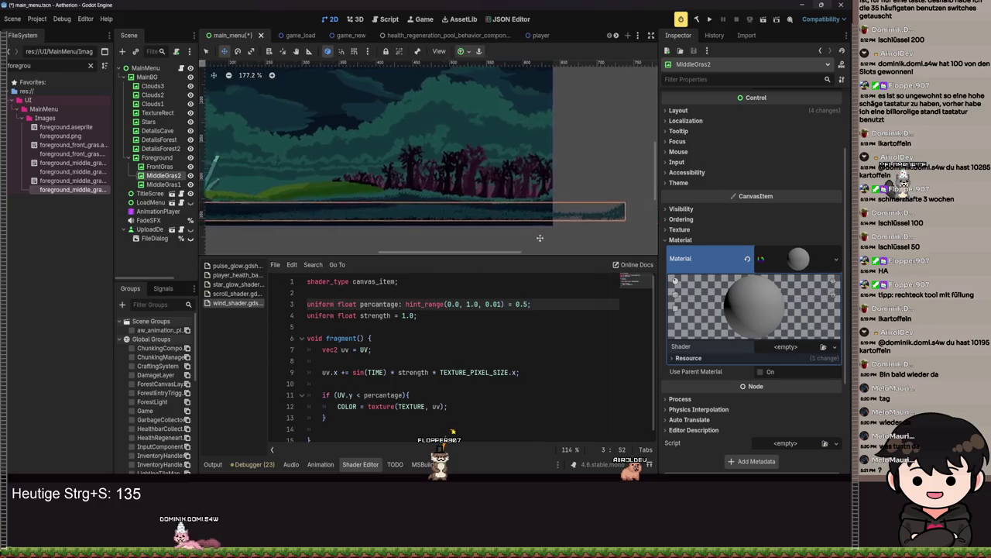
Step: Apply an anchor preset to the MiddleGras2 grass strip
click(468, 51)
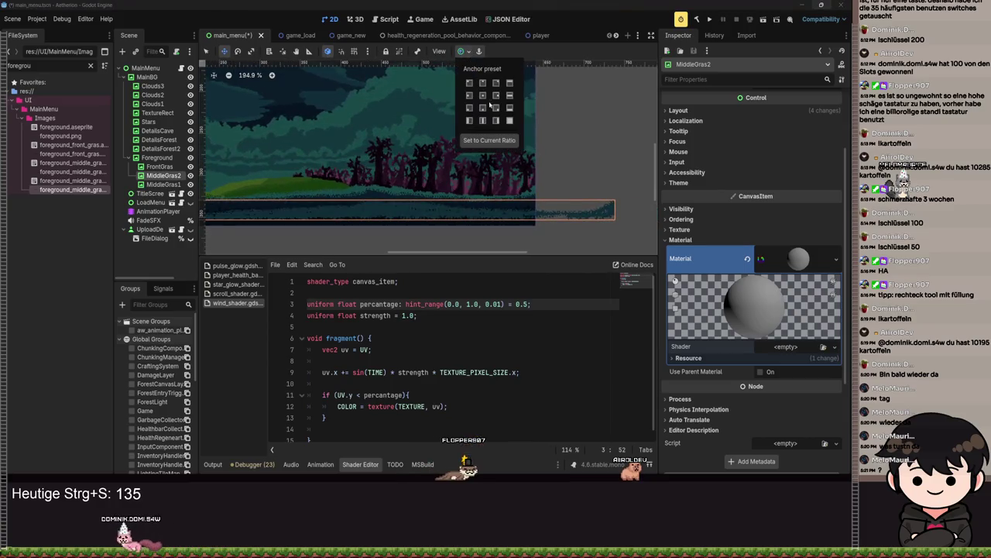
scroll(339, 208, up, 2)
click(340, 207)
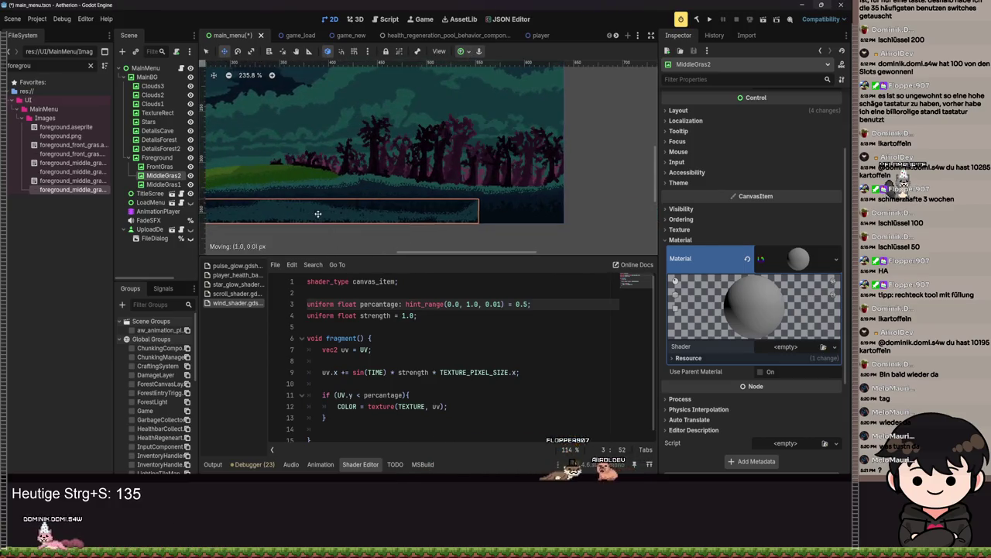
scroll(427, 214, up, 7)
scroll(434, 178, up, 6)
Step: Shift the strip slightly left, deselect it, and save main_menu
drag(476, 174, 384, 200)
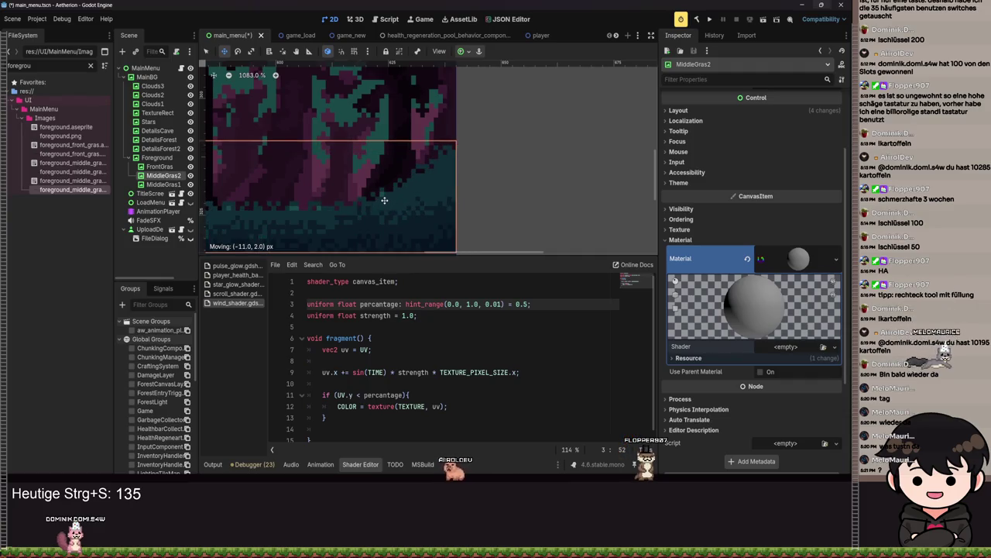
scroll(384, 200, down, 12)
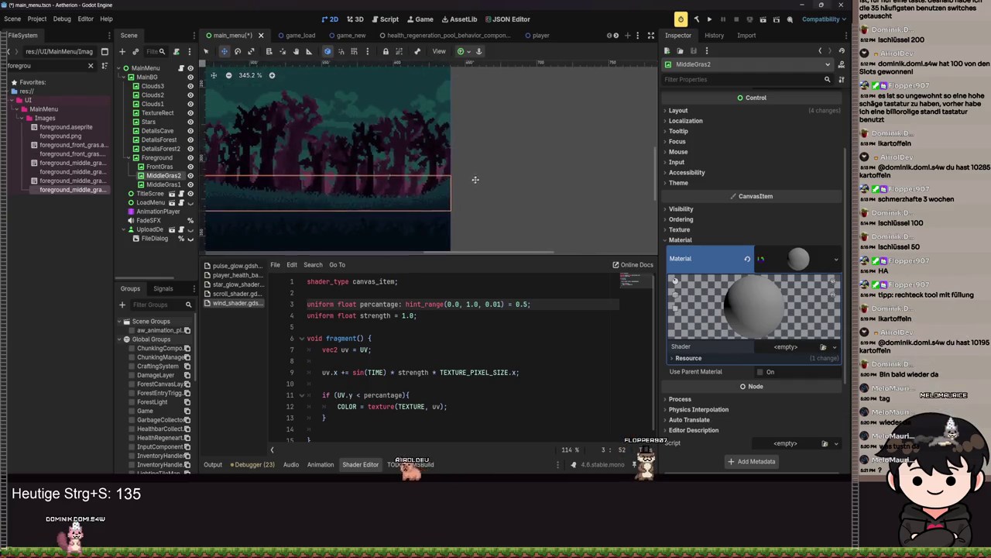
key(Escape)
key(ctrl+s)
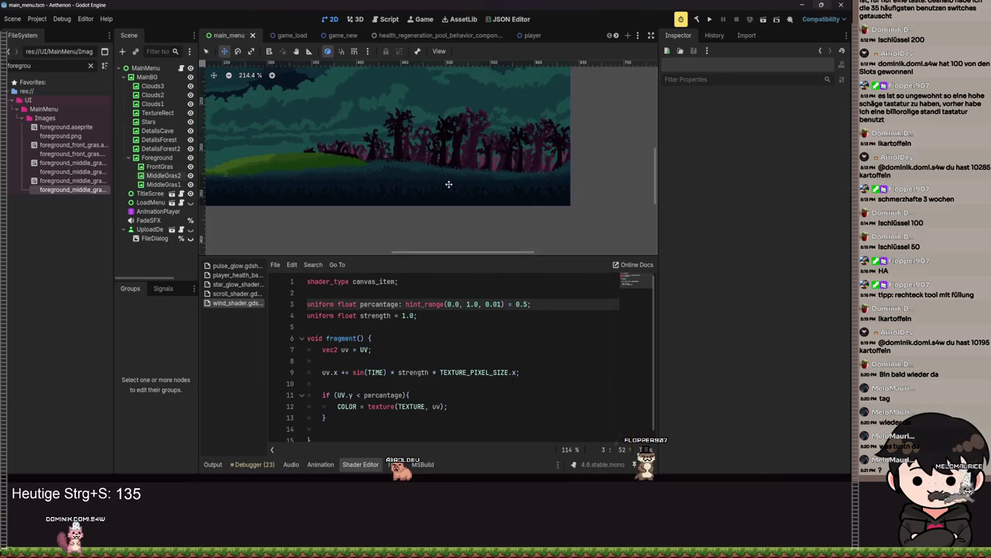
scroll(309, 197, down, 6)
Step: Reassign wind_shader.gdshader to MiddleGras2's material, save, and run the project
click(308, 196)
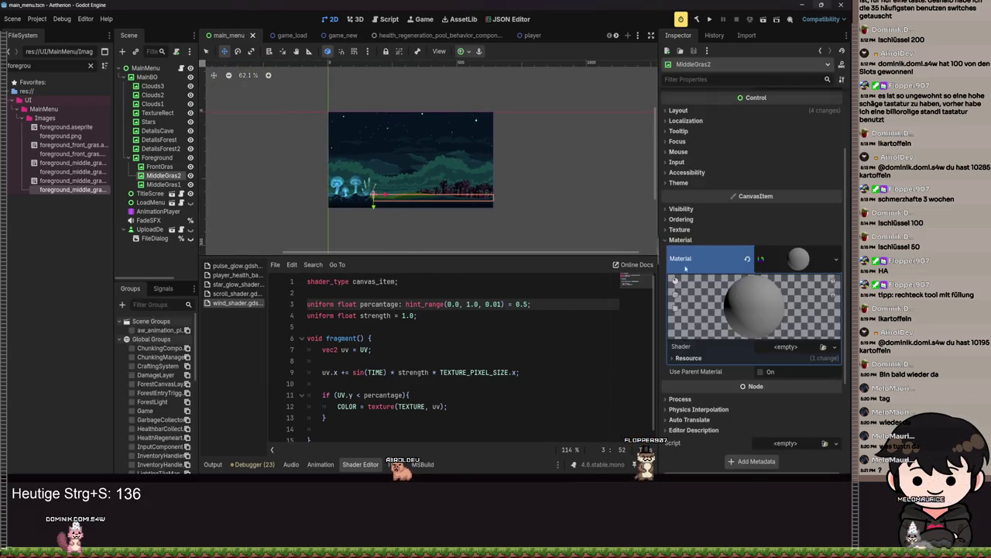
click(803, 350)
click(809, 367)
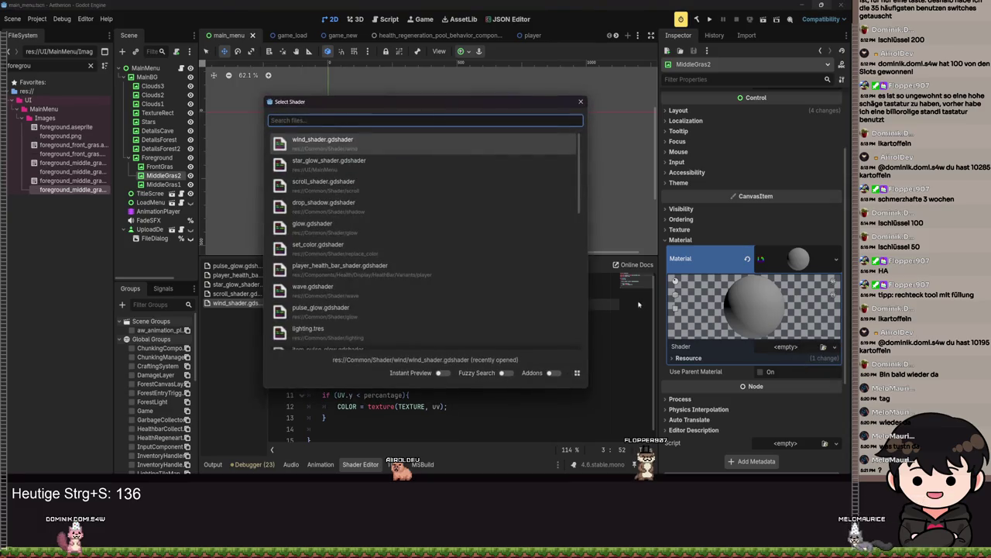
click(326, 144)
key(ctrl+s)
scroll(465, 198, up, 10)
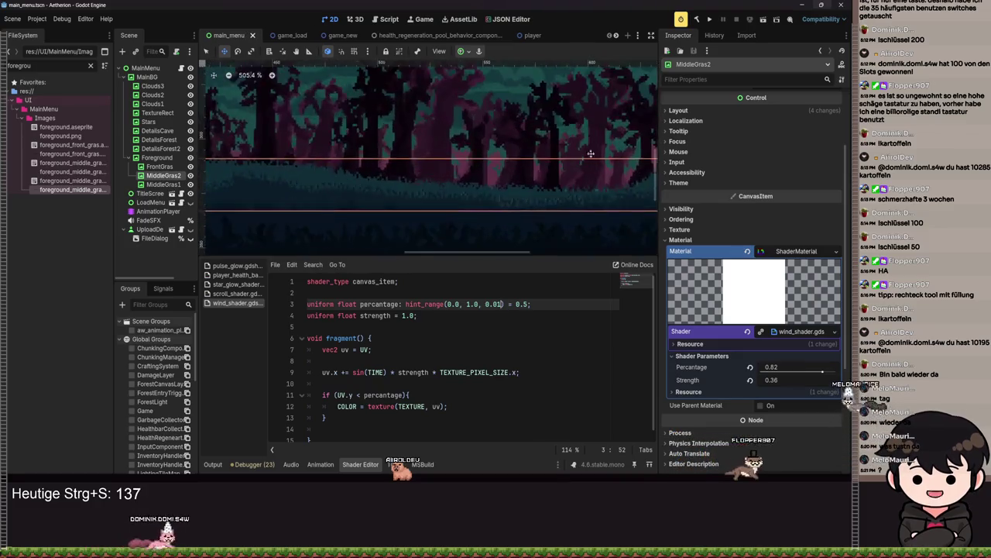
click(709, 19)
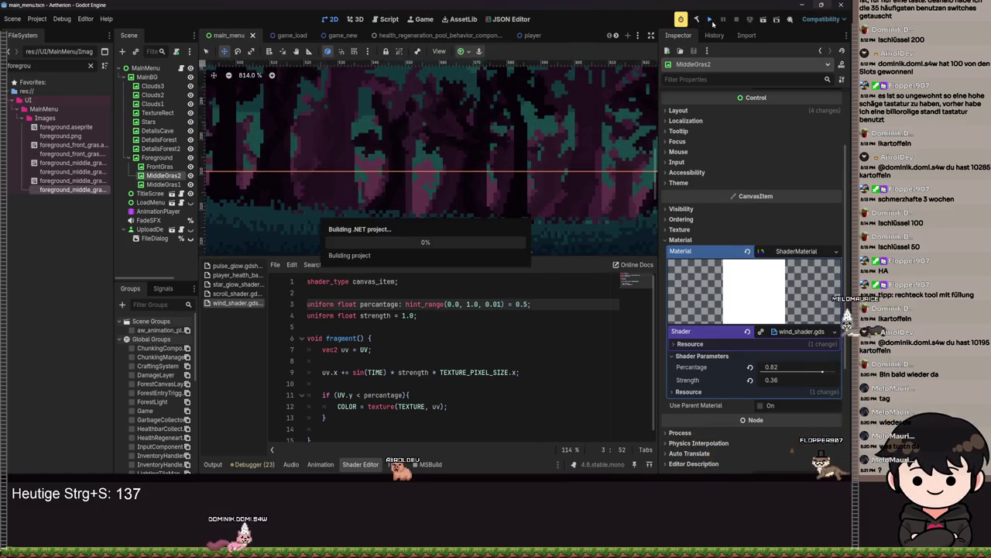
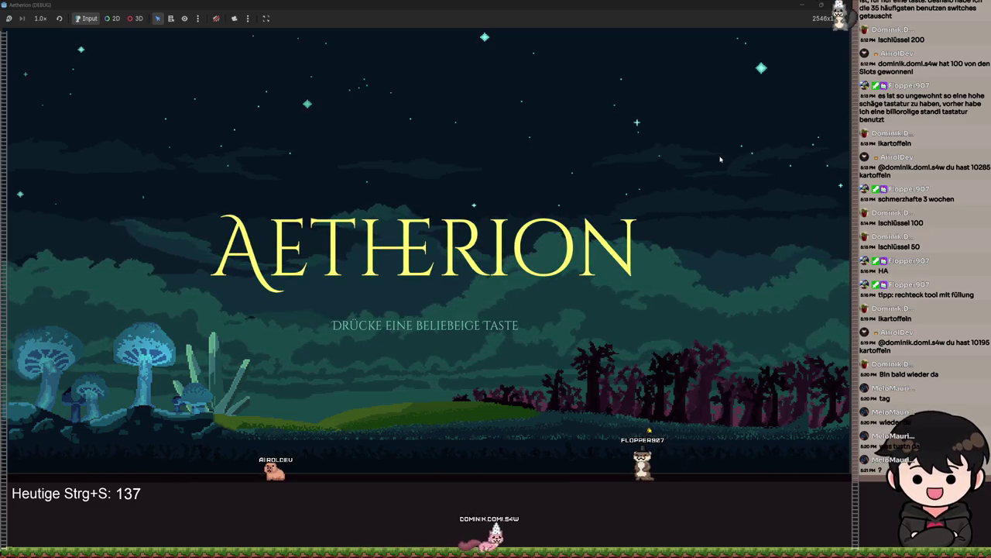
Step: Minimize the running game window and return to the local main_menu scene tree
mouse_move(806, 8)
mouse_down()
mouse_move(692, 35)
mouse_move(691, 145)
mouse_up()
click(692, 124)
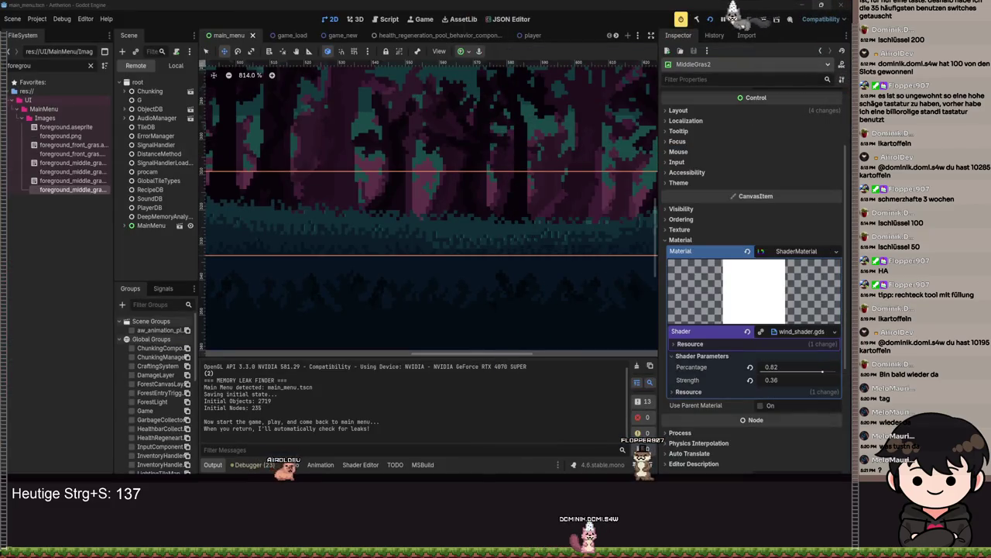
key(alt+Tab)
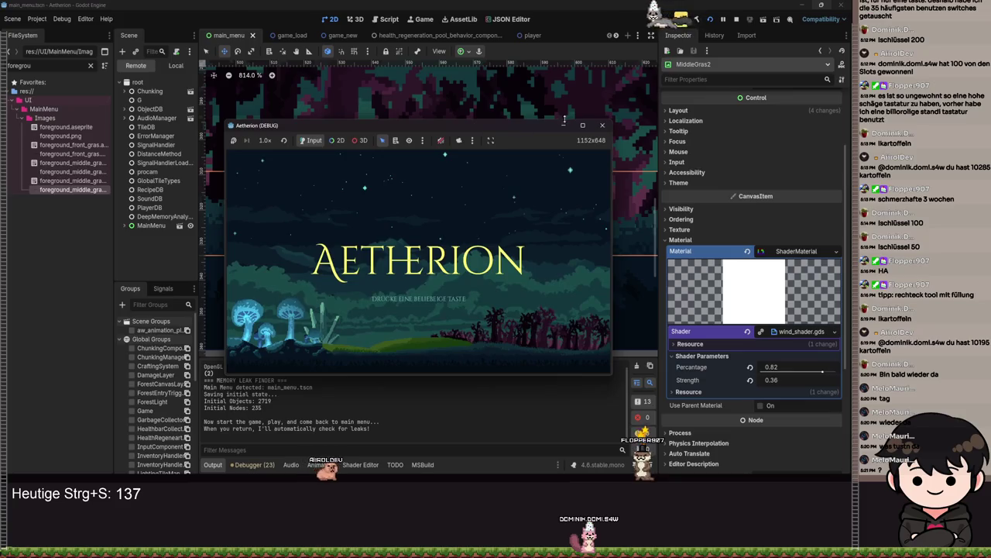
click(563, 124)
scroll(541, 264, down, 5)
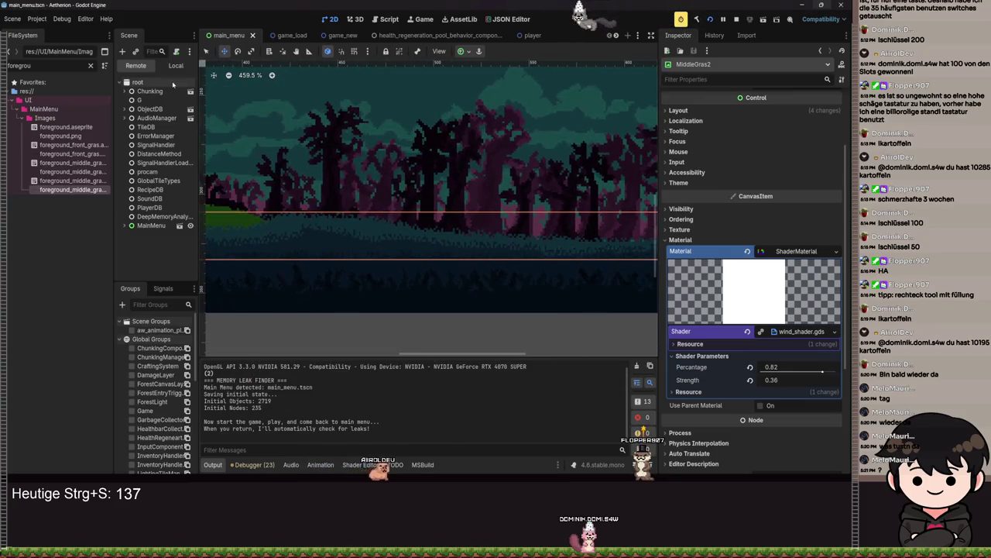
click(176, 65)
Step: Apply a new anchor preset to MiddleGras2 and save the main_menu scene
scroll(578, 255, up, 4)
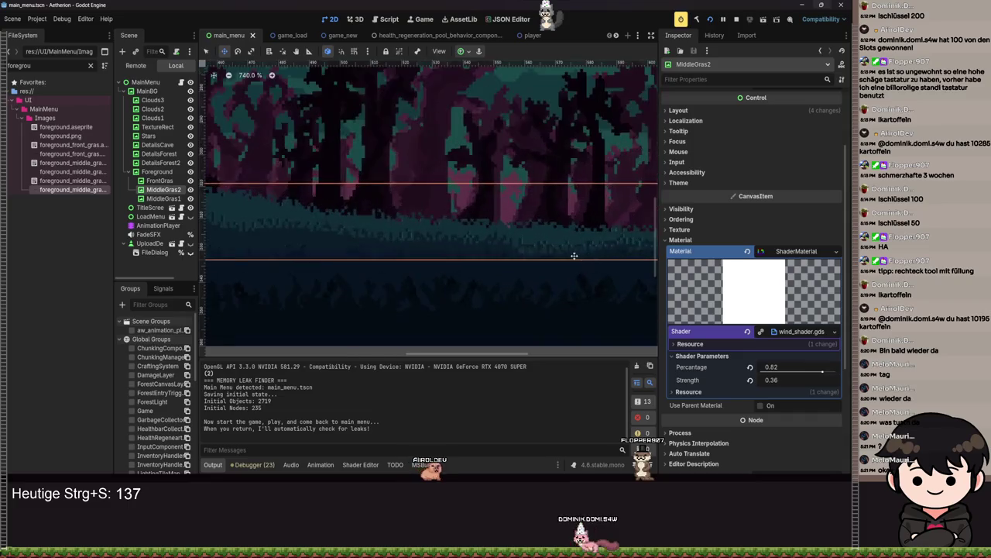
scroll(436, 264, down, 9)
click(465, 52)
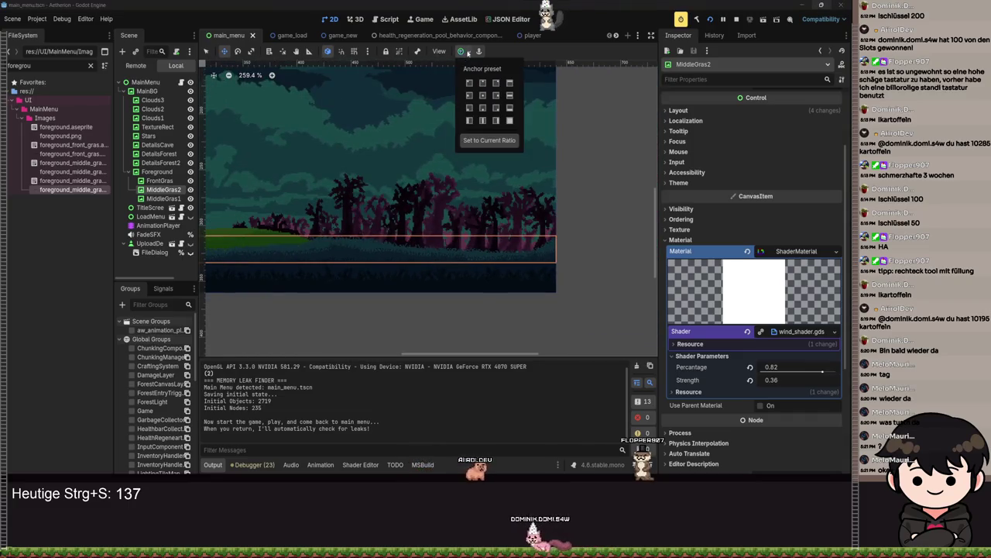
scroll(361, 266, down, 5)
scroll(573, 277, left, 5)
scroll(637, 279, right, 4)
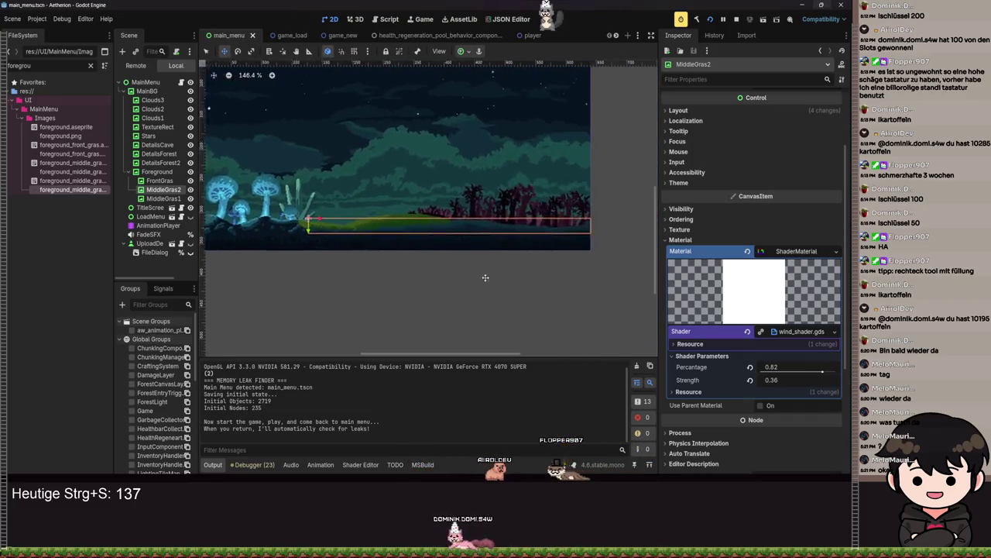
click(468, 52)
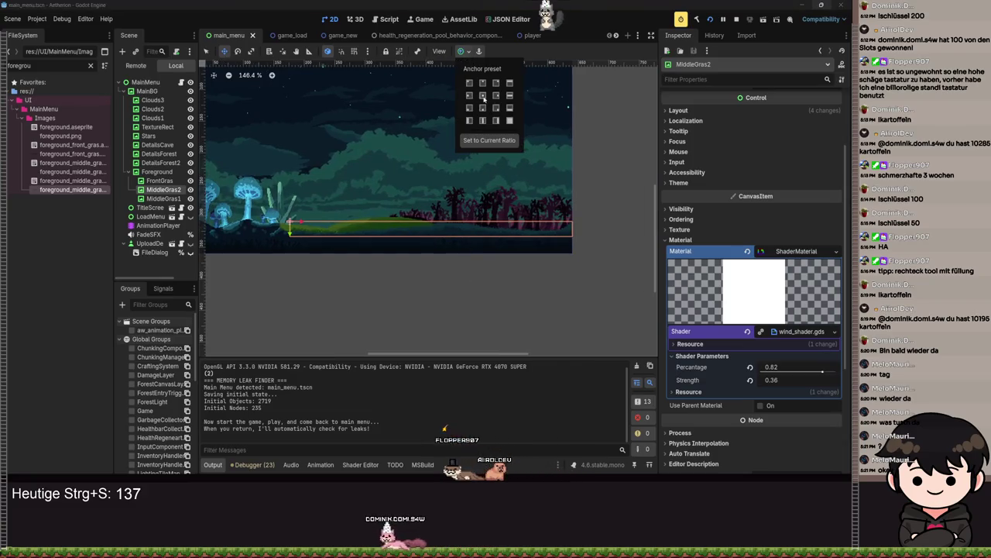
click(482, 109)
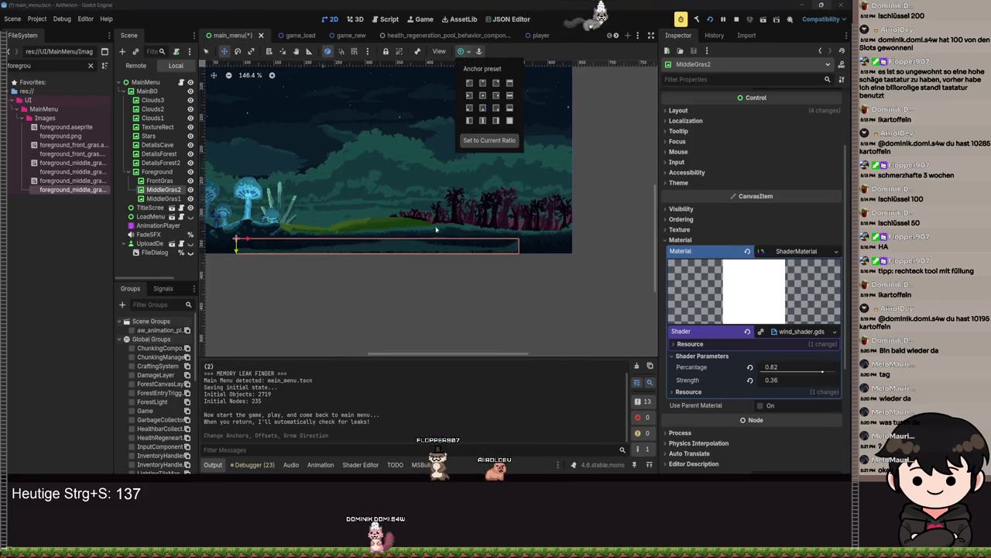
scroll(444, 217, up, 4)
key(ctrl+s)
Step: Drag MiddleGras2 about 100 px right and up to roughly y 310
mouse_move(354, 225)
mouse_down()
mouse_move(408, 222)
mouse_move(395, 221)
mouse_up()
scroll(402, 314, up, 8)
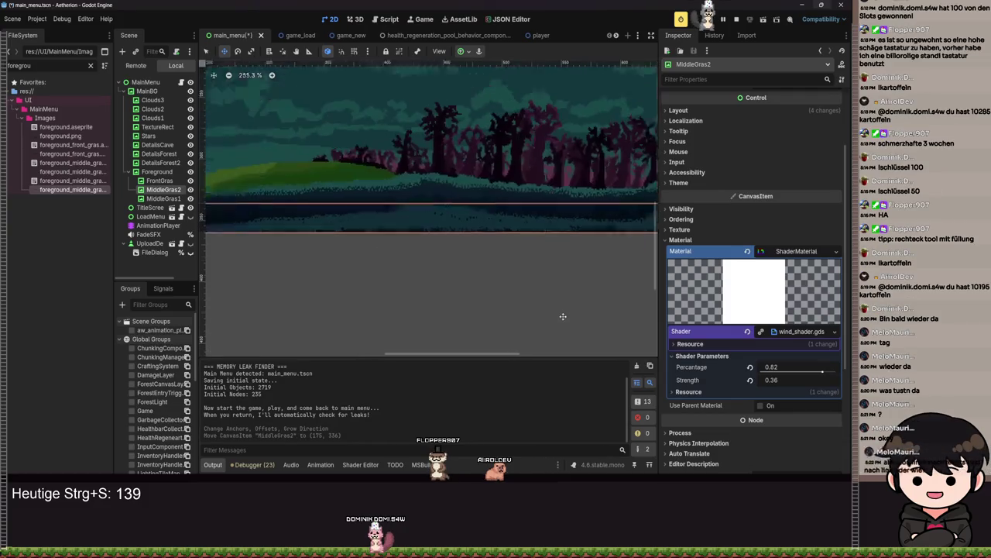
scroll(402, 314, up, 6)
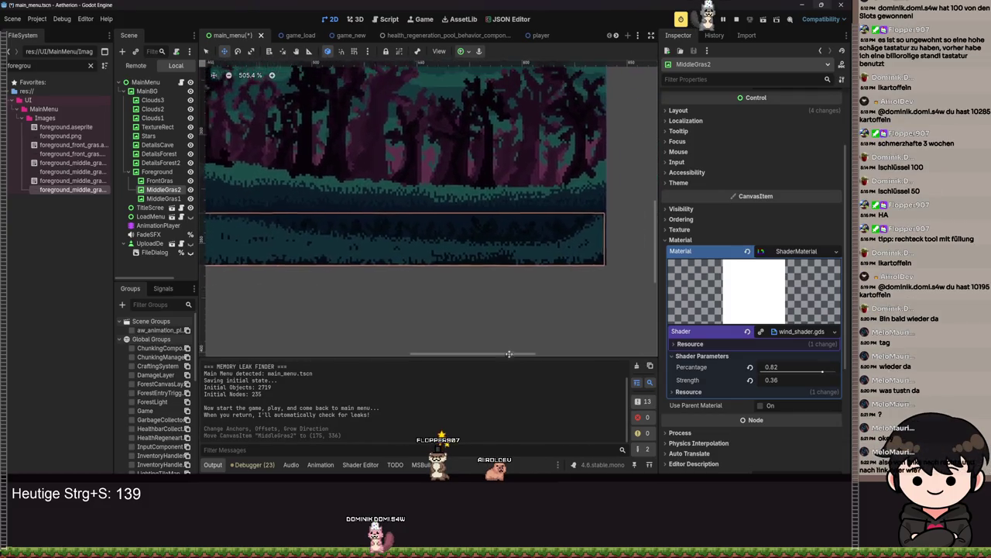
mouse_move(446, 297)
mouse_down()
mouse_move(423, 271)
mouse_move(421, 193)
mouse_up()
scroll(403, 256, down, 7)
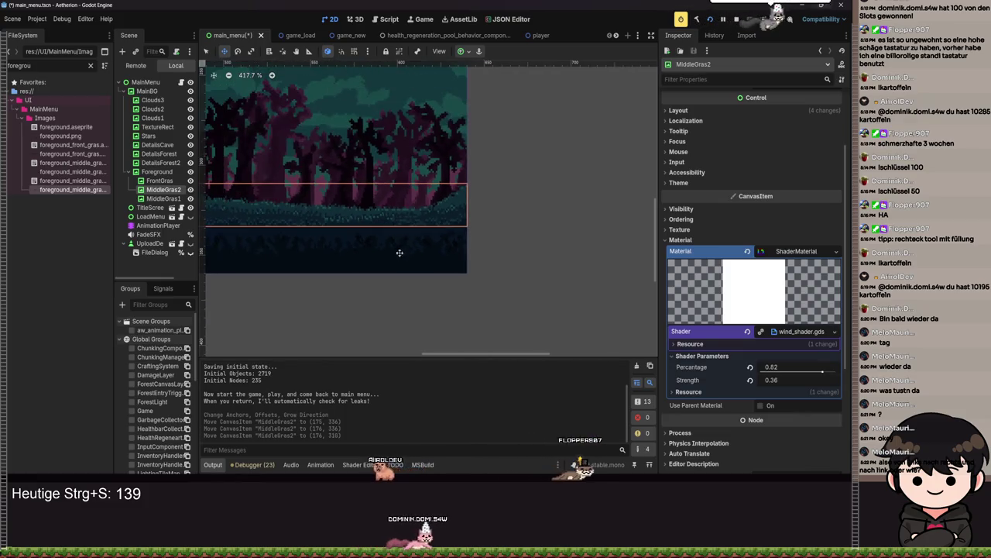
scroll(409, 283, up, 9)
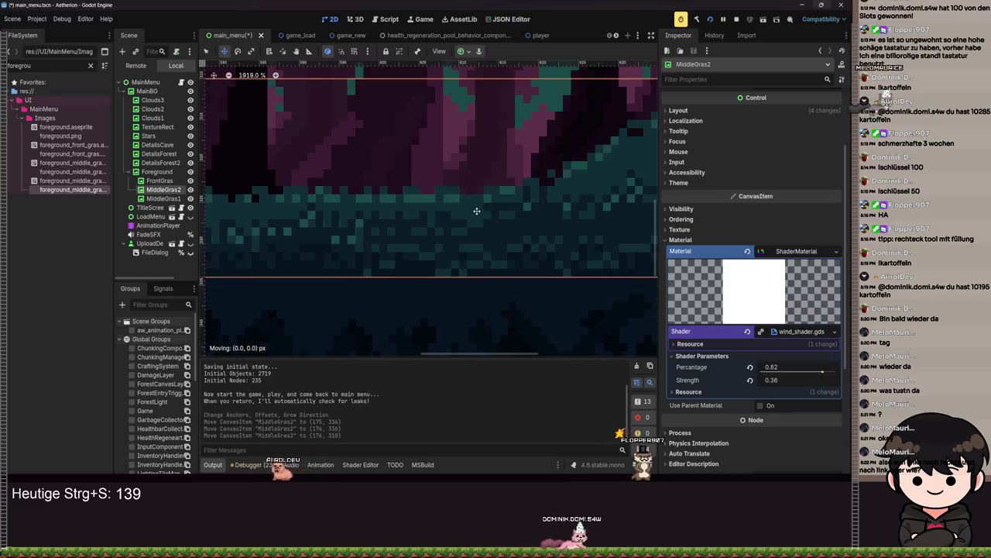
scroll(483, 246, down, 14)
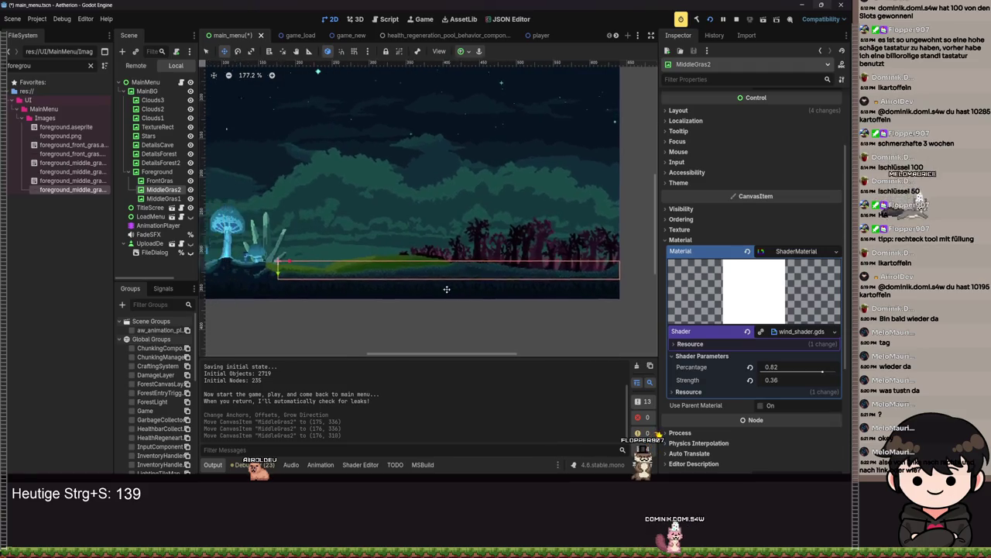
scroll(440, 289, up, 14)
Step: Nudge MiddleGras2 up one pixel to (176, 309), deselect it, and save the scene
key(Up)
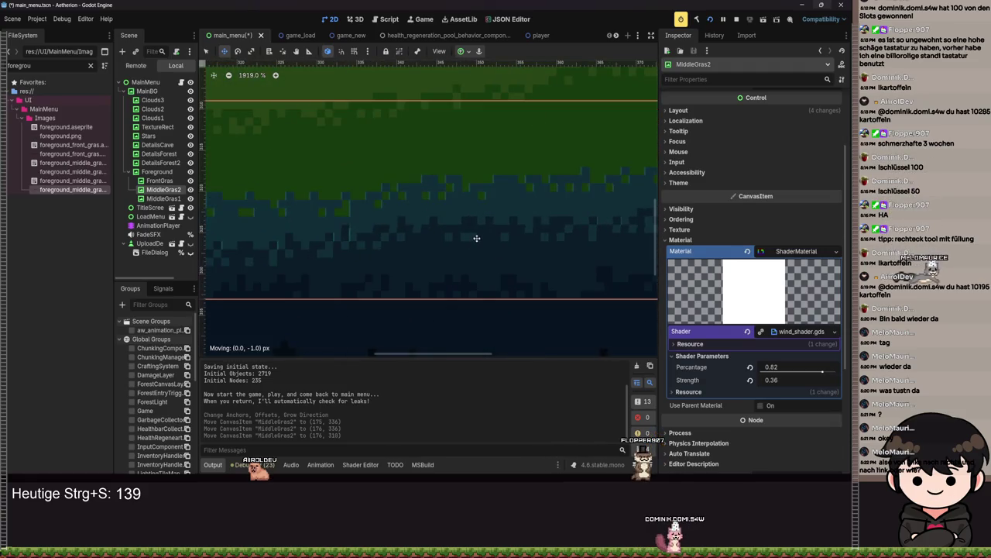
scroll(481, 305, down, 9)
scroll(481, 305, down, 2)
click(509, 281)
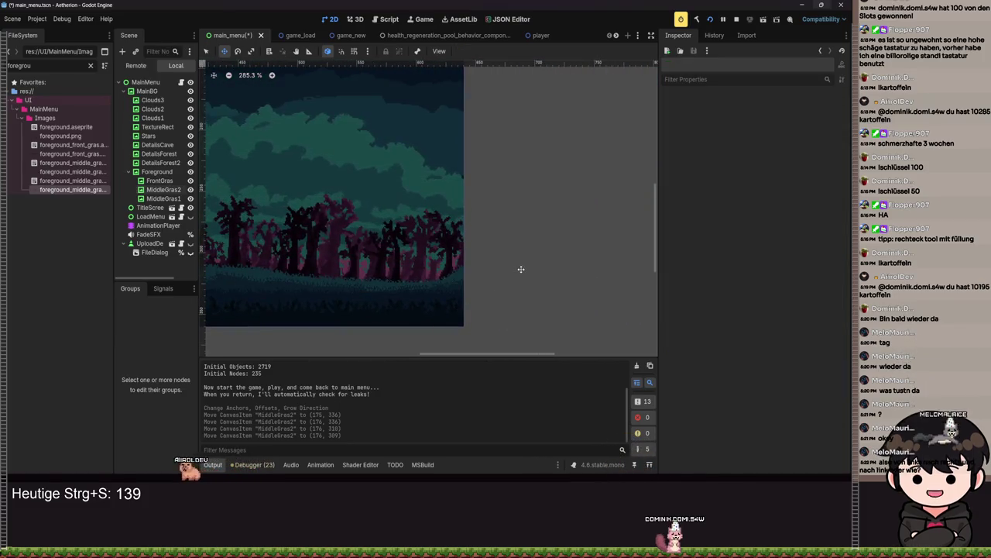
key(ctrl+s)
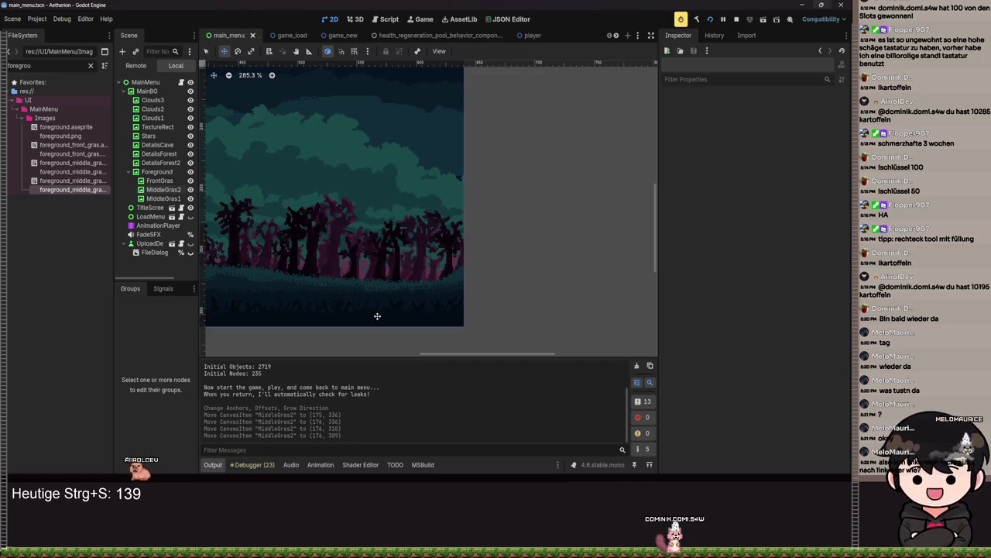
Step: Run the game with F5 to preview the main menu
scroll(519, 265, left, 5)
scroll(526, 254, right, 3)
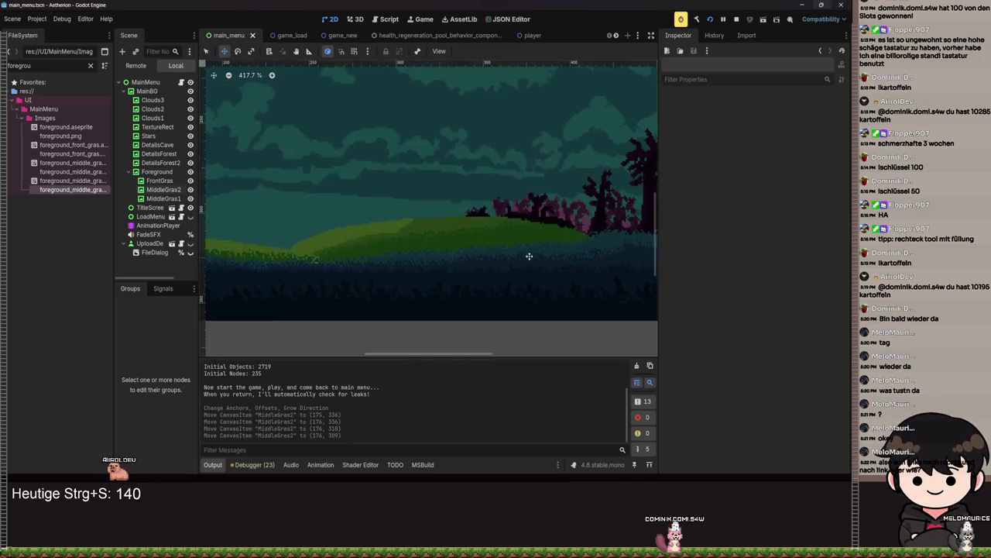
scroll(537, 277, left, 3)
scroll(537, 277, down, 5)
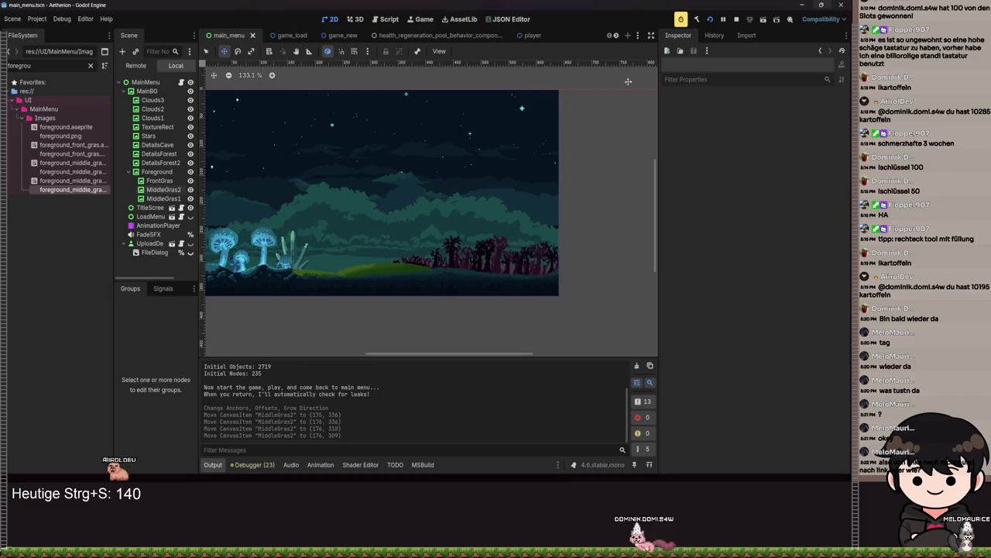
key(F5)
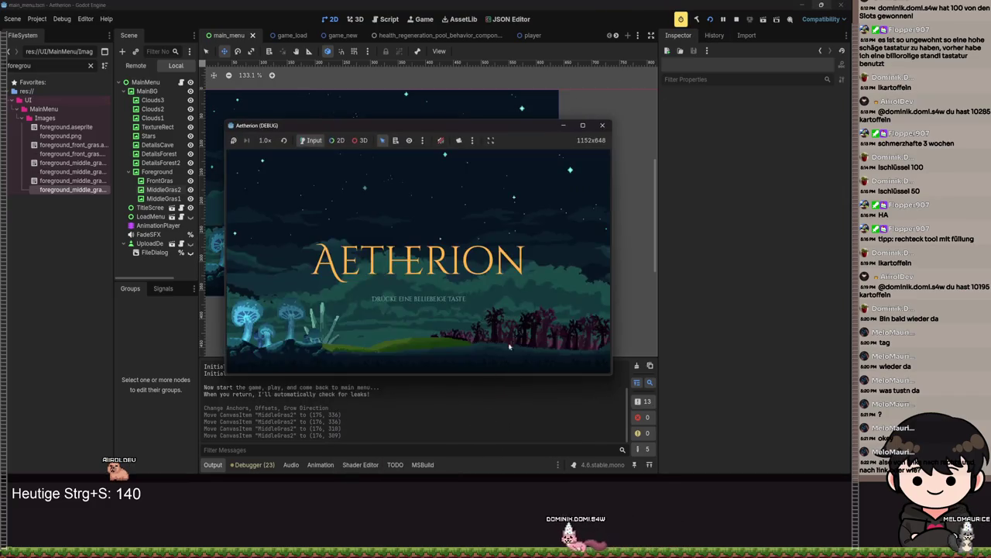
Step: Close the Aetherion debug window and stop the run with F8
click(602, 126)
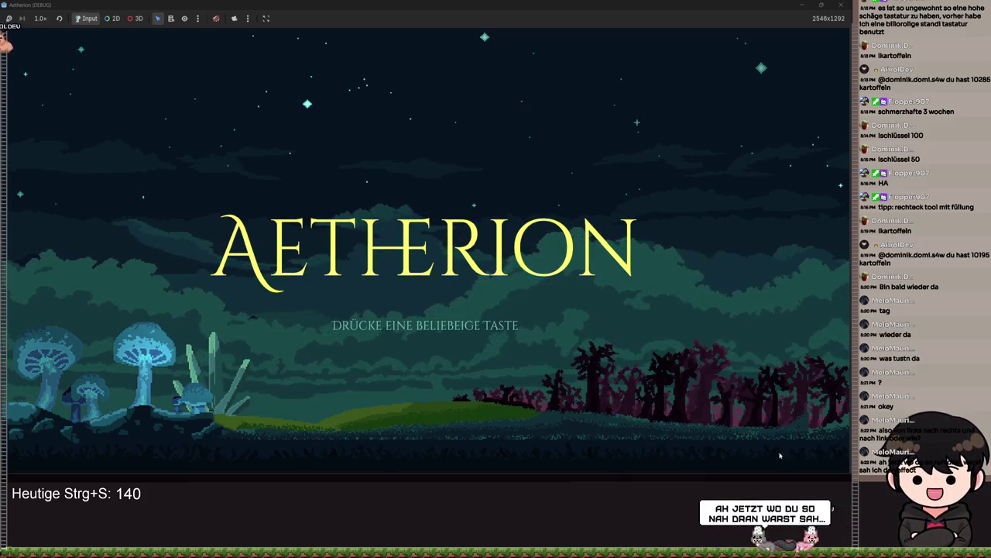
key(F8)
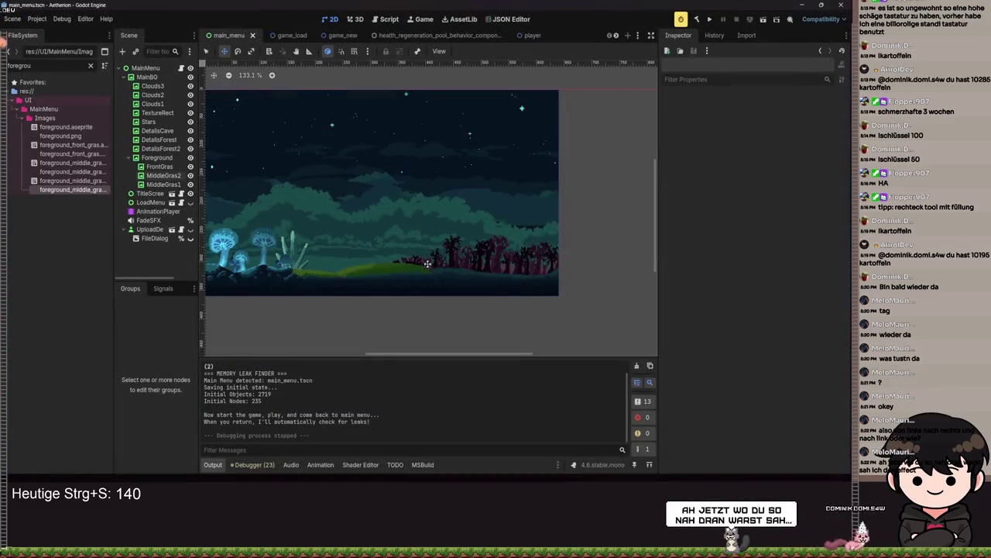
Step: Set the FrontGras wind Strength to 1.2 and save the main_menu scene
click(160, 167)
scroll(740, 280, down, 7)
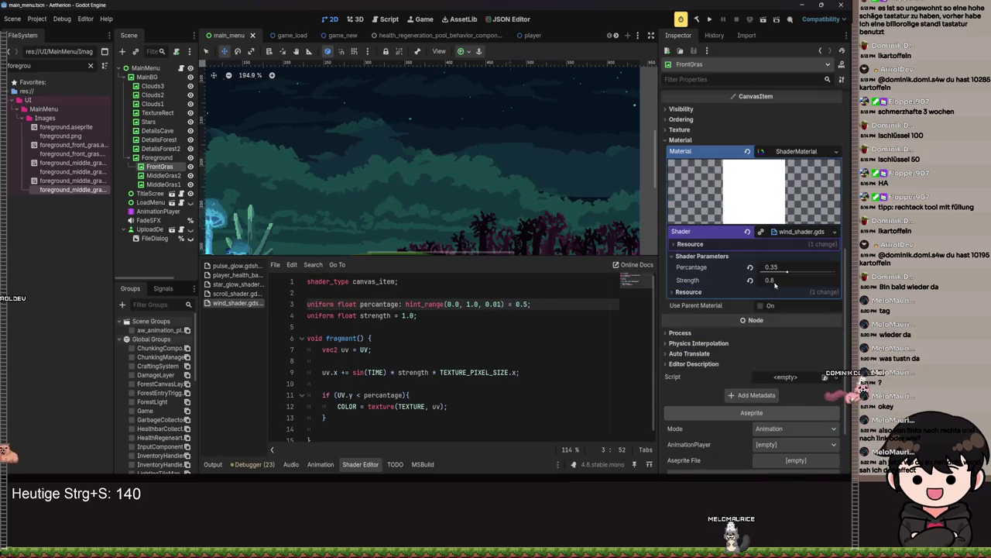
drag(778, 280, 786, 281)
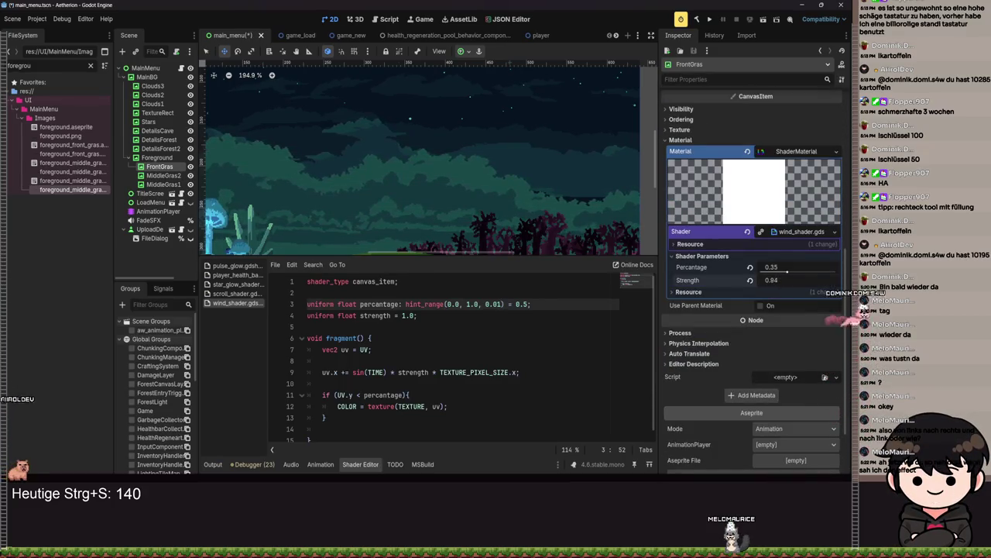
scroll(493, 203, up, 5)
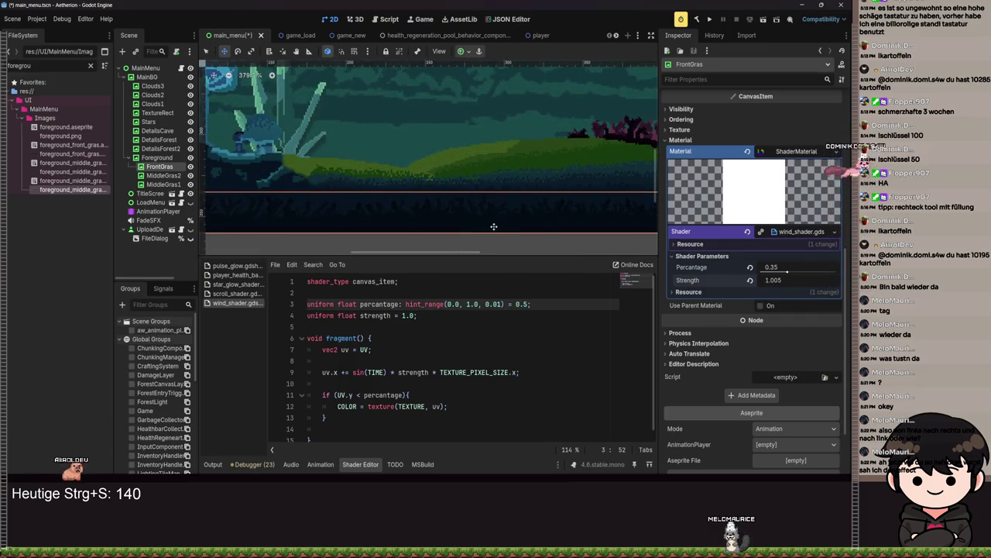
text(1.2)
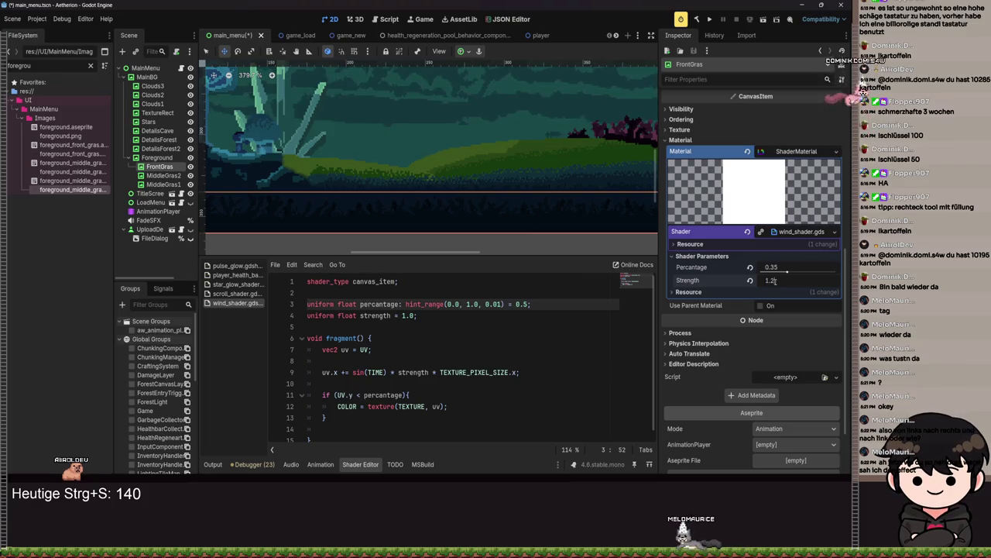
key(ctrl+s)
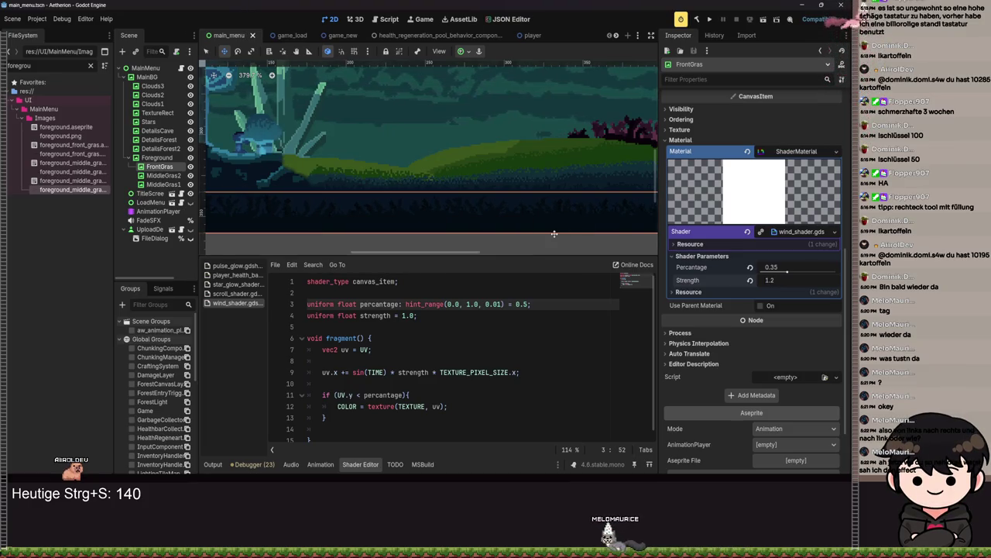
Step: Anchor the MiddleGras2 grass layer to the bottom of the scene
scroll(503, 155, right, 5)
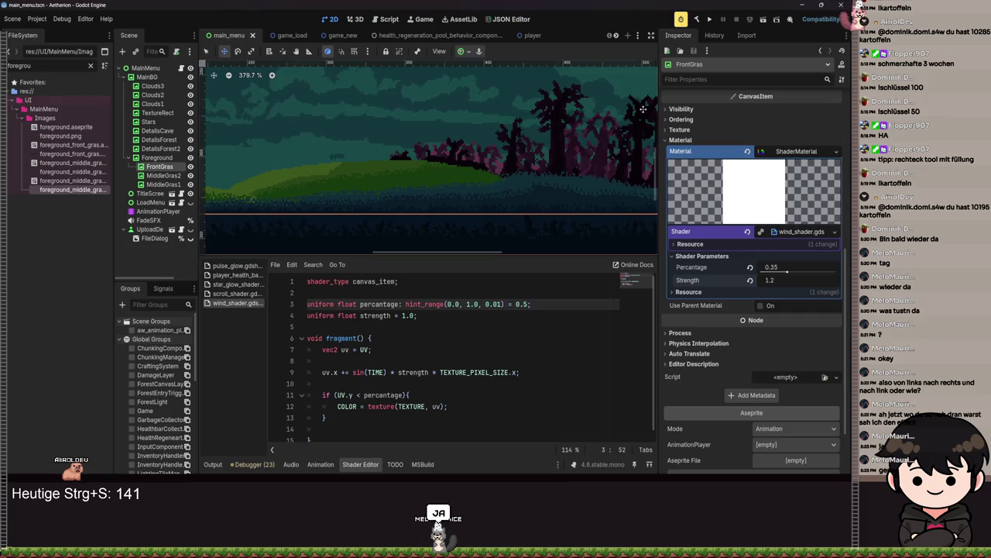
scroll(615, 112, down, 2)
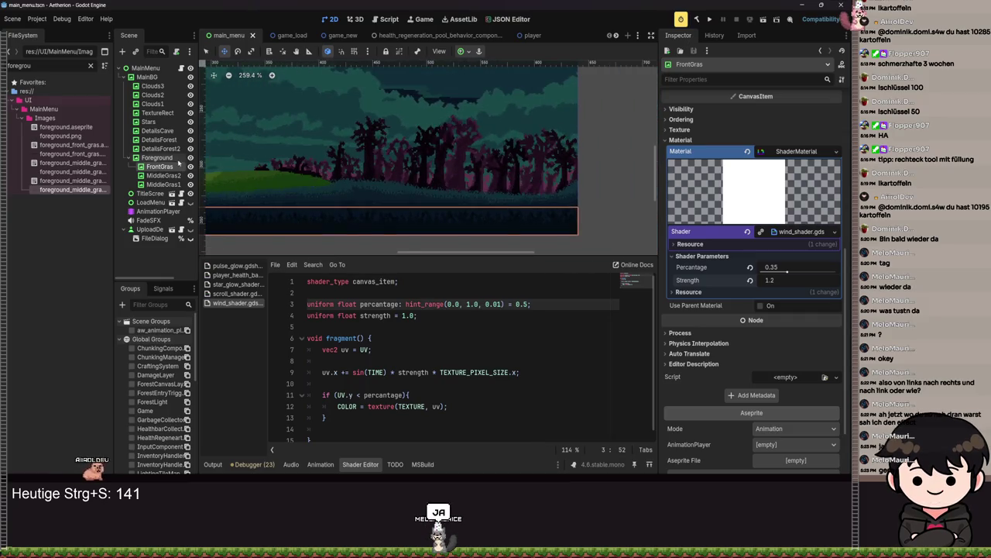
click(163, 176)
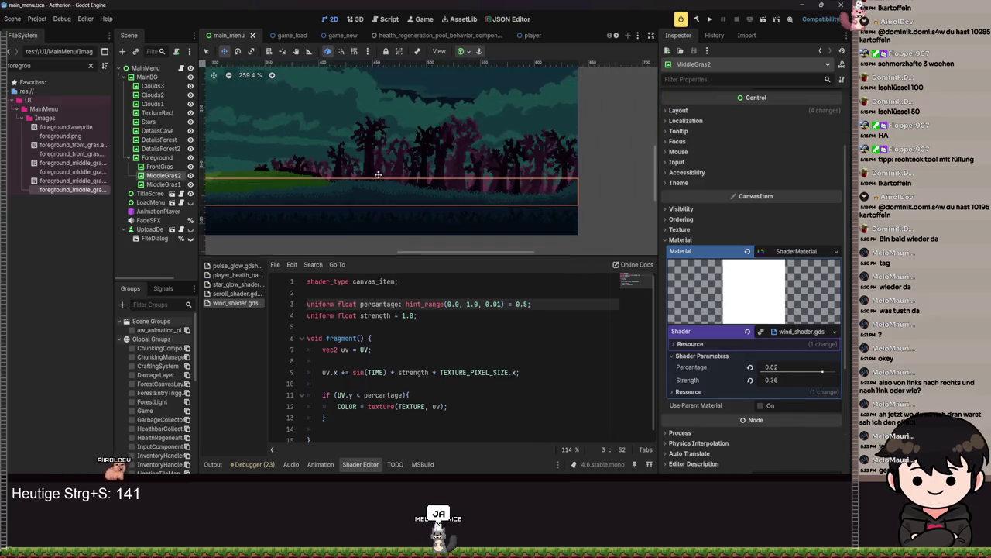
click(467, 53)
click(496, 108)
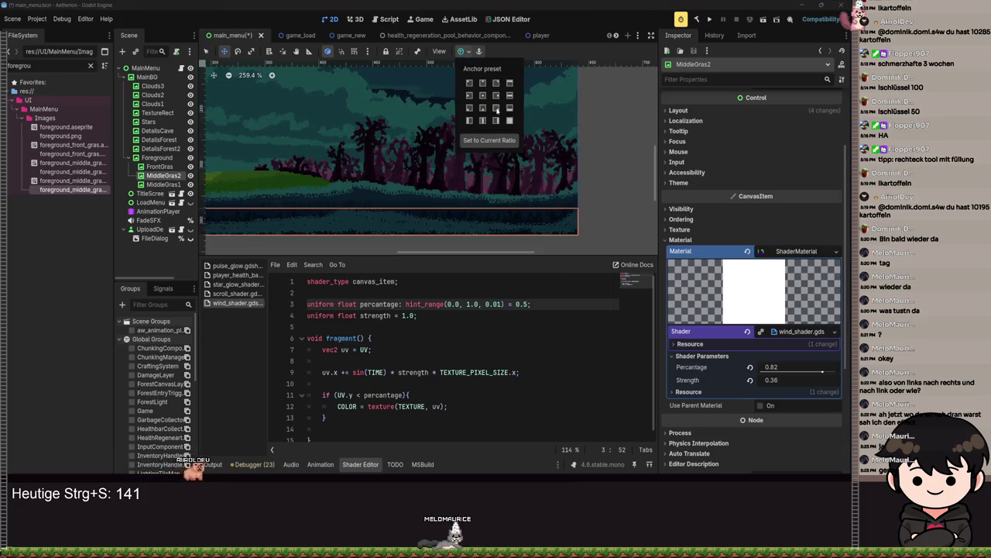
Step: Raise MiddleGras2 by 27 px, save the scene, and run the game
scroll(543, 216, up, 3)
click(507, 221)
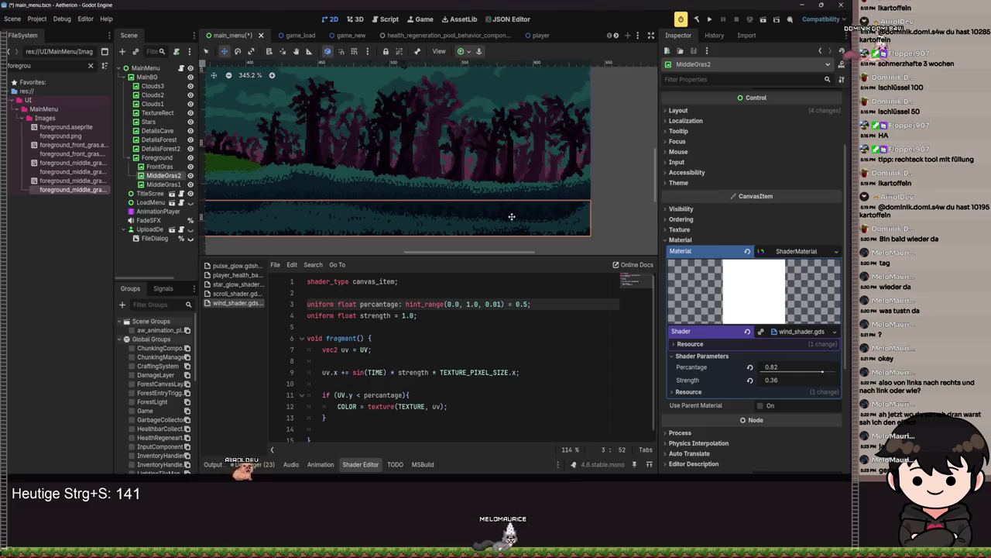
drag(507, 220, 508, 179)
scroll(454, 206, up, 4)
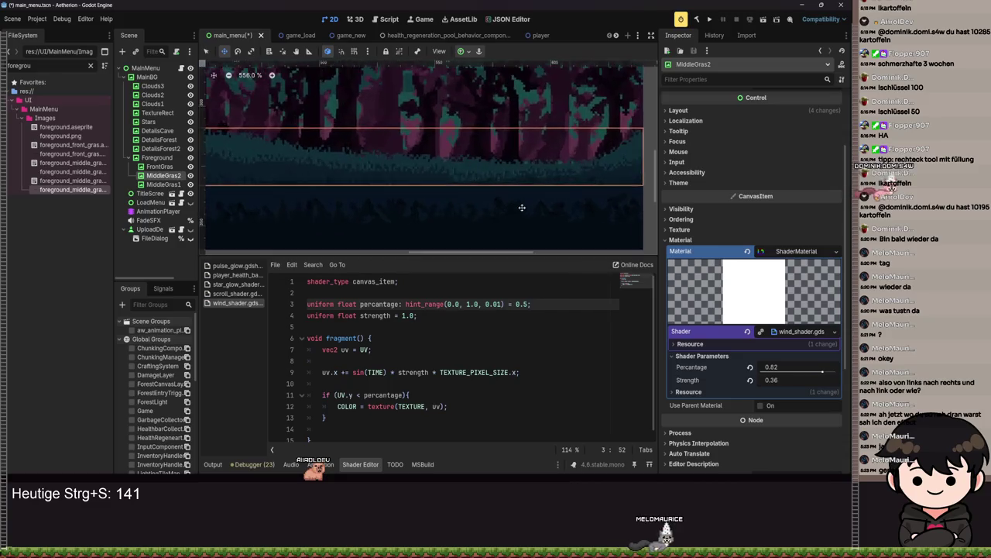
key(ctrl+s)
scroll(337, 199, up, 2)
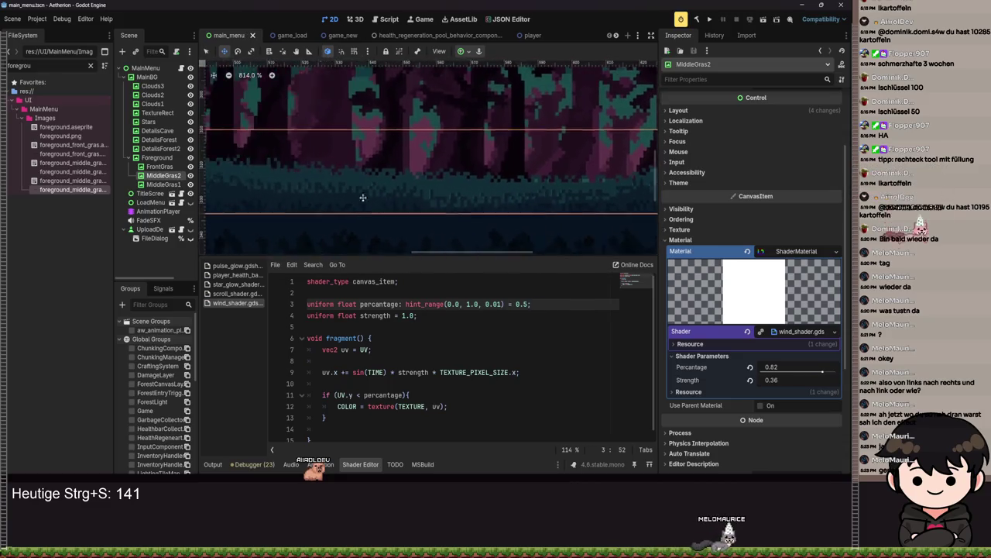
key(ctrl+s)
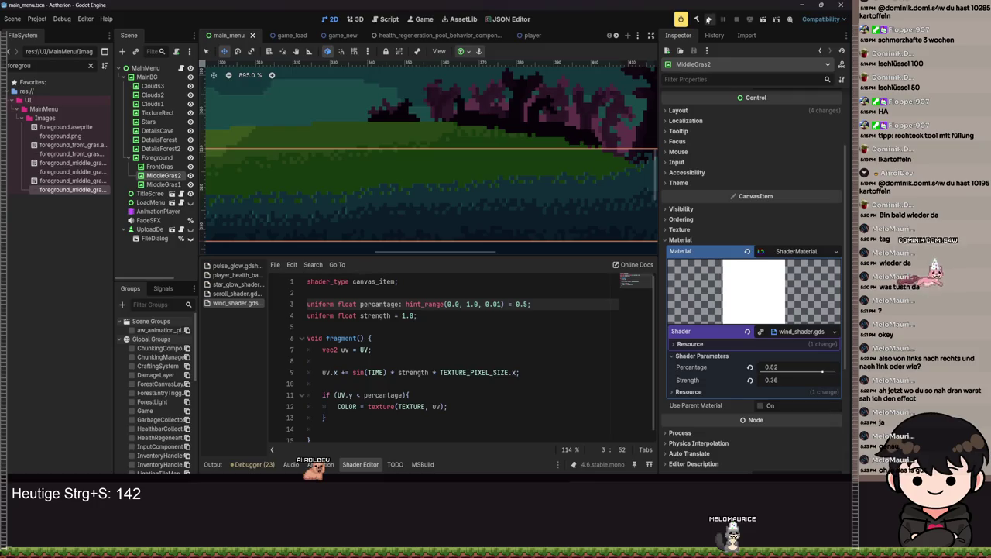
key(F5)
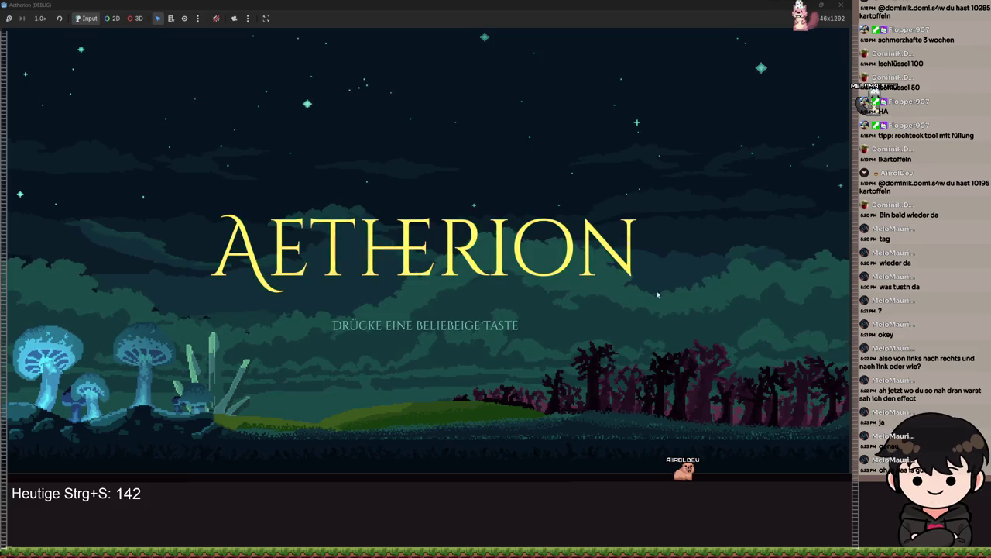
click(838, 7)
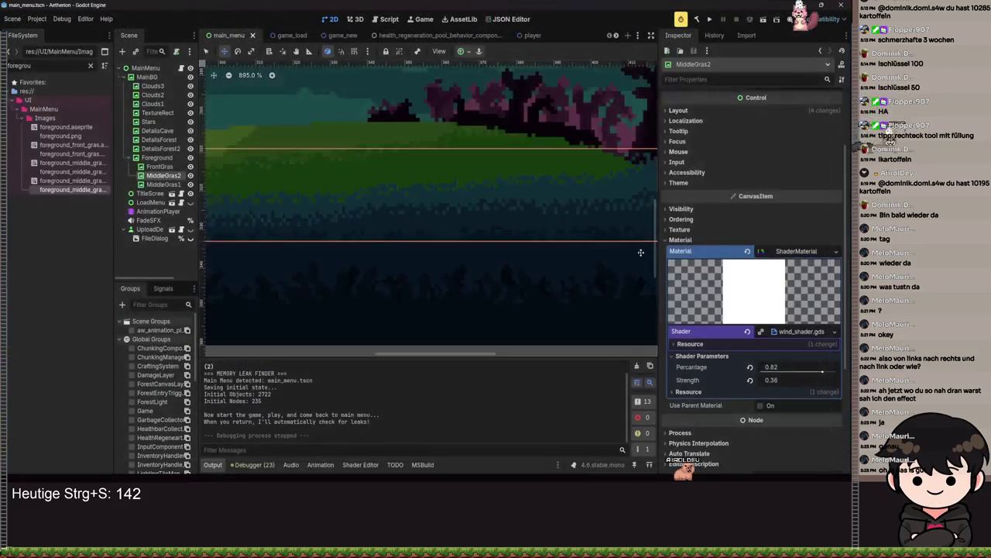
Step: Switch to Select mode and select MiddleGras2 so its wind shader is shown
scroll(464, 302, up, 5)
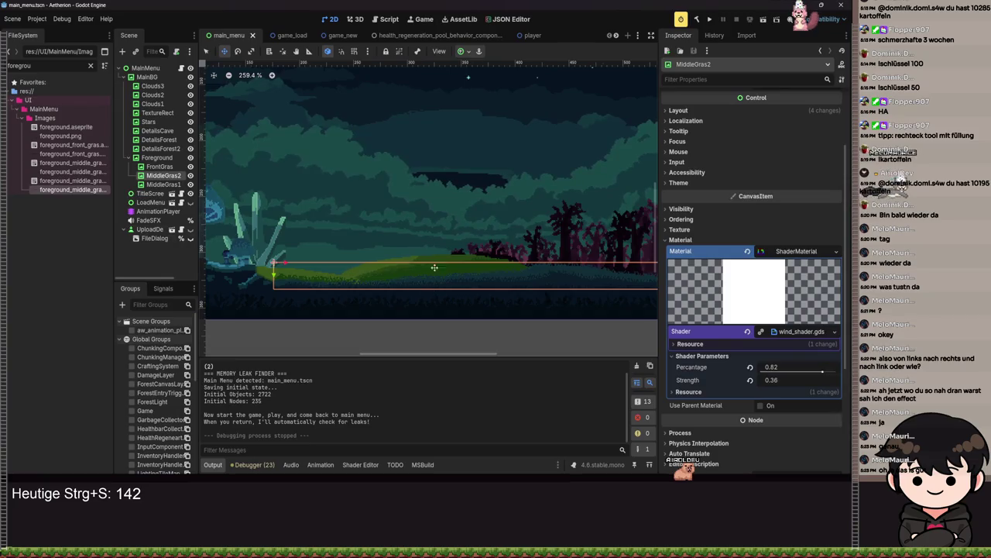
scroll(465, 287, up, 8)
scroll(490, 299, up, 3)
scroll(530, 278, down, 6)
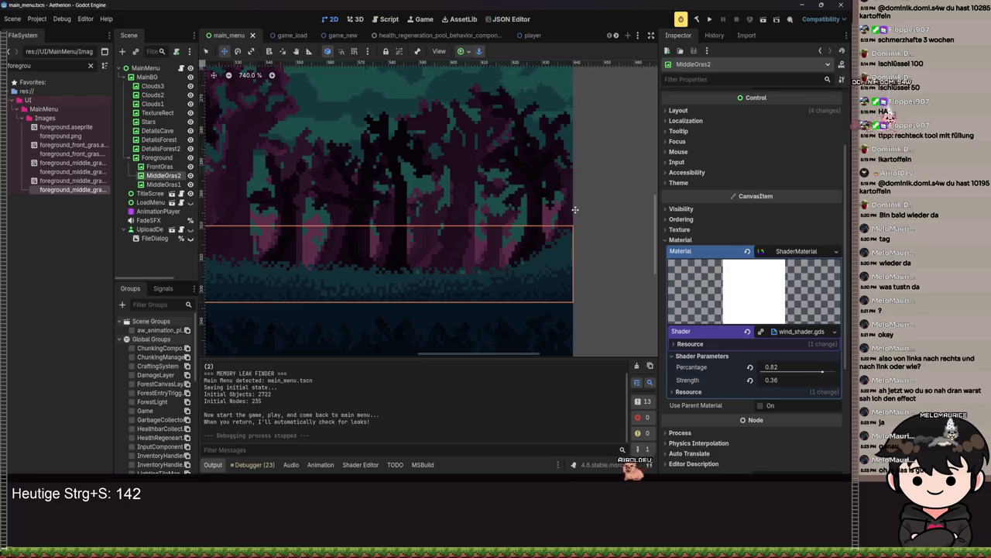
click(206, 51)
click(573, 254)
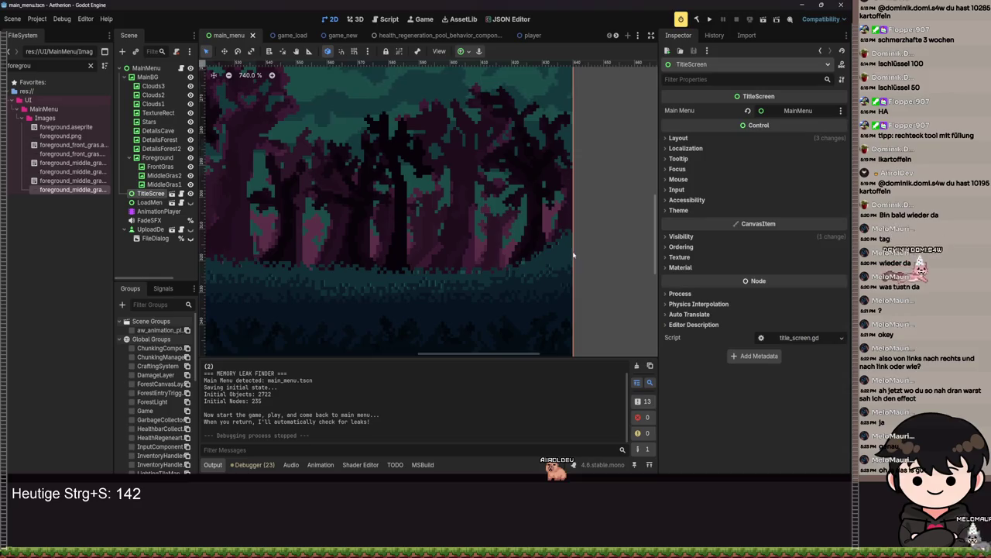
click(161, 176)
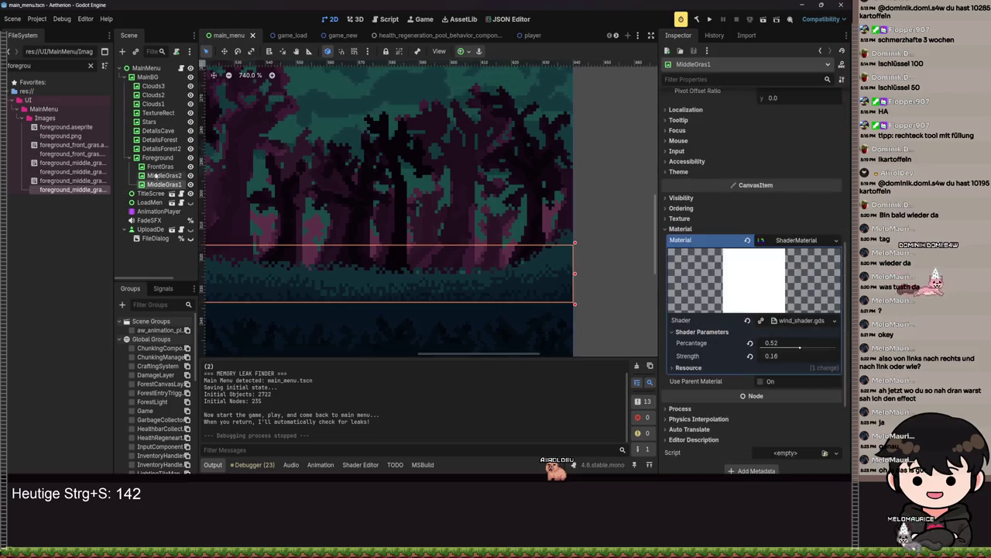
scroll(493, 85, down, 3)
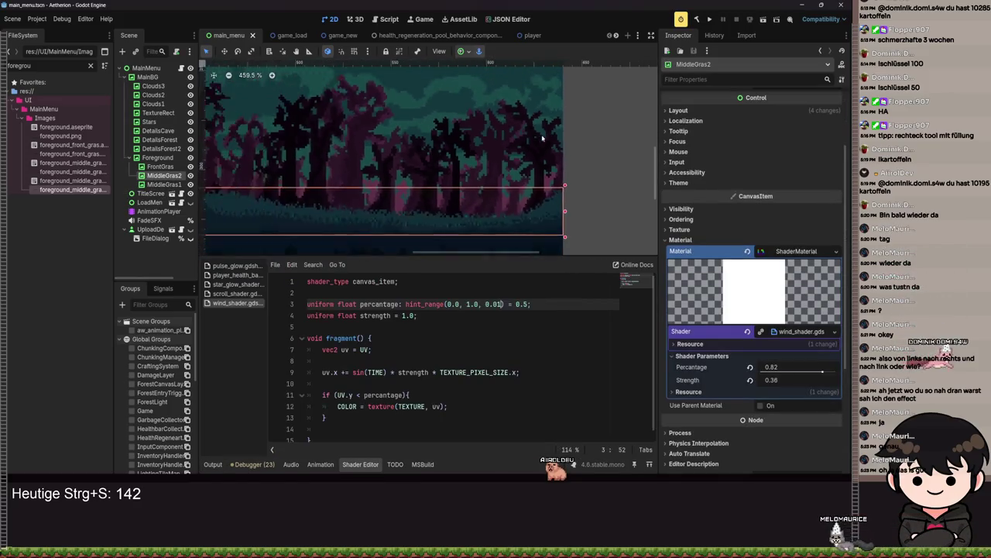
click(492, 182)
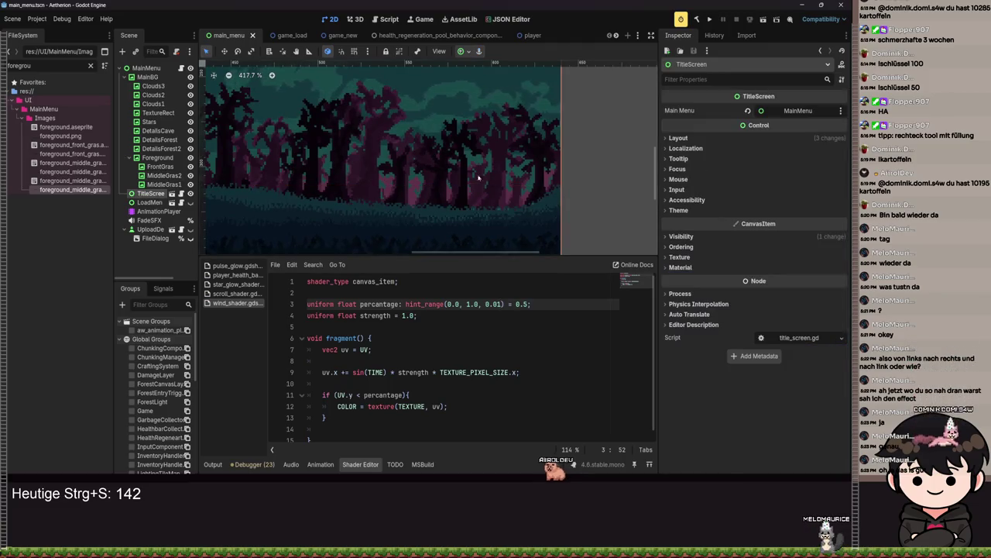
click(147, 177)
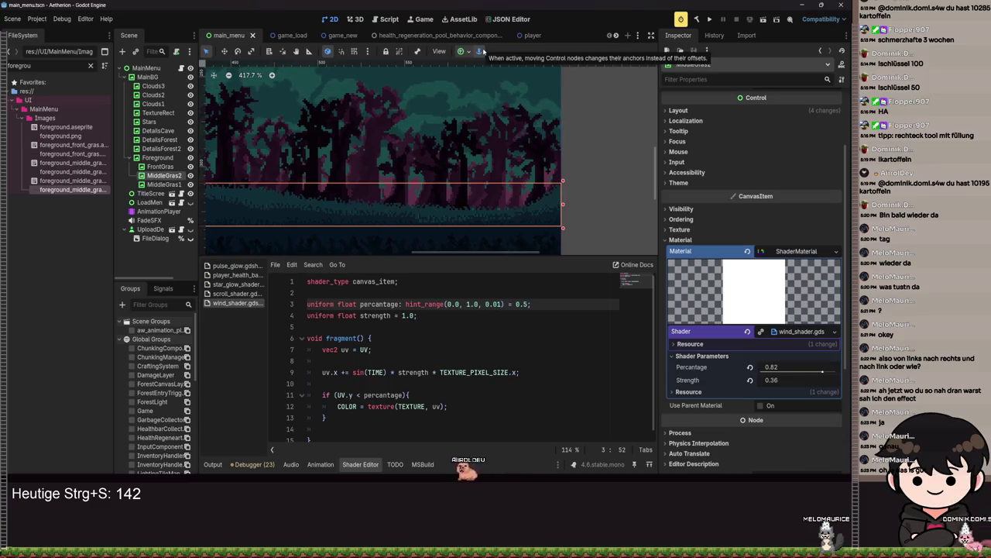
Step: Compare the TitleScreen, MiddleGras1 and MiddleGras2 materials, ending with MiddleGras2 selected
scroll(447, 211, down, 3)
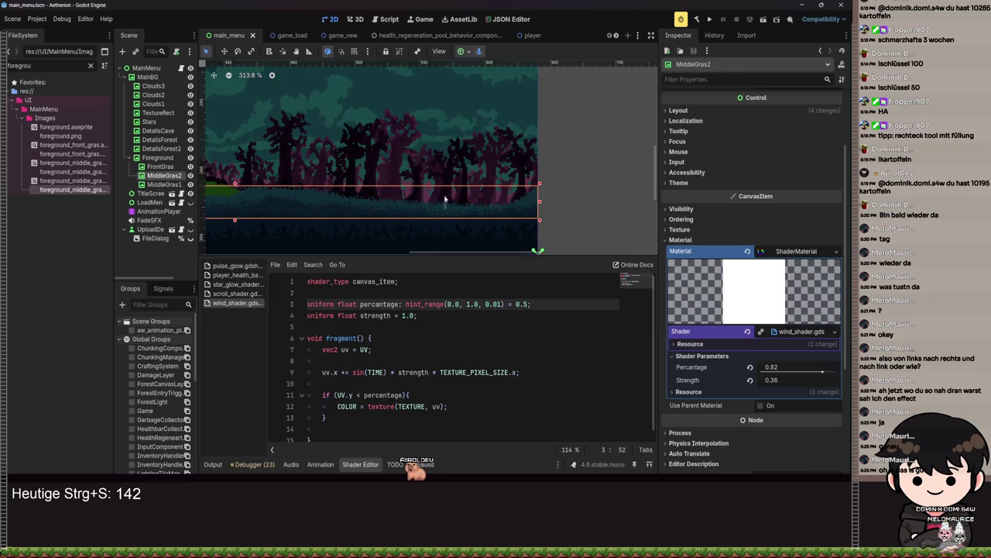
shift+click(439, 210)
click(175, 177)
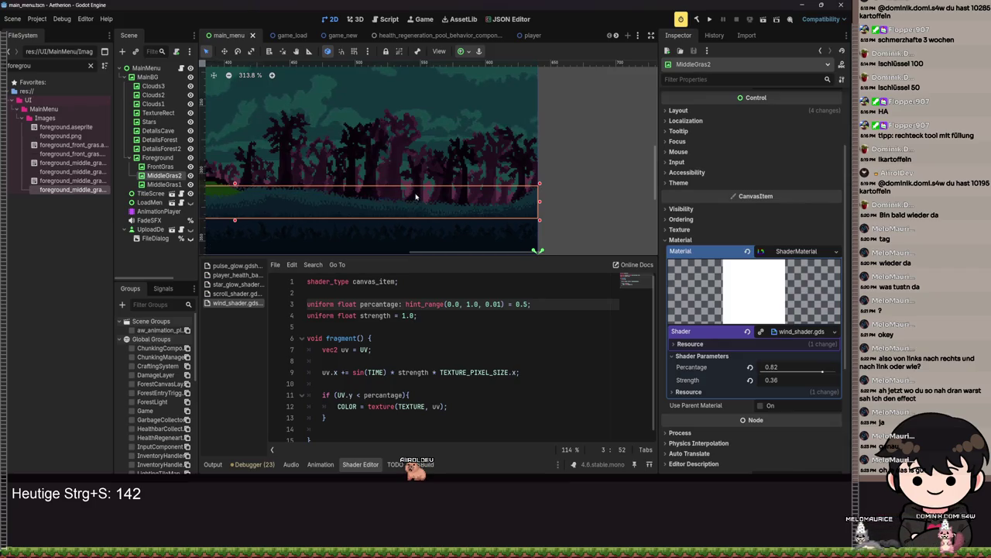
click(413, 203)
click(147, 185)
scroll(417, 200, up, 4)
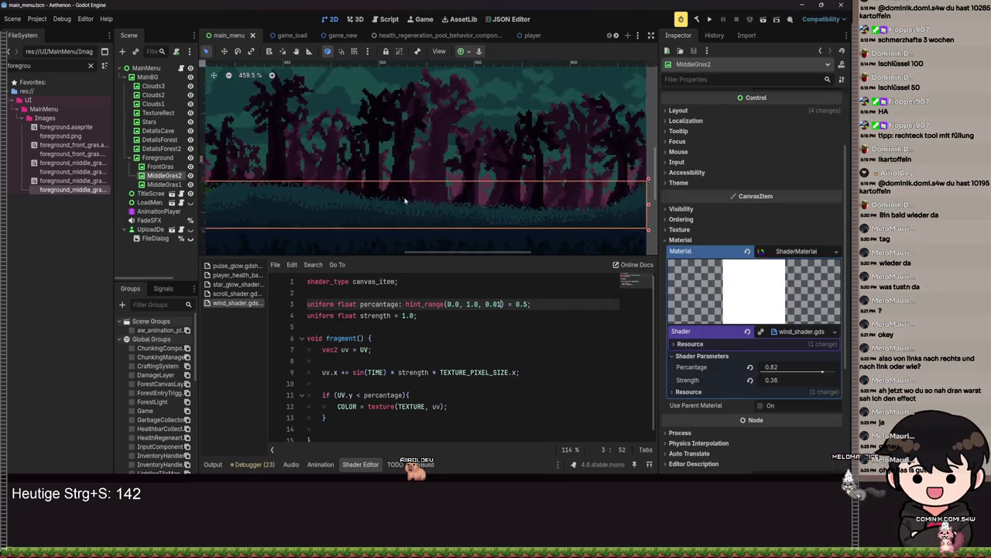
click(417, 200)
click(164, 175)
Step: Switch back to Move mode, drag in the canvas, and launch another test run
key(w)
scroll(485, 150, up, 1)
scroll(346, 148, right, 5)
scroll(346, 148, down, 1)
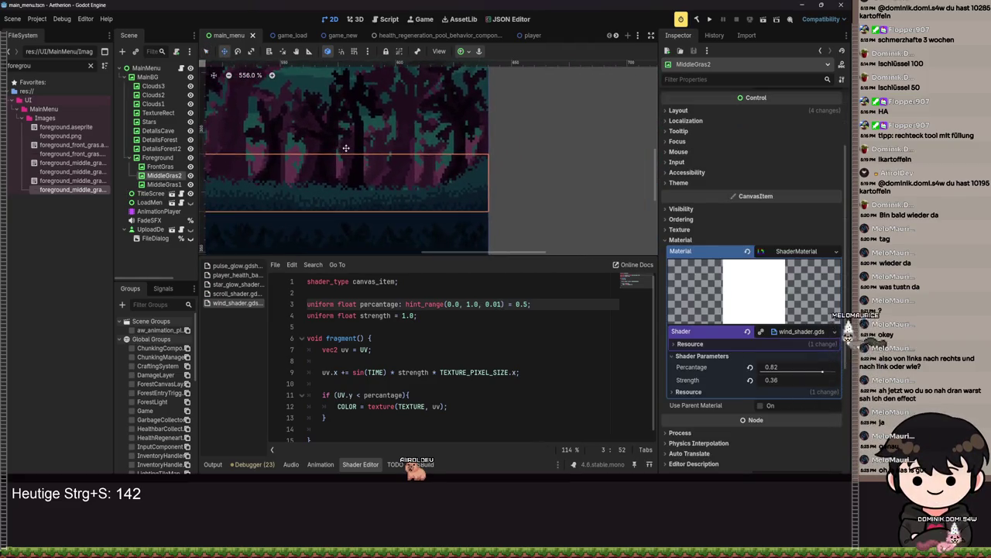
drag(398, 176, 392, 196)
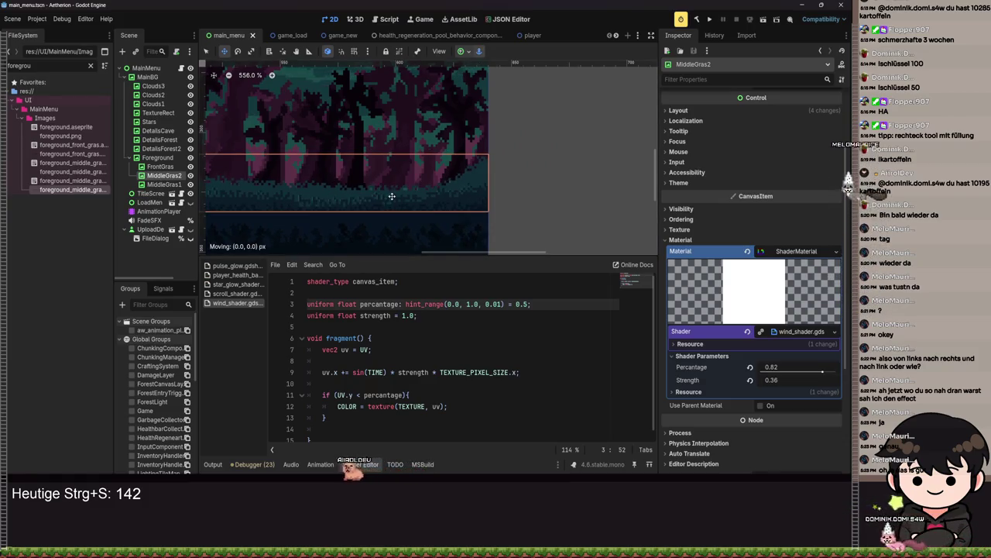
scroll(364, 196, down, 5)
click(708, 19)
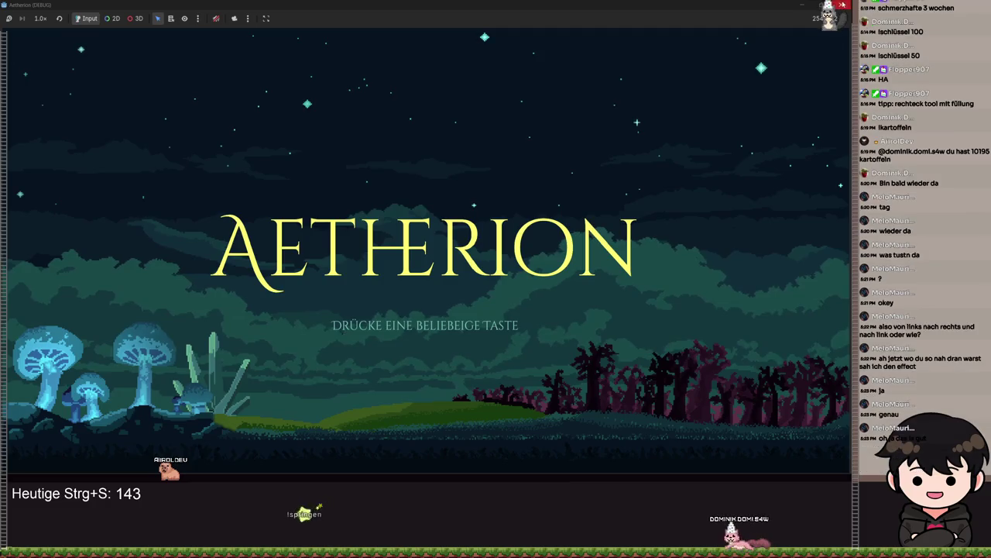
click(842, 4)
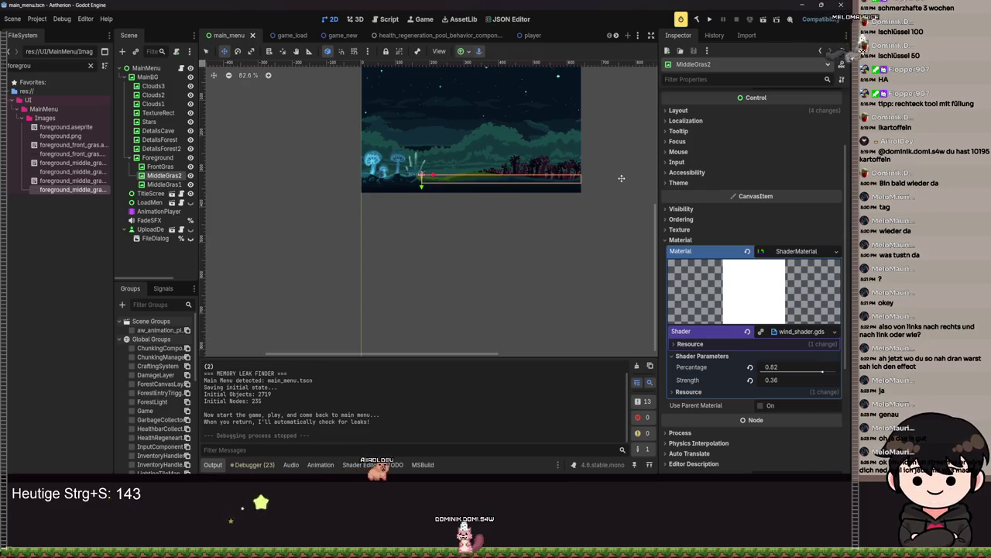
Step: Select MiddleGras1, undo a trial move back to (180, 315), and save the scene
scroll(481, 231, up, 1)
scroll(481, 231, up, 11)
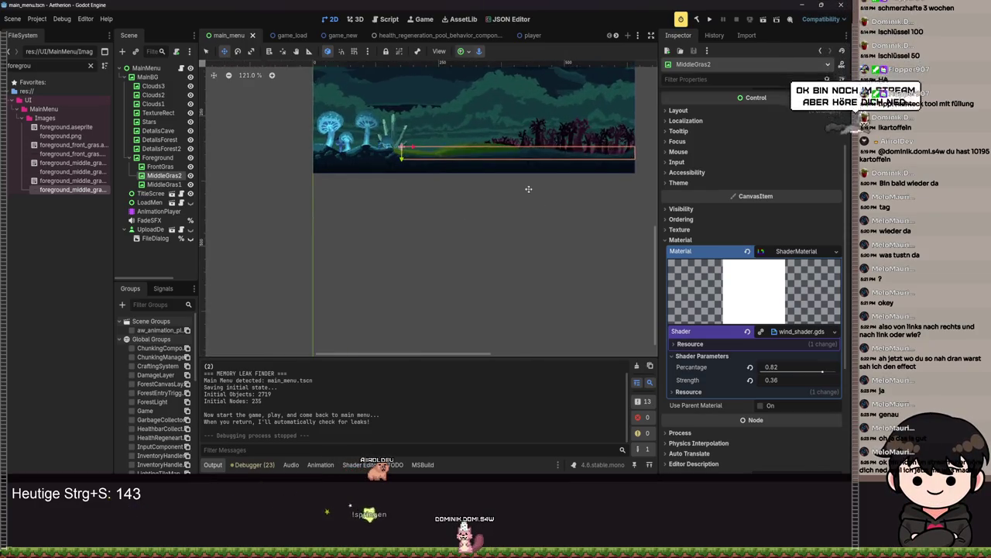
scroll(354, 228, up, 3)
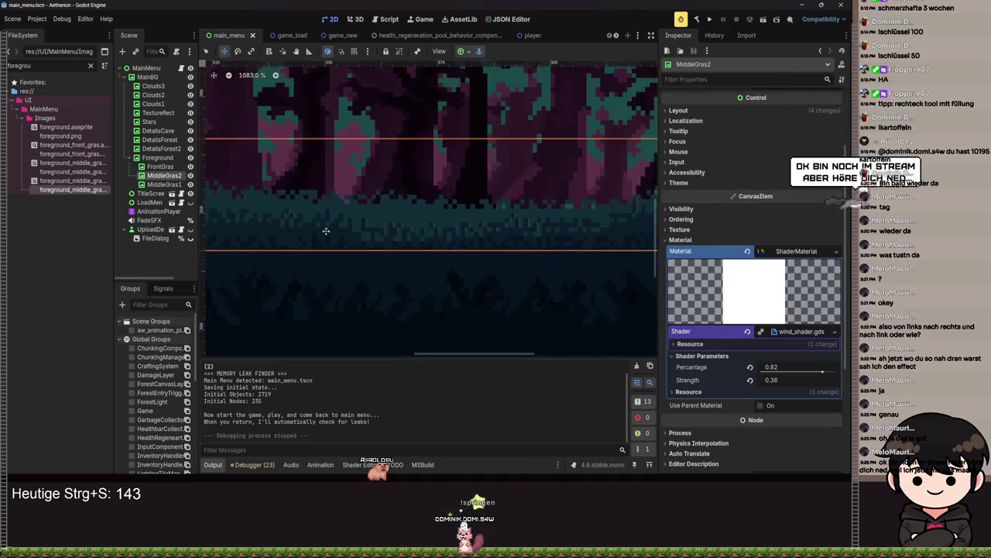
click(281, 239)
scroll(281, 240, down, 4)
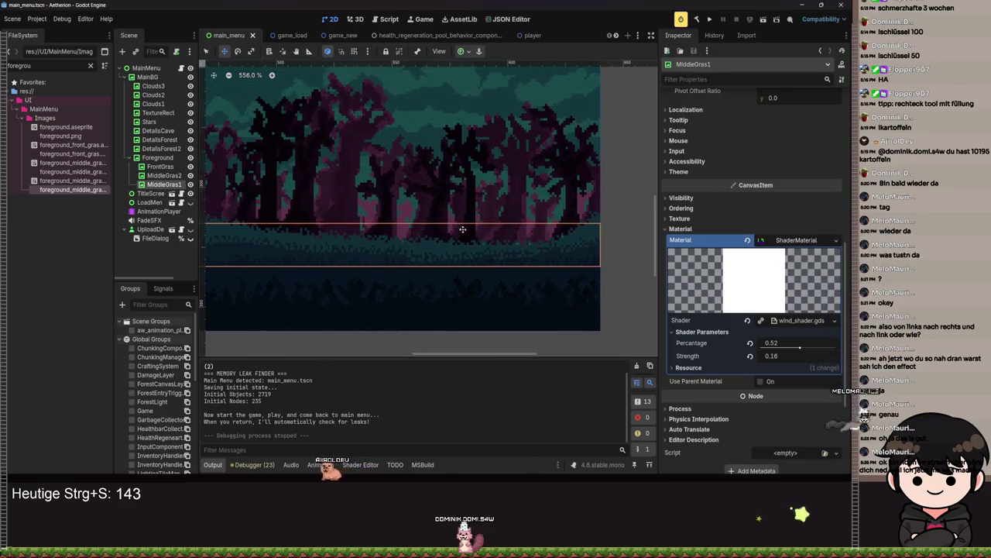
scroll(458, 228, down, 1)
mouse_move(527, 251)
mouse_down()
mouse_move(527, 288)
mouse_move(526, 254)
mouse_up()
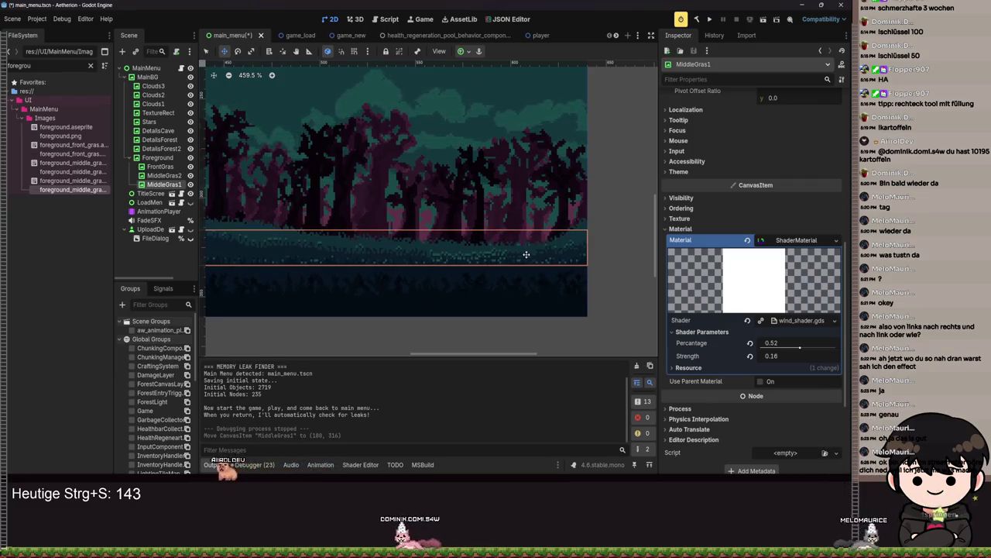
key(ctrl+z)
key(ctrl+s)
Step: Review MiddleGras1's Bottom Wide anchors, 460 × 18 size and (180, 315) position
scroll(545, 289, down, 1)
scroll(504, 299, down, 3)
key(ctrl+s)
scroll(461, 312, down, 2)
scroll(461, 309, up, 2)
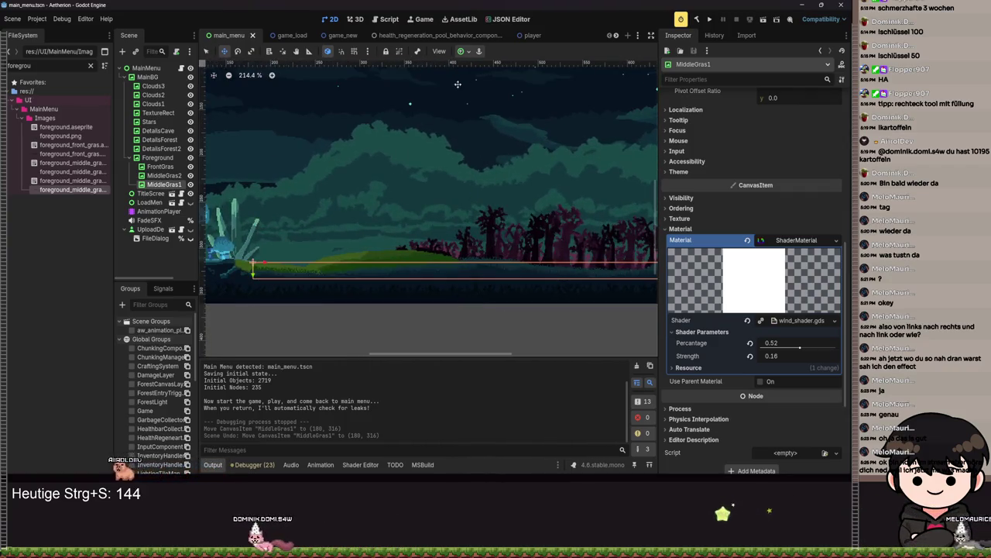
click(463, 51)
scroll(695, 263, up, 5)
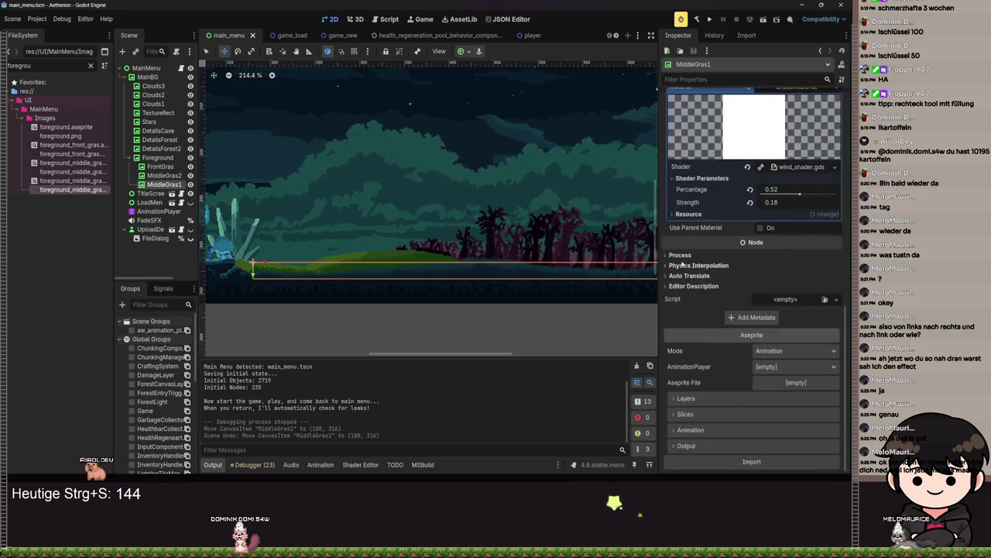
scroll(434, 232, down, 1)
scroll(740, 261, up, 5)
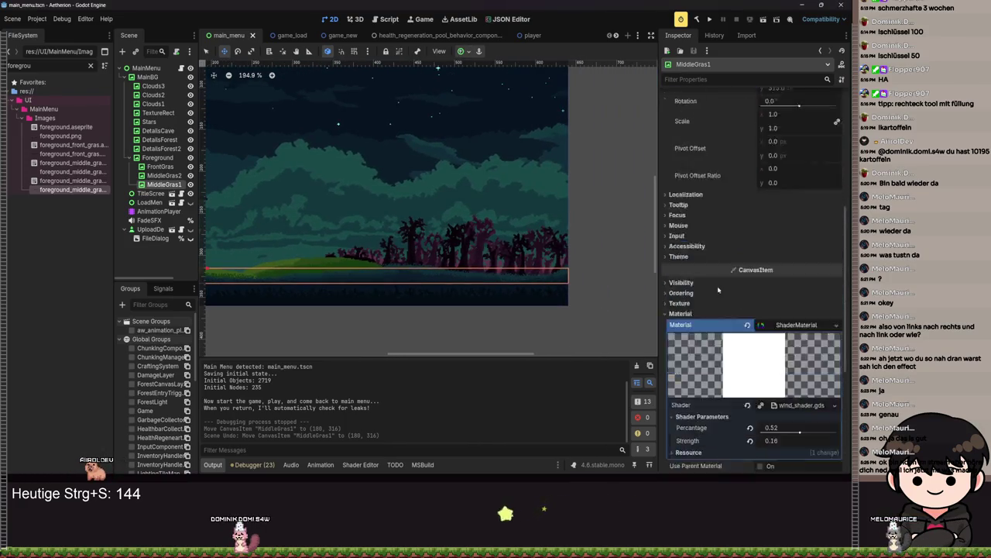
scroll(496, 246, down, 5)
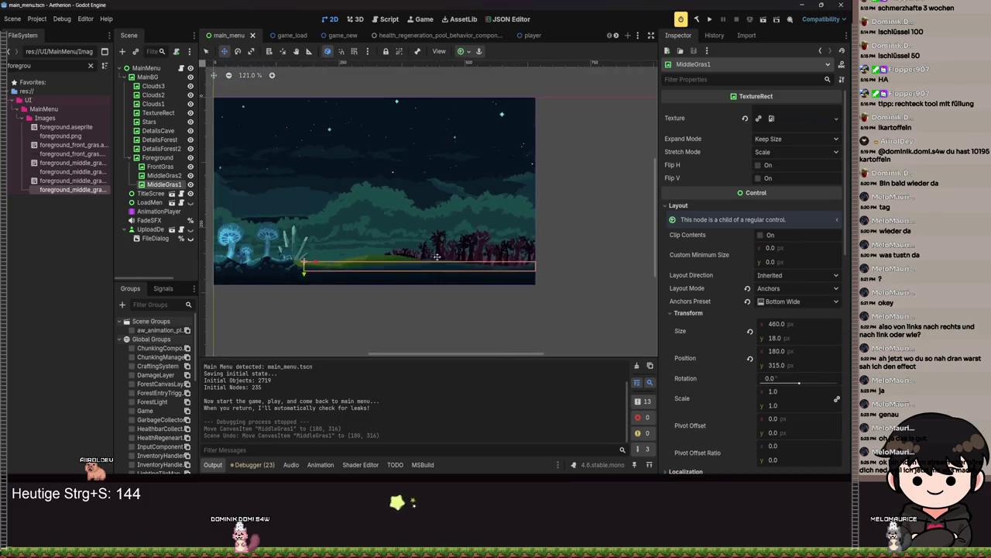
Step: Apply an anchor preset to MiddleGras2 and save the main menu scene
click(163, 175)
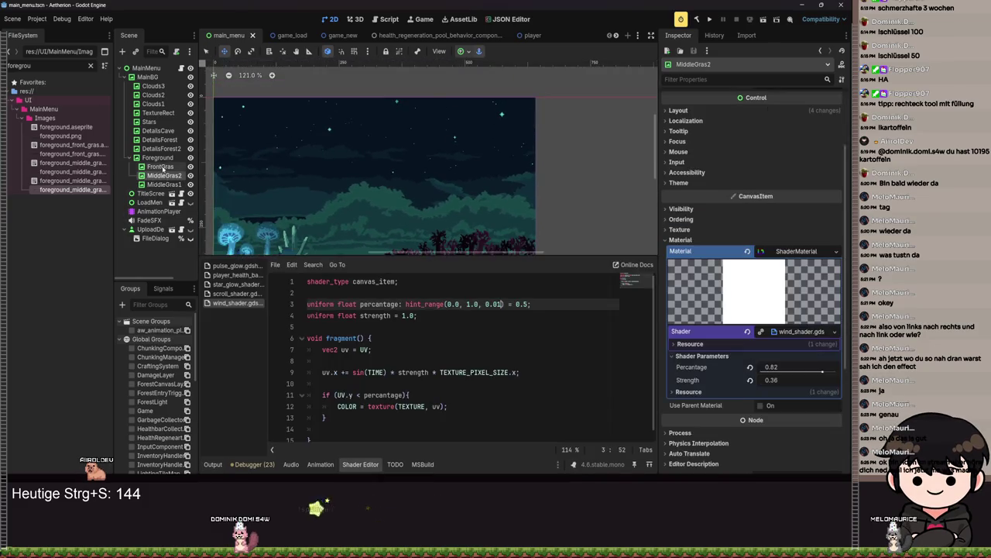
click(468, 52)
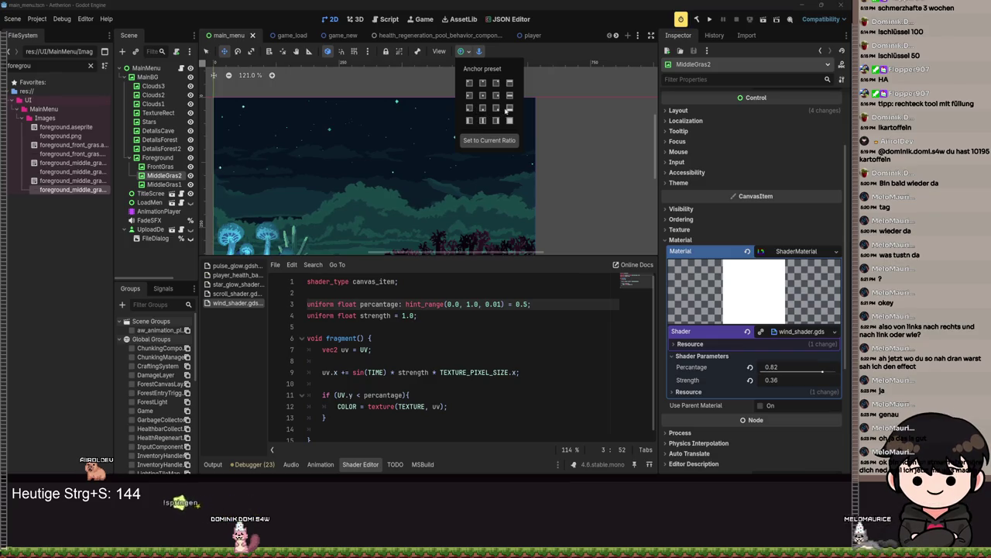
click(476, 205)
scroll(370, 219, up, 8)
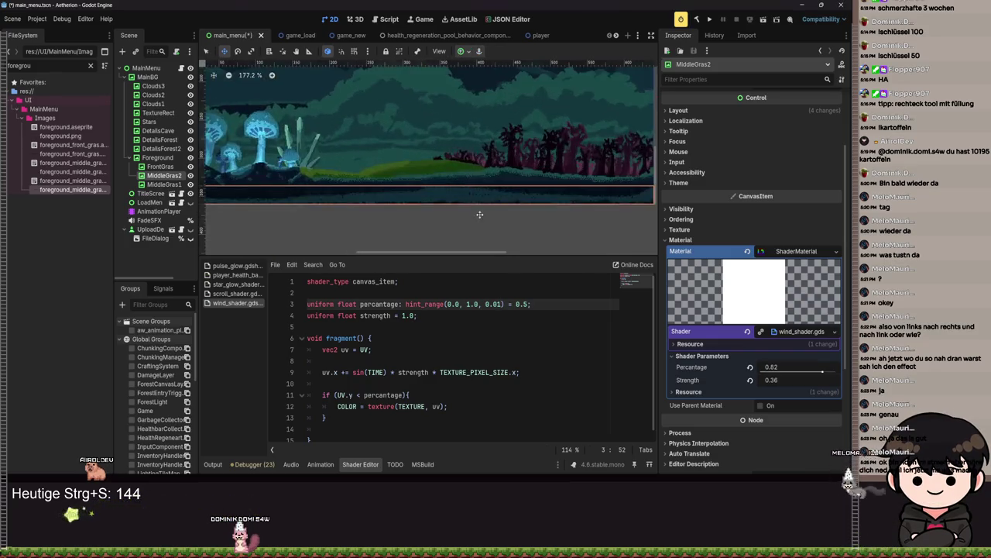
scroll(370, 219, down, 5)
key(ctrl+s)
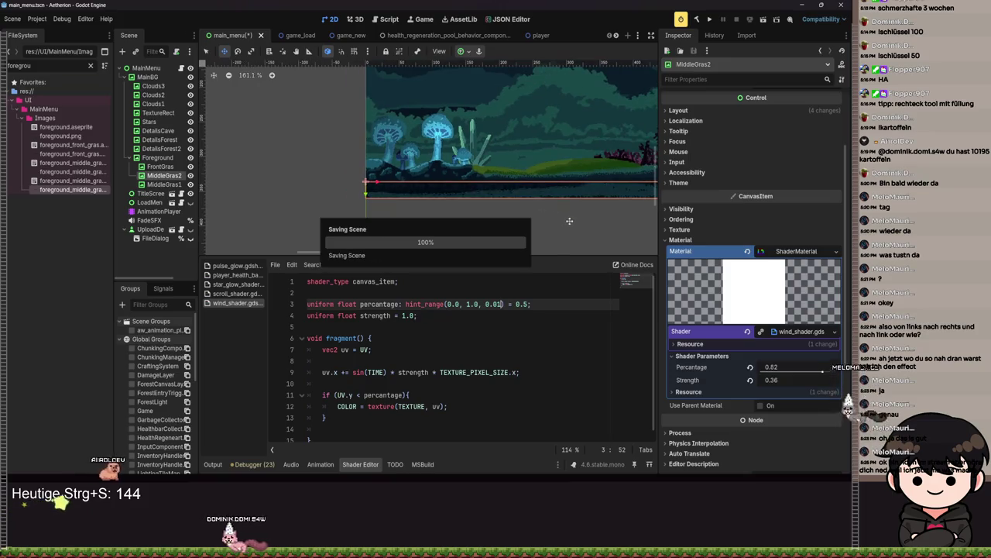
Step: Compare MiddleGras2 against MiddleGras1, then reselect MiddleGras2 and save the scene
click(161, 166)
click(164, 175)
scroll(399, 209, down, 3)
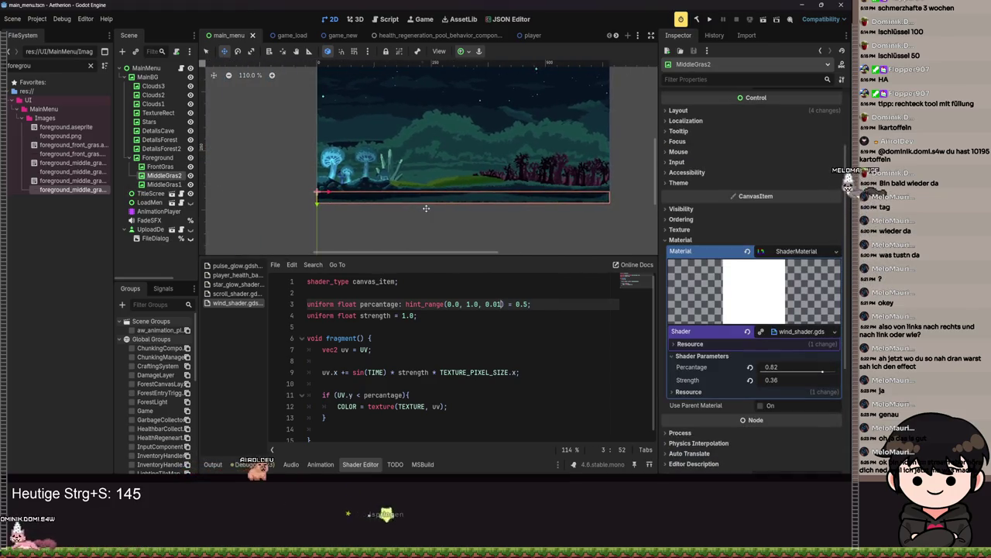
scroll(399, 209, up, 2)
scroll(209, 205, up, 2)
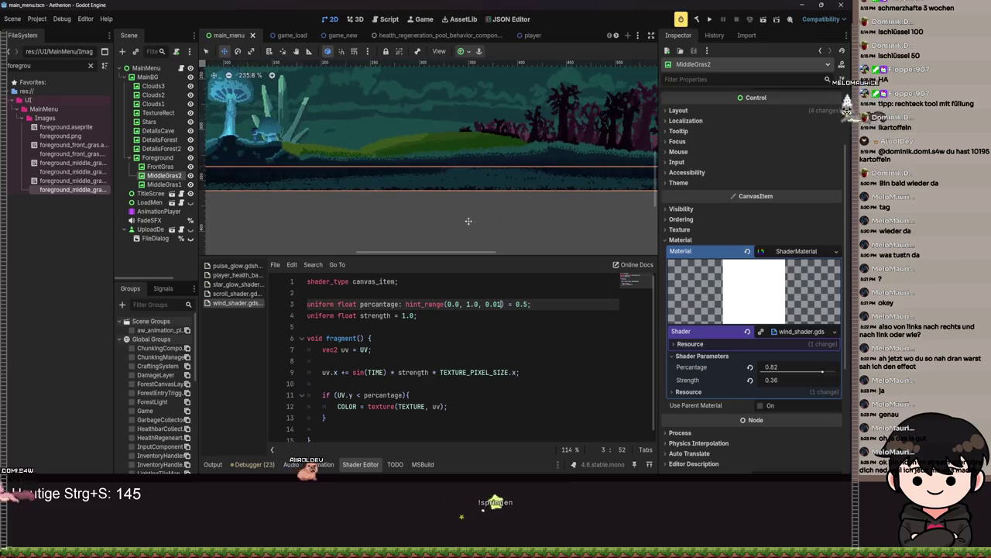
click(164, 184)
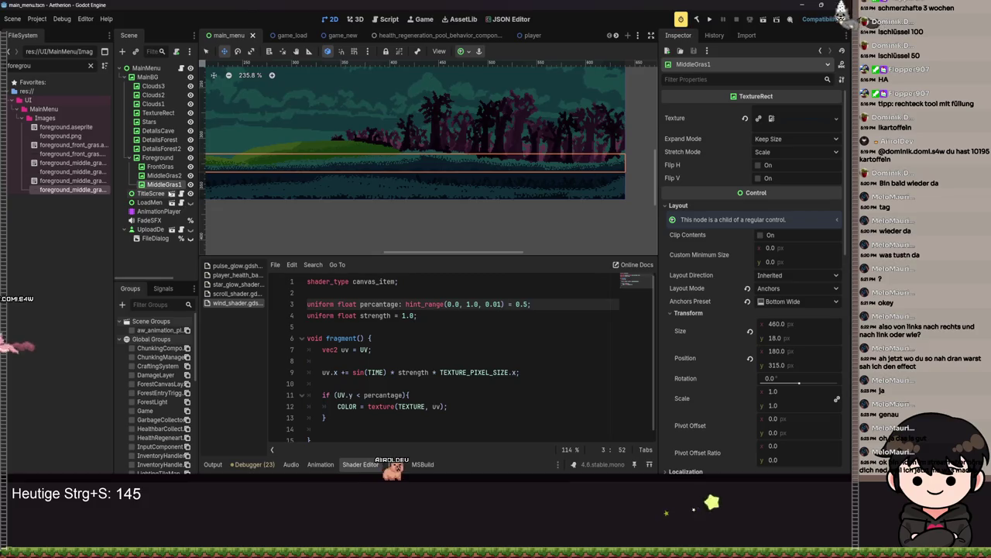
click(159, 176)
scroll(728, 232, up, 3)
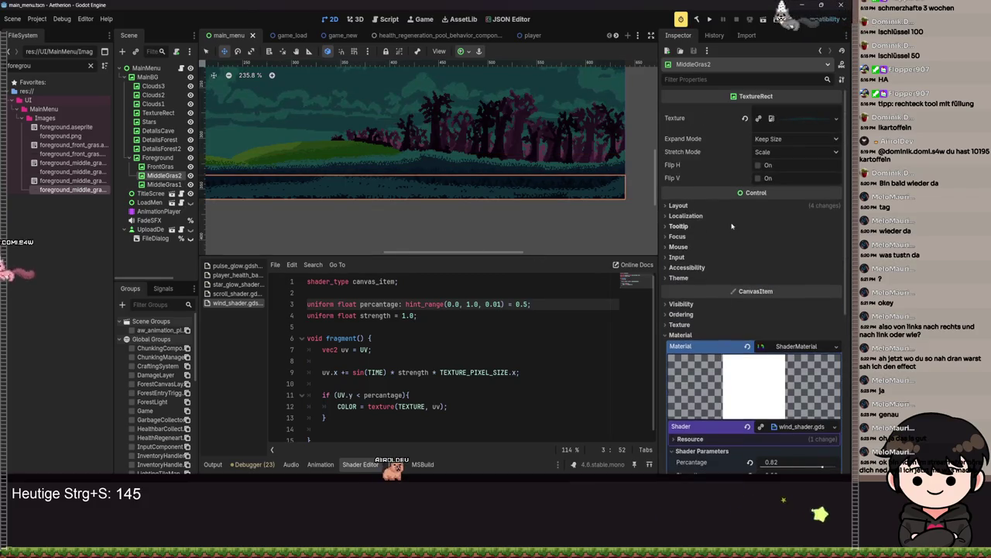
scroll(687, 258, down, 6)
scroll(694, 291, up, 6)
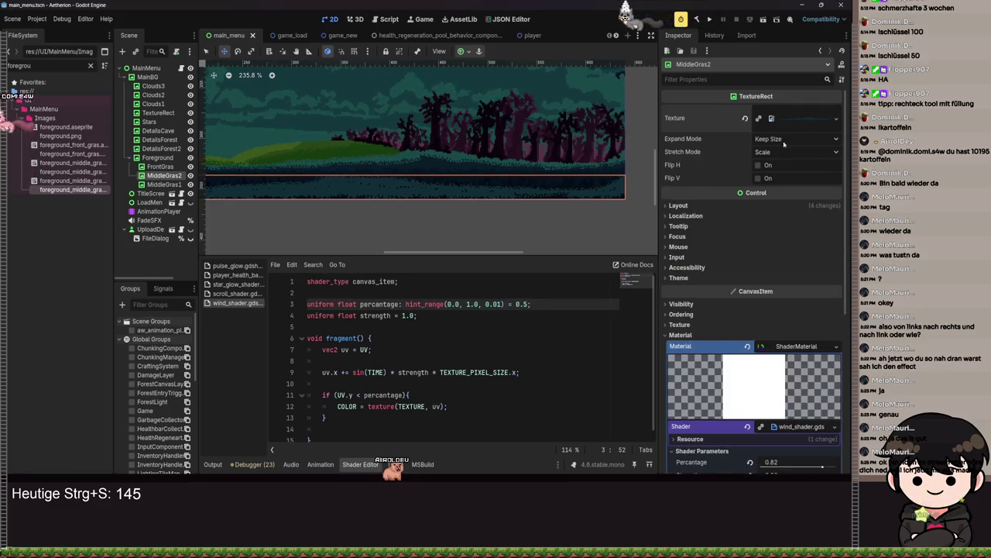
scroll(485, 231, down, 1)
scroll(485, 230, down, 5)
key(ctrl+s)
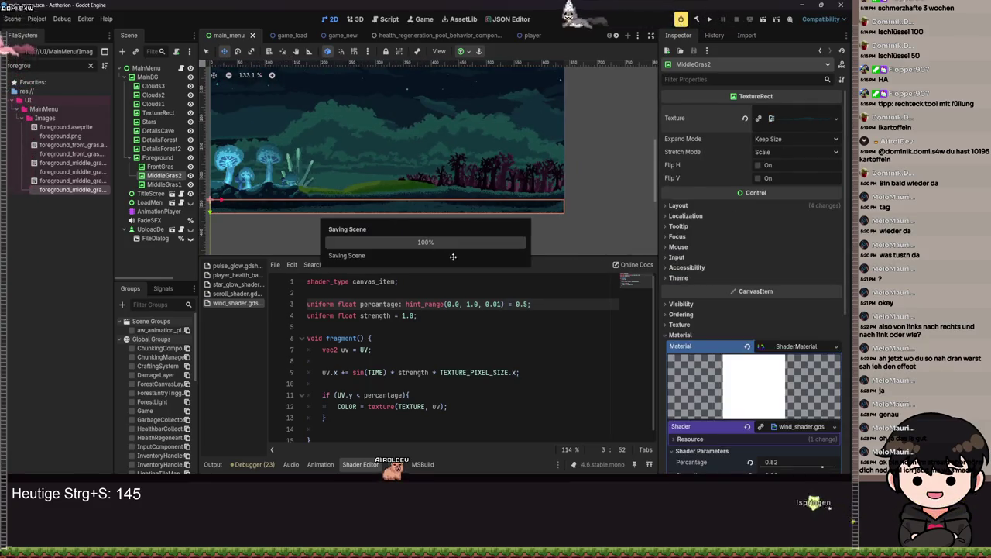
Step: Revert MiddleGras2's width to 464 px, move it about 175 px right, and save
click(705, 206)
click(704, 314)
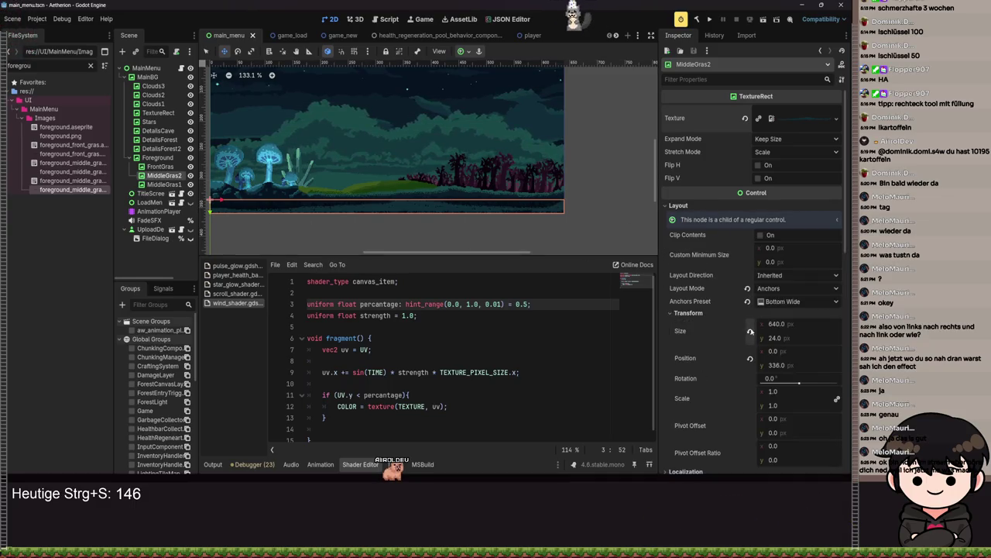
click(750, 331)
scroll(354, 226, up, 7)
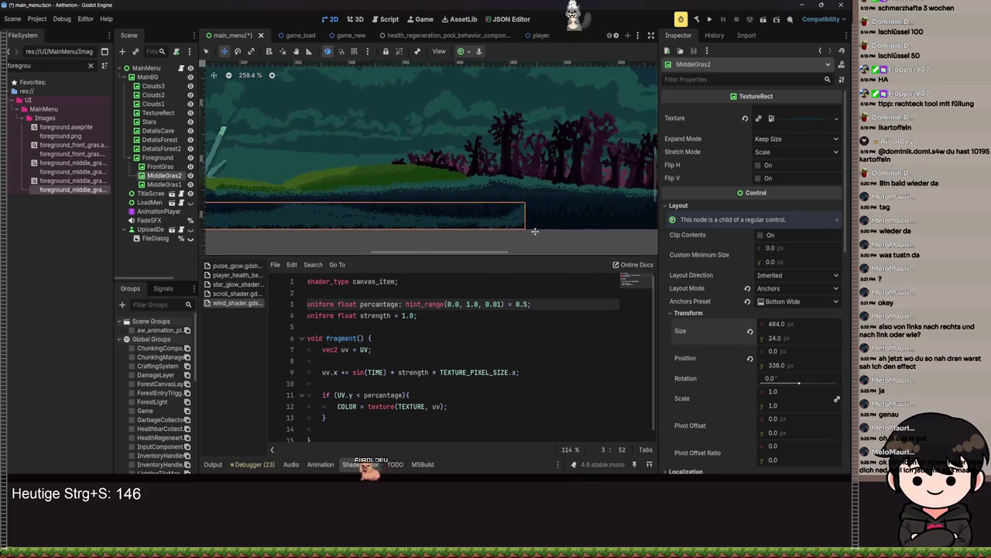
mouse_move(425, 234)
mouse_down()
mouse_move(574, 242)
mouse_move(574, 204)
mouse_up()
scroll(533, 212, up, 16)
key(ctrl+s)
click(708, 20)
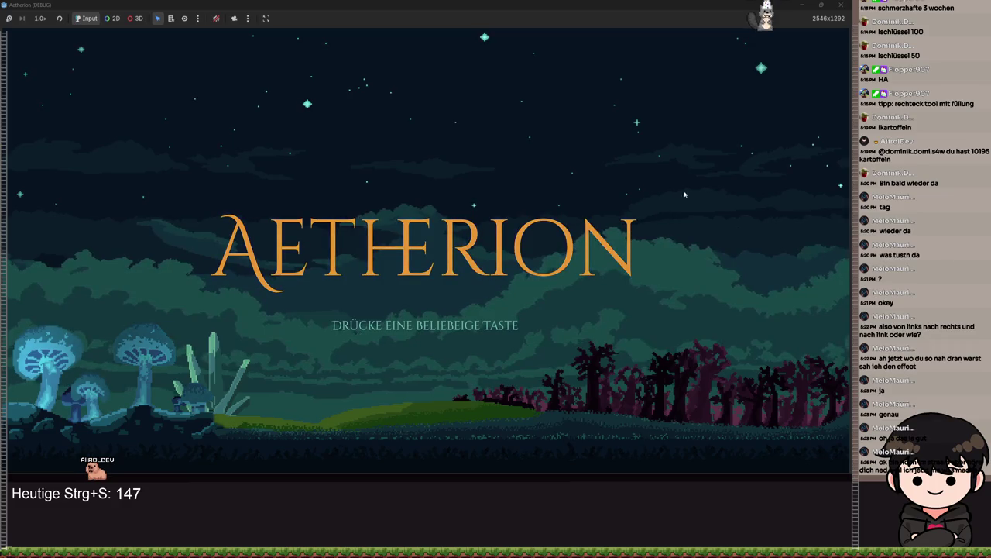
key(F8)
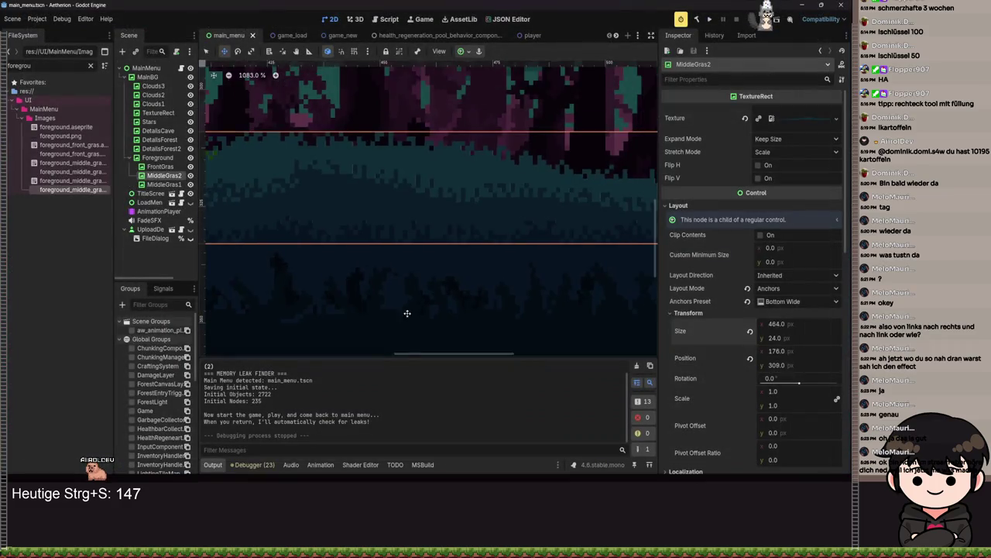
scroll(312, 330, down, 2)
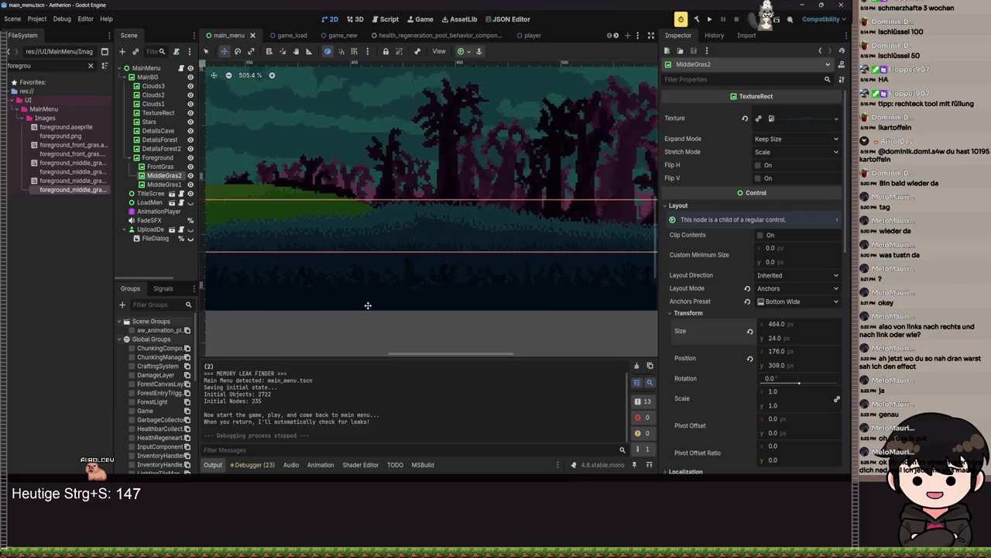
scroll(346, 217, down, 1)
scroll(444, 212, down, 7)
scroll(458, 268, down, 7)
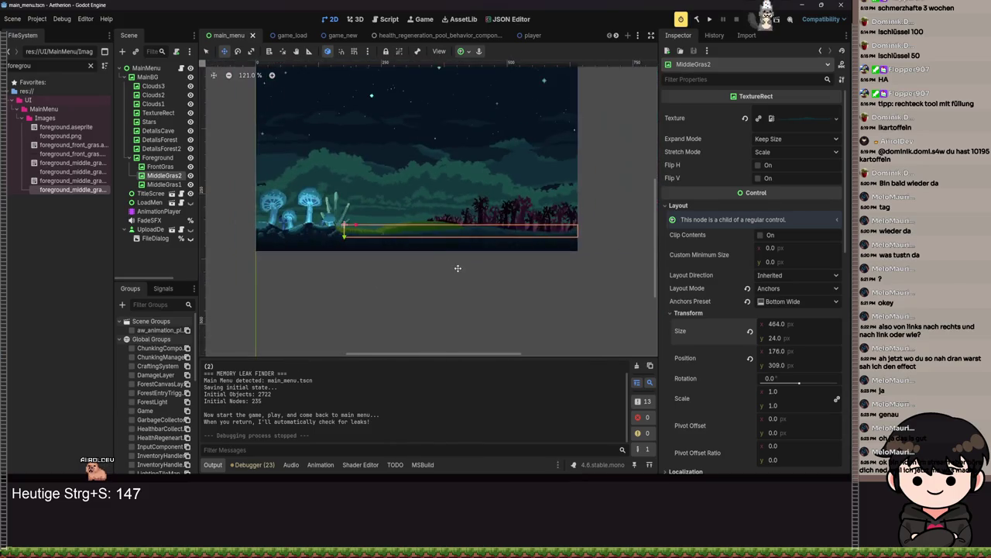
click(463, 275)
scroll(453, 256, up, 7)
scroll(506, 243, up, 6)
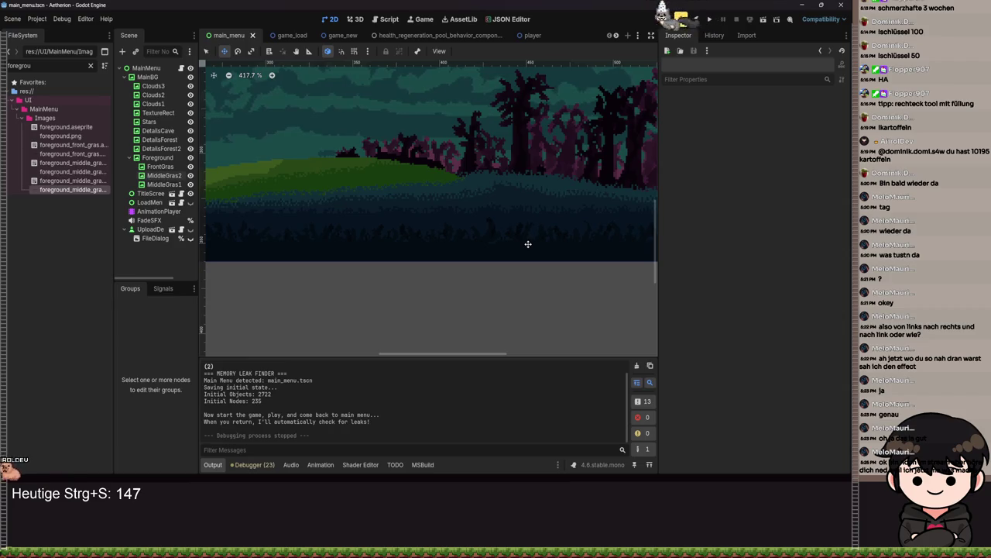
click(711, 20)
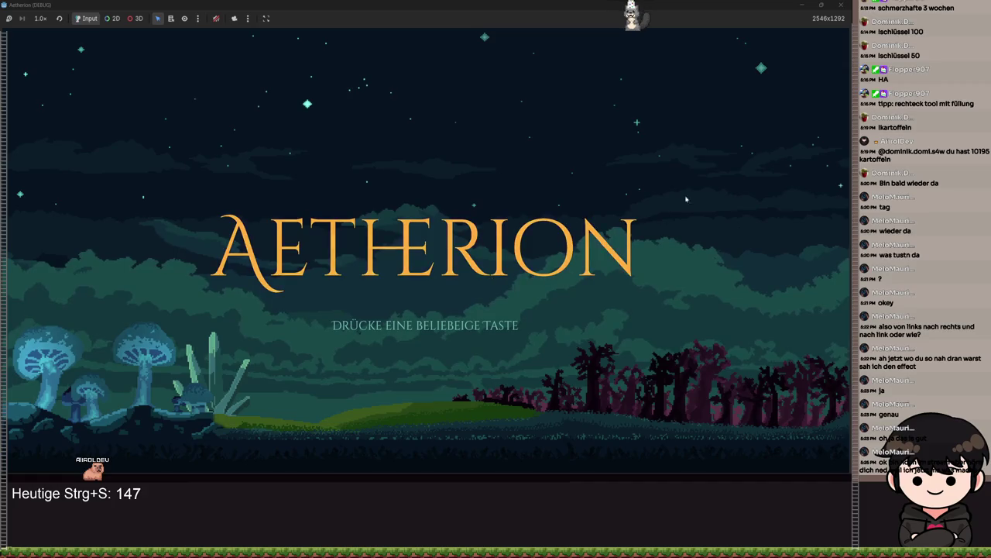
click(841, 5)
click(163, 175)
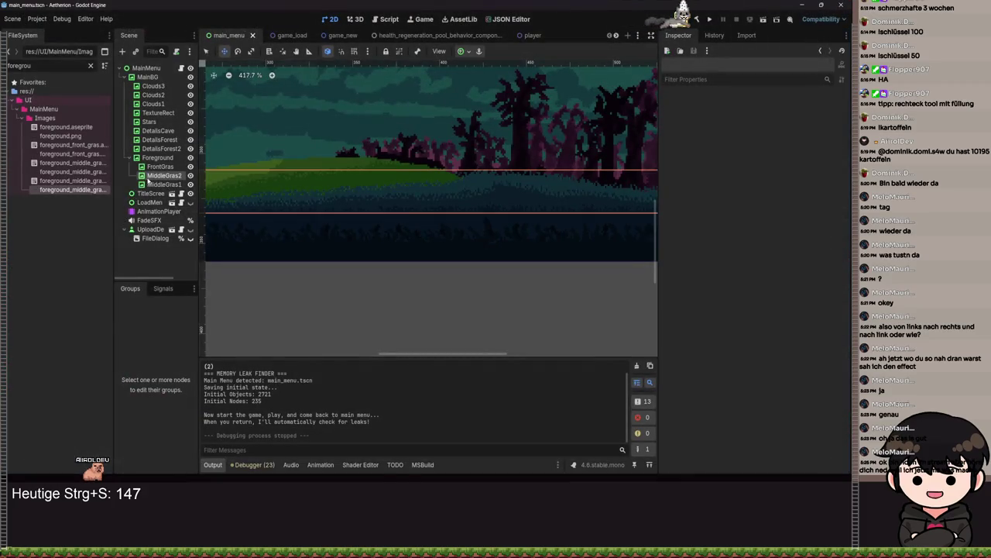
Step: Nest MiddleGras2 under MiddleGras1 in the Scene dock and save
scroll(202, 205, down, 5)
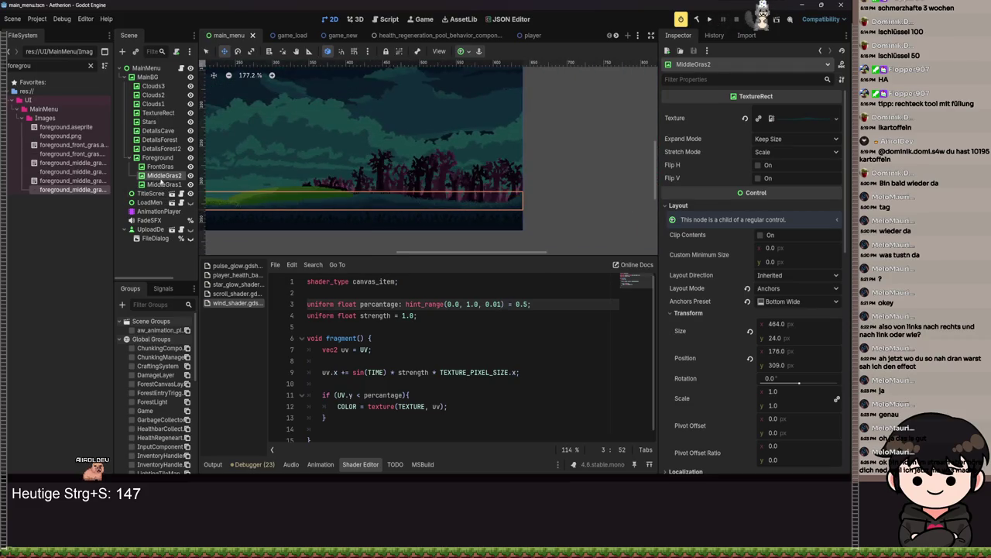
drag(164, 187, 165, 189)
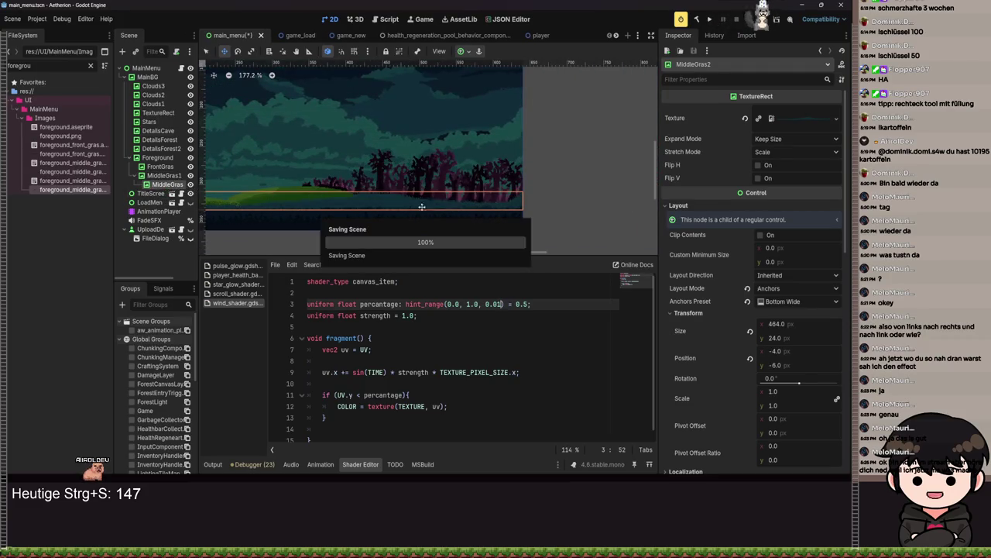
key(ctrl+s)
Step: Set MiddleGras2's CanvasItem Ordering Z Index to -1 so it draws behind
scroll(806, 332, down, 5)
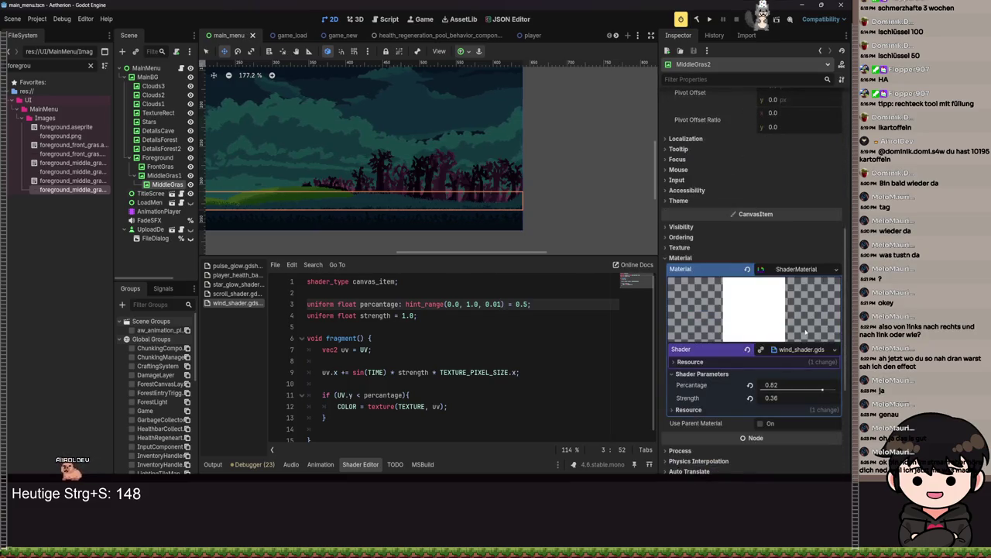
scroll(543, 364, down, 1)
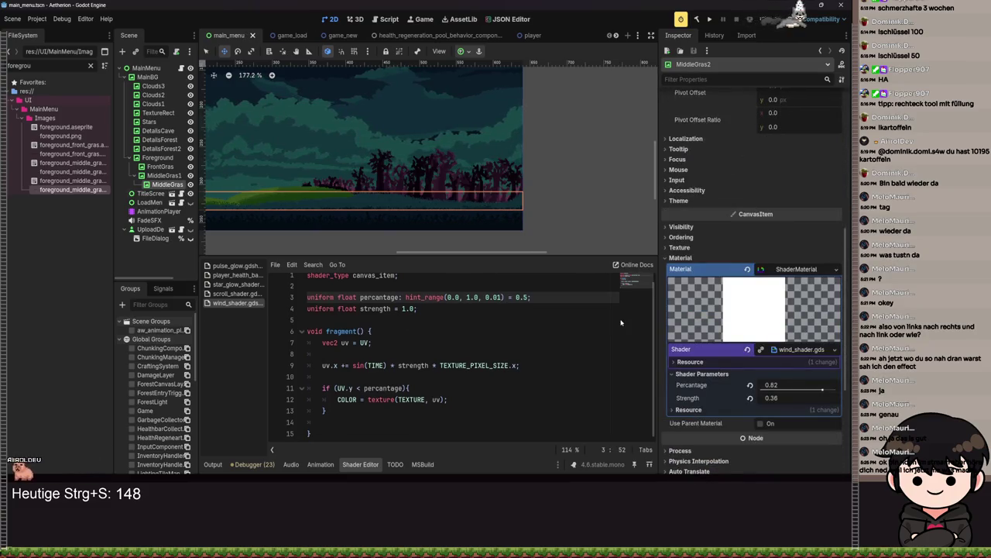
scroll(743, 309, down, 5)
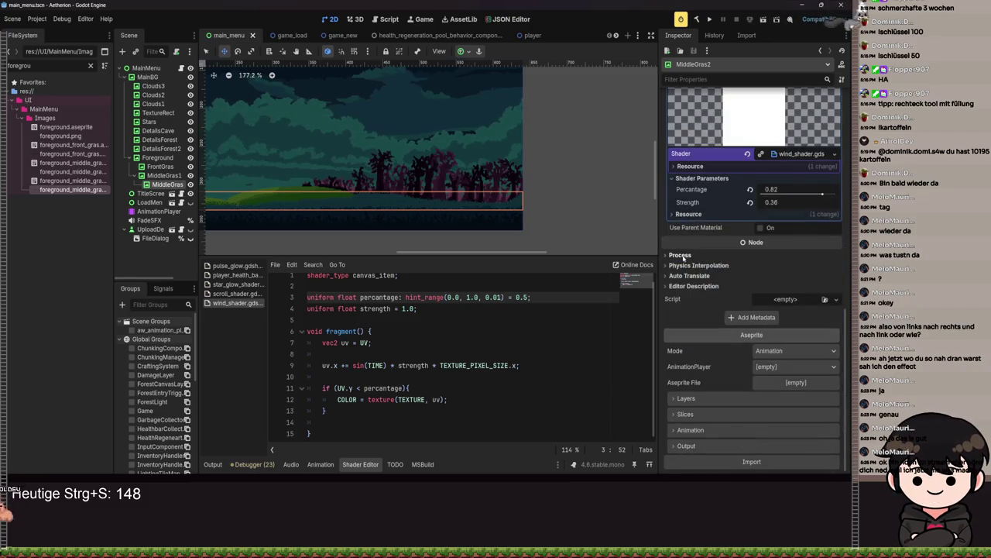
scroll(695, 229, up, 4)
scroll(689, 213, up, 3)
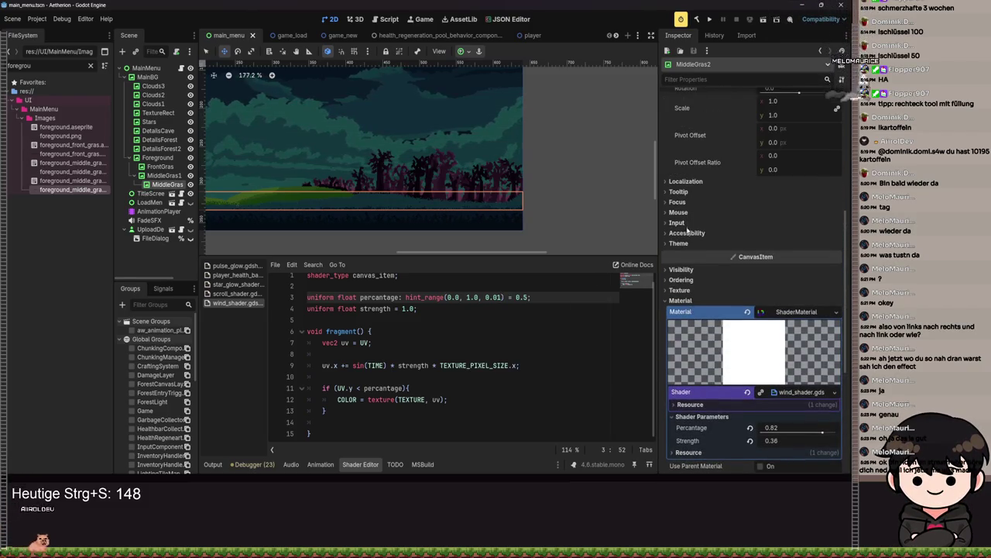
scroll(697, 244, down, 3)
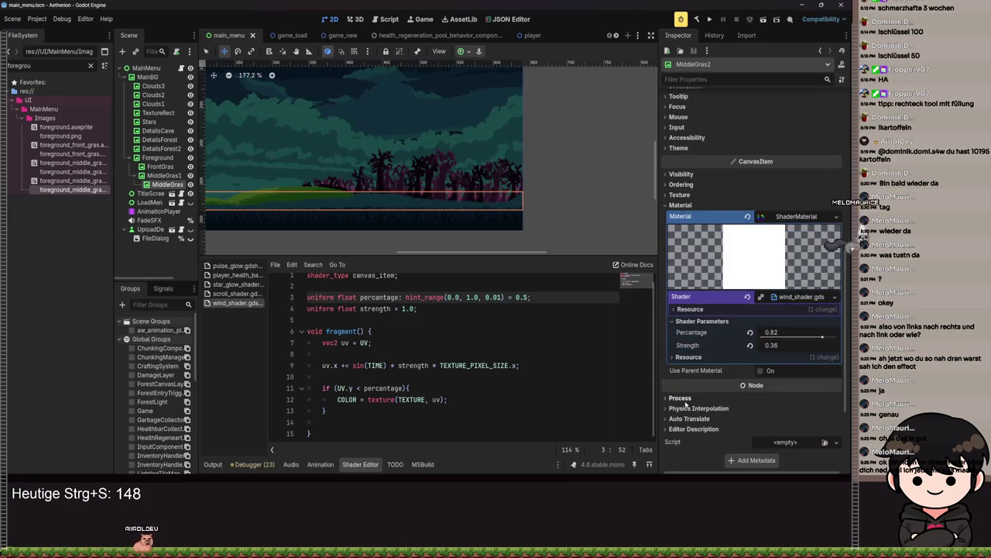
scroll(676, 325, up, 7)
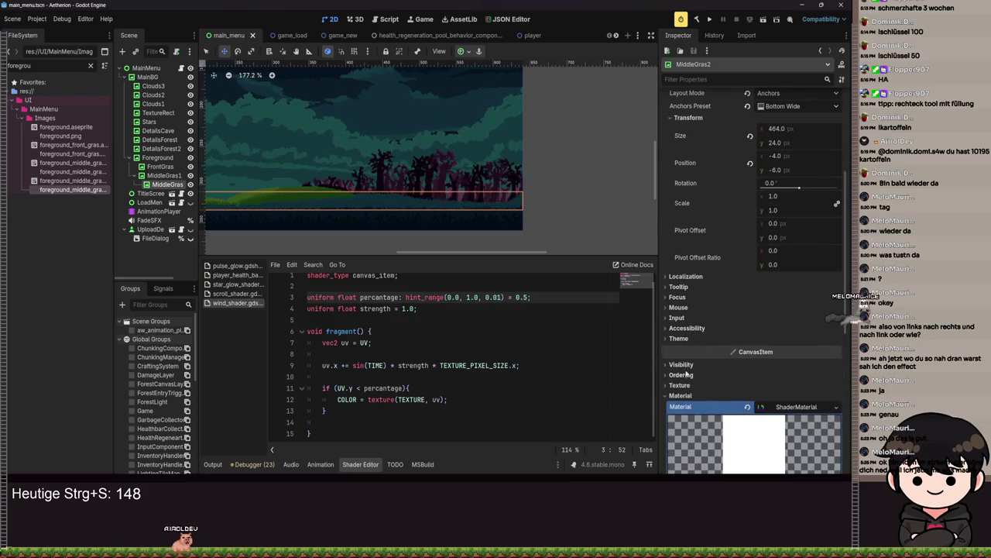
click(835, 389)
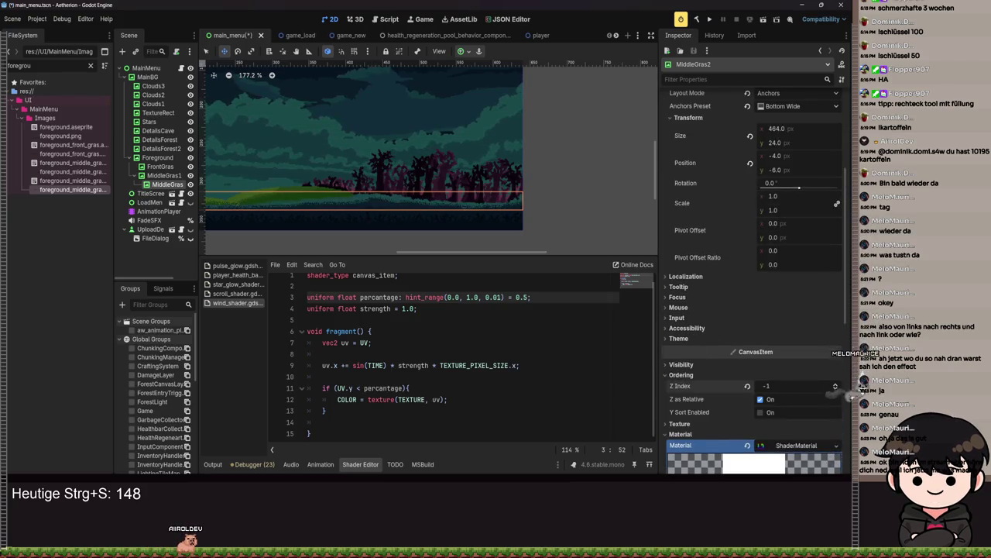
Step: Save the scene, then set MainBG's Z Index to -1 and save again
scroll(496, 192, up, 2)
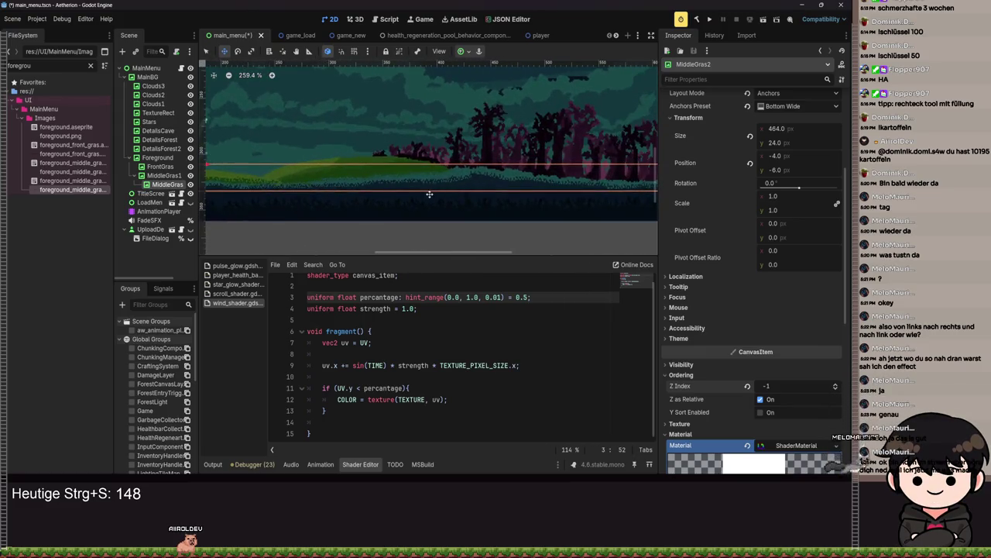
scroll(373, 169, up, 1)
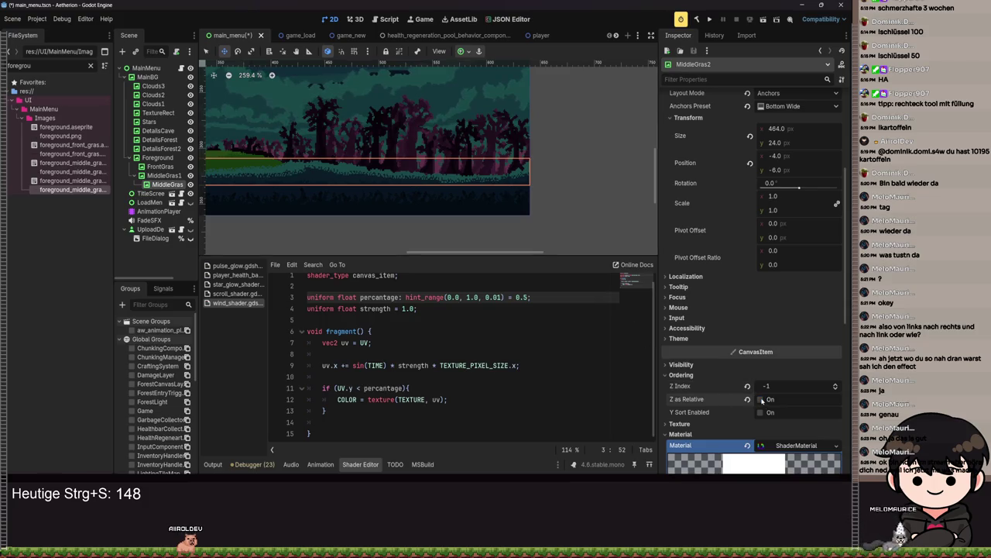
key(ctrl+s)
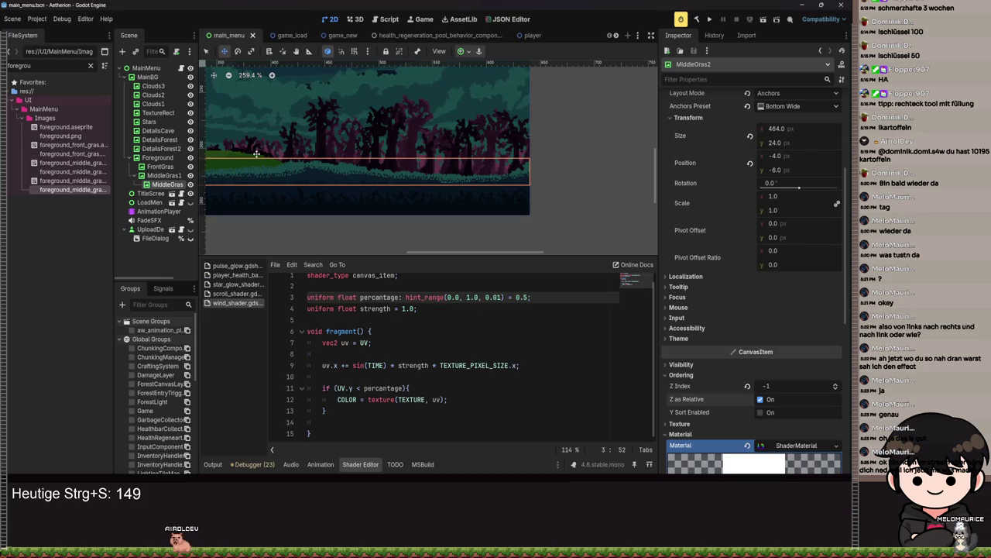
click(152, 77)
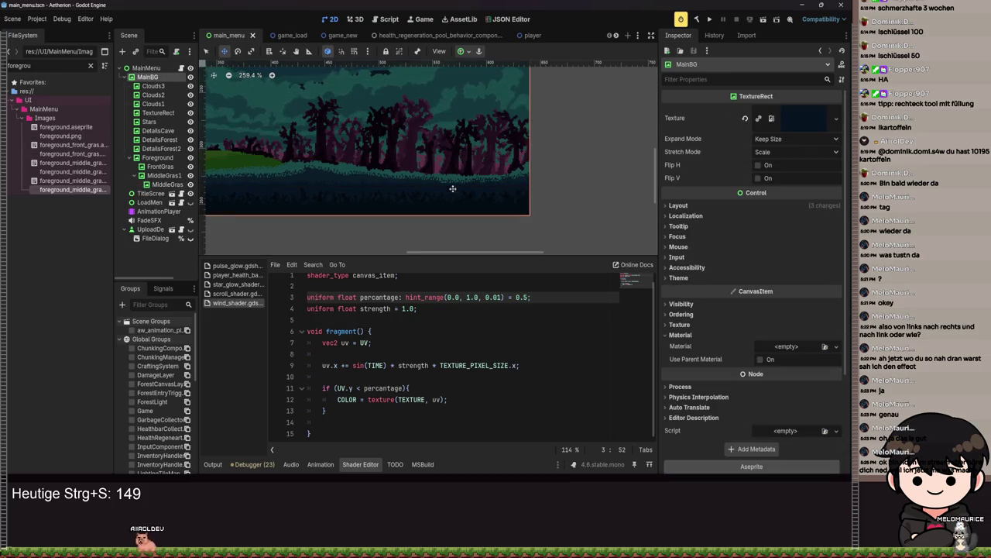
click(689, 314)
click(837, 329)
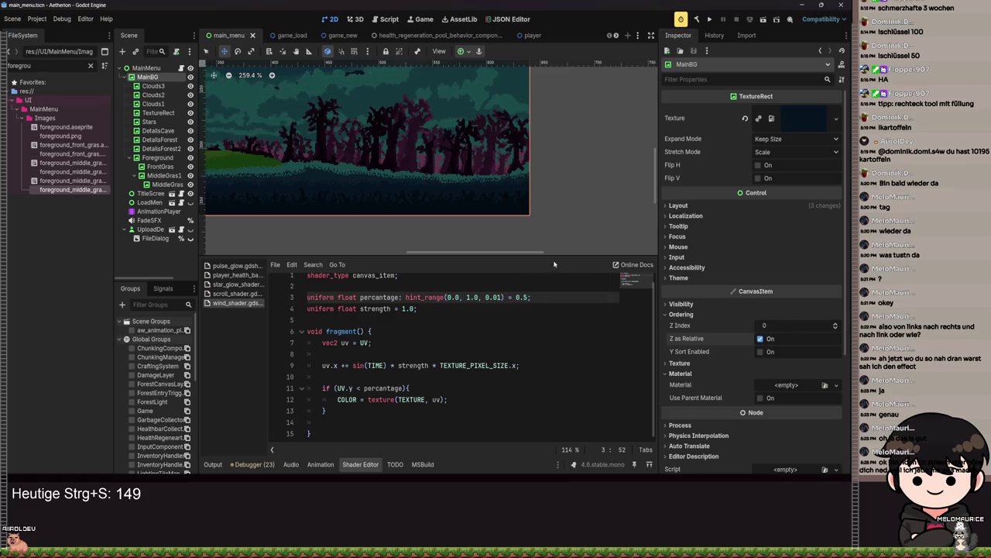
key(ctrl+s)
Step: Reset MiddleGras2's Z Index to 0 and save the main menu scene
click(294, 177)
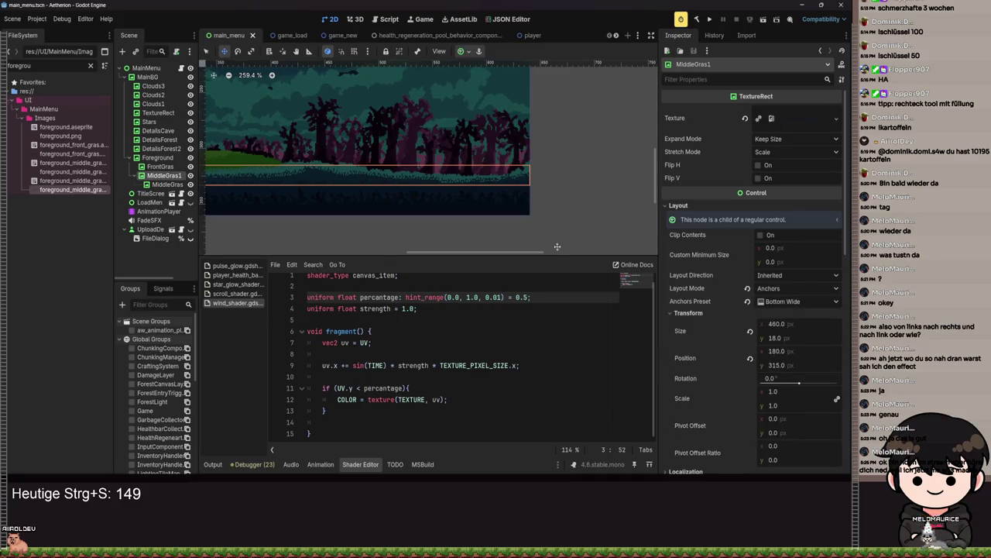
scroll(782, 382, down, 10)
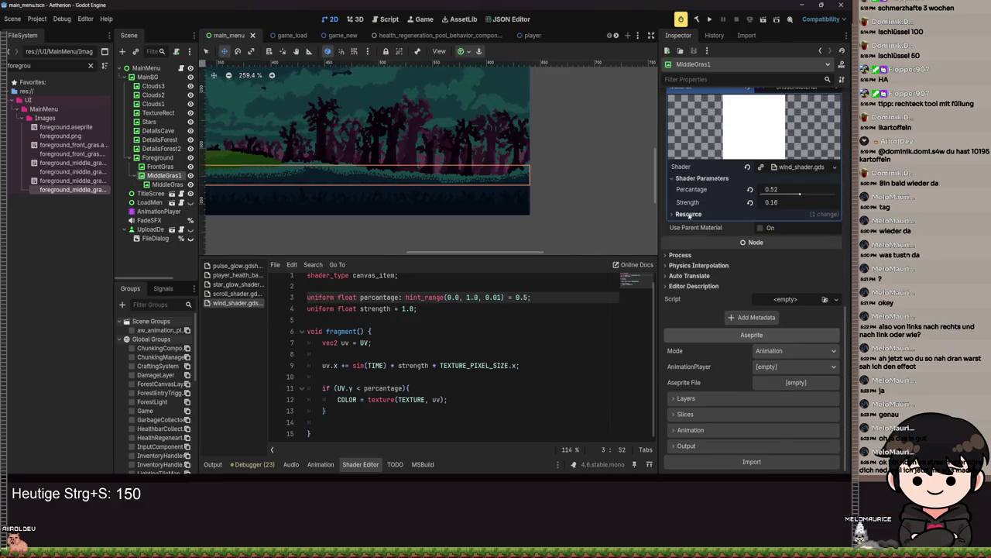
scroll(697, 221, up, 3)
click(691, 245)
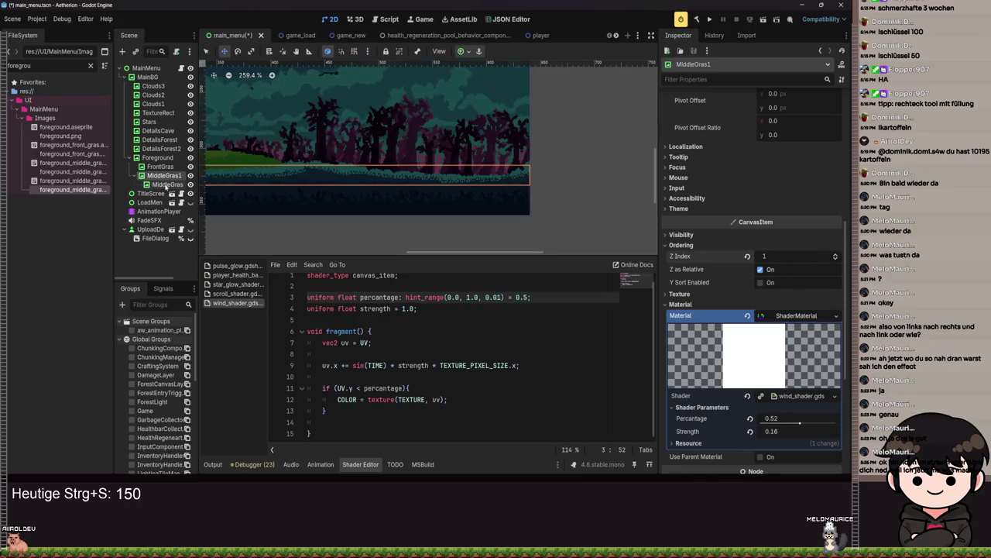
scroll(774, 348, up, 2)
click(836, 389)
click(837, 389)
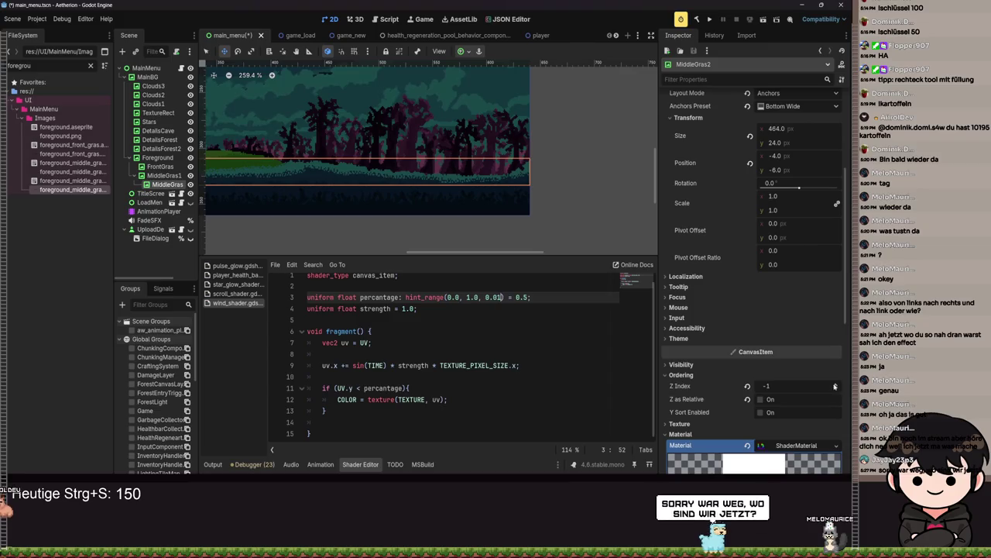
click(836, 385)
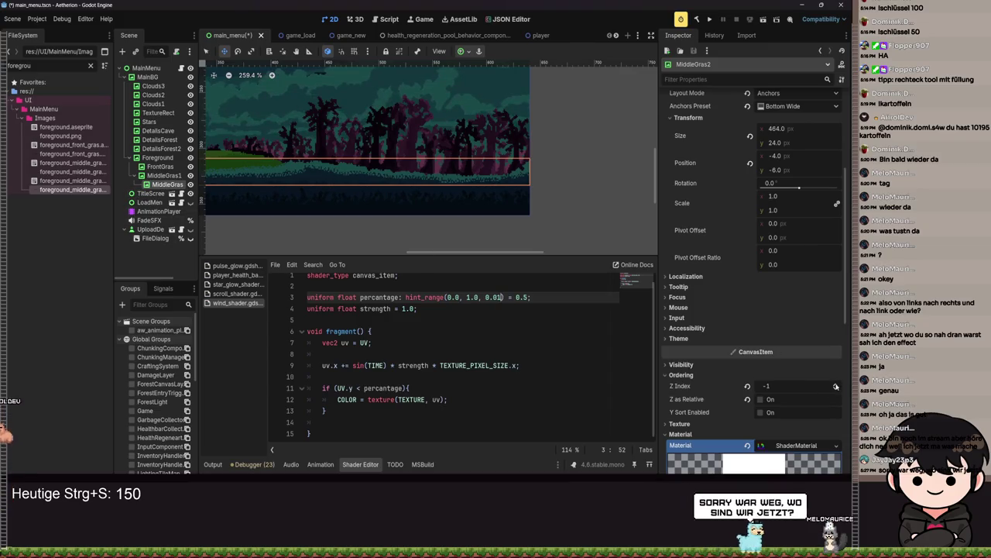
key(ctrl+s)
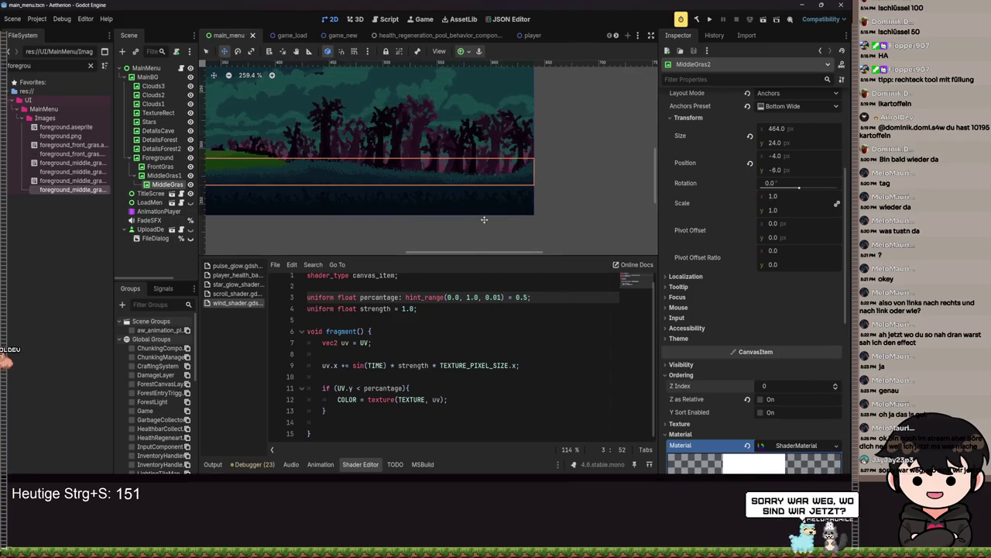
drag(512, 219, 538, 220)
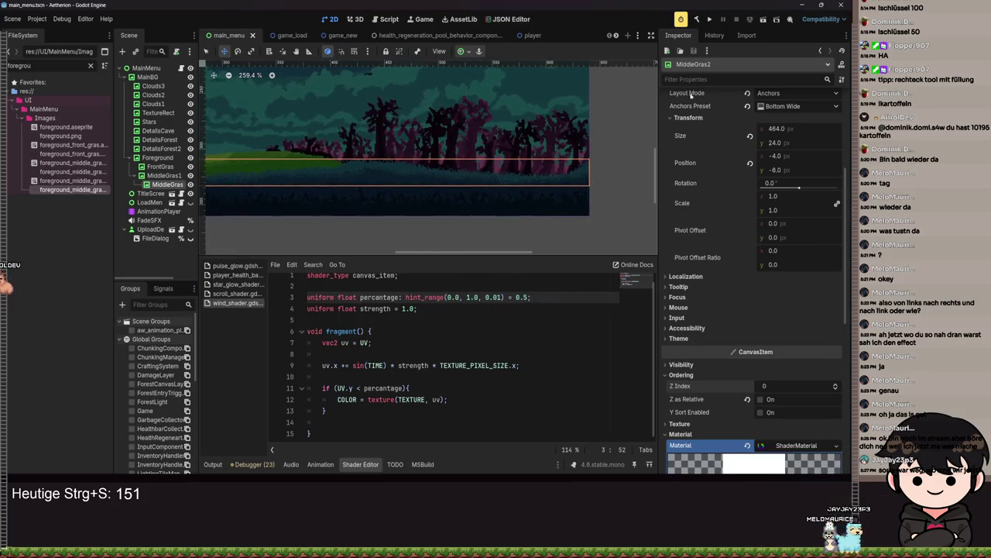
Step: Test-run the main menu, nest MiddleGras1 under FrontGras, save, and close the rerun
click(709, 21)
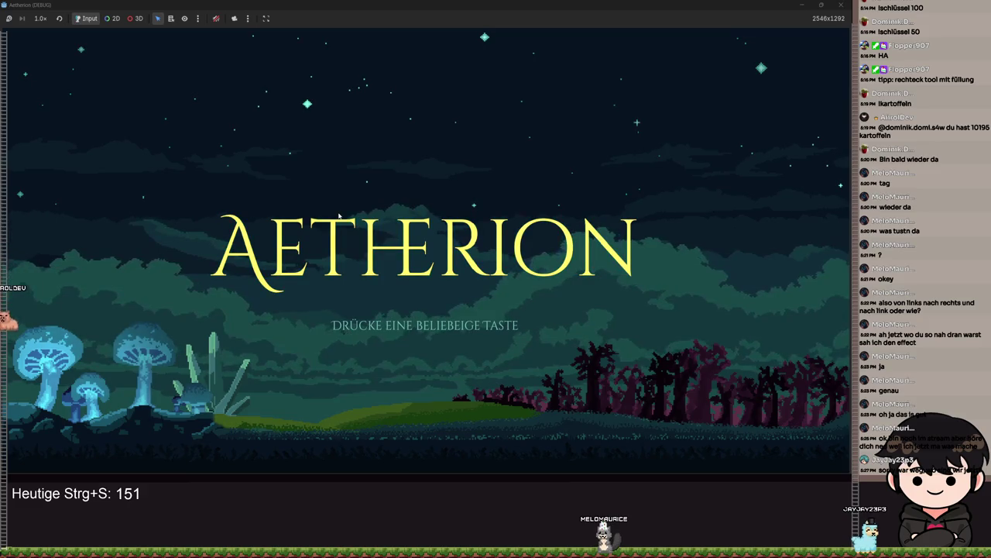
click(841, 6)
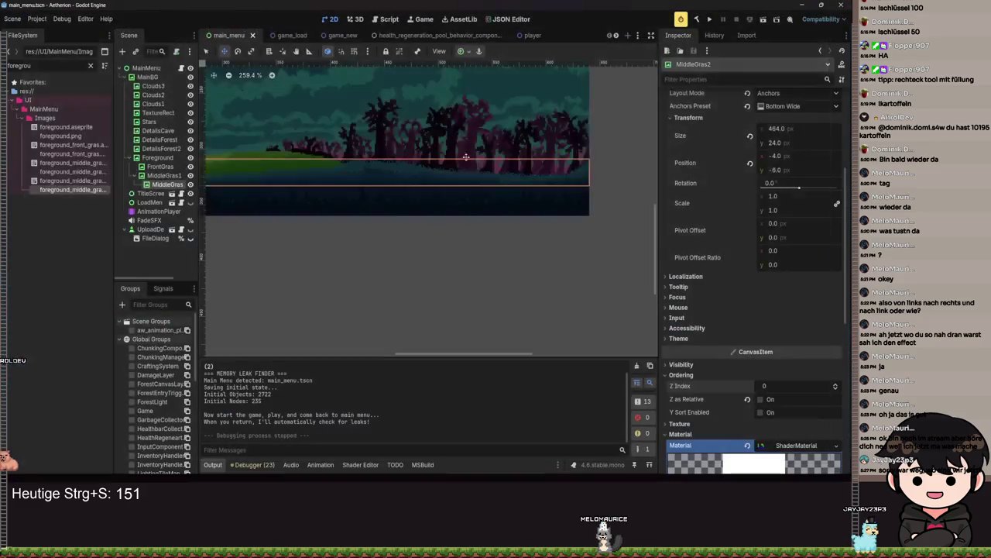
click(159, 176)
click(163, 175)
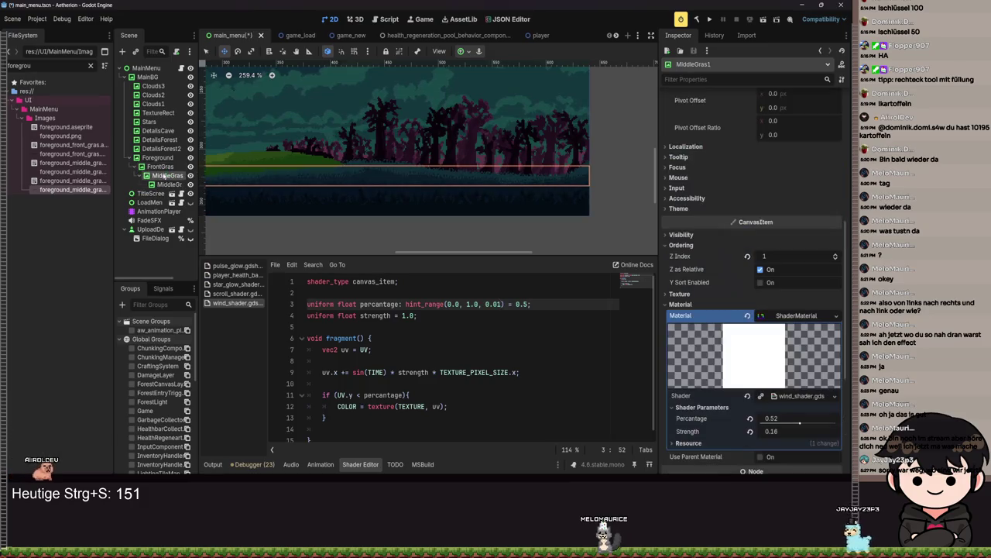
scroll(238, 195, left, 3)
key(ctrl+s)
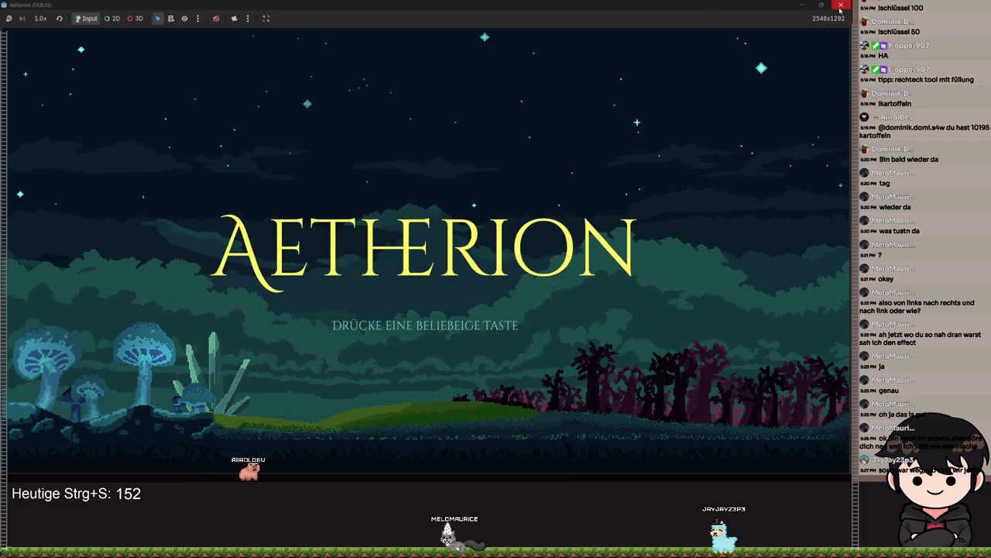
click(841, 6)
Step: Drag MiddleGras1 down to (180, -20), save, and run the game with F5
scroll(556, 201, up, 1)
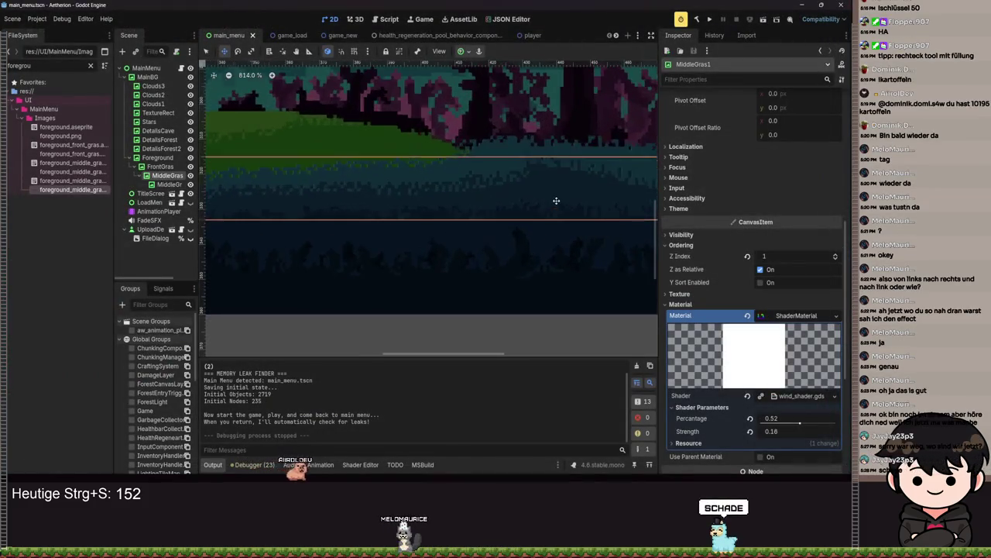
mouse_move(561, 197)
mouse_down()
mouse_move(574, 271)
mouse_move(577, 188)
mouse_move(566, 206)
mouse_move(566, 195)
mouse_move(558, 202)
mouse_up()
scroll(567, 261, down, 7)
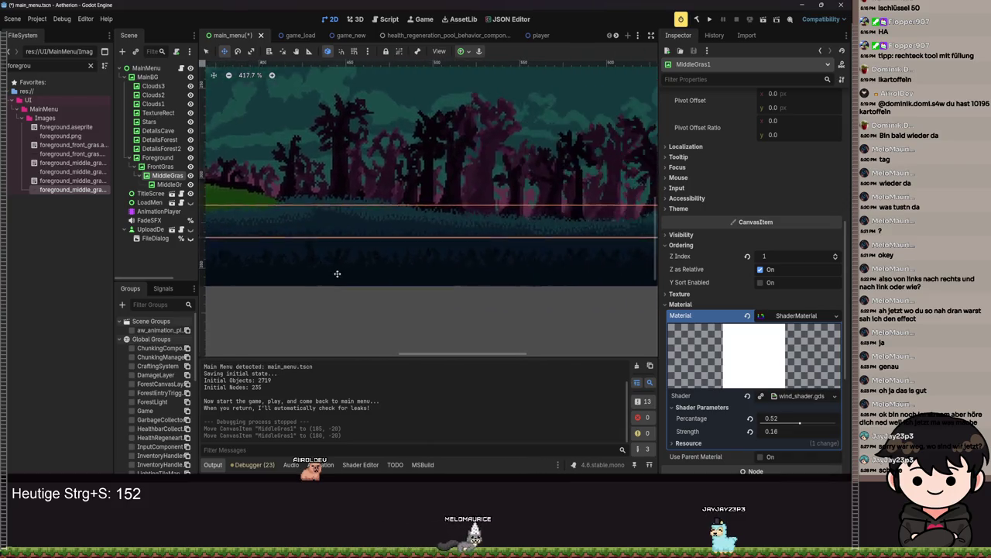
scroll(344, 275, down, 5)
key(ctrl+s)
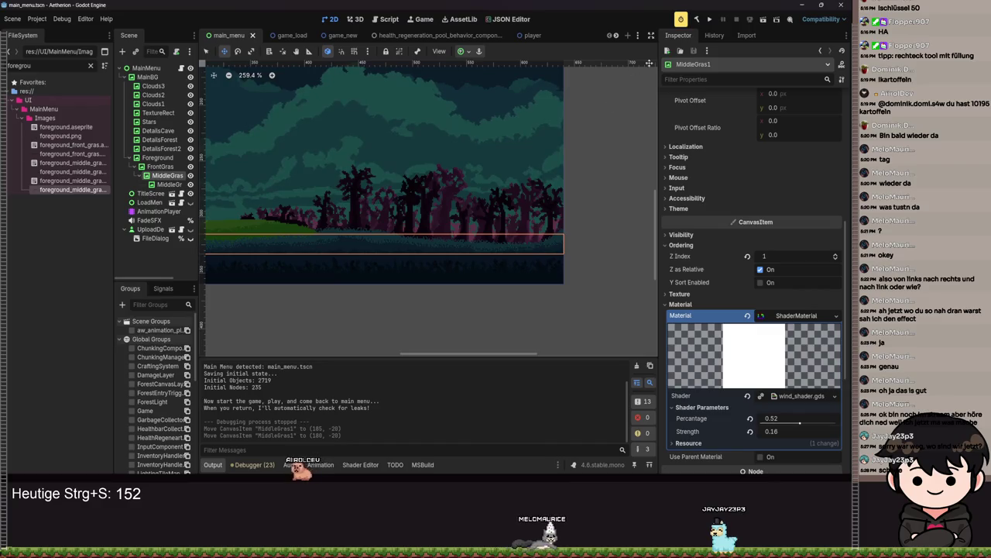
key(ctrl+s)
key(F5)
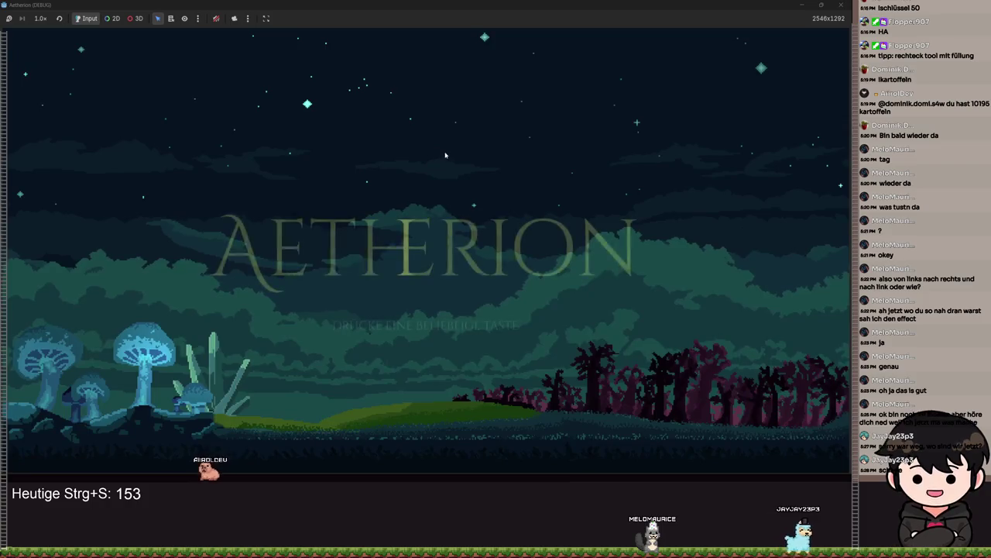
Step: Close the test run and inspect FrontGras's Visibility and Ordering settings
click(841, 4)
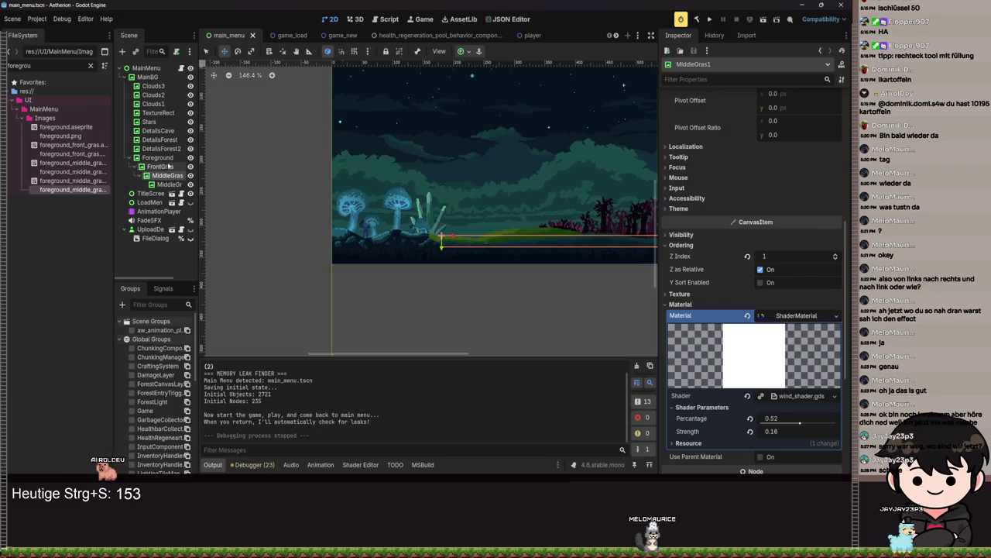
click(160, 167)
scroll(523, 211, down, 2)
scroll(523, 212, up, 5)
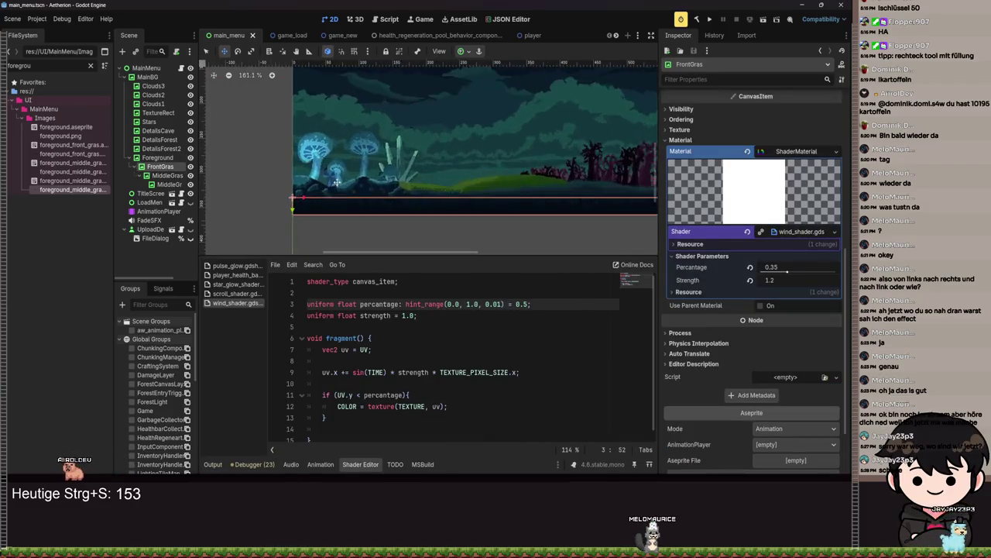
scroll(736, 363, down, 2)
scroll(694, 255, up, 5)
click(681, 269)
click(681, 269)
click(690, 280)
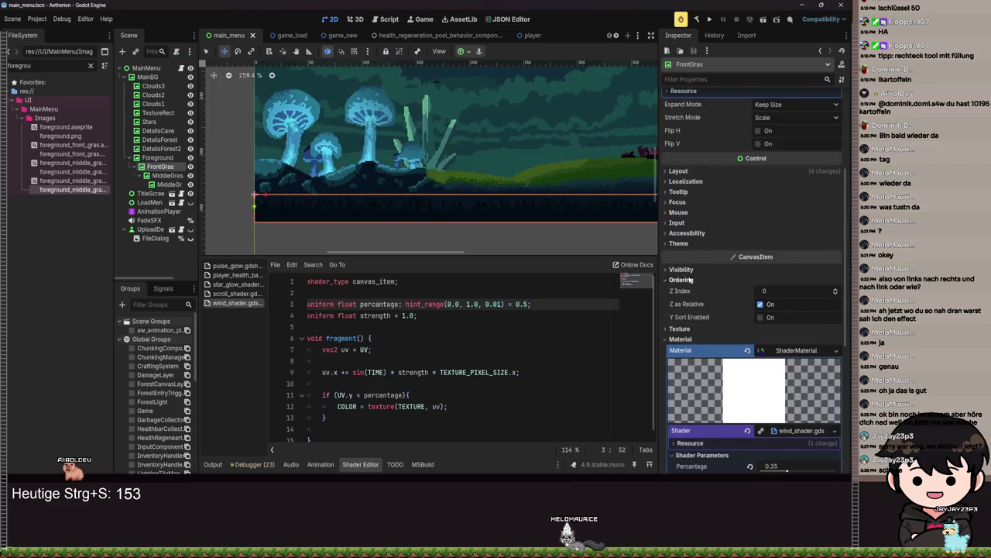
Step: Inspect MiddleGras1's settings, then deselect it by clicking empty canvas
click(166, 175)
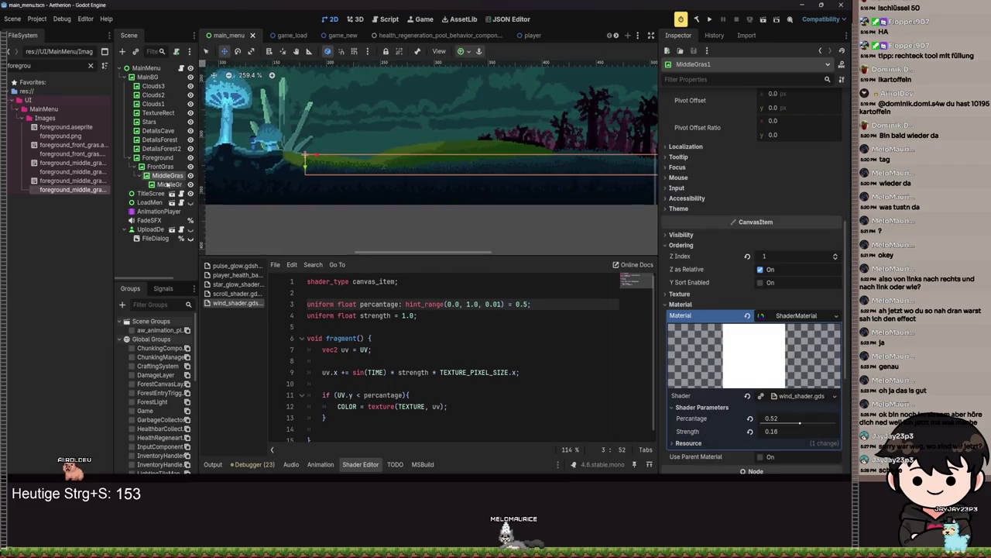
scroll(746, 323, down, 2)
scroll(681, 164, up, 1)
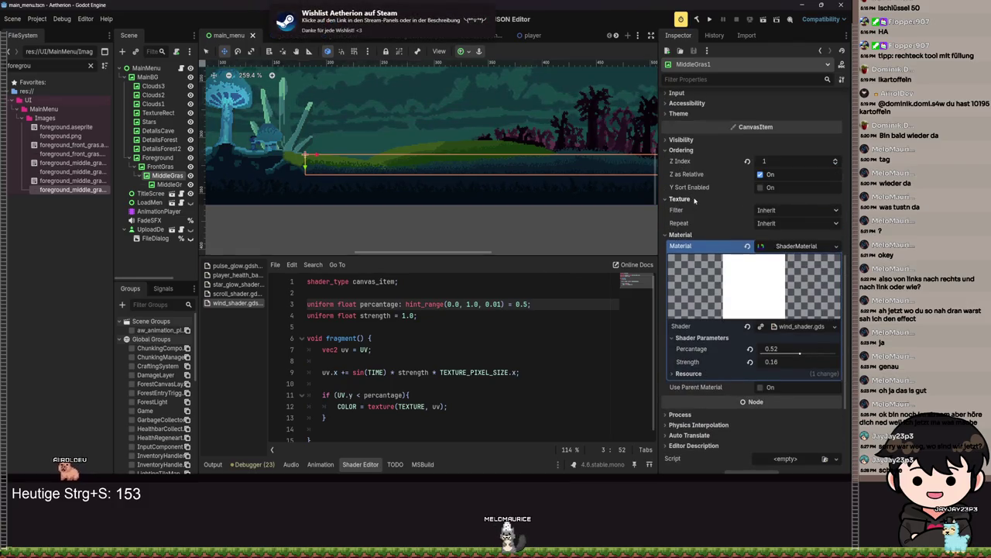
scroll(378, 200, right, 5)
click(378, 200)
scroll(377, 200, left, 3)
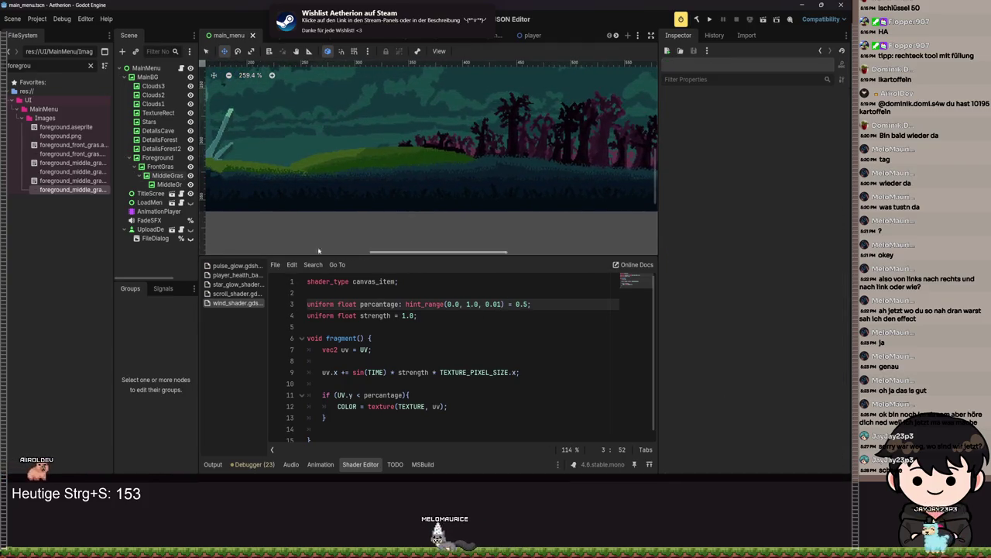
scroll(611, 167, up, 5)
key(ctrl+s)
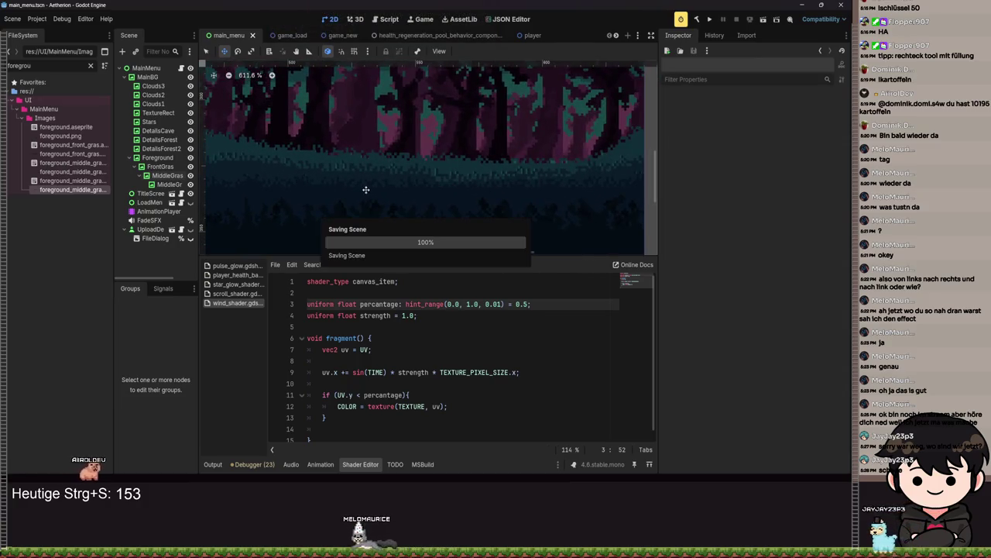
scroll(433, 182, up, 8)
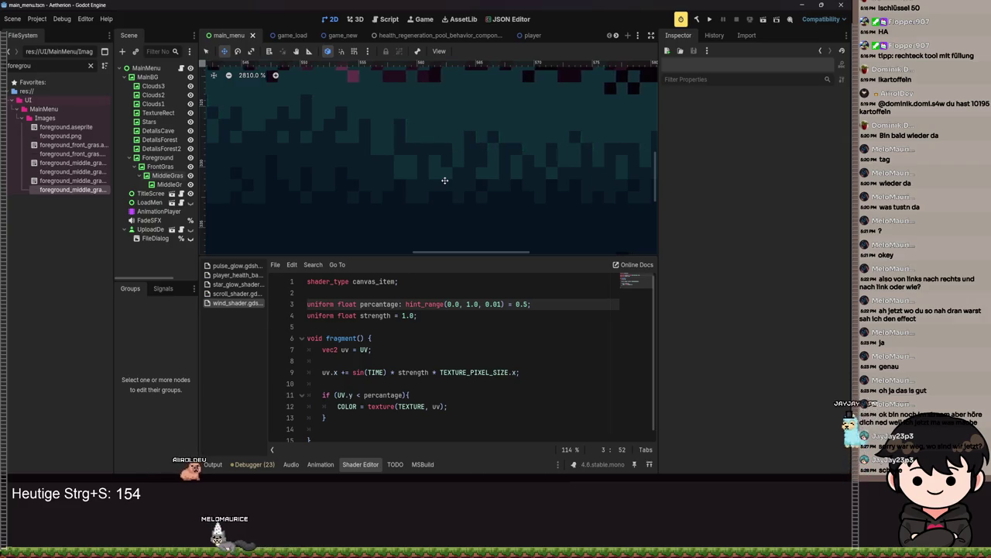
scroll(444, 180, down, 8)
scroll(475, 223, down, 3)
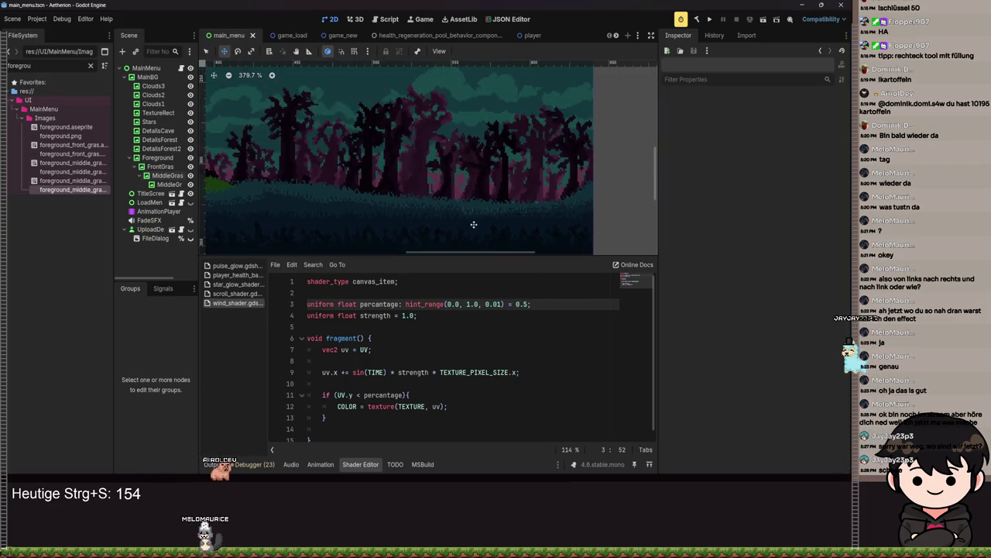
scroll(578, 182, down, 2)
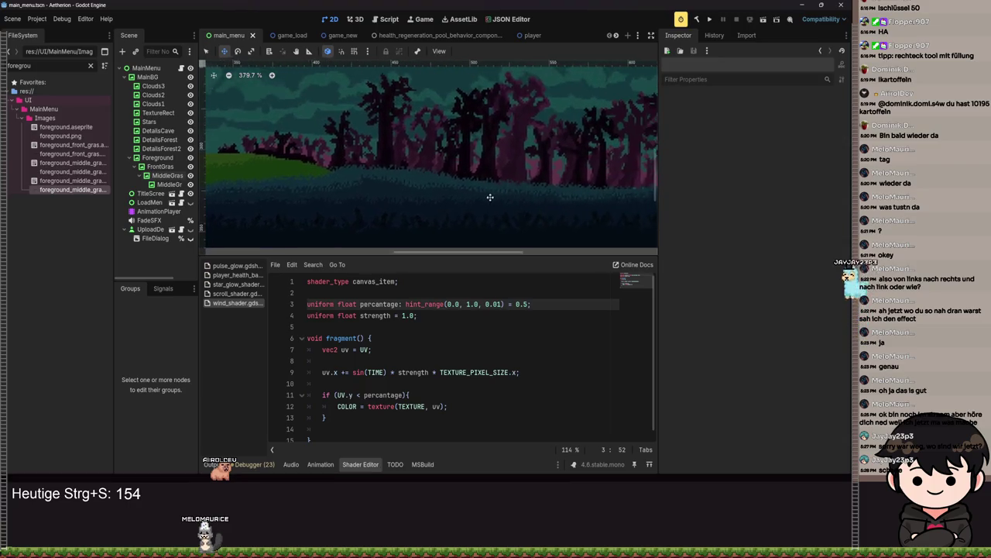
drag(602, 162, 358, 196)
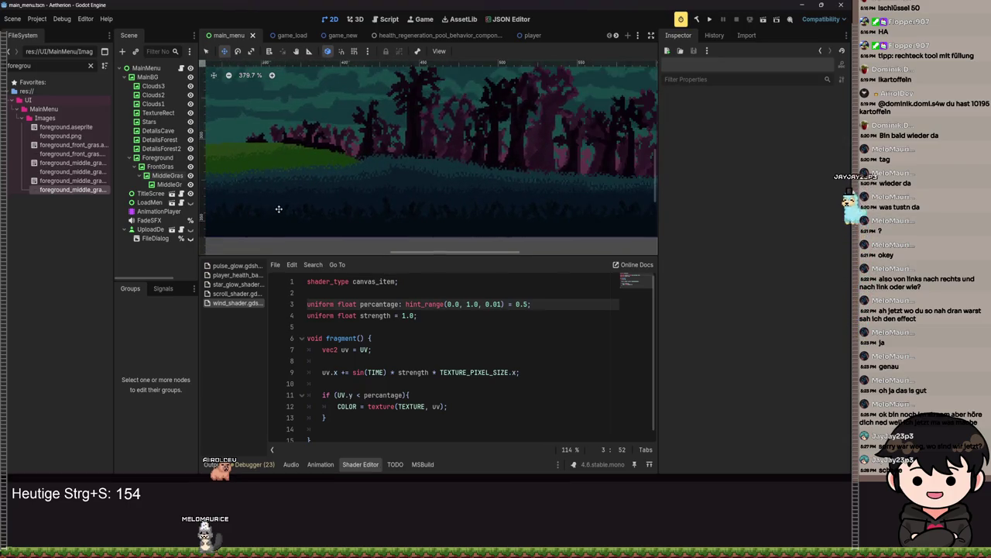
drag(273, 211, 591, 170)
mouse_move(345, 184)
mouse_down()
mouse_move(484, 184)
mouse_move(403, 210)
mouse_move(434, 206)
mouse_move(370, 187)
mouse_move(476, 144)
mouse_move(345, 201)
mouse_up()
scroll(475, 200, up, 5)
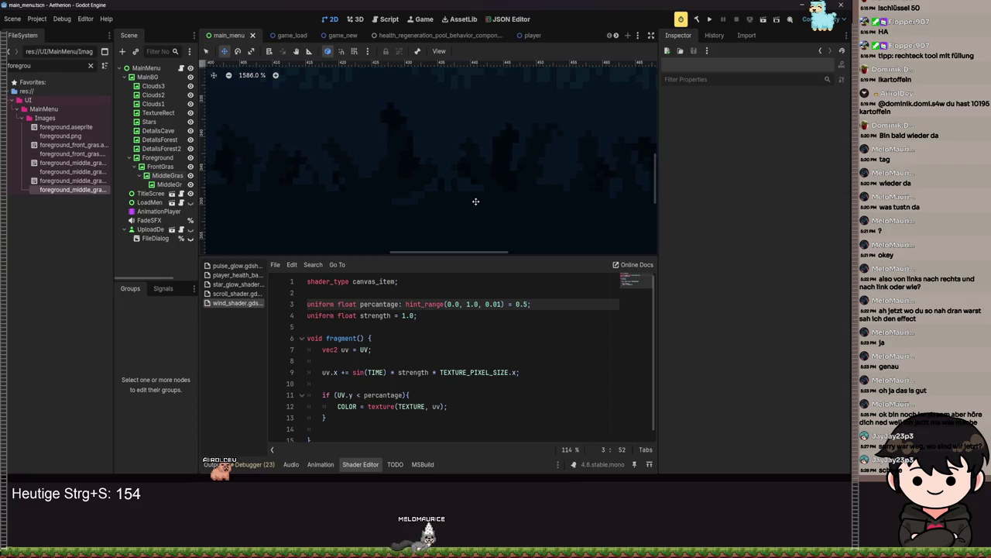
scroll(475, 203, down, 7)
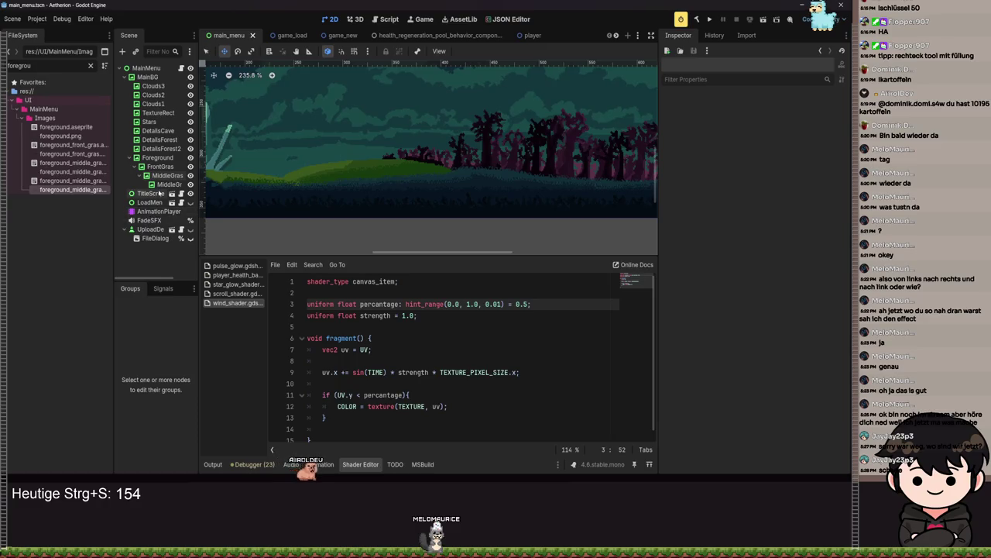
Step: Select FrontGras and nudge its wind shader Percentage parameter upward
click(155, 166)
scroll(755, 325, down, 4)
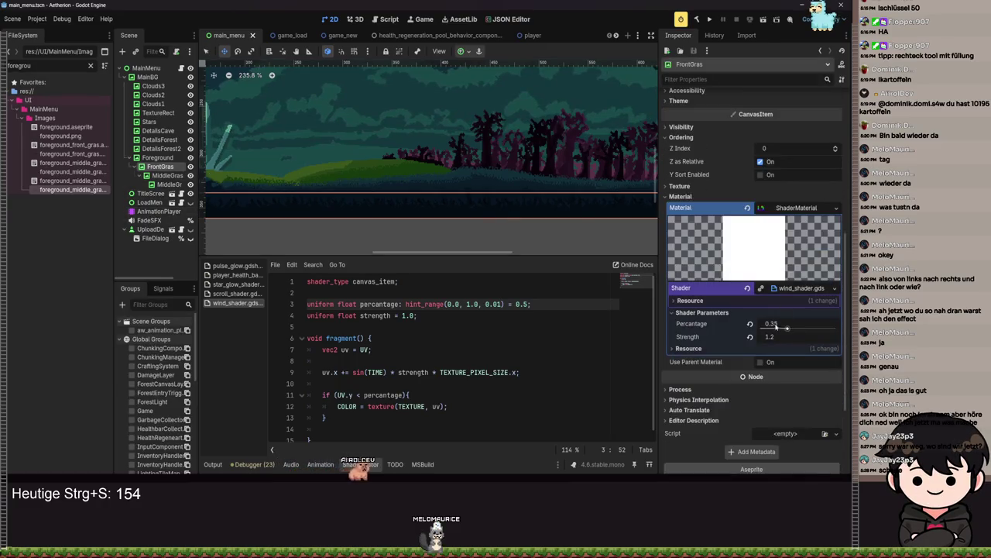
drag(786, 330, 790, 330)
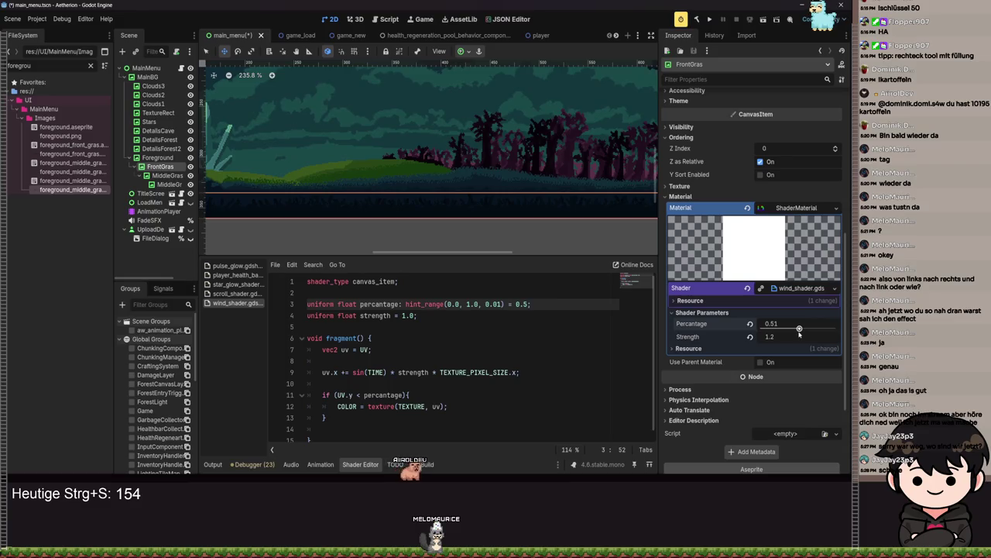
scroll(467, 211, up, 6)
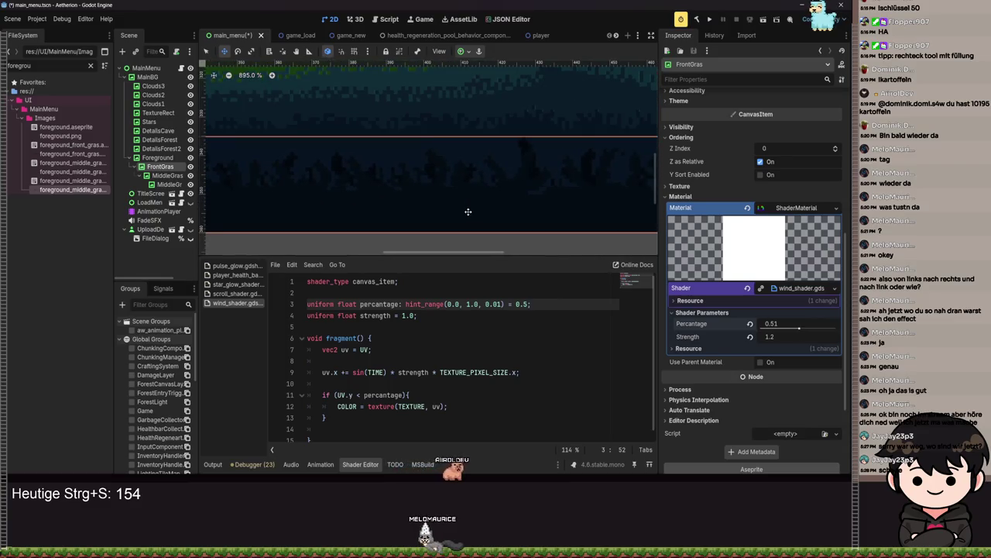
scroll(468, 211, down, 7)
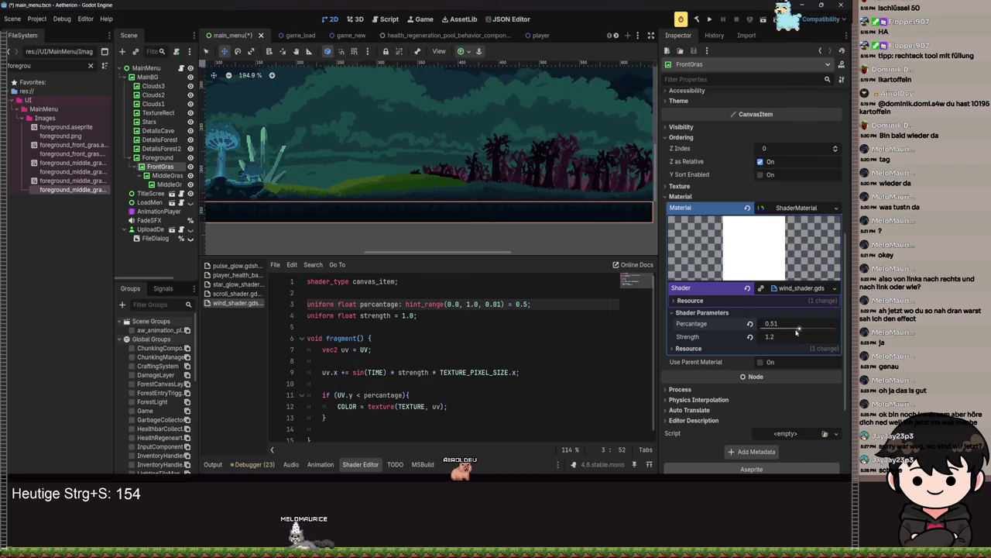
scroll(577, 225, up, 4)
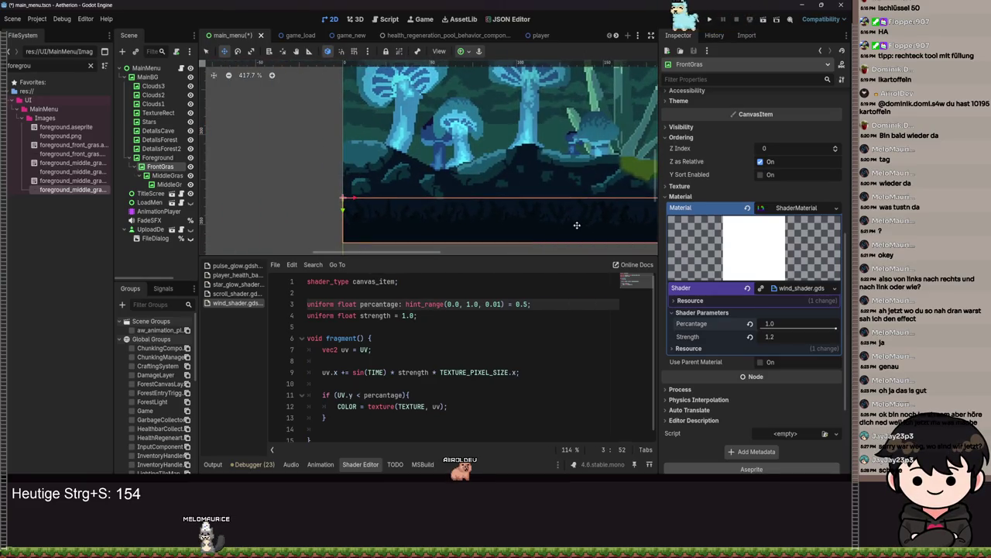
Step: Pan across the front grass and lower its wind shader Percentage to 0.6
drag(598, 235, 444, 195)
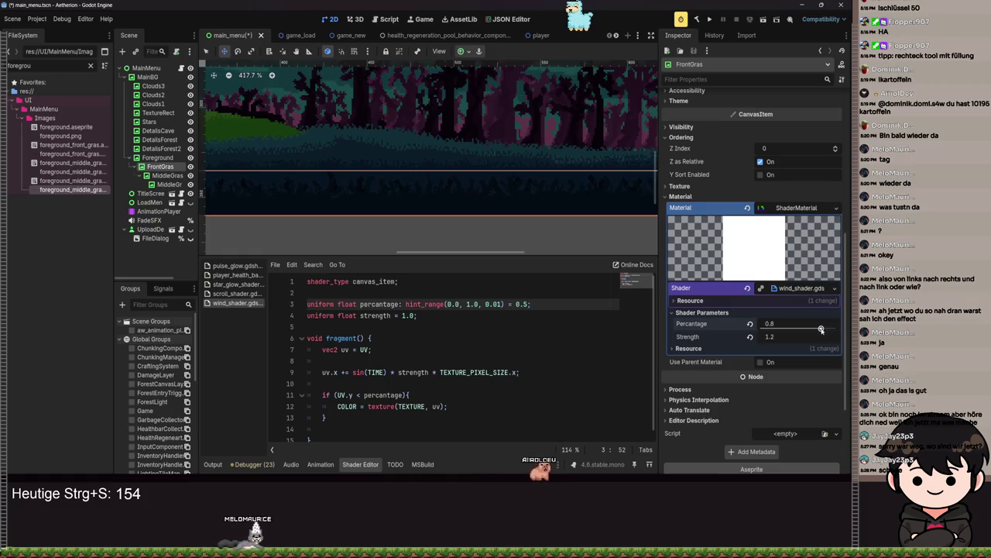
mouse_move(522, 230)
mouse_down()
mouse_move(304, 230)
mouse_move(317, 233)
mouse_up()
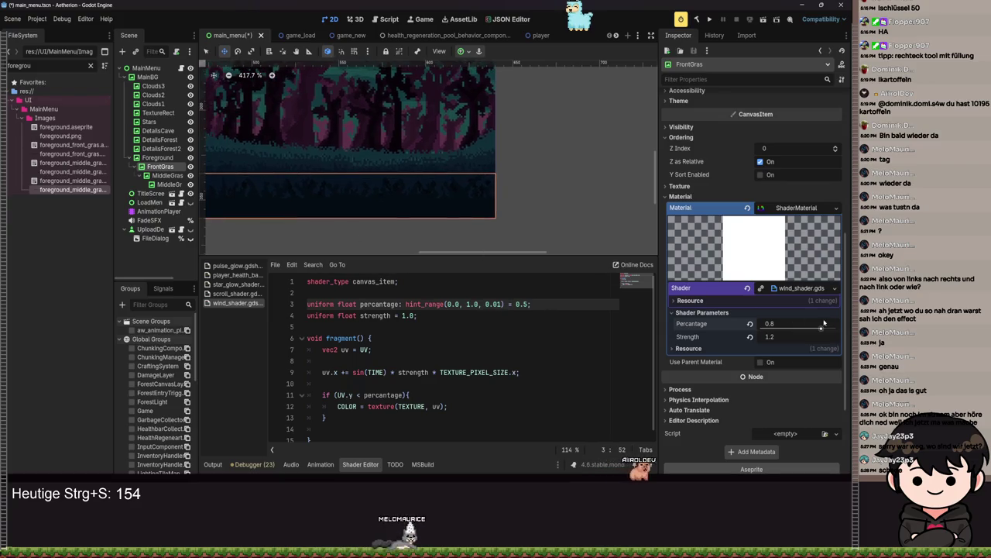
drag(822, 330, 811, 330)
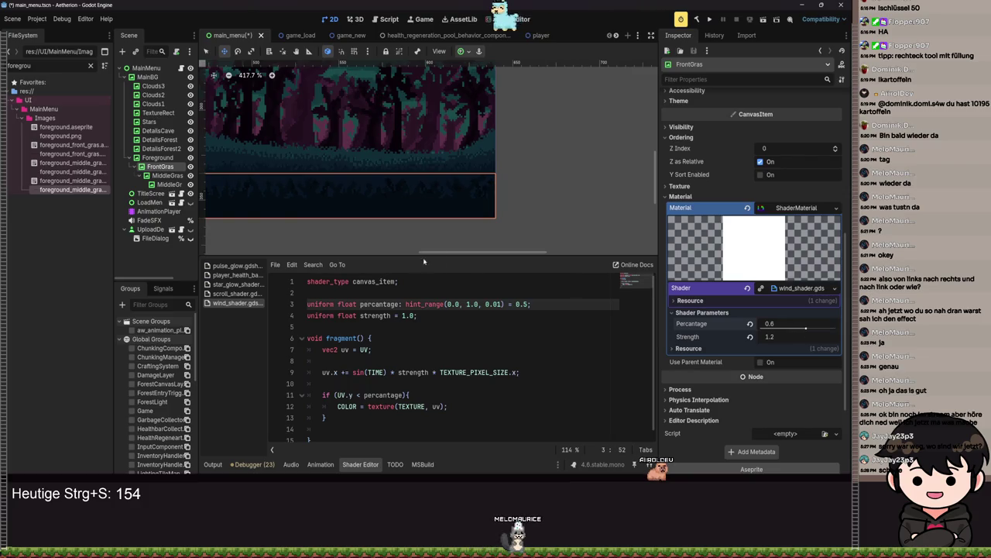
scroll(396, 175, up, 5)
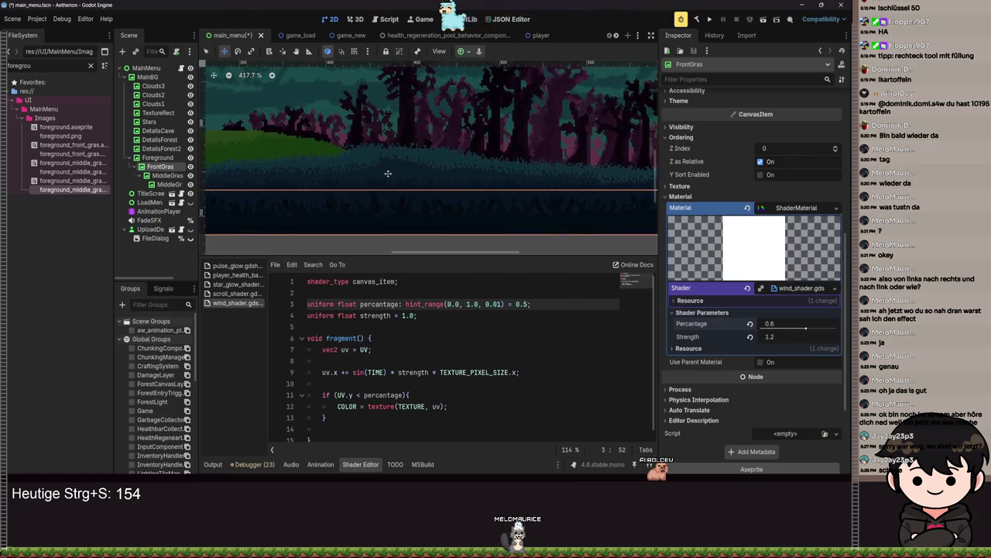
mouse_move(393, 158)
mouse_down()
mouse_move(468, 198)
mouse_move(512, 154)
mouse_up()
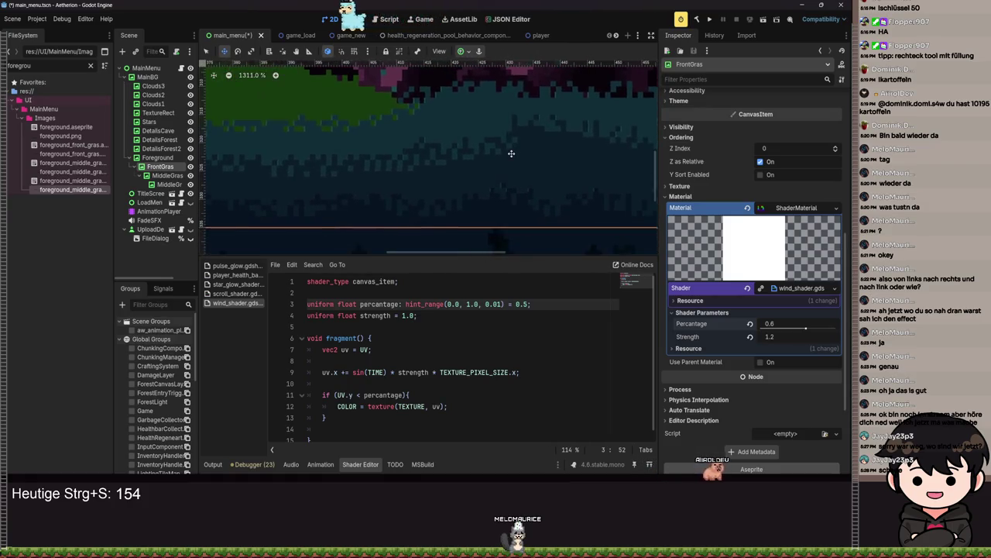
scroll(511, 153, down, 8)
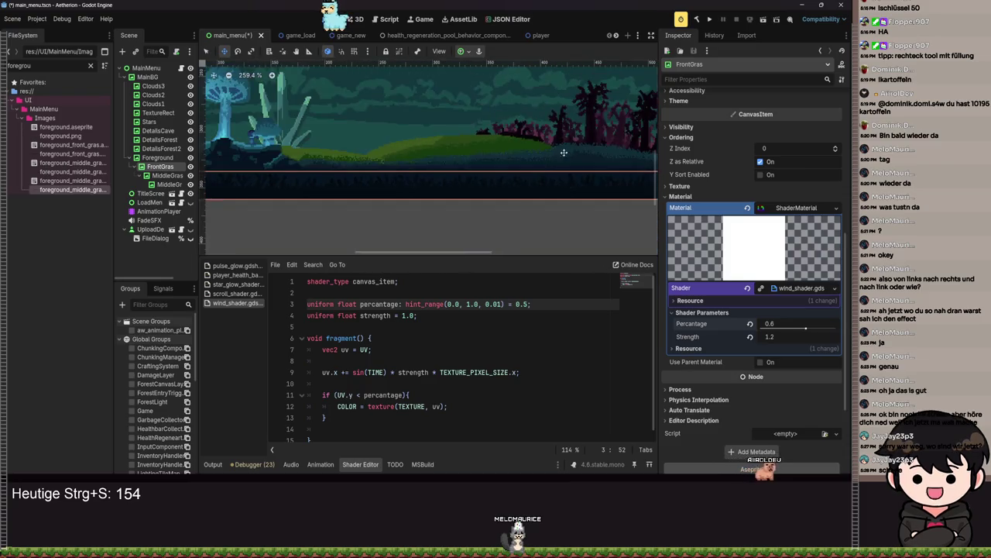
scroll(302, 153, right, 5)
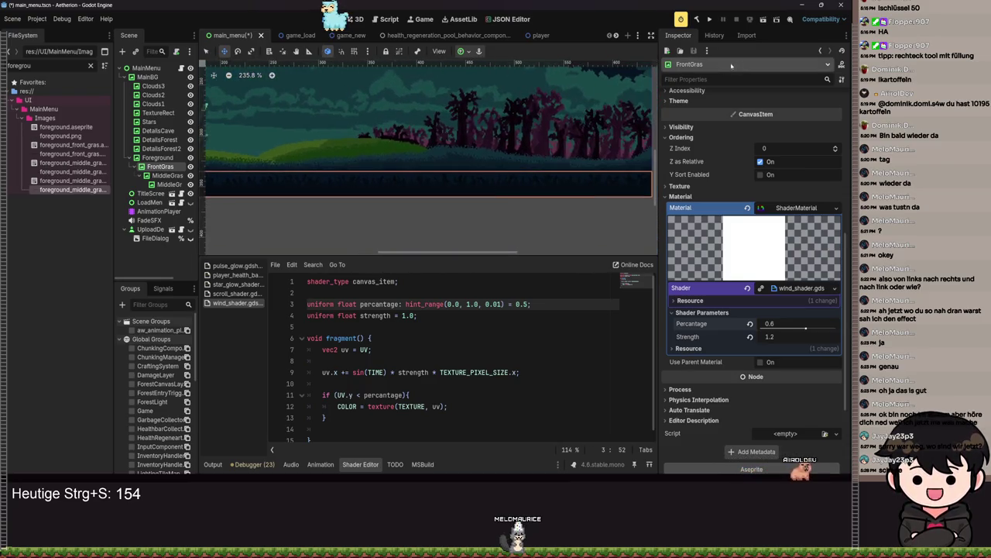
Step: Save, run the project to view the Aetherion title screen, then close the game
key(ctrl+s)
click(708, 20)
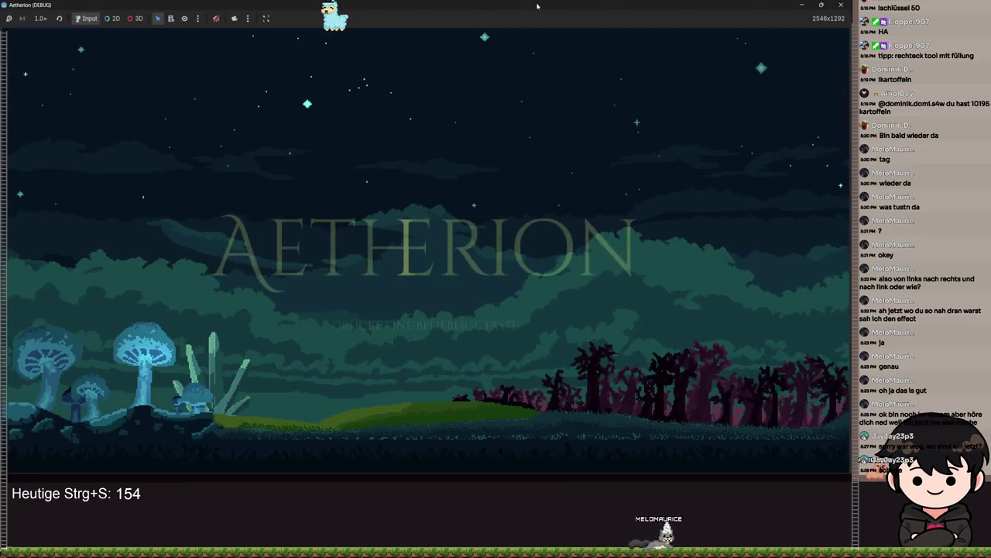
mouse_move(539, 8)
mouse_down()
mouse_move(494, 69)
mouse_move(399, 71)
mouse_move(418, 69)
mouse_move(434, 4)
mouse_up()
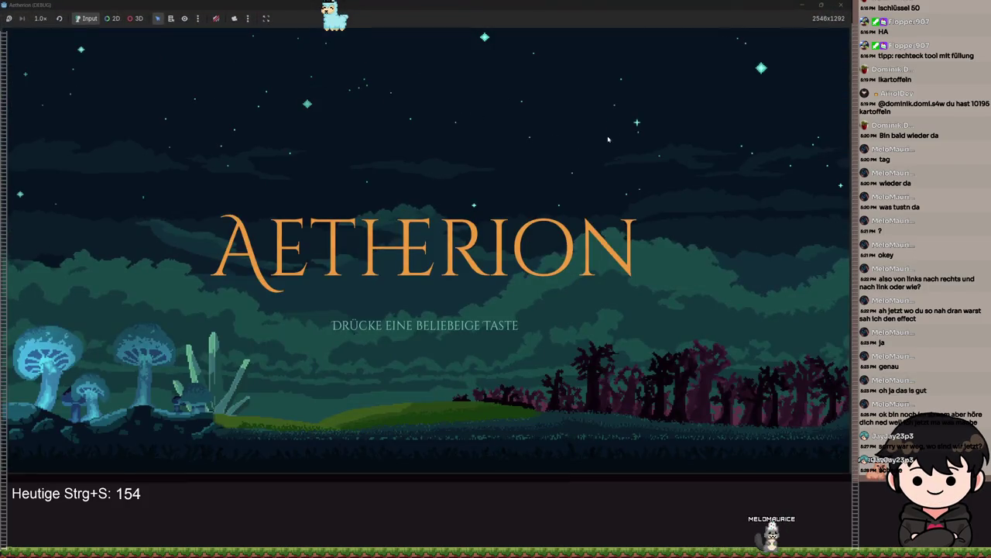
key(alt+F4)
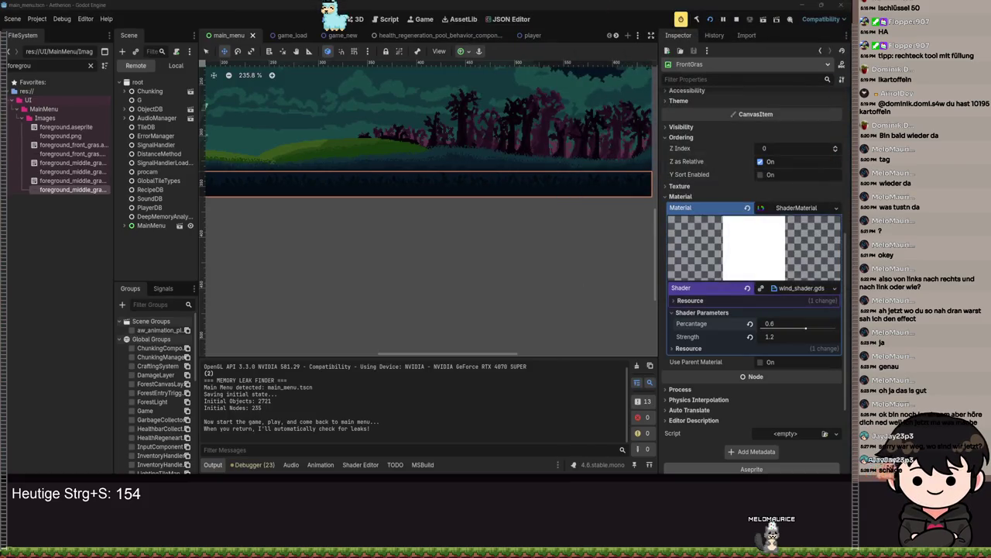
Step: In the Local scene tree, give the Foreground layer the Full Rect anchor preset
scroll(482, 218, down, 3)
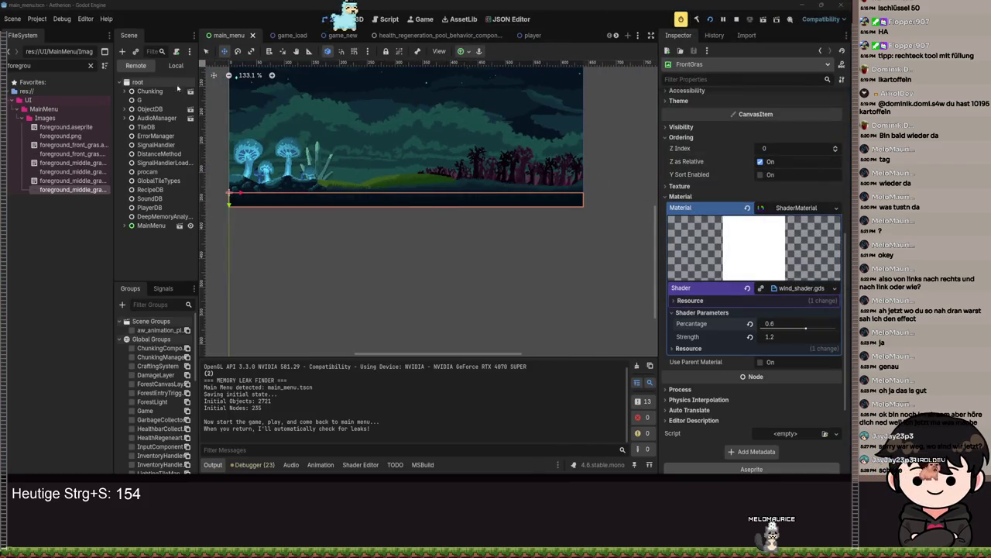
click(175, 65)
click(158, 172)
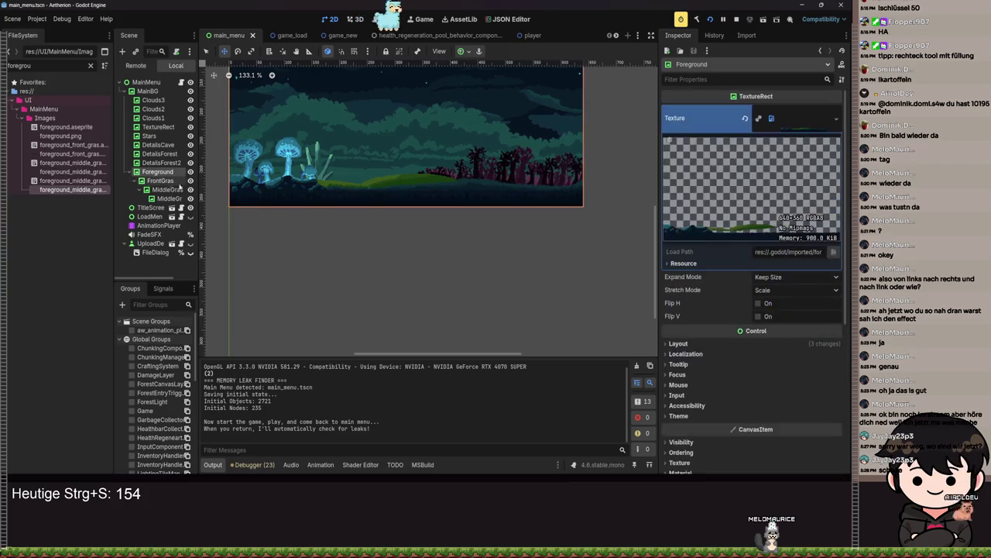
click(468, 53)
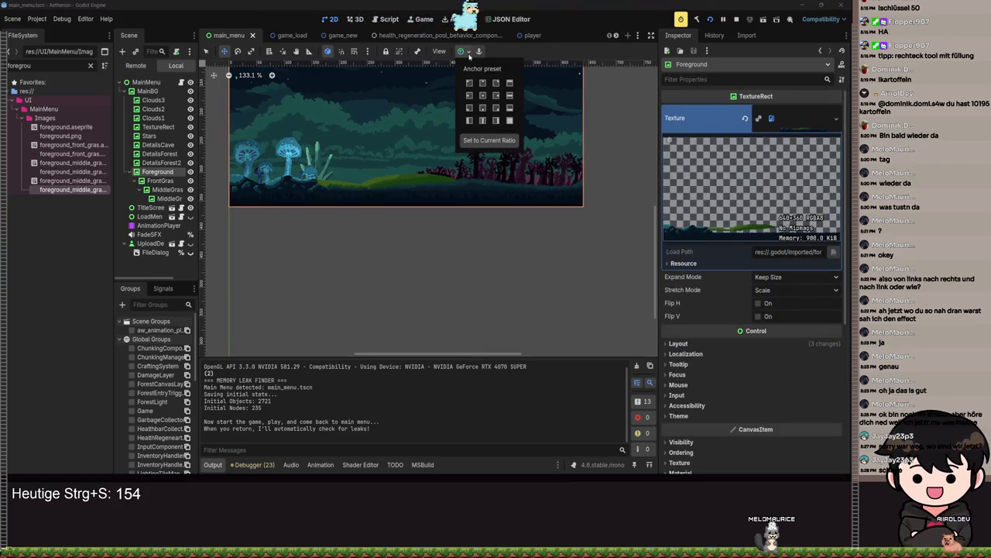
click(511, 121)
click(163, 180)
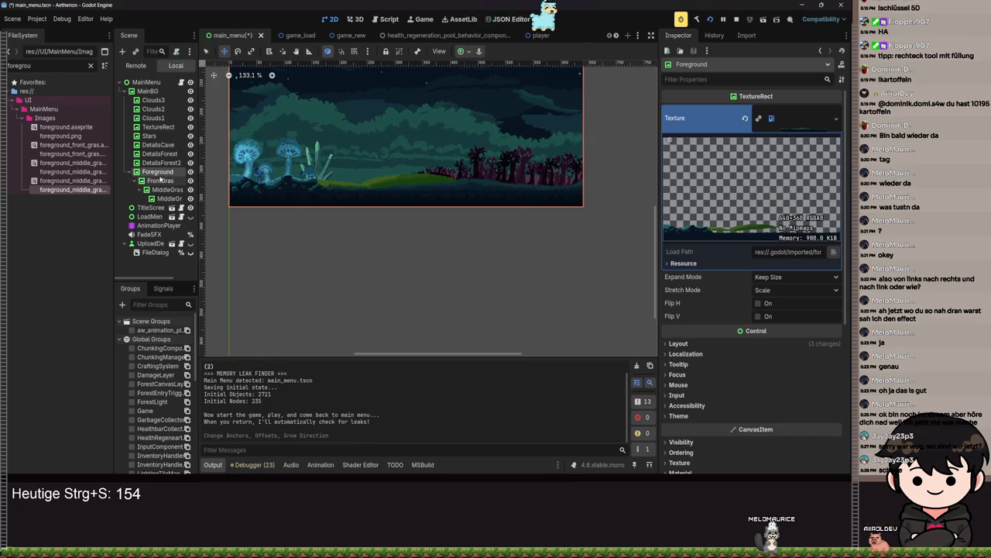
Step: Anchor the FrontGras layer with the Bottom Wide preset
click(162, 180)
click(467, 52)
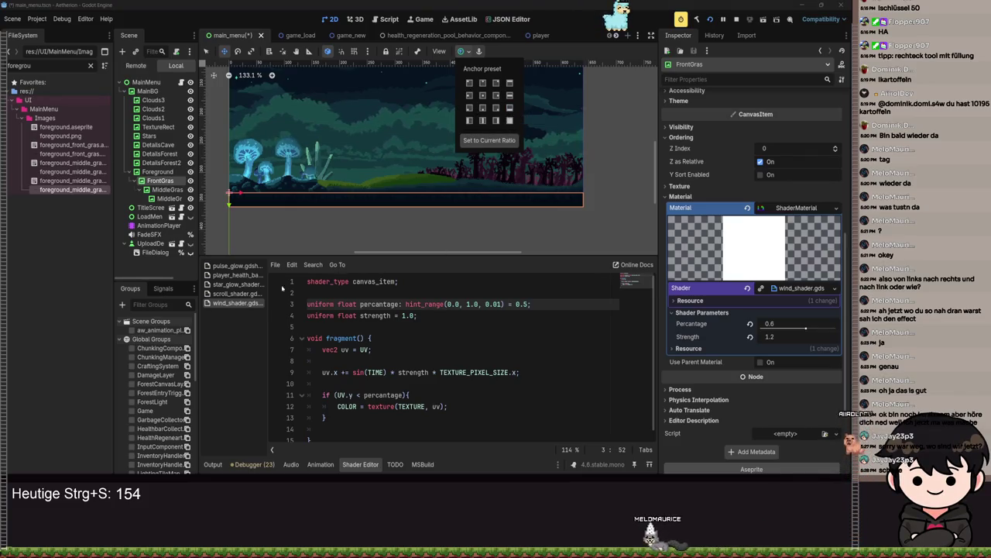
click(510, 121)
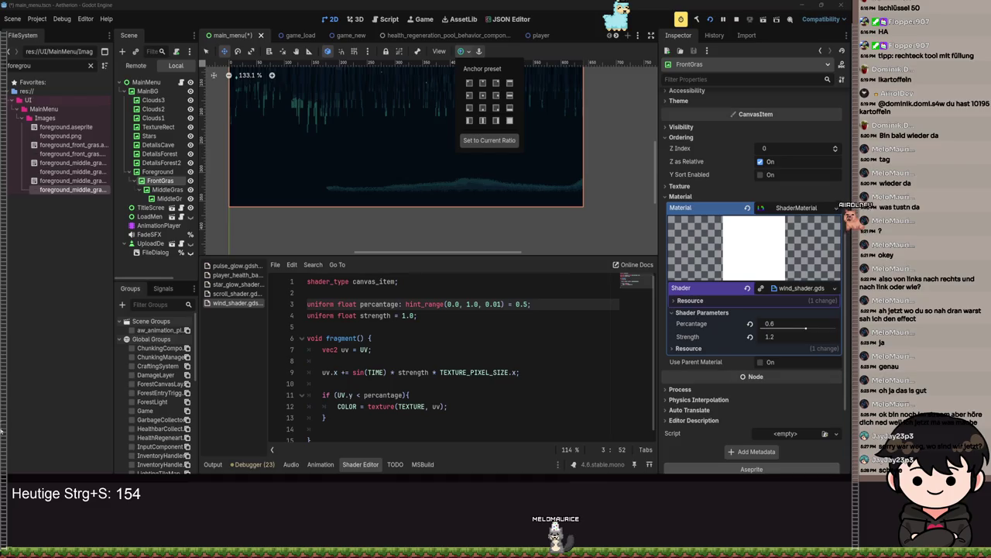
click(510, 109)
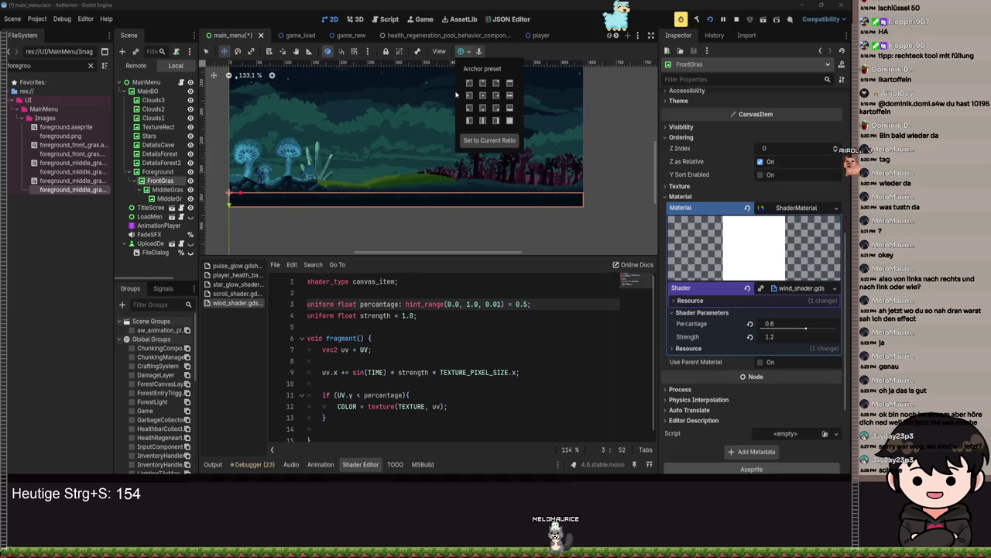
click(144, 198)
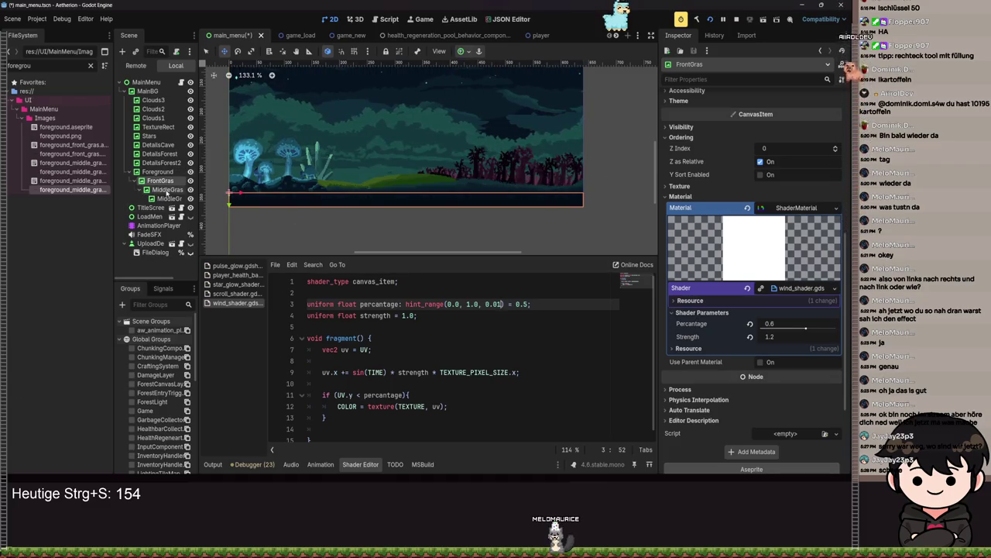
click(165, 190)
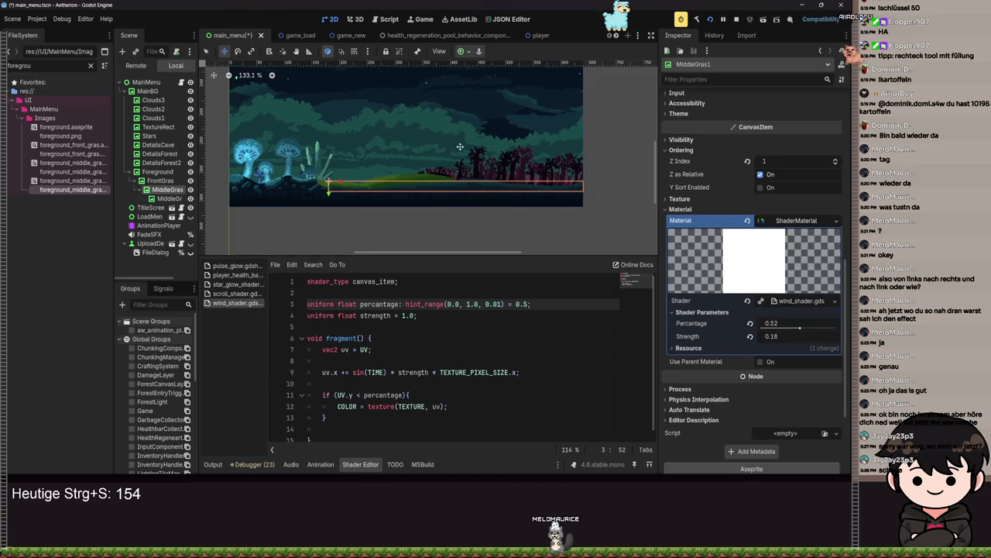
Step: Try several anchor presets on MiddleGras and slide the strip 80 px right
click(465, 52)
click(509, 109)
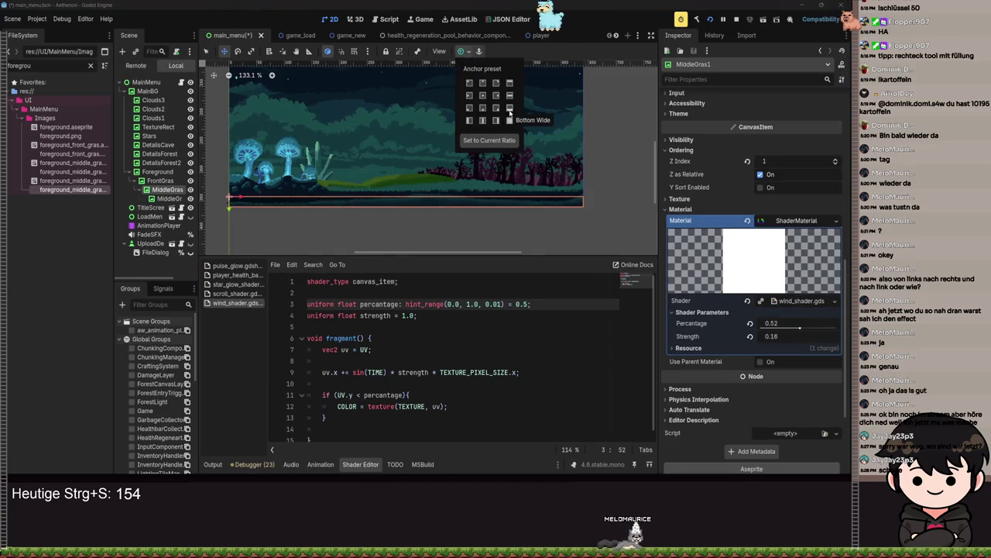
click(483, 95)
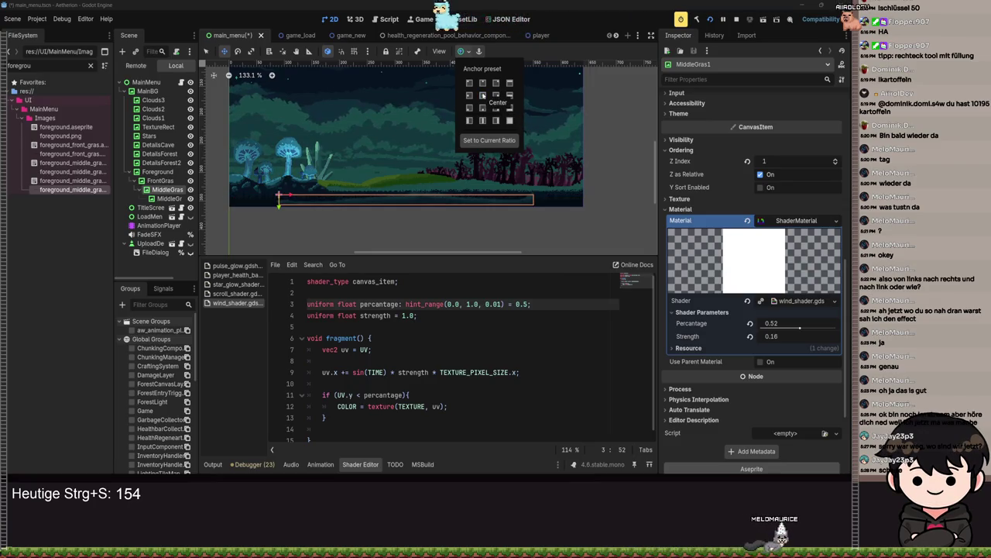
click(509, 107)
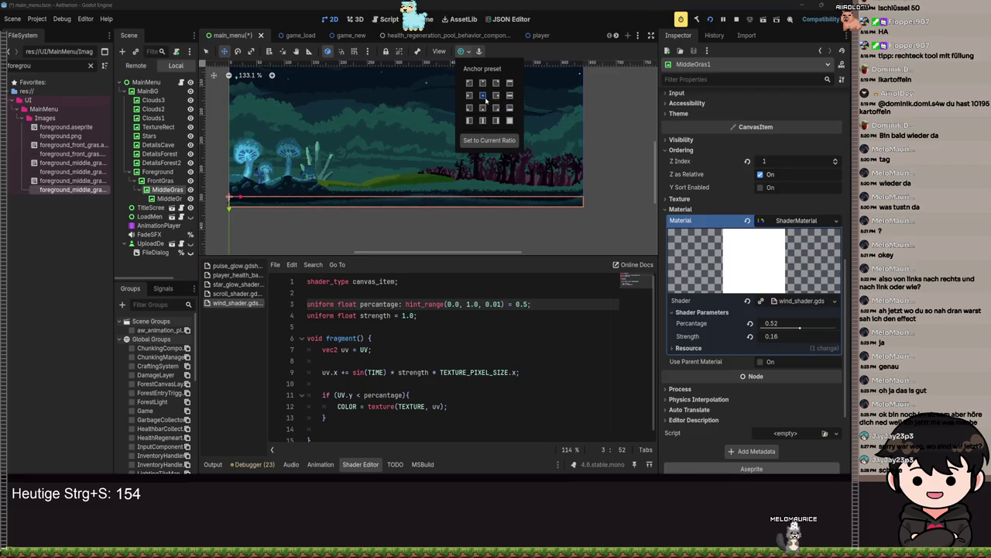
click(497, 108)
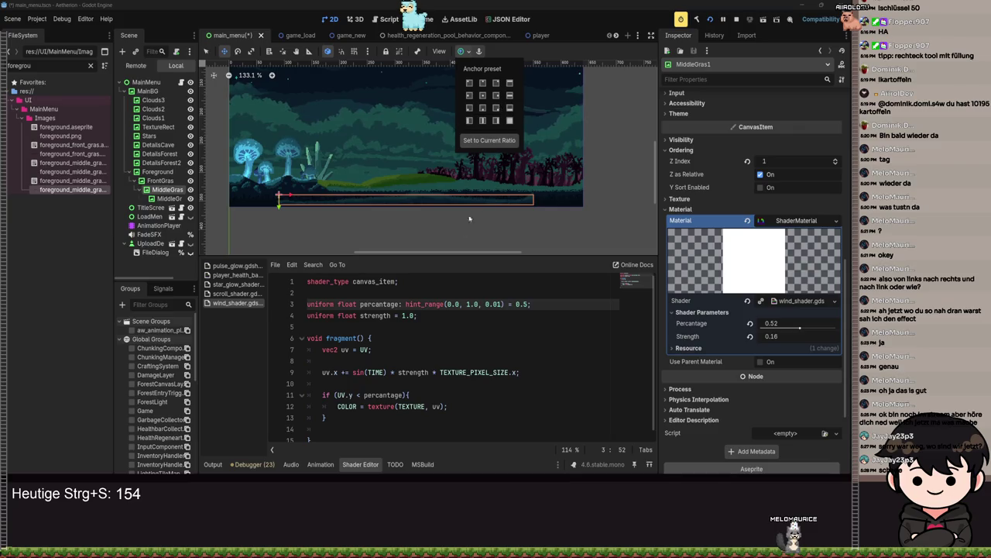
click(474, 339)
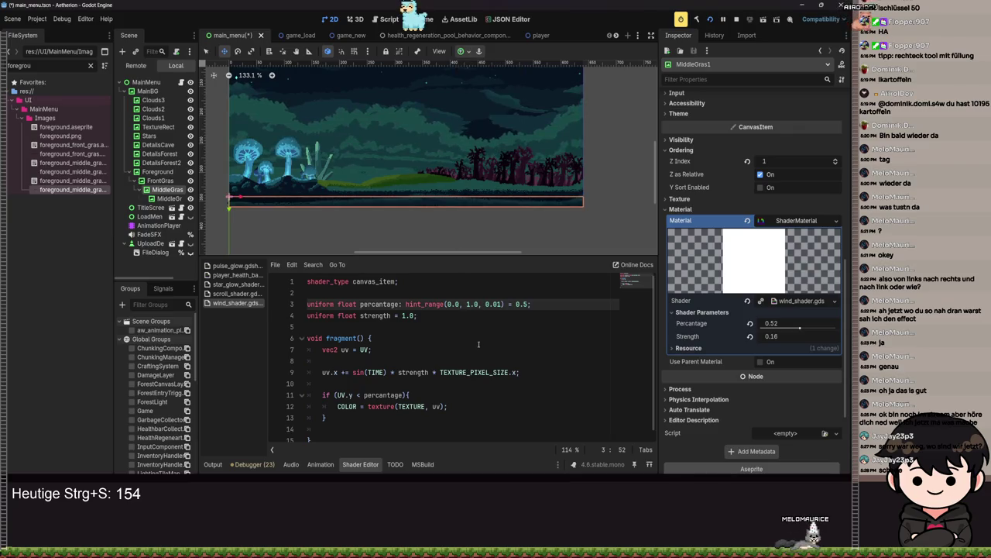
scroll(438, 203, up, 6)
scroll(438, 203, up, 1)
drag(438, 203, 309, 247)
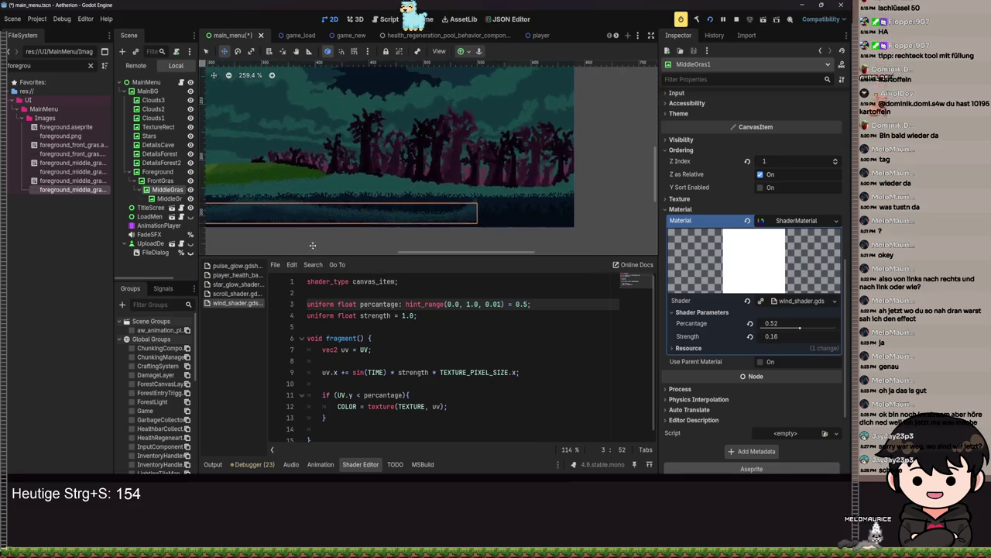
drag(356, 221, 455, 196)
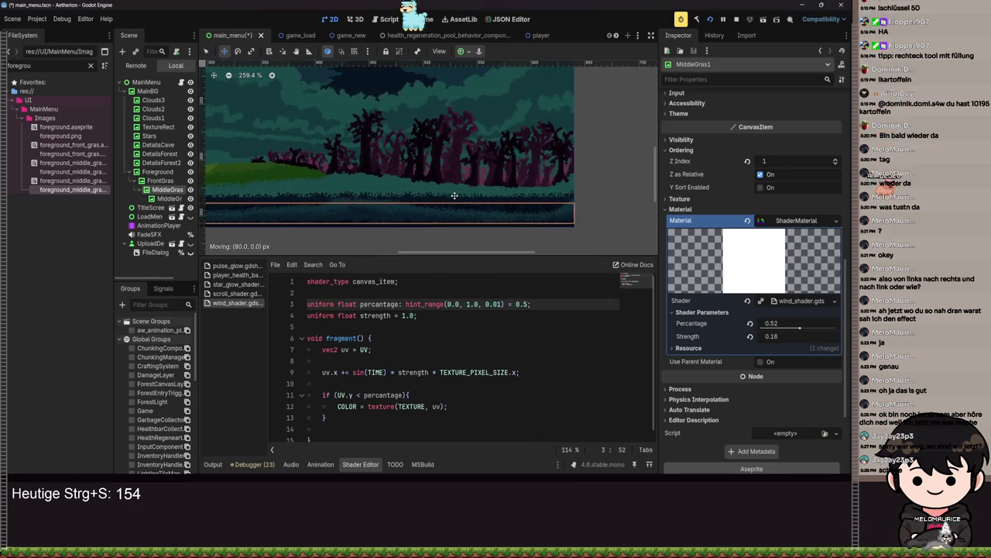
Step: Anchor MiddleGras to Center Bottom and raise it slightly above the bottom edge
click(464, 52)
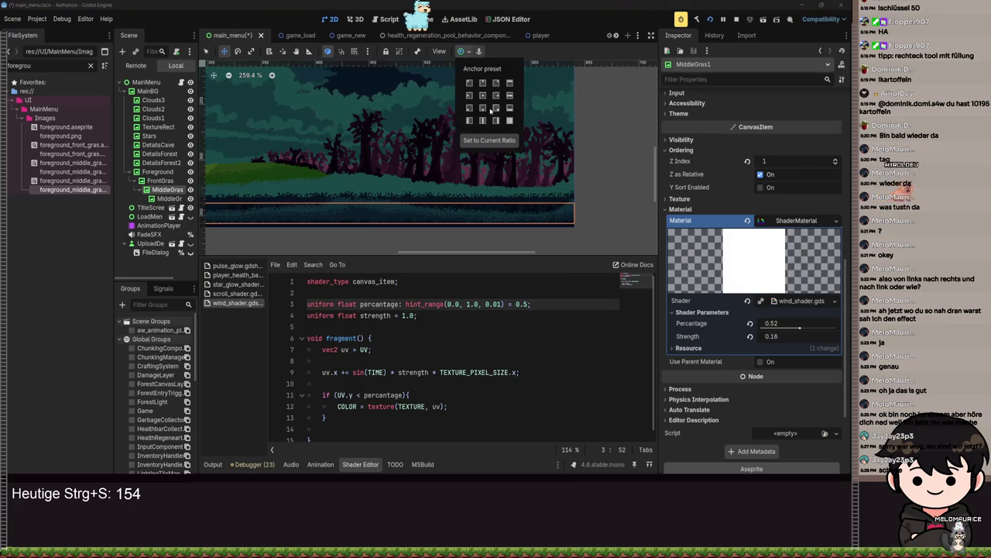
click(510, 108)
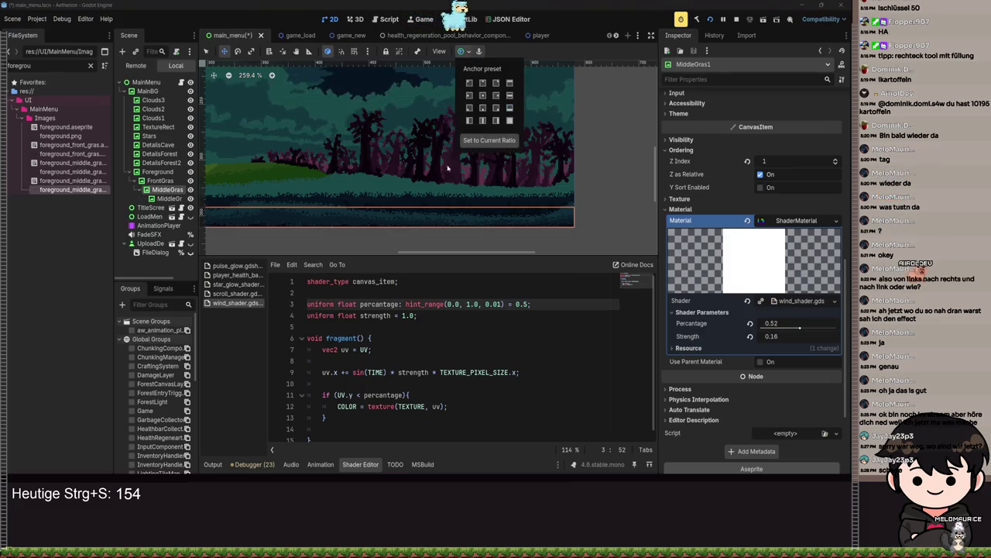
scroll(694, 213, up, 6)
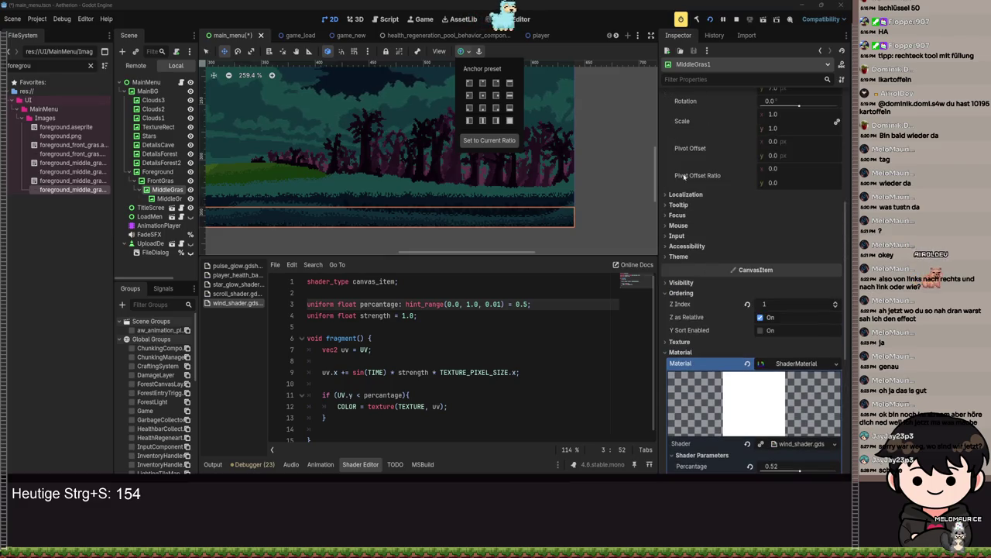
click(482, 110)
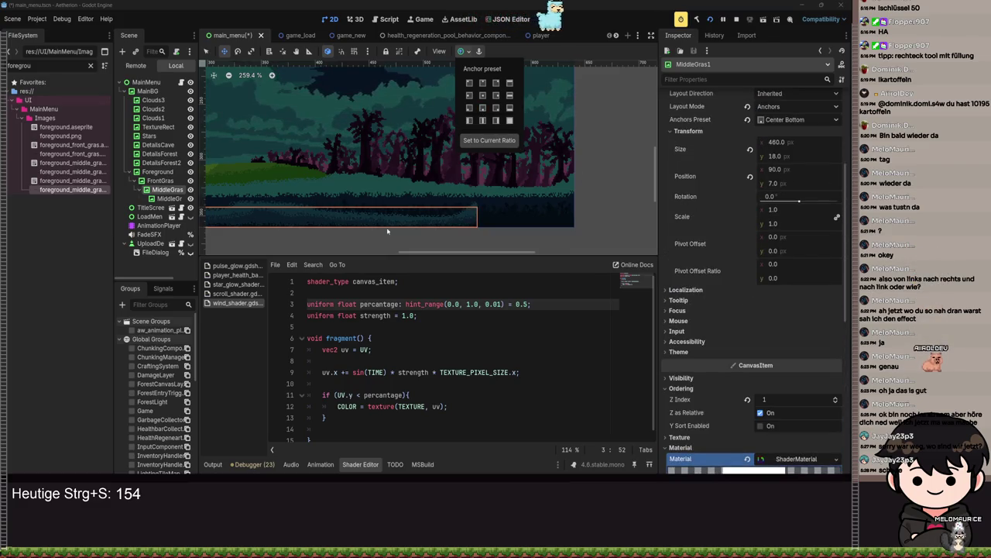
scroll(368, 221, up, 1)
mouse_move(387, 217)
mouse_down()
mouse_move(500, 213)
mouse_move(487, 189)
mouse_up()
Step: Save, view the Aetherion title screen maximized in the running game, then stop it with F8
key(ctrl+s)
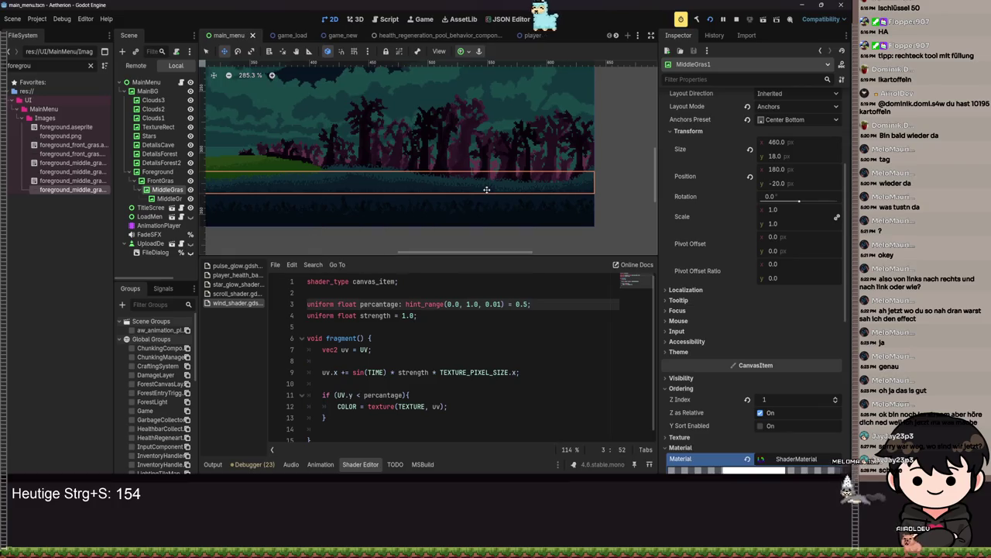
scroll(487, 189, down, 4)
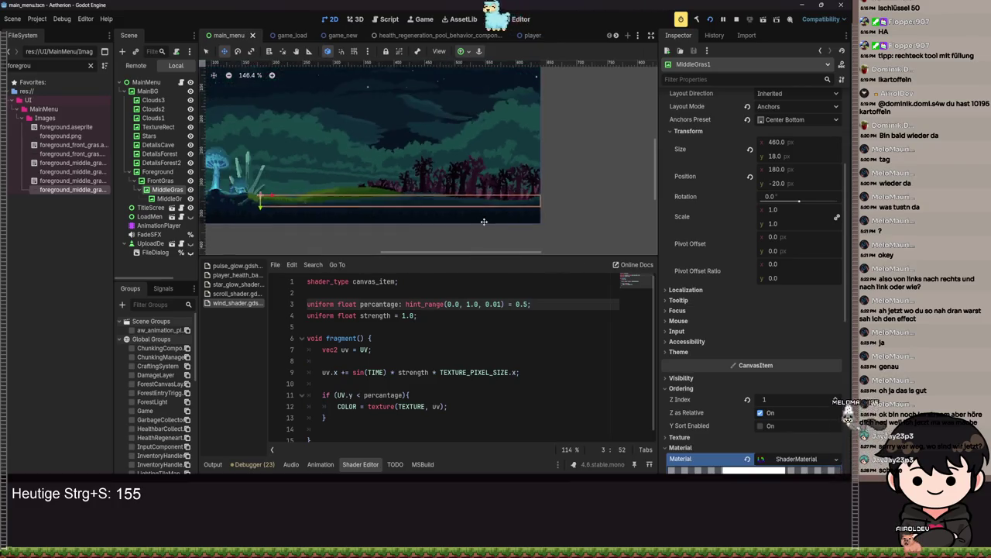
scroll(477, 218, up, 6)
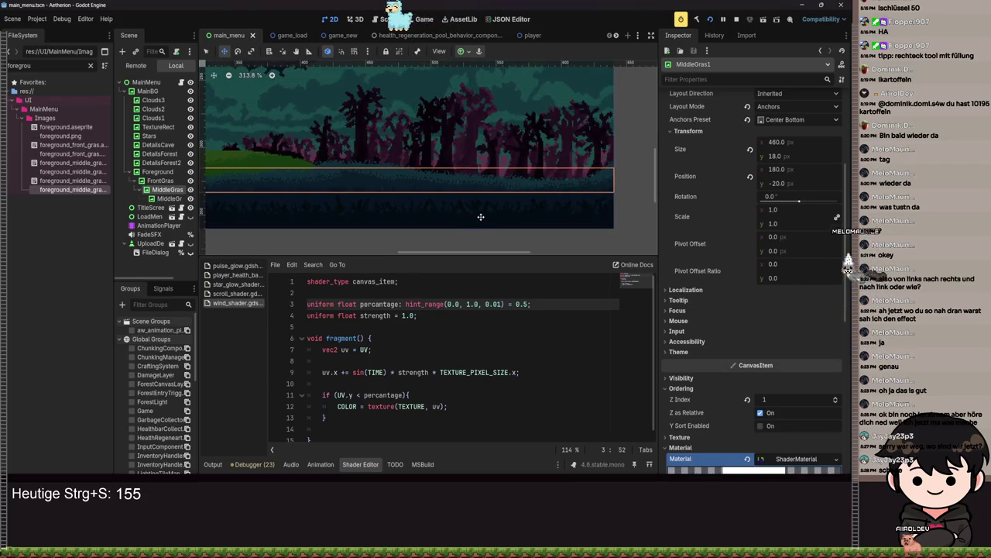
scroll(472, 219, down, 4)
scroll(461, 221, up, 2)
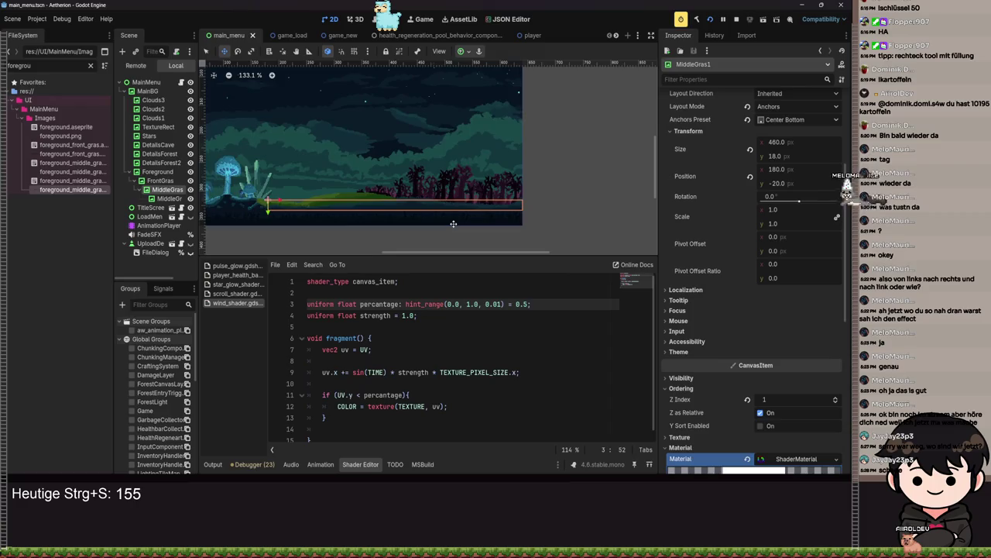
scroll(465, 221, down, 1)
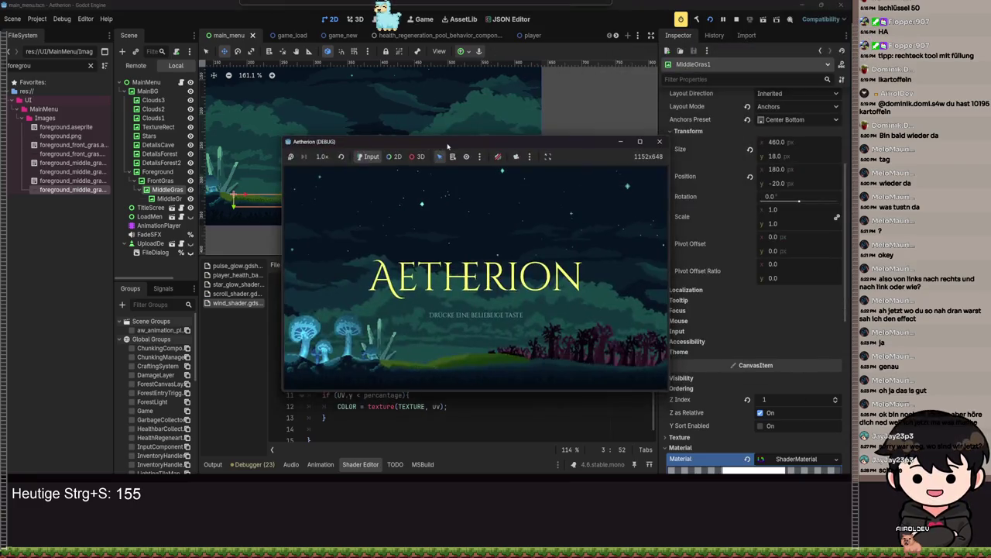
mouse_move(448, 146)
mouse_down()
mouse_move(153, 136)
mouse_move(330, 124)
mouse_move(409, 152)
mouse_up()
double_click(408, 151)
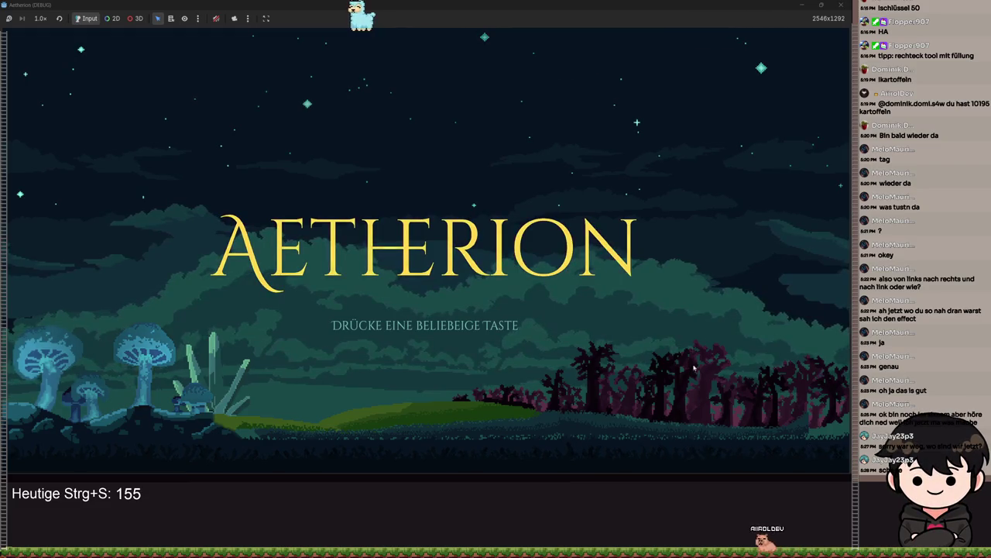
key(F8)
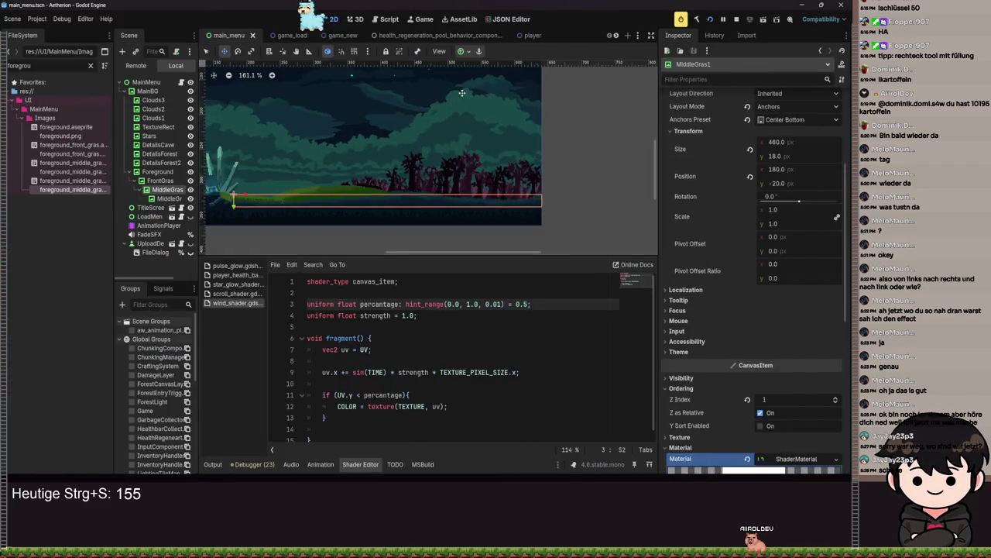
Step: Anchor MiddleGras1 Bottom Wide, restore its original width, and save the scene
click(466, 53)
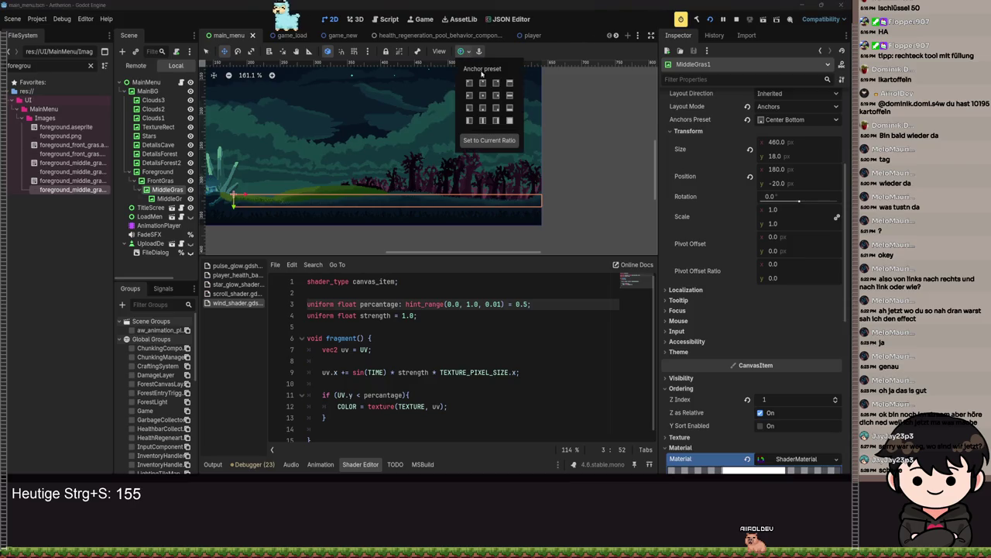
click(510, 107)
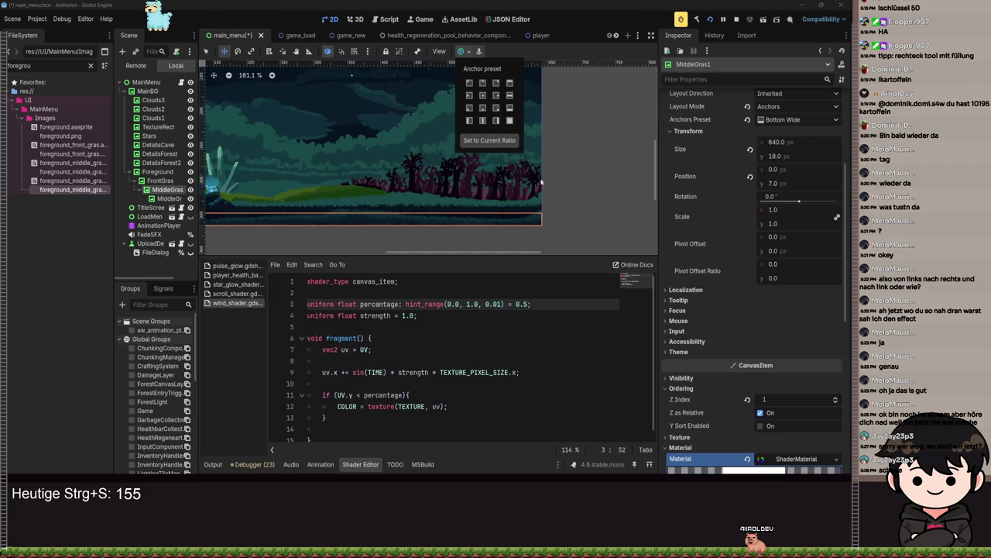
click(750, 151)
click(749, 151)
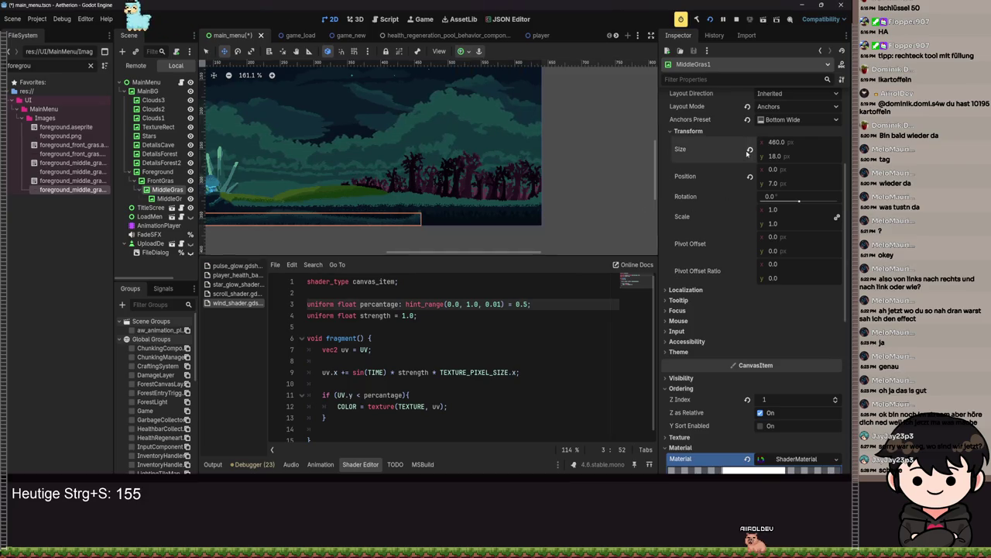
key(ctrl+s)
Step: Drag the MiddleGras1 strip to the right along the bottom grass band
drag(571, 219, 414, 202)
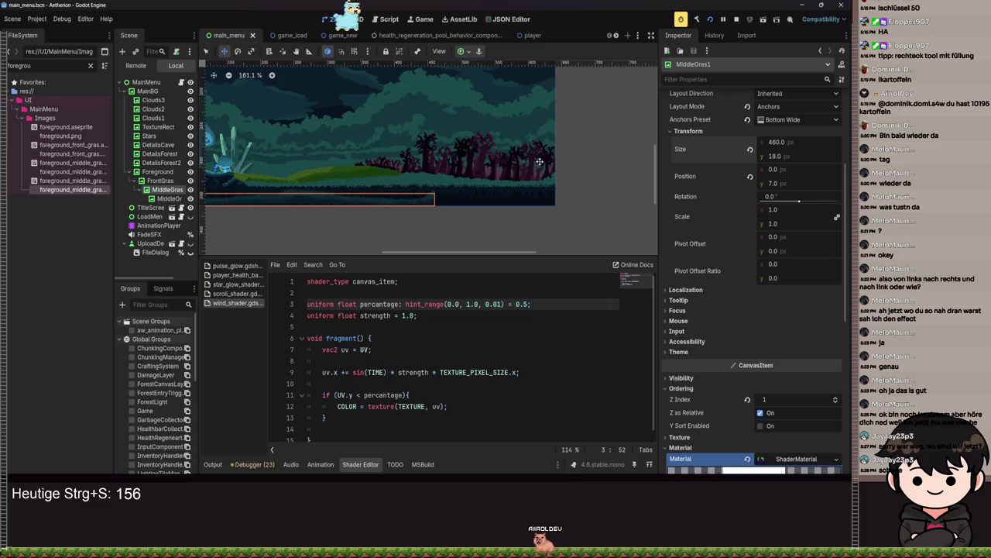
scroll(378, 221, up, 4)
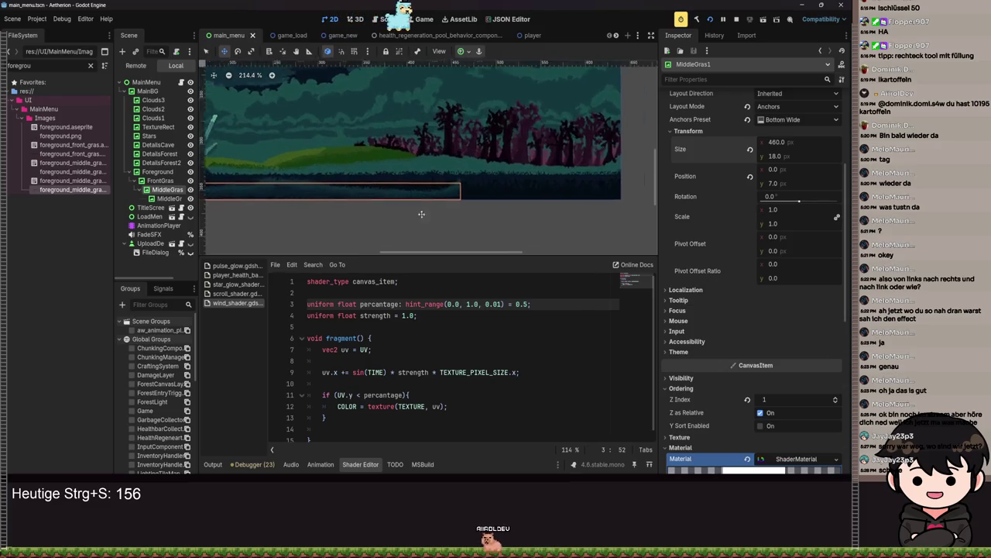
mouse_move(295, 202)
mouse_down()
mouse_move(502, 196)
mouse_move(485, 195)
mouse_move(486, 171)
mouse_up()
Step: Save the main_menu scene and briefly test-run the game
key(ctrl+s)
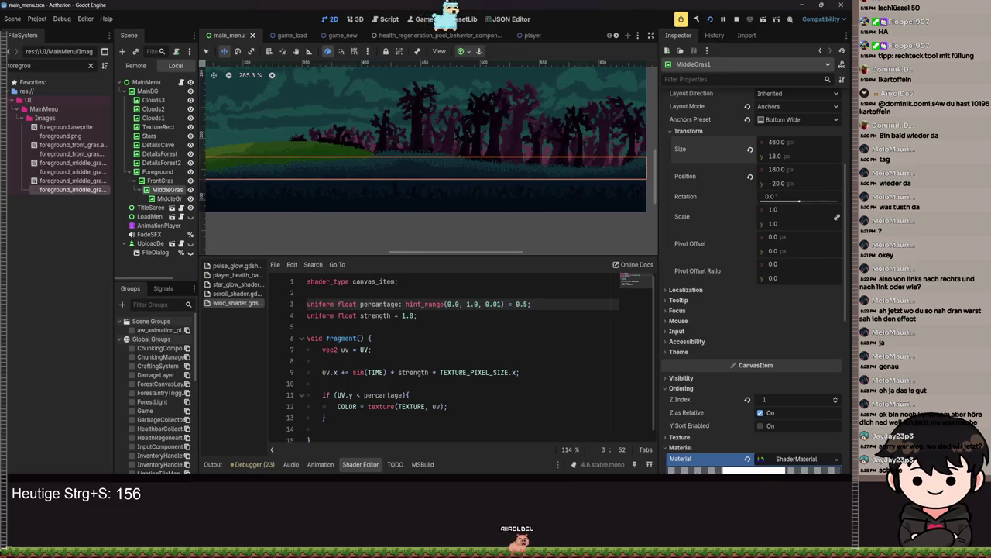
key(F5)
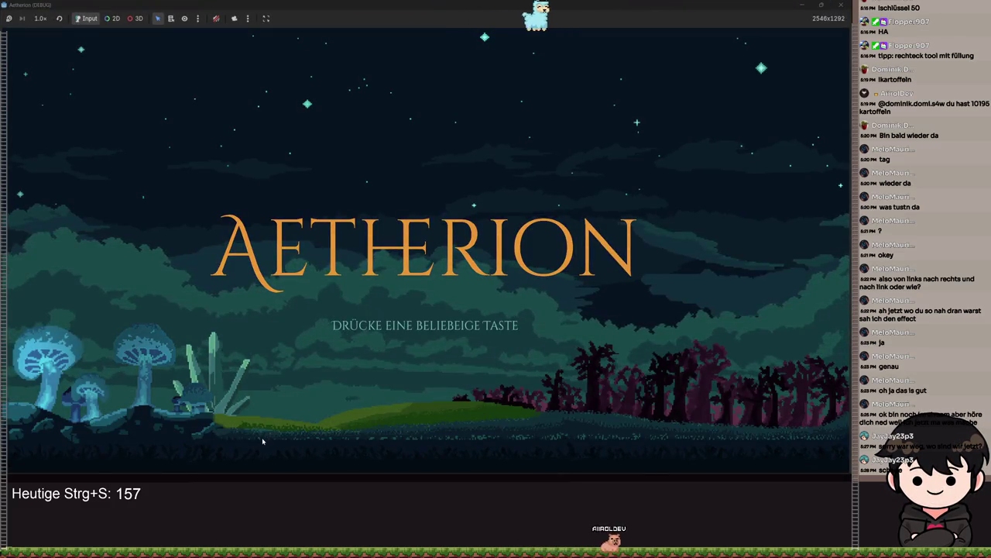
key(F8)
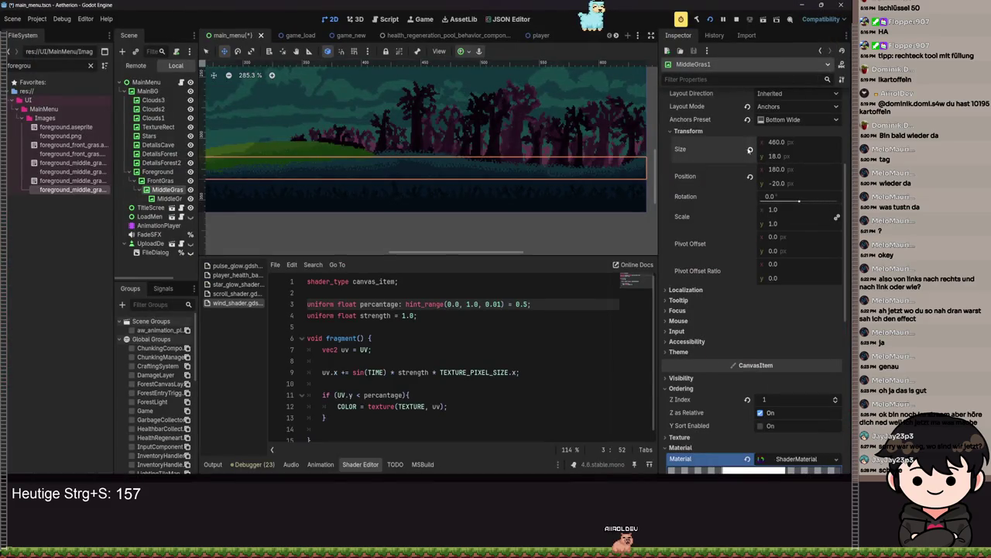
Step: Set MiddleGras1's Layout Mode to Position and drag it into the bottom grass band
drag(328, 194, 520, 200)
scroll(316, 204, up, 7)
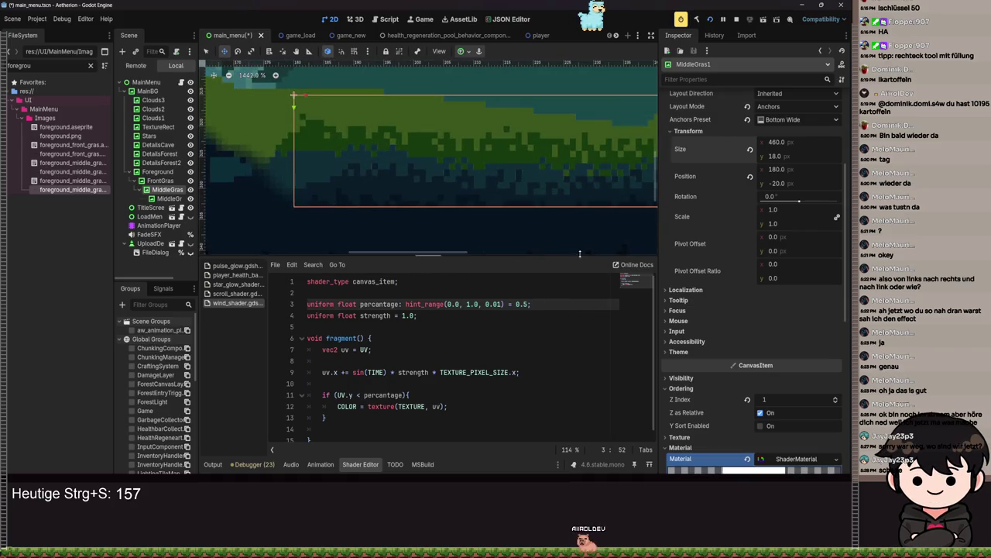
scroll(513, 216, down, 5)
scroll(784, 244, up, 4)
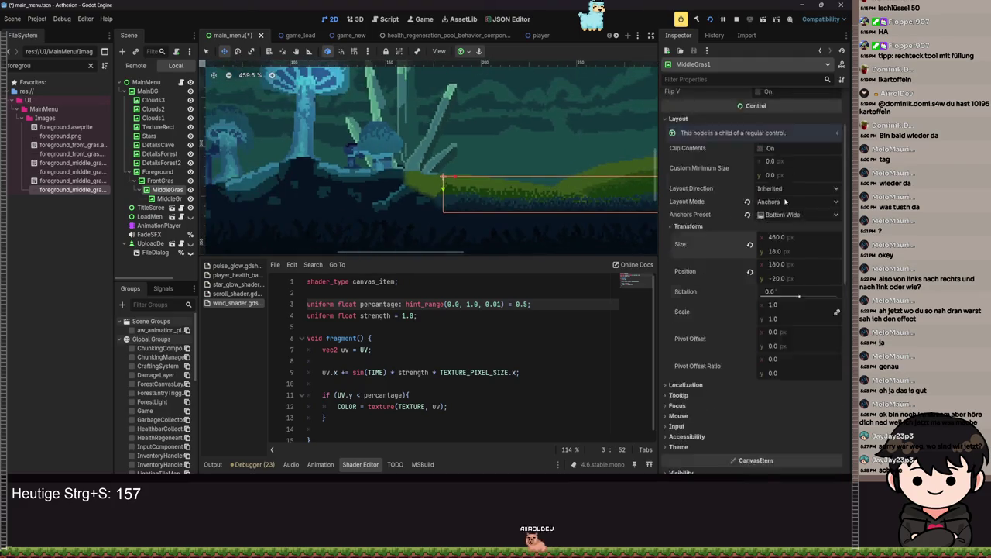
click(784, 248)
click(782, 264)
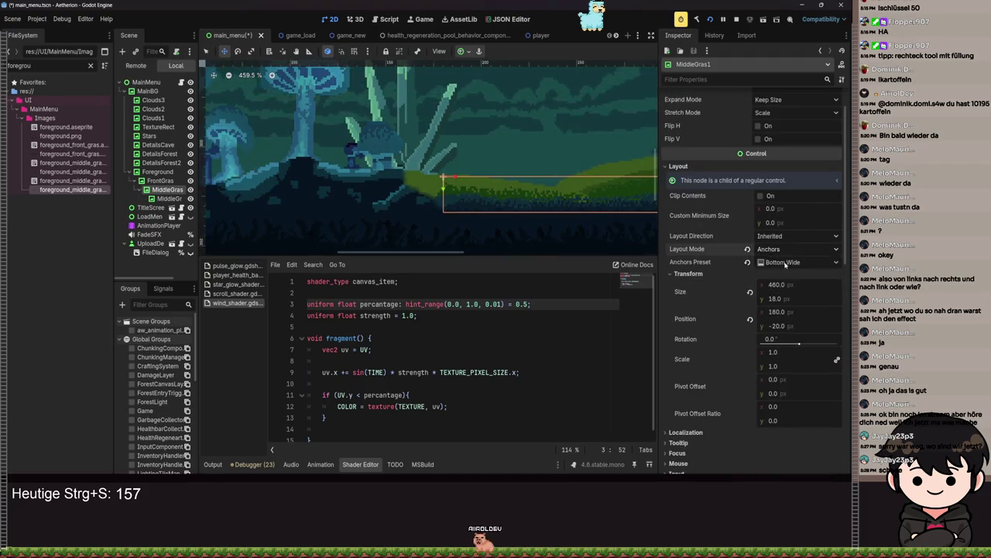
key(shift+f)
scroll(493, 227, down, 1)
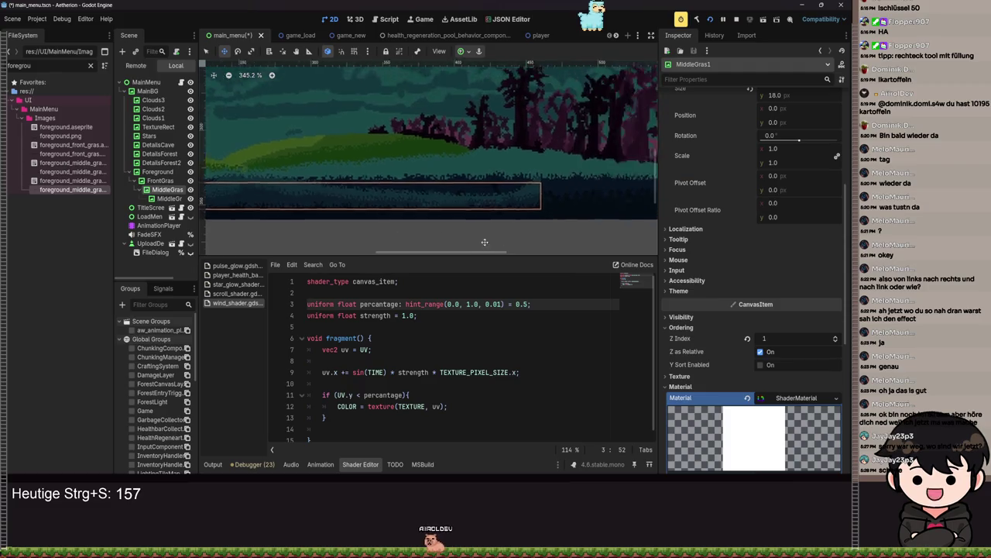
mouse_move(434, 204)
mouse_down()
mouse_move(579, 204)
mouse_move(443, 213)
mouse_move(465, 199)
mouse_move(465, 181)
mouse_up()
Step: Resave main_menu and test-run the game to check the grass
key(ctrl+s)
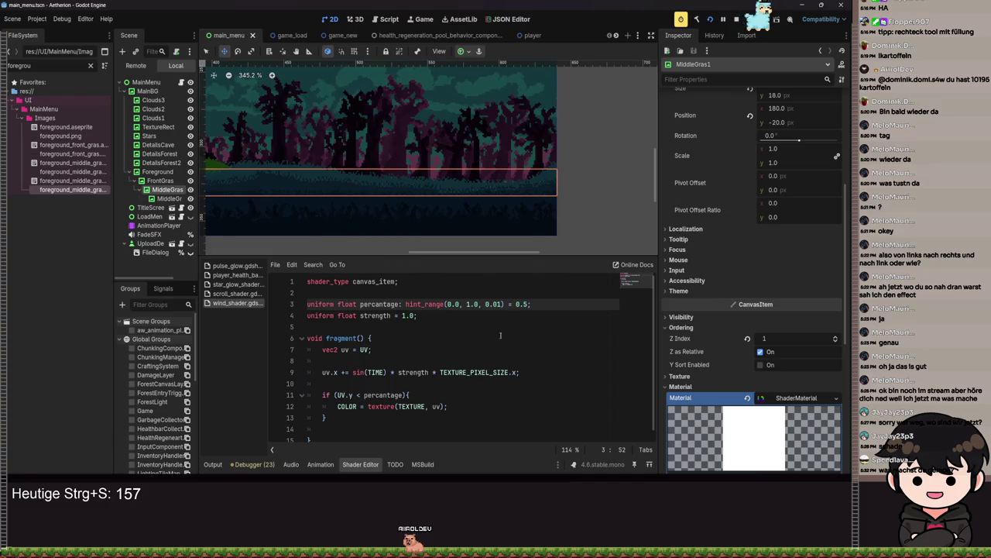
key(ctrl+s)
key(F5)
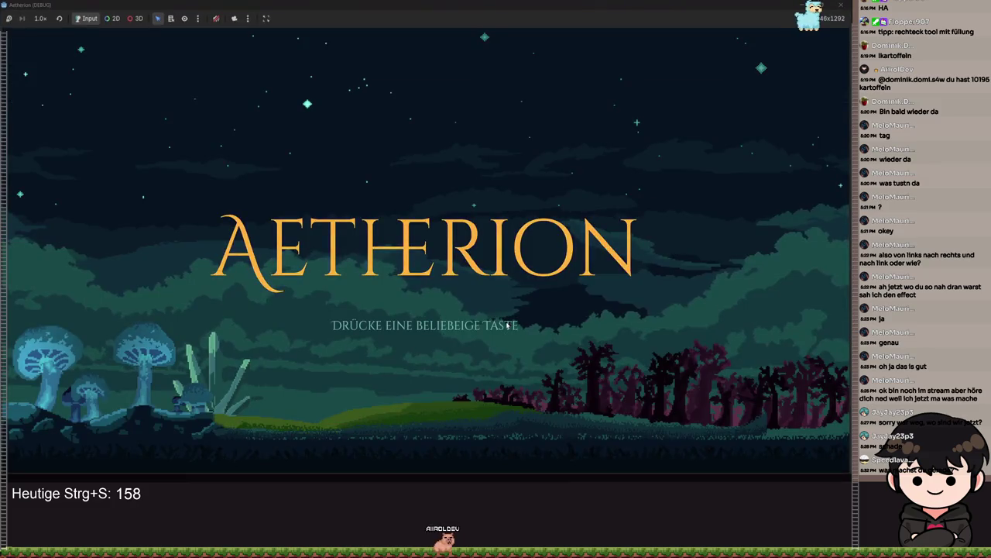
key(F8)
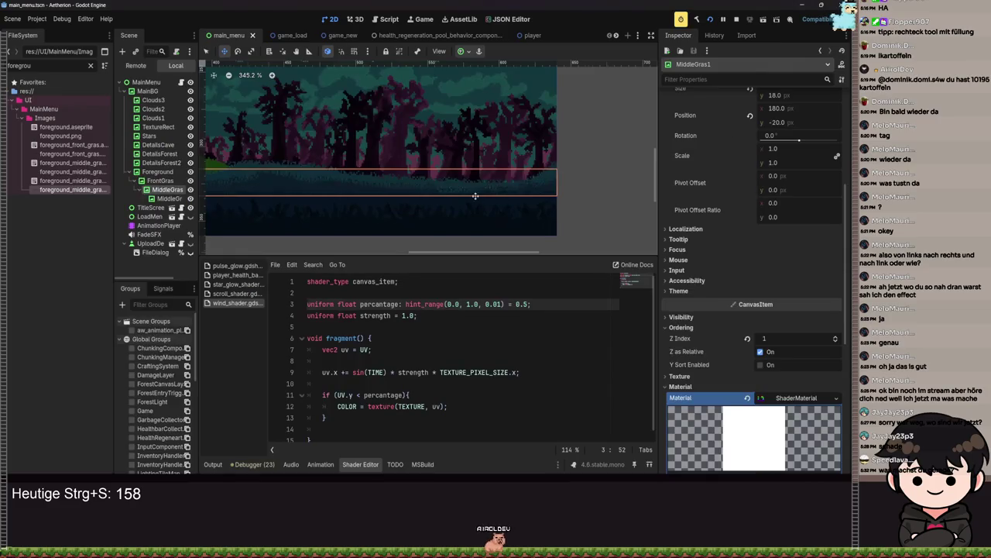
Step: Pan across the menu background to the full-width grass strip and test-run the menu
scroll(435, 182, left, 3)
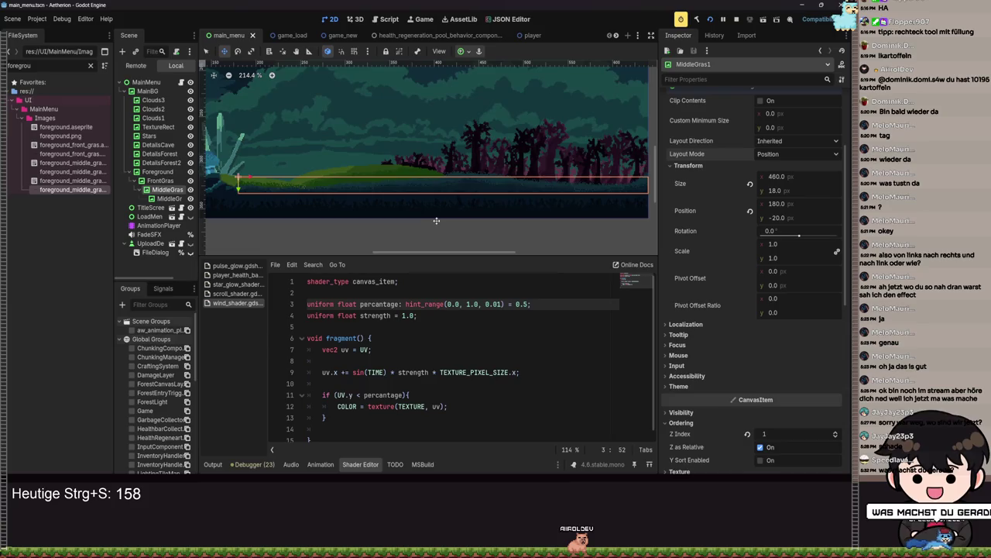
scroll(435, 209, up, 8)
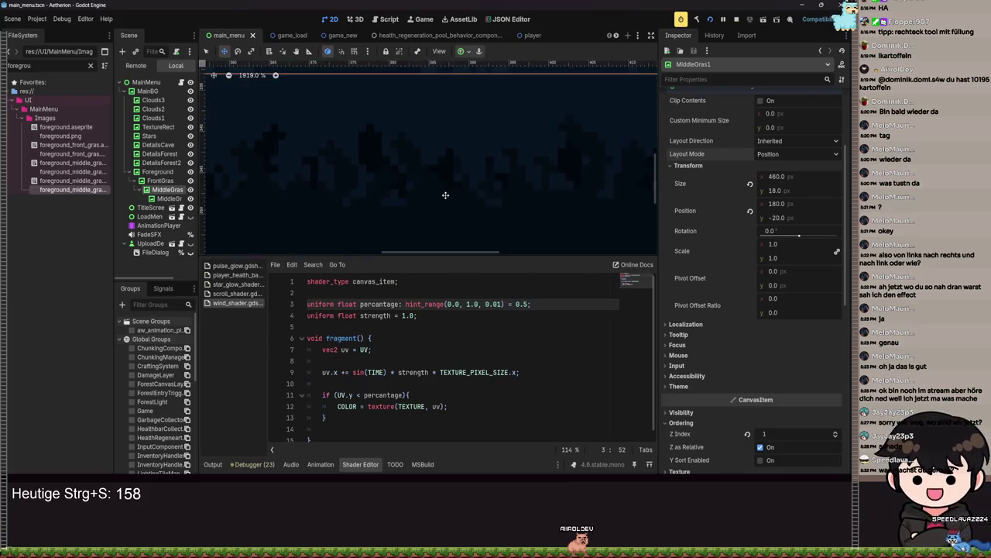
scroll(379, 192, down, 6)
scroll(357, 190, down, 3)
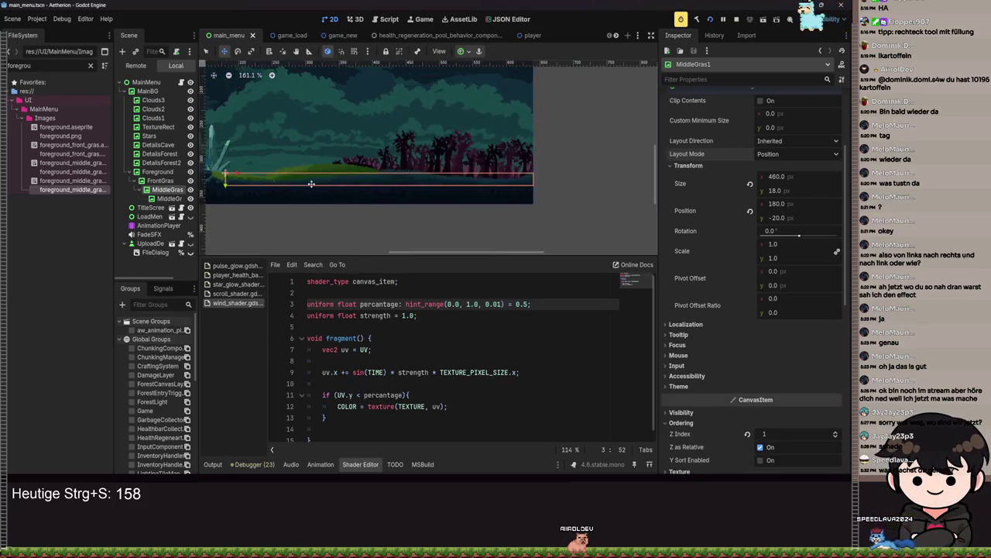
scroll(535, 194, up, 5)
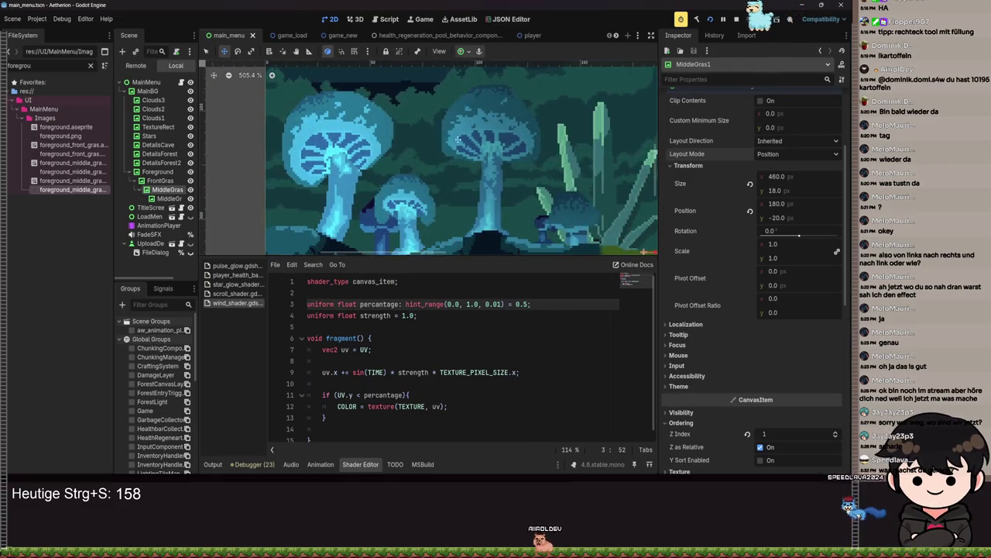
scroll(479, 144, down, 2)
scroll(543, 178, right, 10)
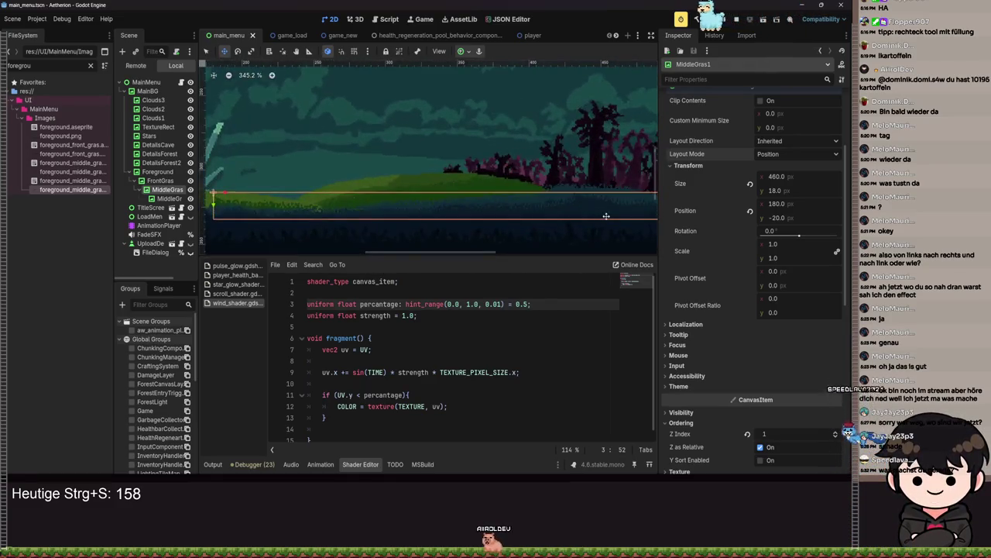
scroll(607, 216, up, 5)
scroll(394, 183, up, 3)
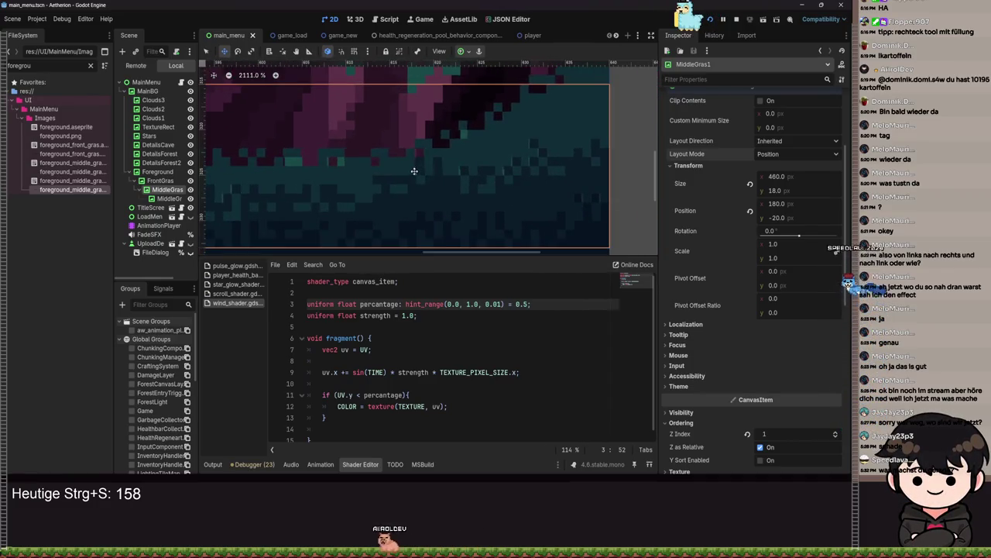
scroll(413, 169, down, 5)
mouse_move(329, 163)
mouse_down()
mouse_move(505, 188)
mouse_move(370, 194)
mouse_move(372, 217)
mouse_move(496, 203)
mouse_up()
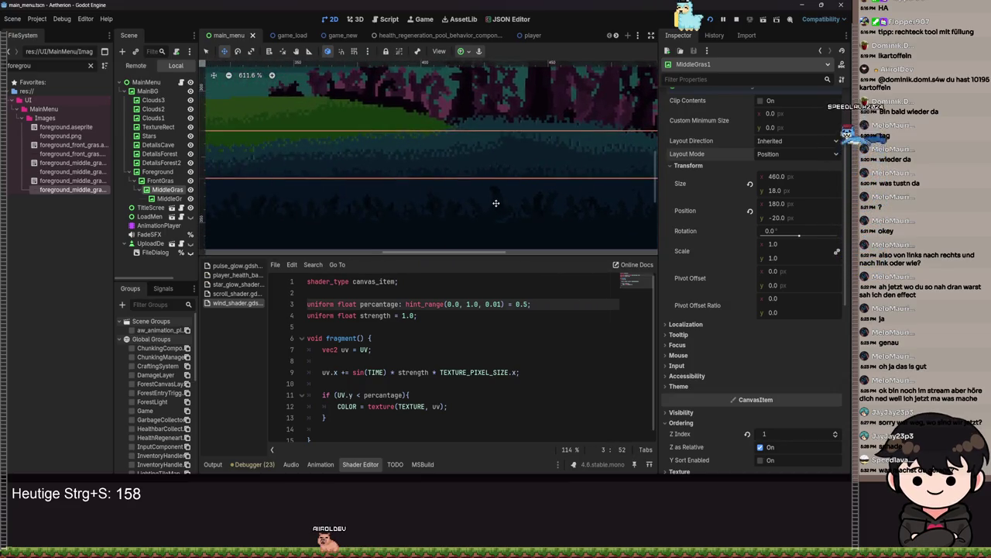
scroll(488, 204, down, 4)
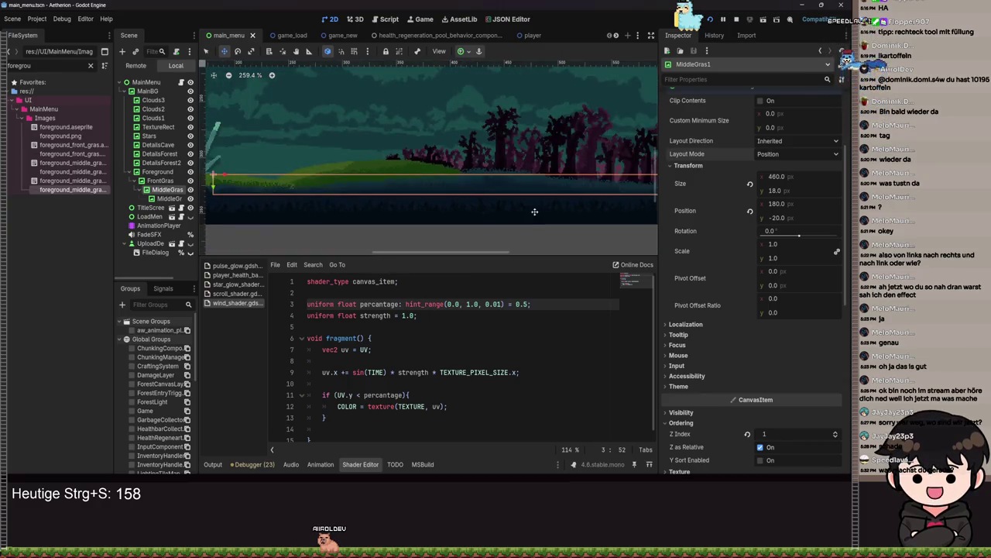
key(F5)
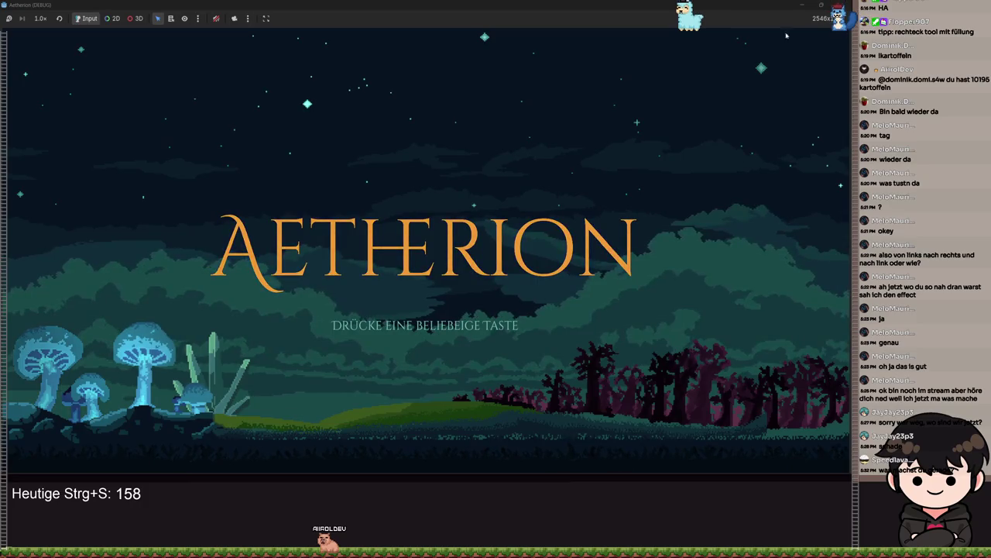
key(F8)
Step: Nest MiddleGras2 under Foreground, save the scene, and preview the title screen
double_click(165, 189)
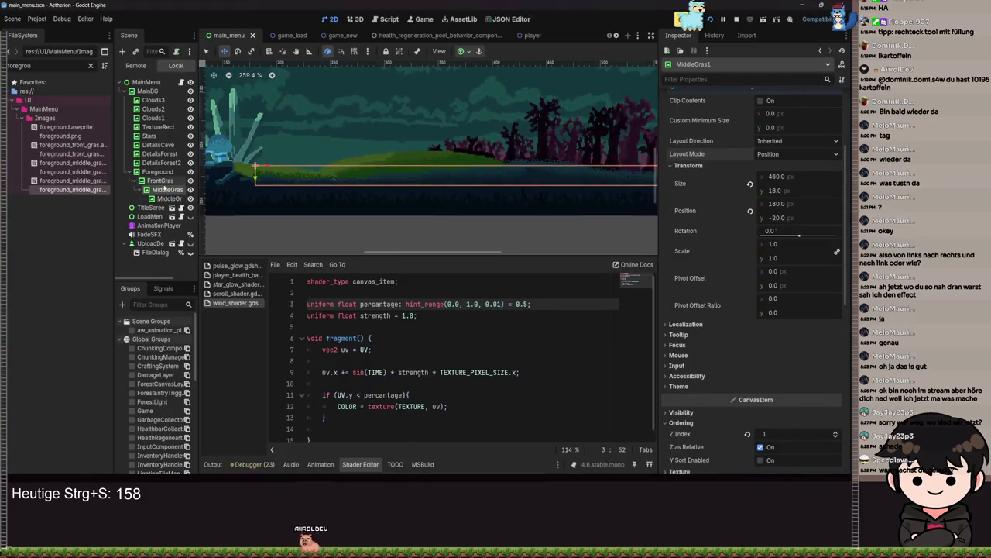
mouse_move(153, 189)
mouse_down()
mouse_move(155, 200)
mouse_move(160, 172)
mouse_up()
key(ctrl+s)
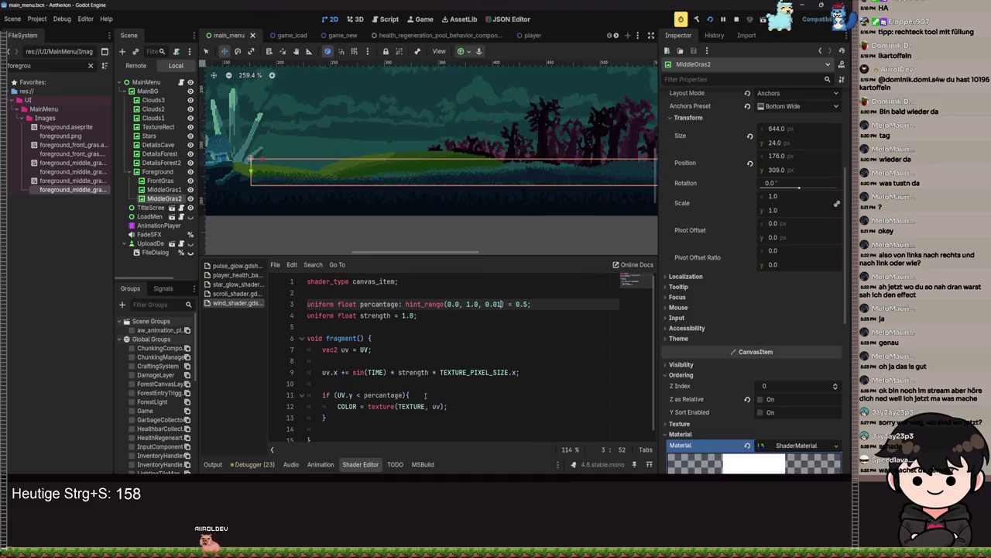
key(F5)
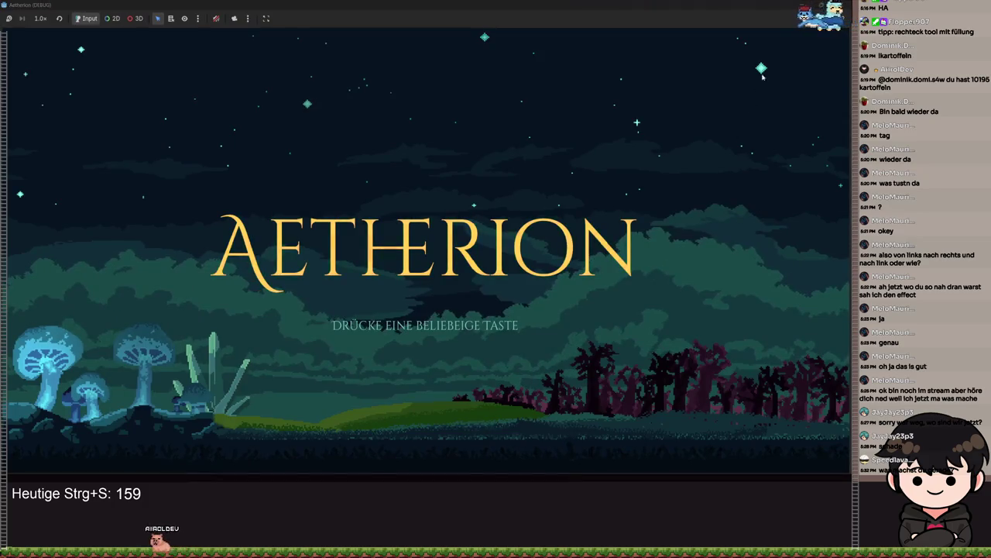
key(F8)
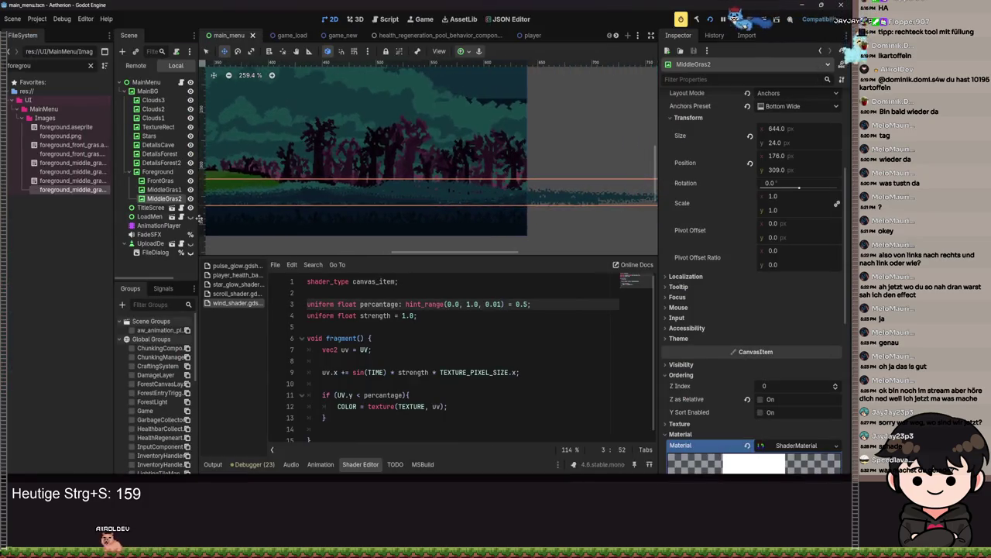
Step: Lower MiddleGras1 to (180, 315), save, and shift MiddleGras2 left to (-3, 310)
double_click(164, 189)
mouse_move(428, 188)
mouse_down()
mouse_move(428, 197)
mouse_move(427, 171)
mouse_up()
scroll(509, 210, up, 2)
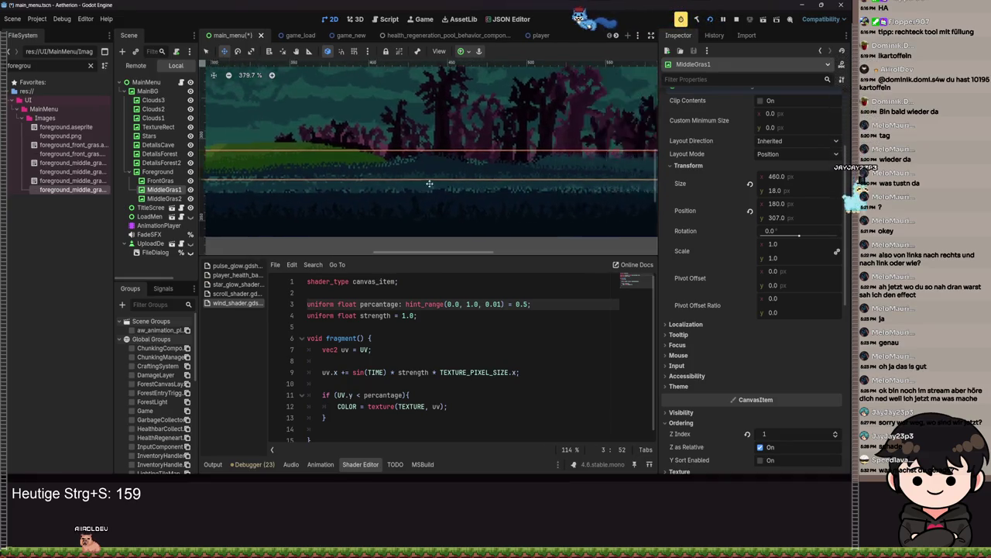
scroll(424, 184, up, 3)
drag(464, 145, 465, 188)
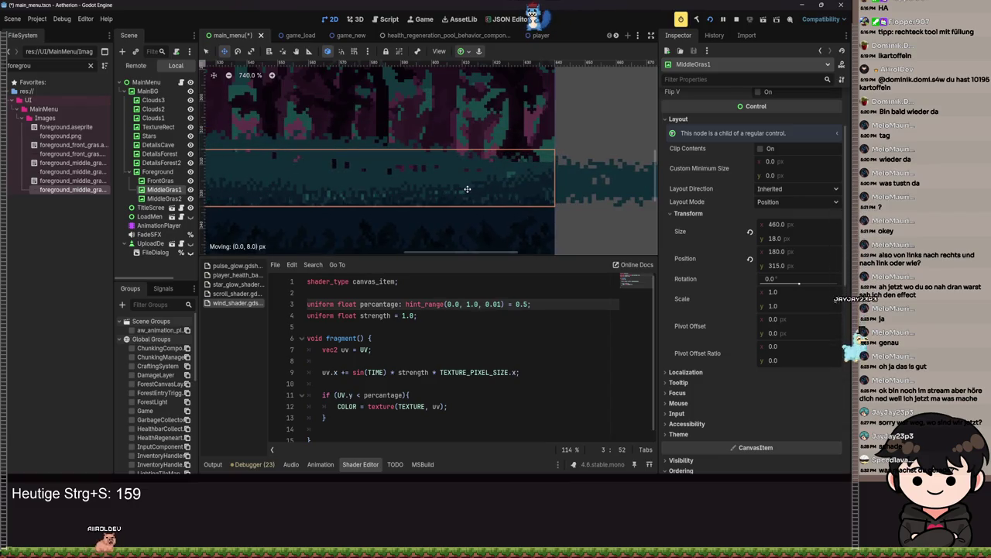
key(ctrl+s)
click(164, 199)
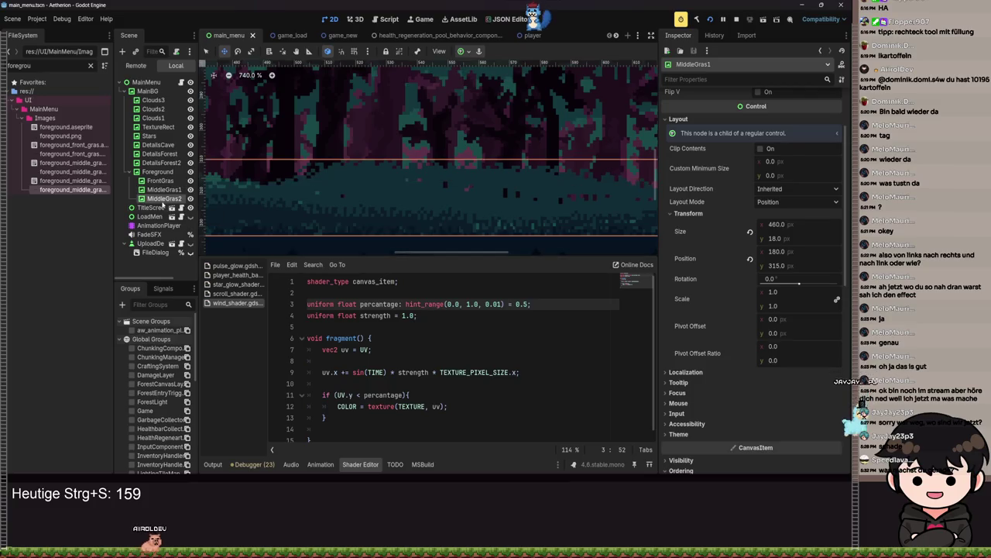
mouse_move(503, 223)
mouse_down()
mouse_move(478, 196)
mouse_move(446, 197)
mouse_move(444, 206)
mouse_move(446, 197)
mouse_up()
Step: Reset MiddleGras2's width to 464 px and set its Layout Mode to Position
click(750, 136)
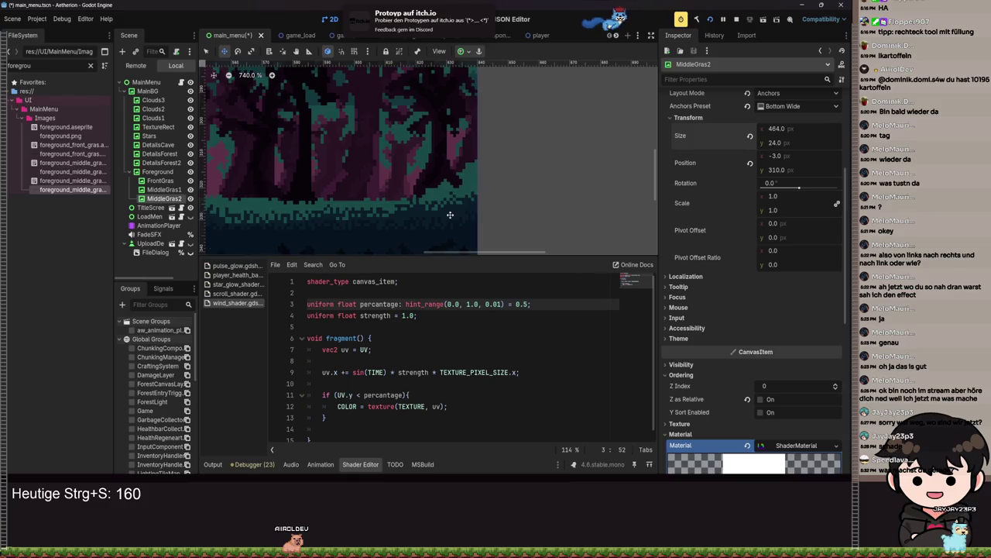
scroll(450, 215, down, 7)
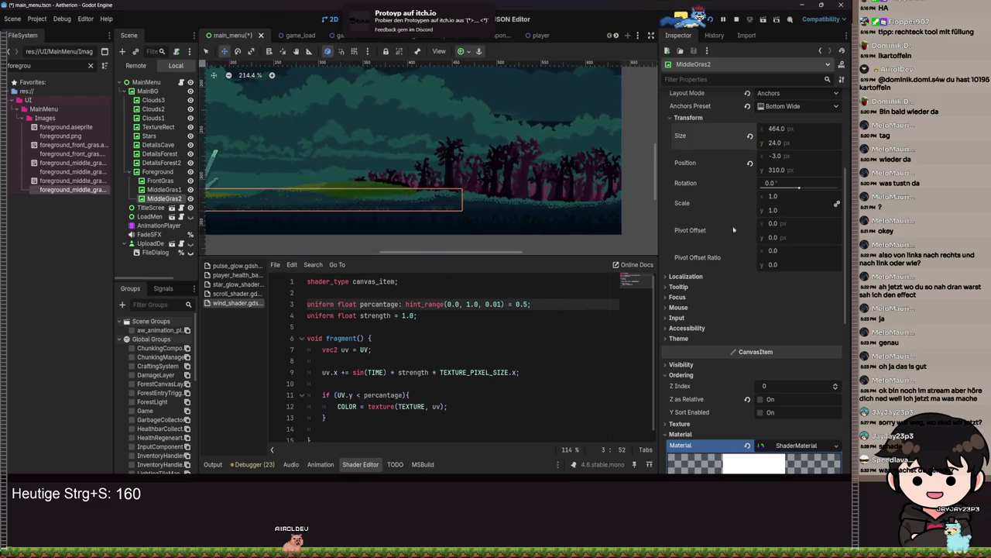
scroll(744, 218, up, 4)
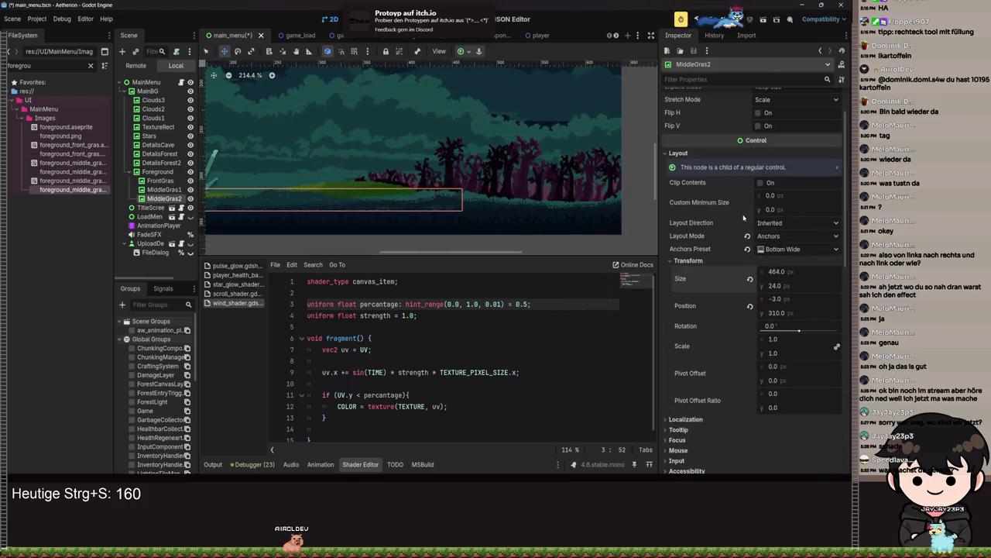
click(790, 235)
click(778, 250)
scroll(508, 234, down, 2)
scroll(508, 234, down, 6)
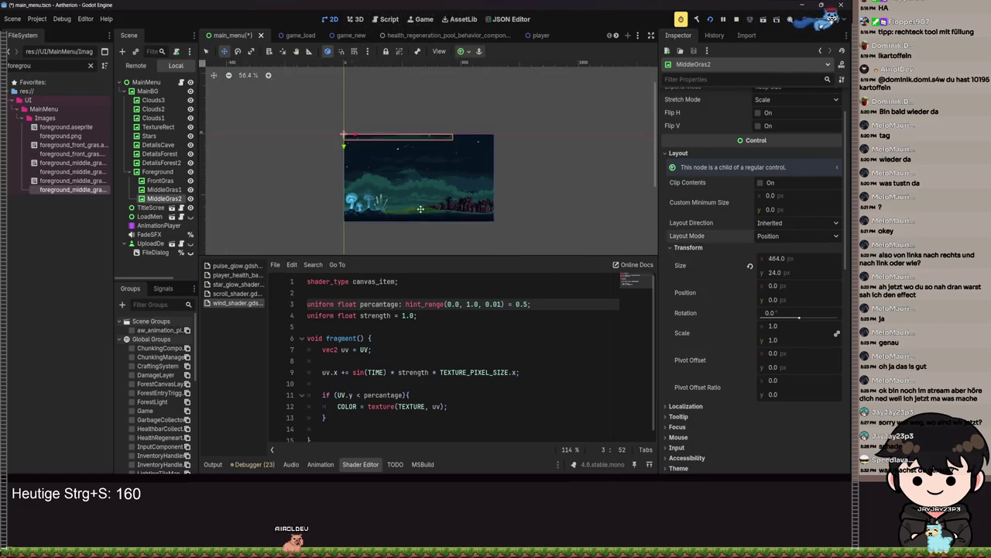
scroll(407, 156, up, 2)
Step: Drag MiddleGras2 to (176, 309) along the bottom, then save and test-run the game
drag(421, 123, 481, 214)
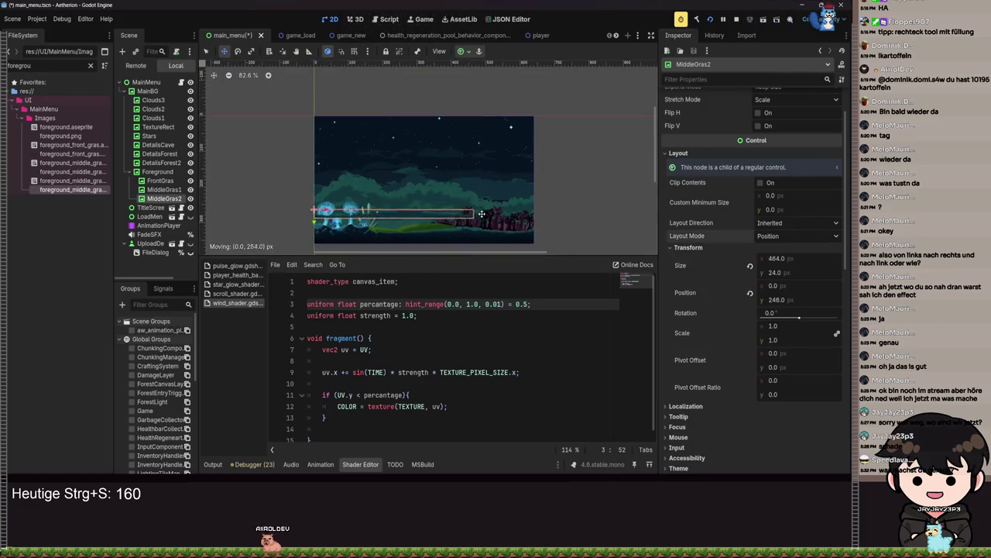
scroll(529, 237, up, 7)
drag(310, 219, 543, 233)
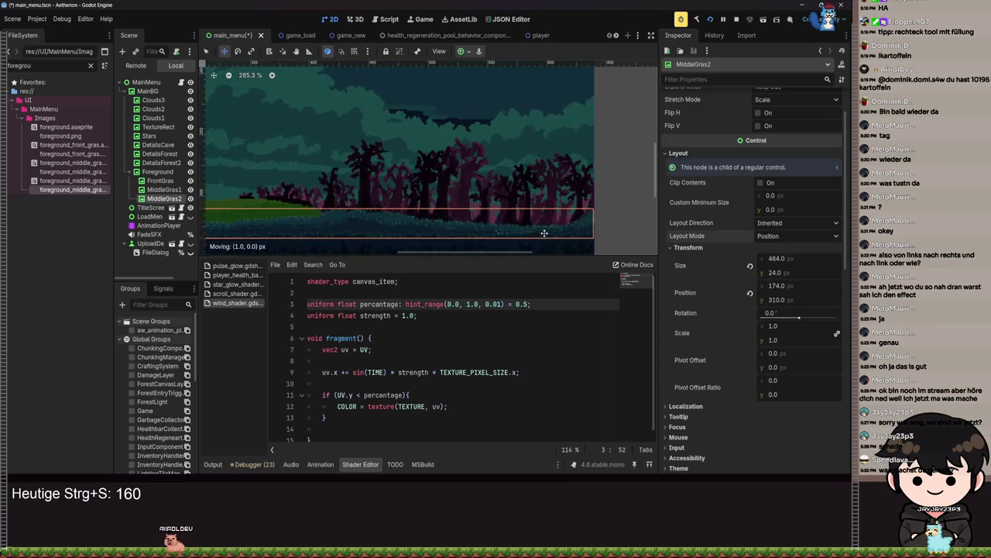
scroll(542, 232, up, 11)
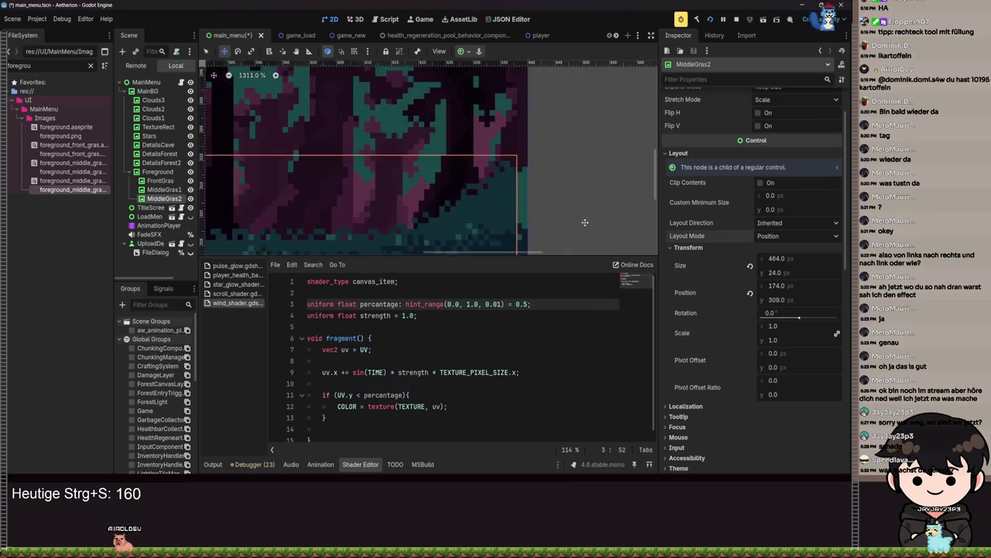
drag(481, 202, 480, 196)
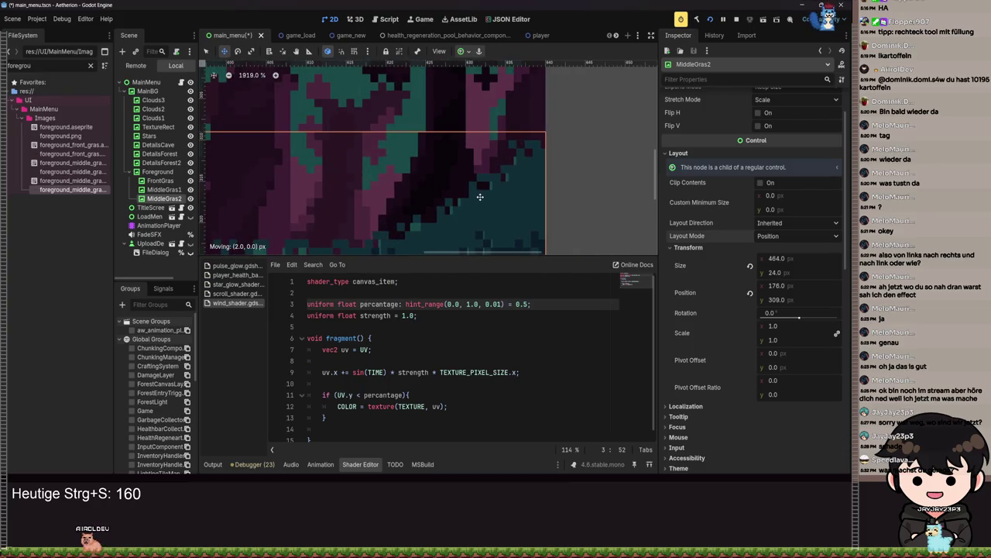
scroll(480, 196, down, 6)
key(ctrl+s)
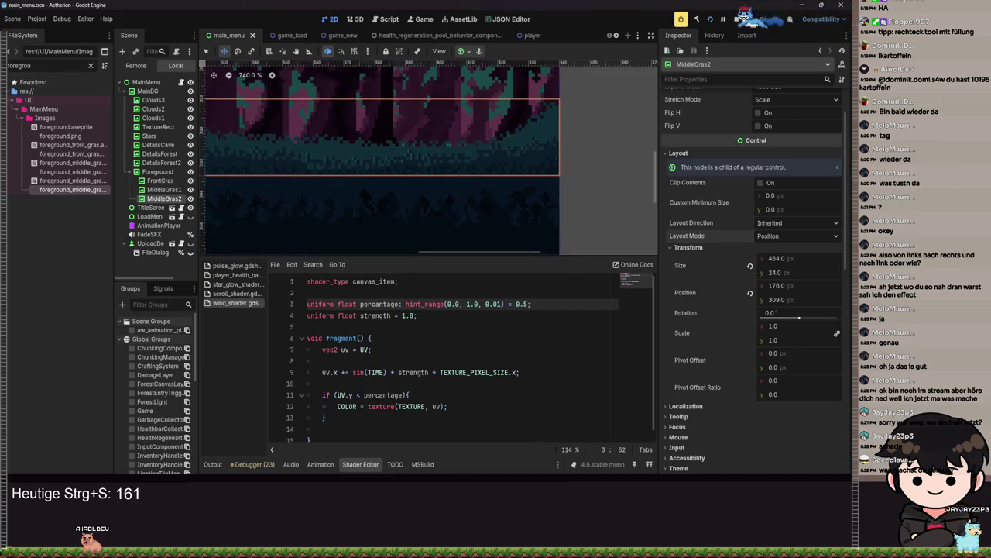
key(F5)
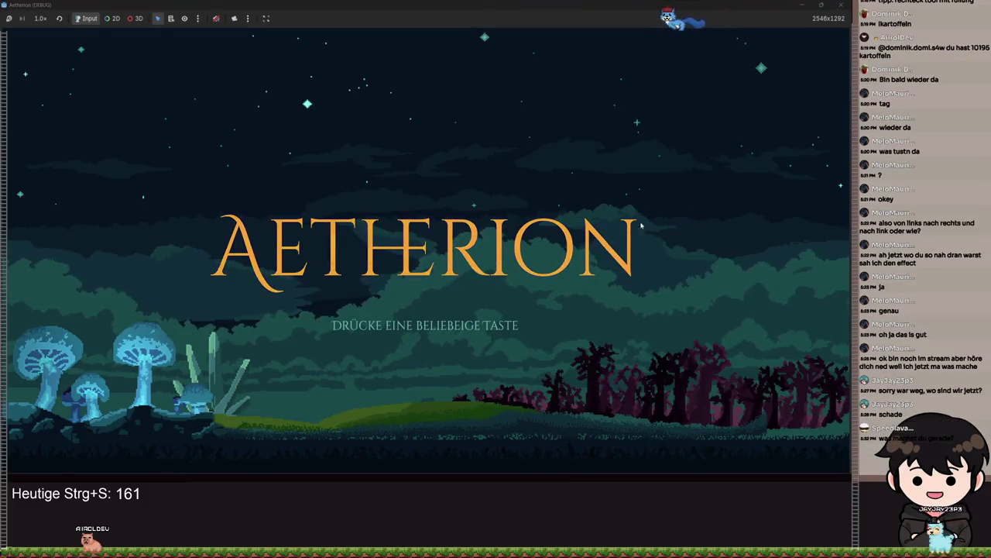
key(F8)
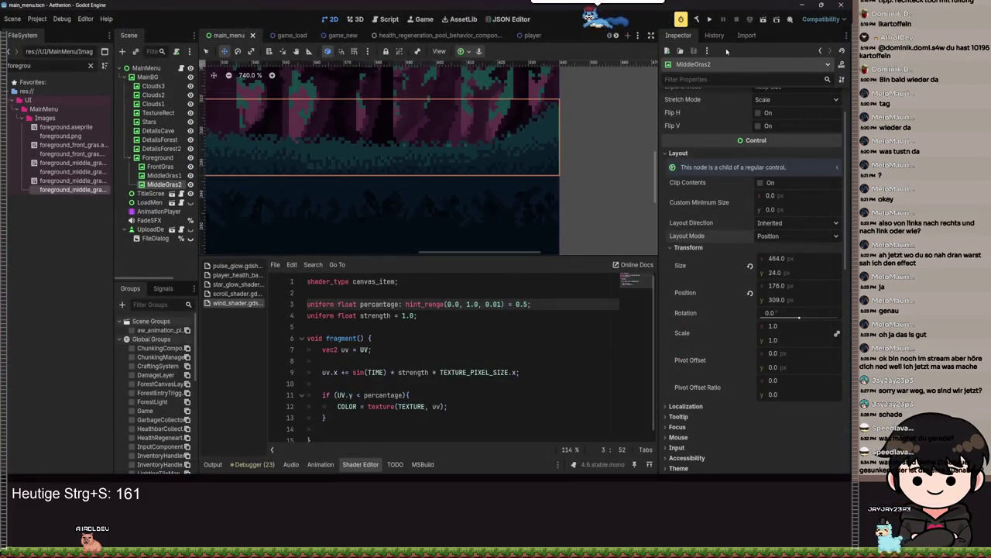
Step: Run the Aetherion project, rerun it with F5, and maximize then restore the game window
click(710, 19)
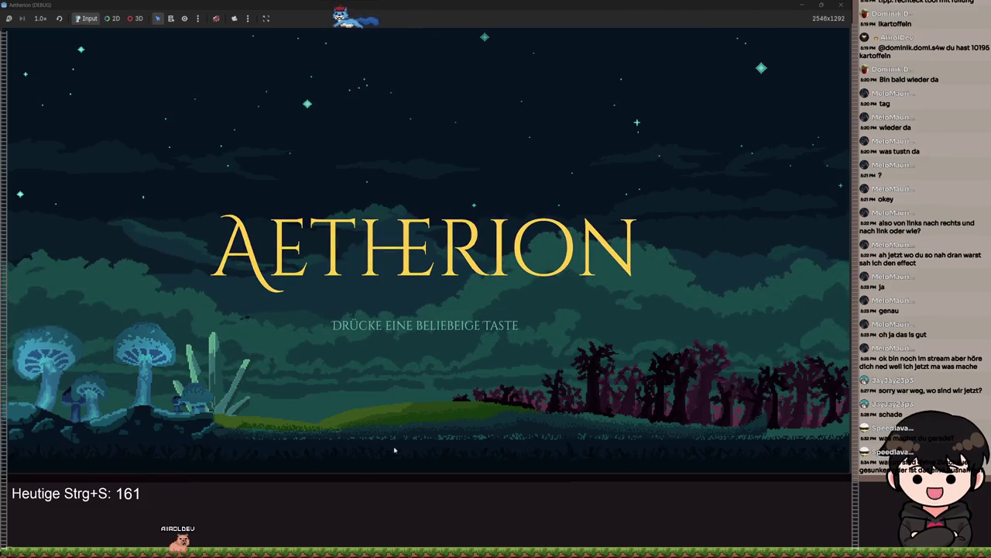
click(801, 7)
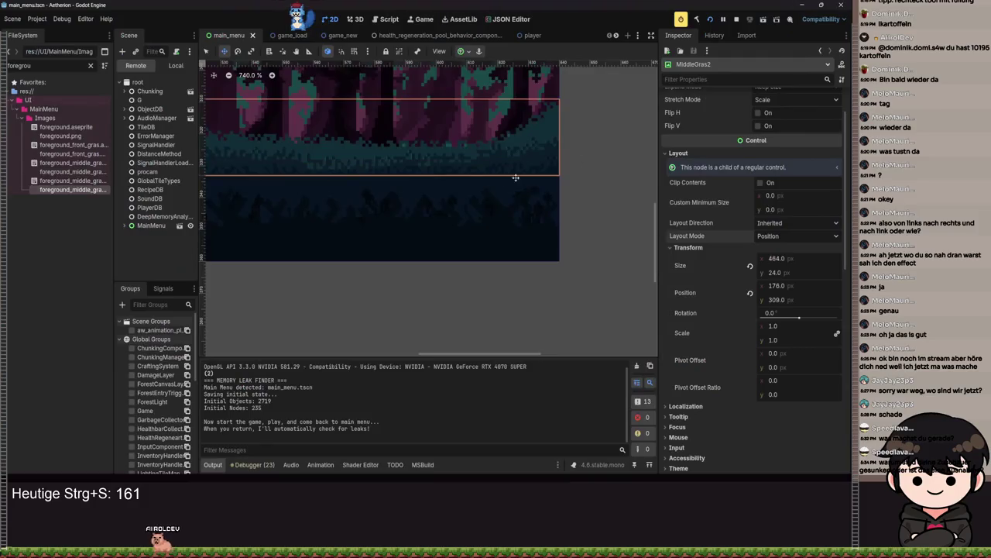
scroll(491, 217, down, 5)
scroll(491, 217, down, 7)
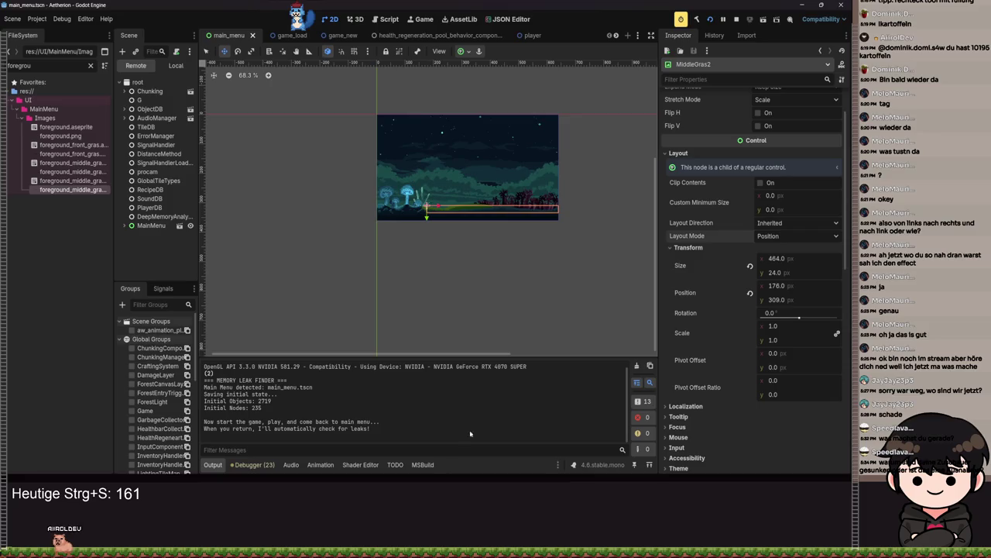
key(F5)
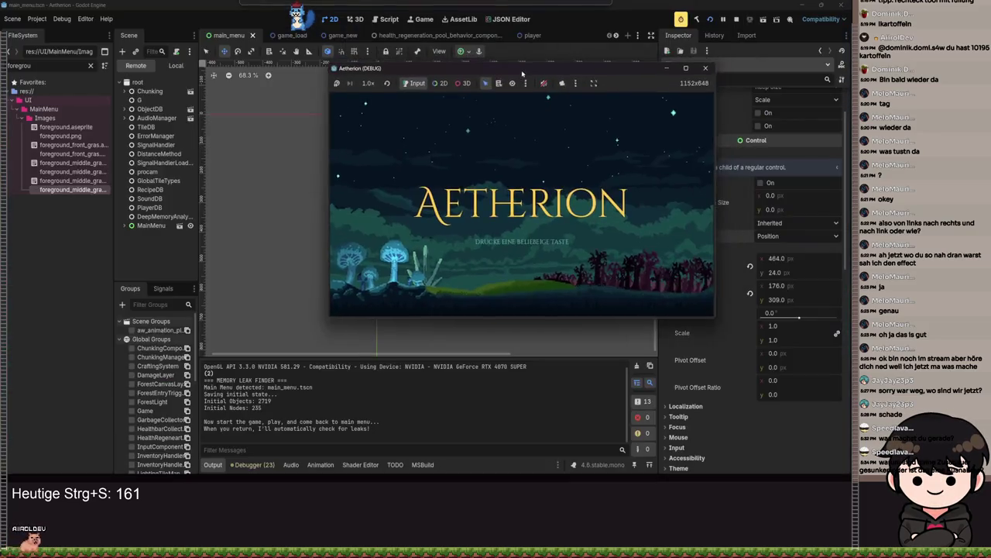
drag(523, 74, 508, 87)
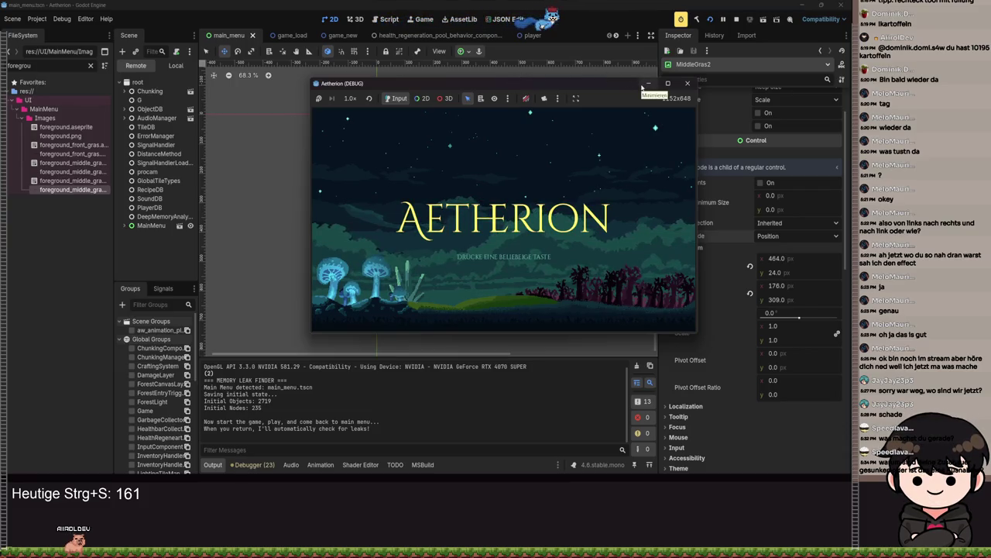
double_click(546, 87)
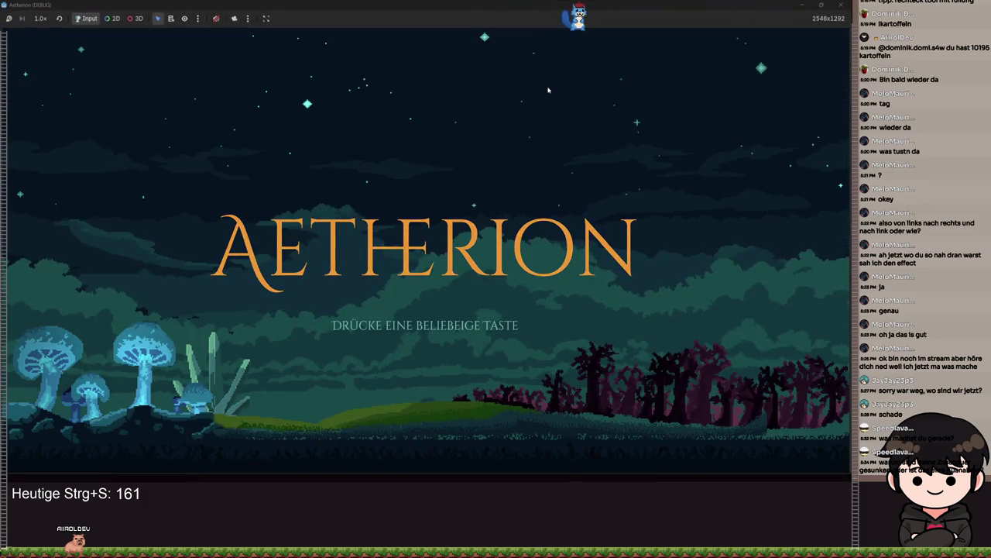
mouse_move(664, 6)
mouse_down()
mouse_move(829, 9)
mouse_move(647, 92)
mouse_move(556, 95)
mouse_move(669, 197)
mouse_up()
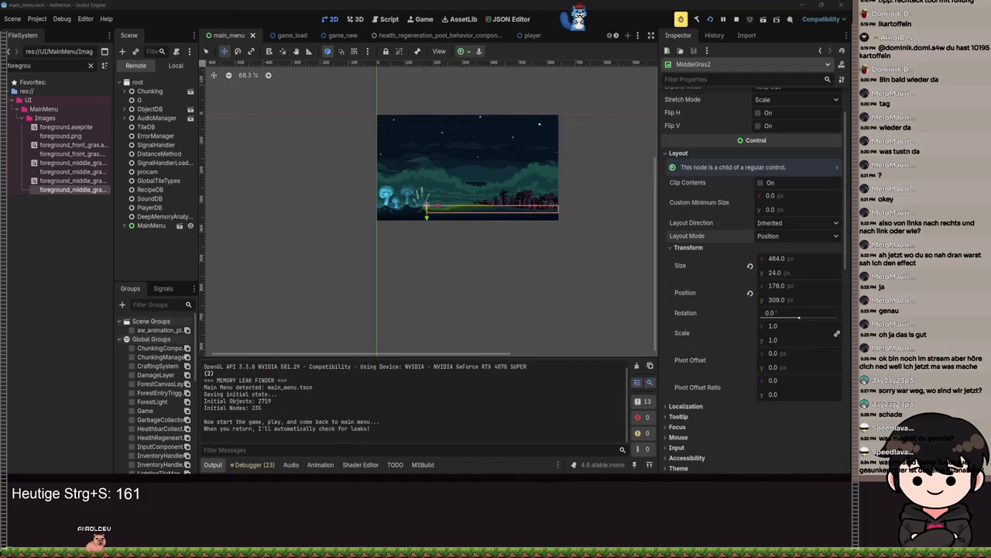
click(781, 224)
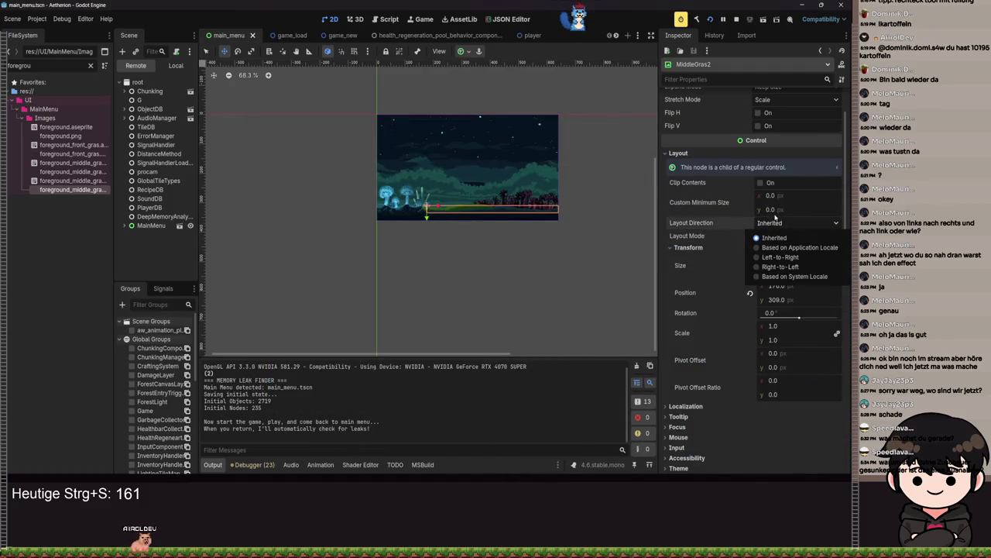
Step: Switch MiddleGras2 to Anchors layout, trying then undoing the Full Rect preset
click(775, 238)
click(783, 236)
click(782, 261)
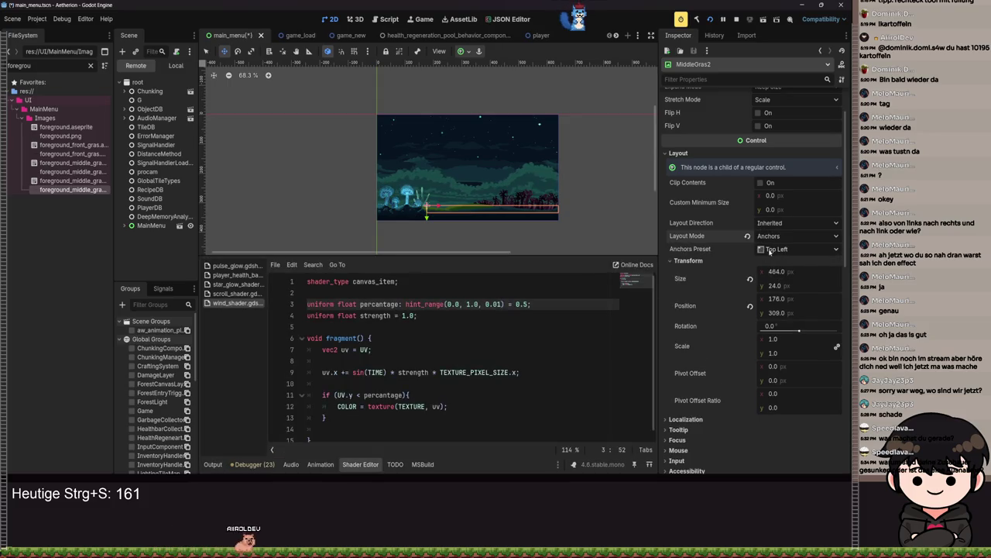
click(770, 251)
click(790, 277)
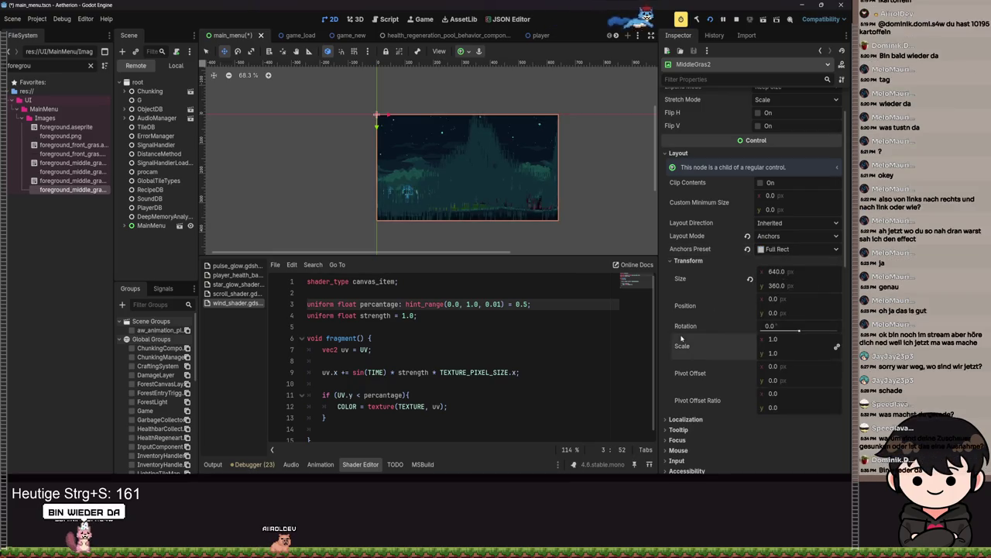
key(ctrl+z)
Step: Save main_menu, run the game, and view the title screen maximized
key(ctrl+s)
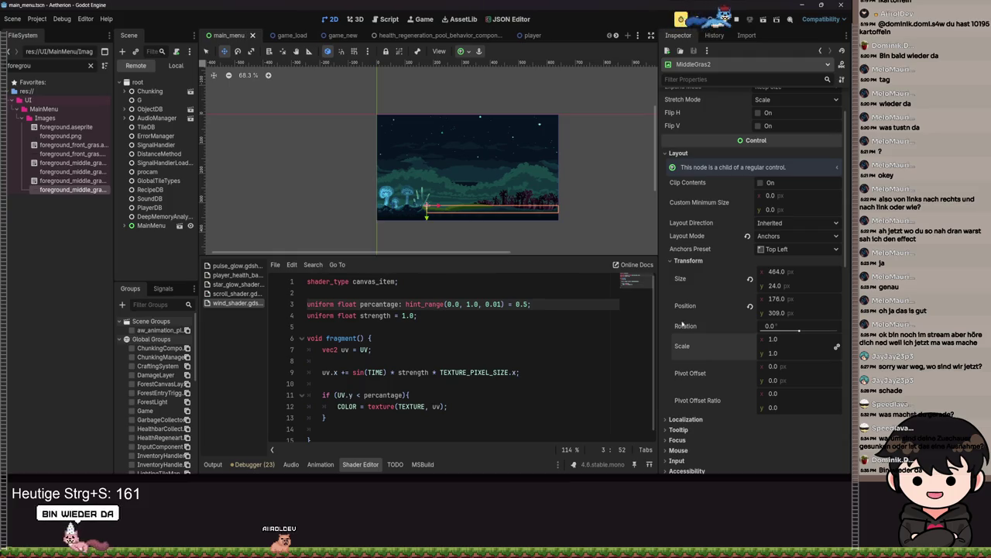
key(F5)
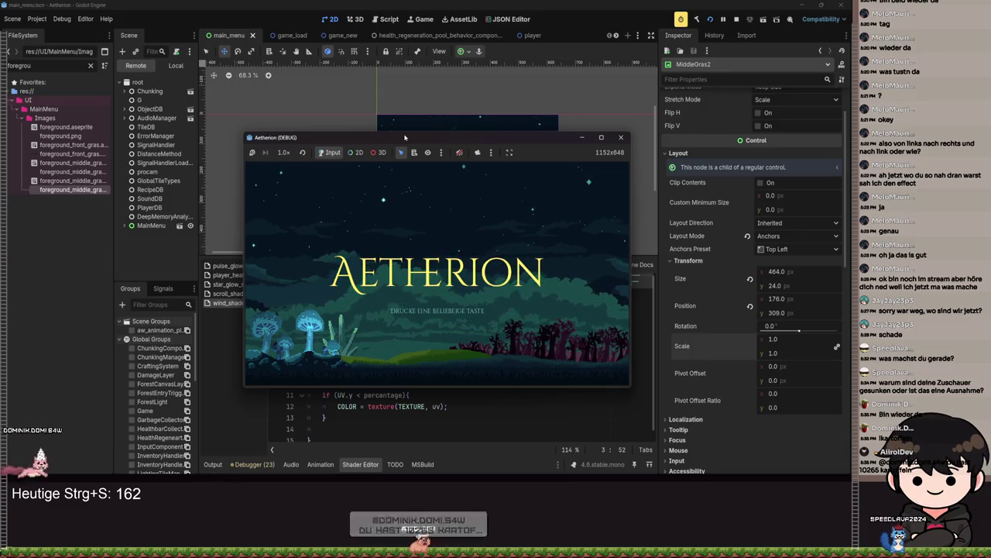
key(super+Up)
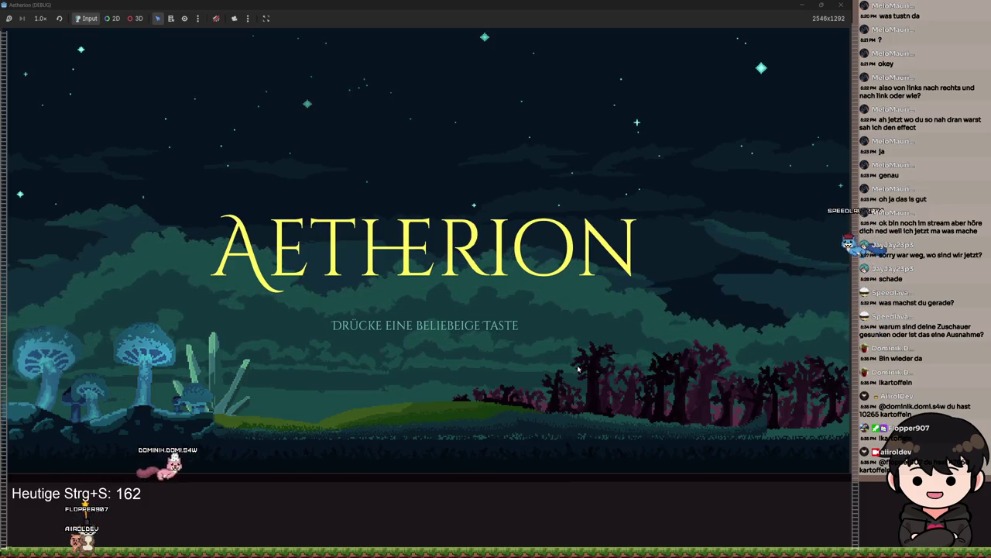
click(803, 5)
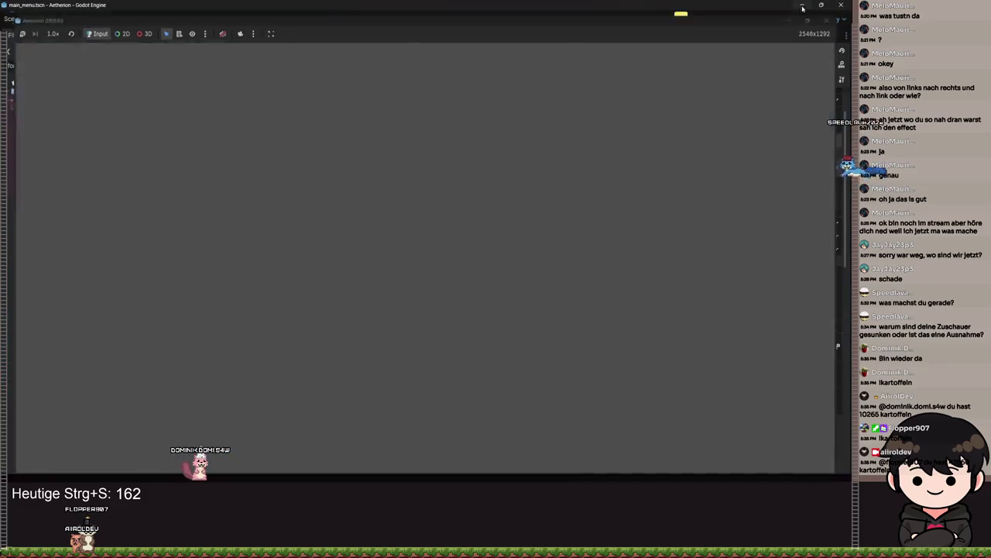
Step: Inspect FrontGras and MiddleGras1 in the local scene tree
scroll(509, 202, up, 5)
scroll(281, 214, down, 5)
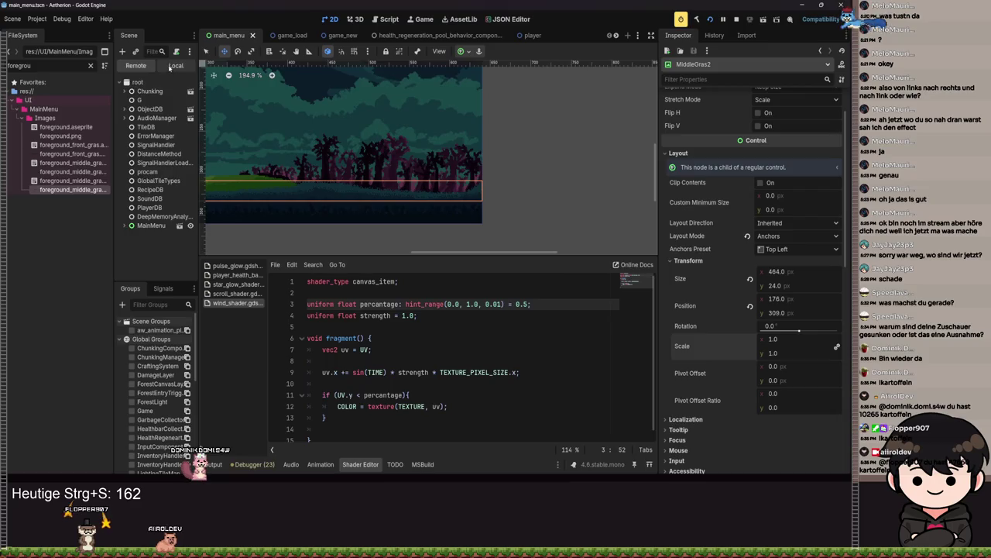
click(172, 66)
click(155, 181)
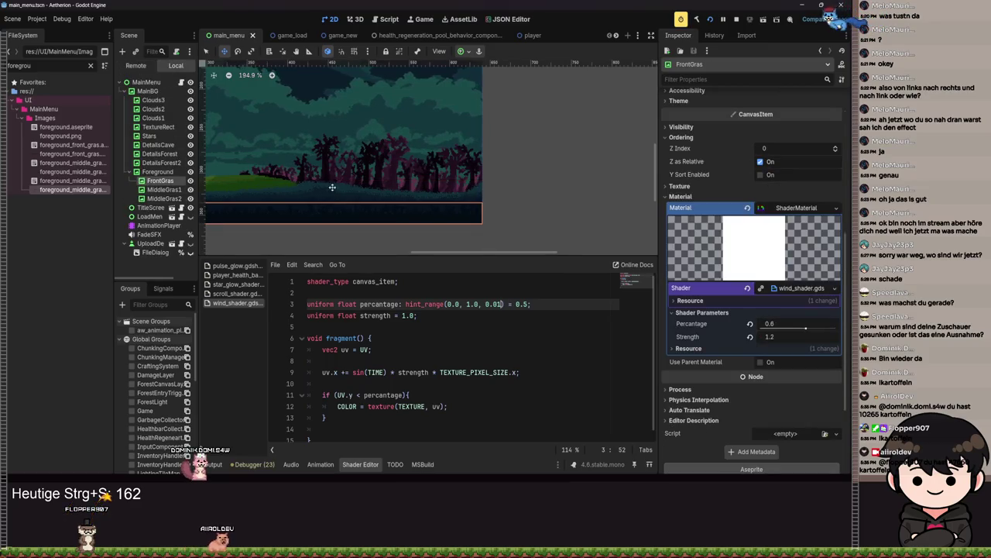
scroll(331, 187, left, 3)
click(164, 190)
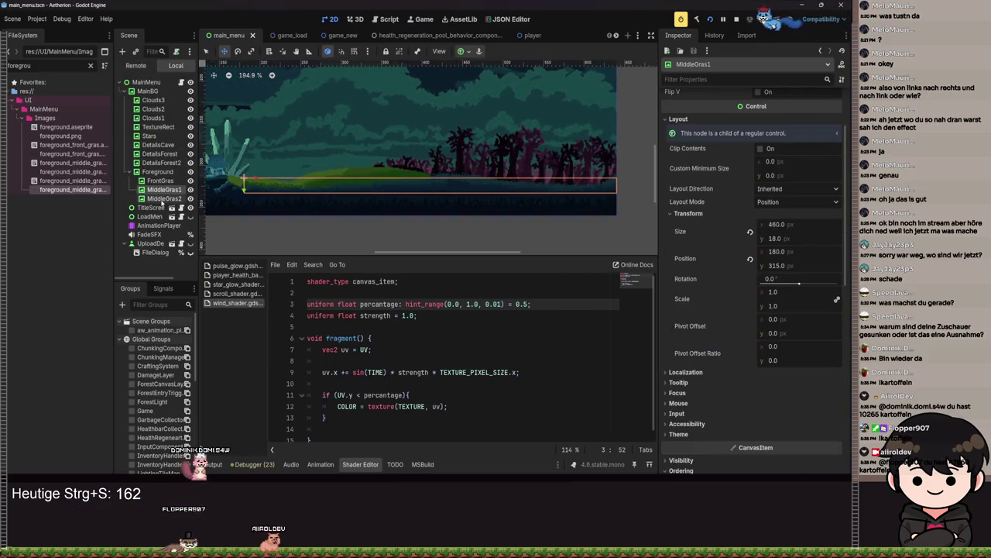
click(159, 181)
double_click(159, 180)
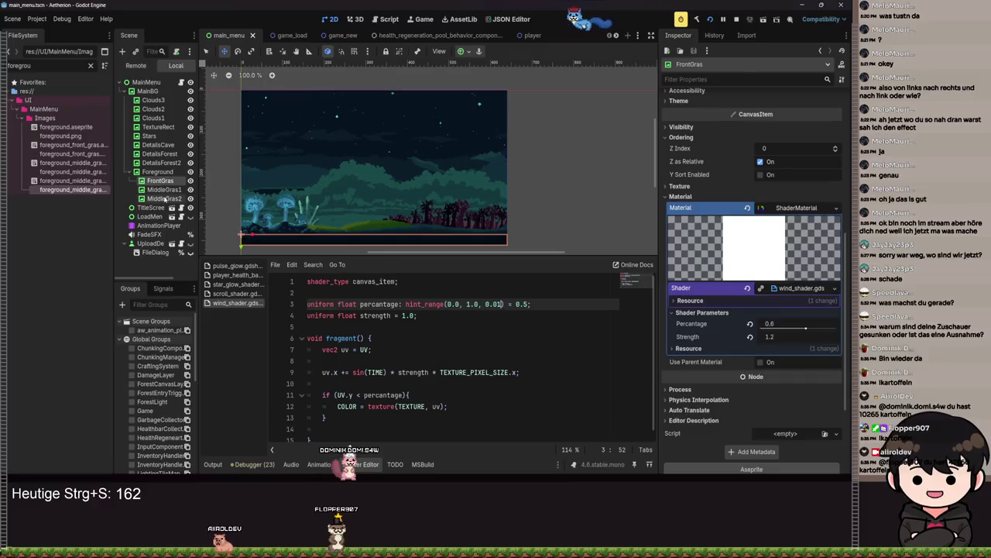
Step: Move FrontGras, MiddleGras1 and MiddleGras2 out of Foreground, save, and test the menu
shift+click(165, 199)
mouse_move(165, 199)
mouse_down()
mouse_move(160, 93)
mouse_move(295, 156)
mouse_up()
key(ctrl+s)
click(558, 192)
key(F5)
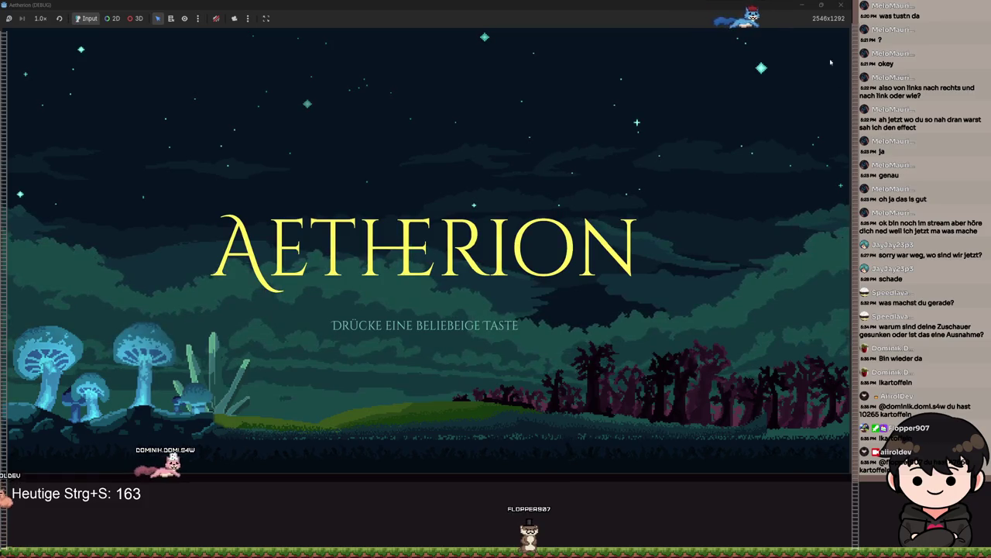
click(841, 5)
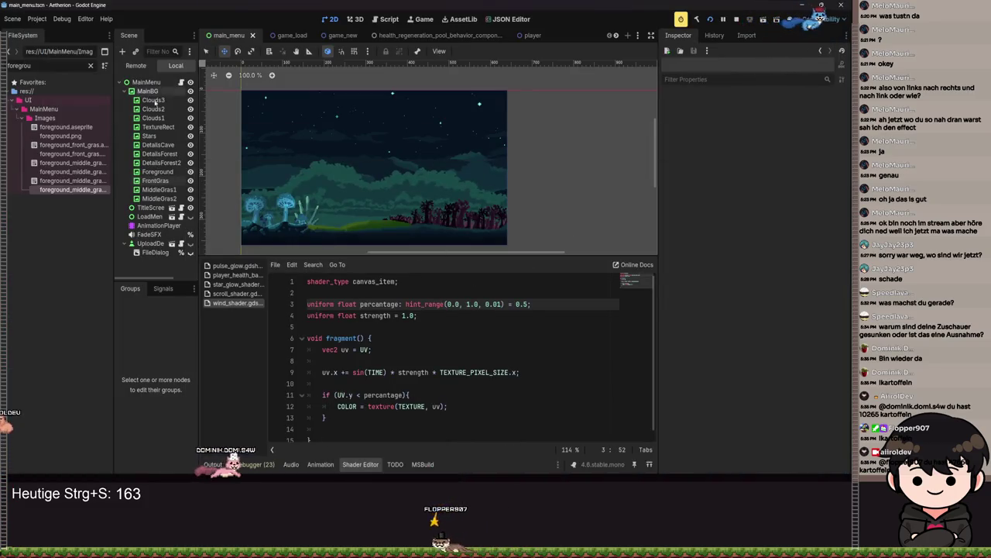
Step: Review FrontGras and MiddleGras1, then switch to the grass sprite in Aseprite
click(155, 181)
scroll(444, 197, down, 2)
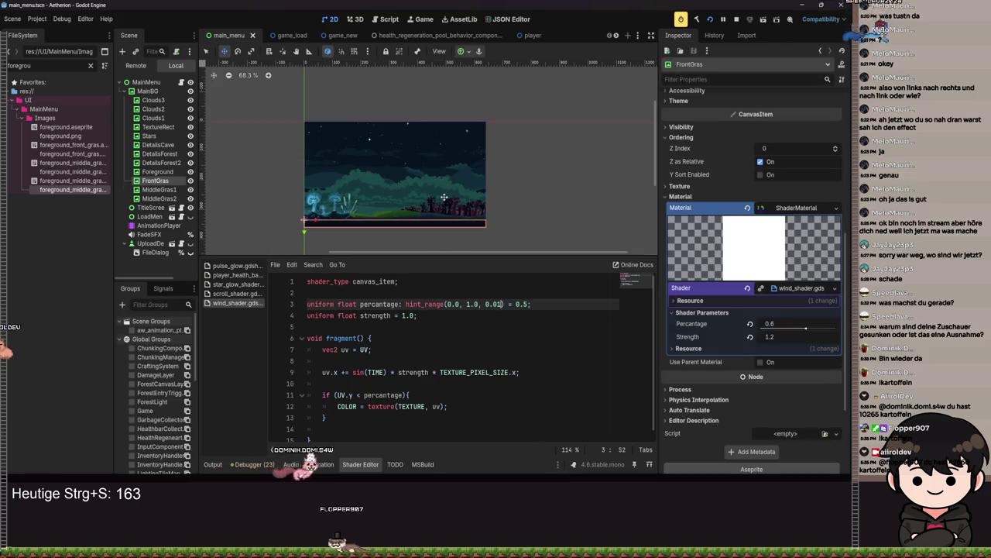
scroll(405, 221, up, 2)
scroll(405, 230, up, 1)
click(248, 225)
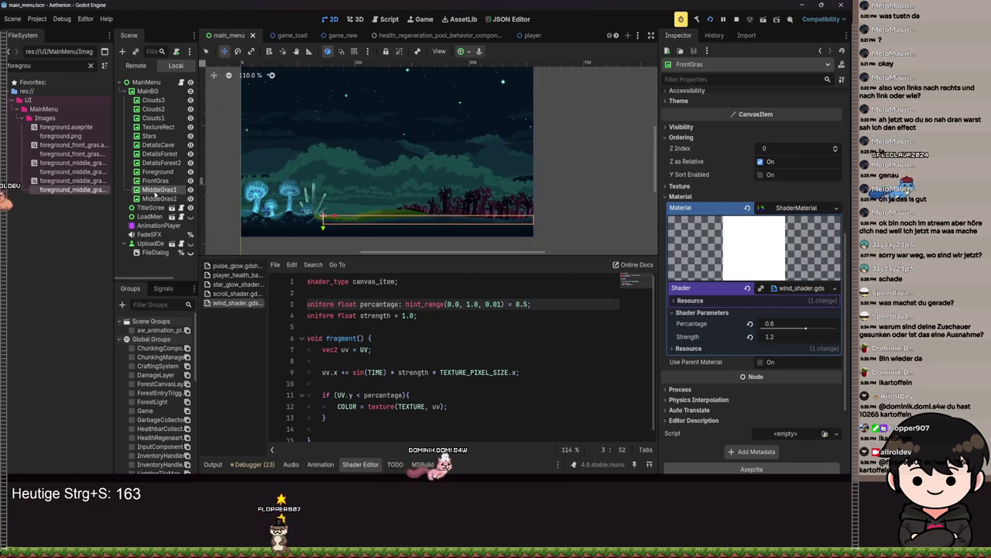
scroll(244, 232, up, 5)
scroll(378, 228, down, 3)
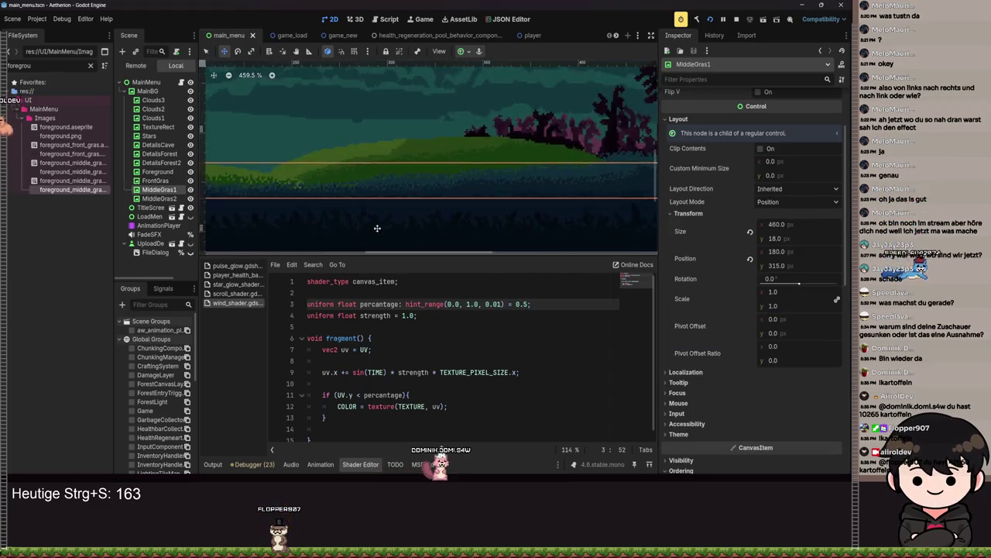
scroll(380, 221, left, 3)
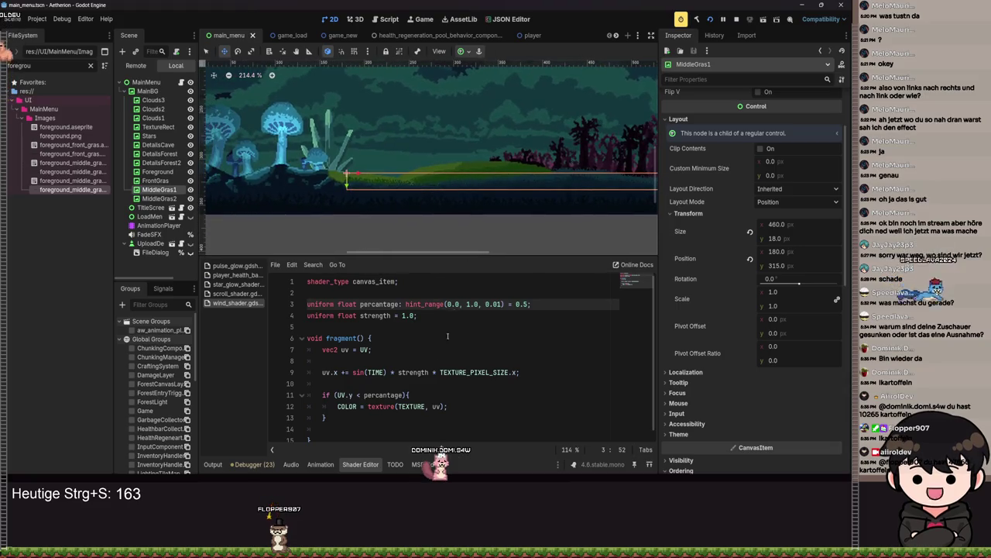
mouse_move(416, 474)
click(461, 440)
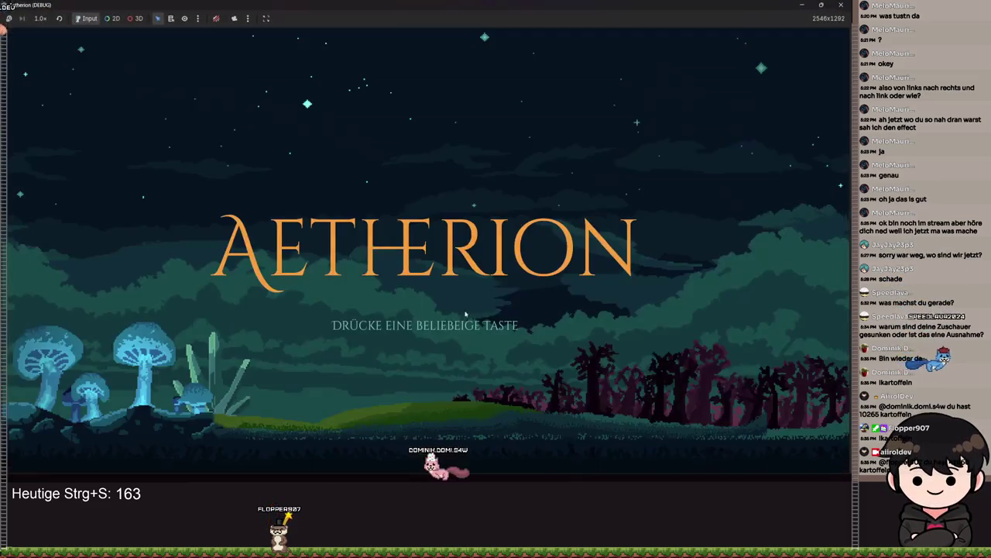
key(alt+Tab)
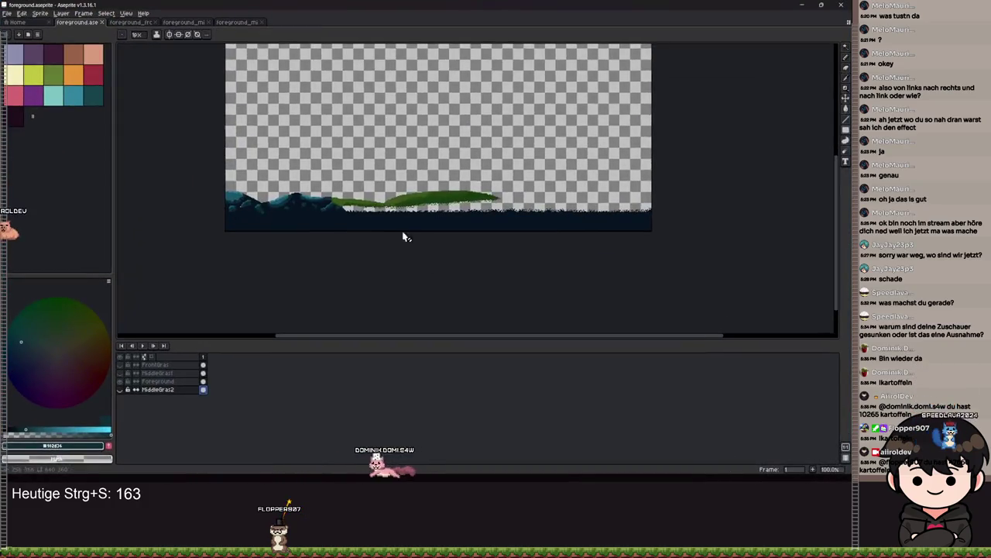
scroll(213, 171, down, 5)
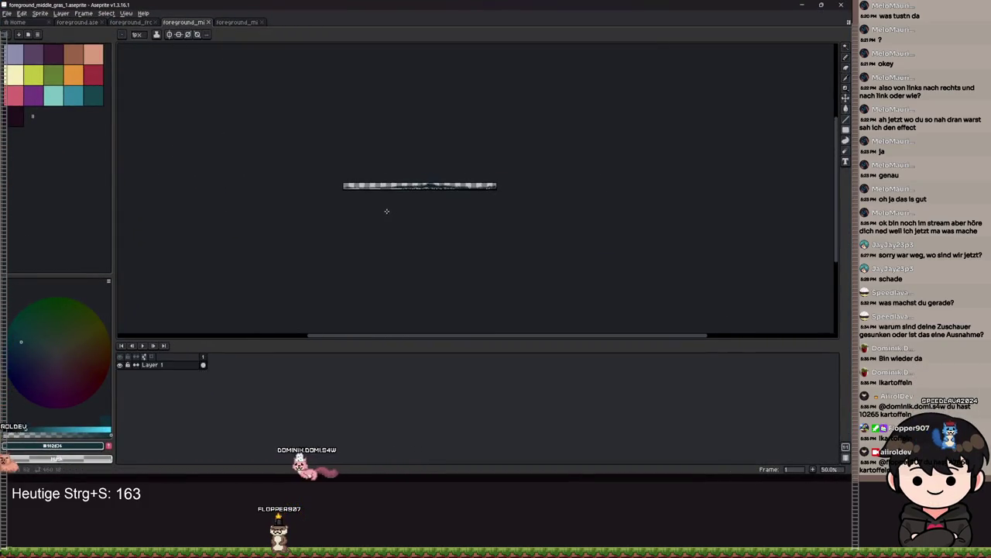
Step: Widen the foreground_middle_gras_1 canvas to 640 px, reposition its grass, and save
scroll(387, 210, up, 3)
key(ctrl+alt+c)
text(840)
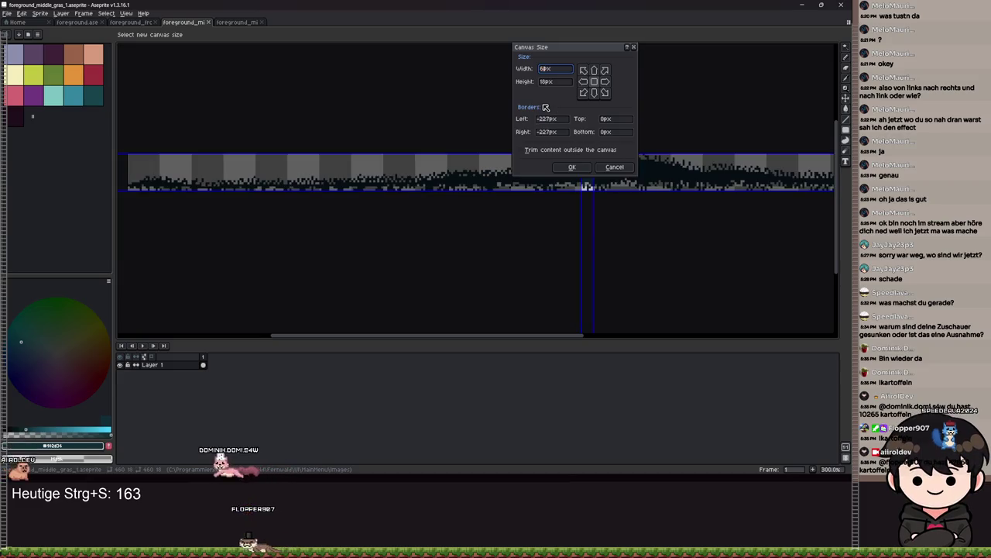
key(Return)
scroll(558, 187, down, 6)
scroll(557, 187, up, 9)
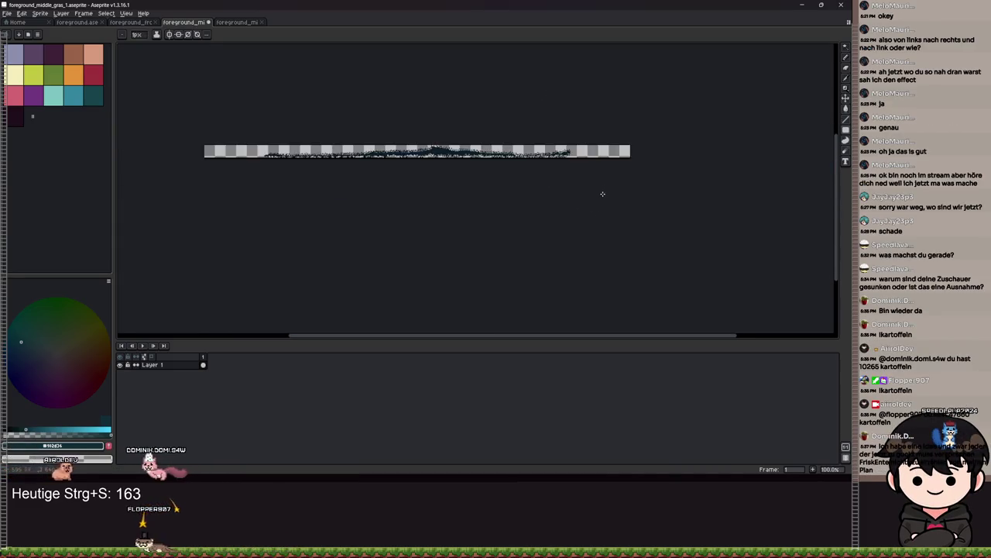
mouse_move(374, 155)
mouse_down()
mouse_move(263, 197)
mouse_move(484, 193)
mouse_move(316, 181)
mouse_move(614, 186)
mouse_up()
scroll(511, 208, down, 6)
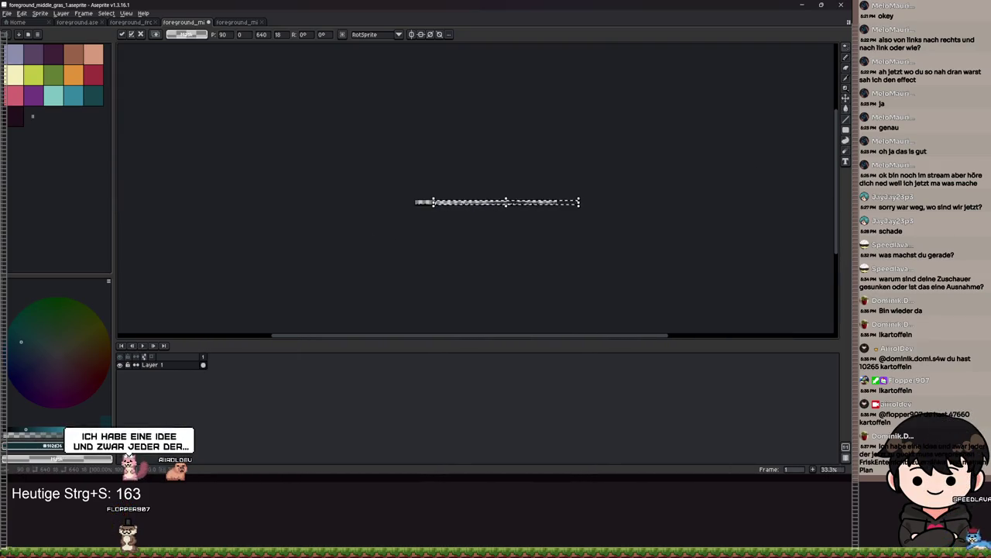
key(Return)
key(ctrl+s)
Step: Export foreground_middle_gras_1 as PNG, overwriting the existing file
click(6, 13)
mouse_move(31, 79)
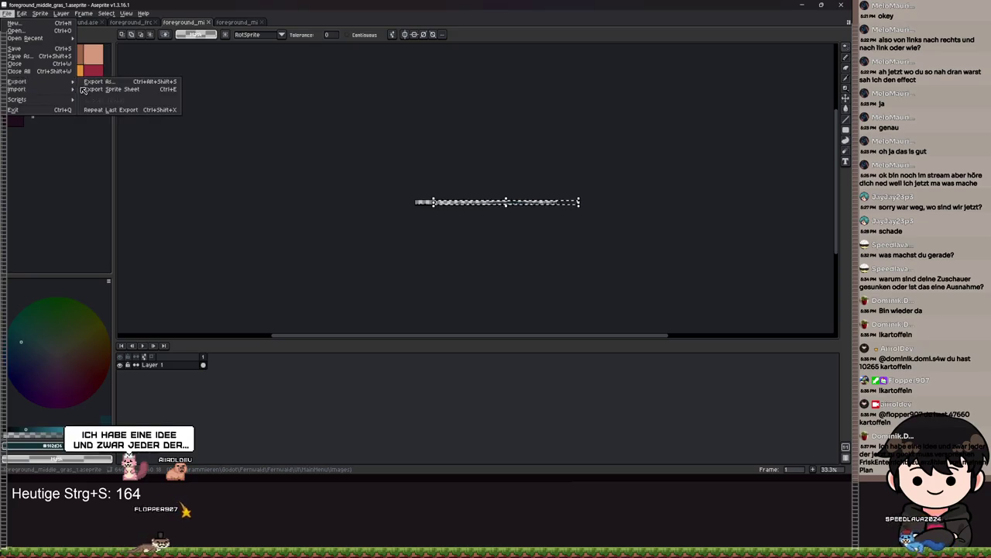
click(89, 79)
click(138, 118)
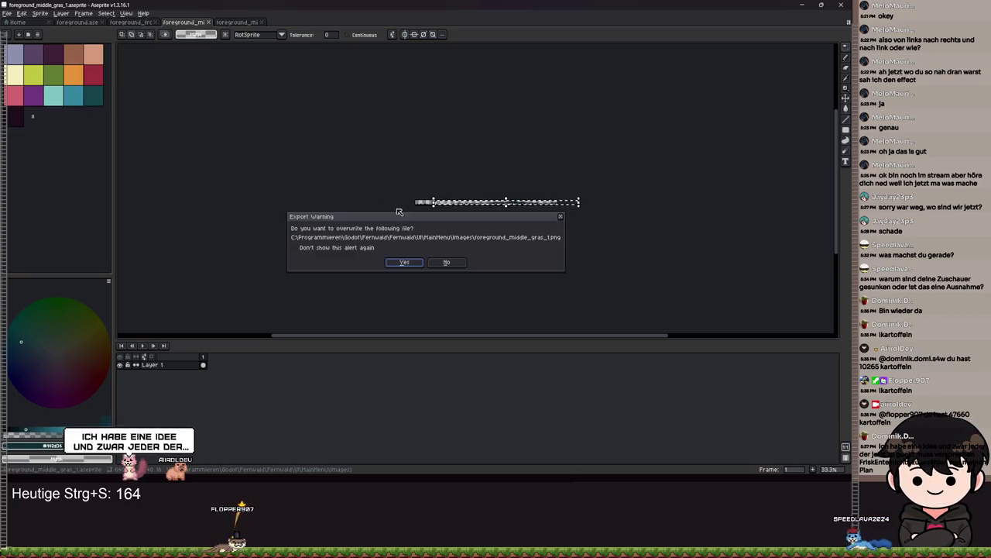
click(405, 261)
key(ctrl+Tab)
Step: Widen foreground_middle_gras_2 to a 640 × 24 canvas, move its grass to the right end, and save
key(ctrl+0)
key(ctrl+alt+c)
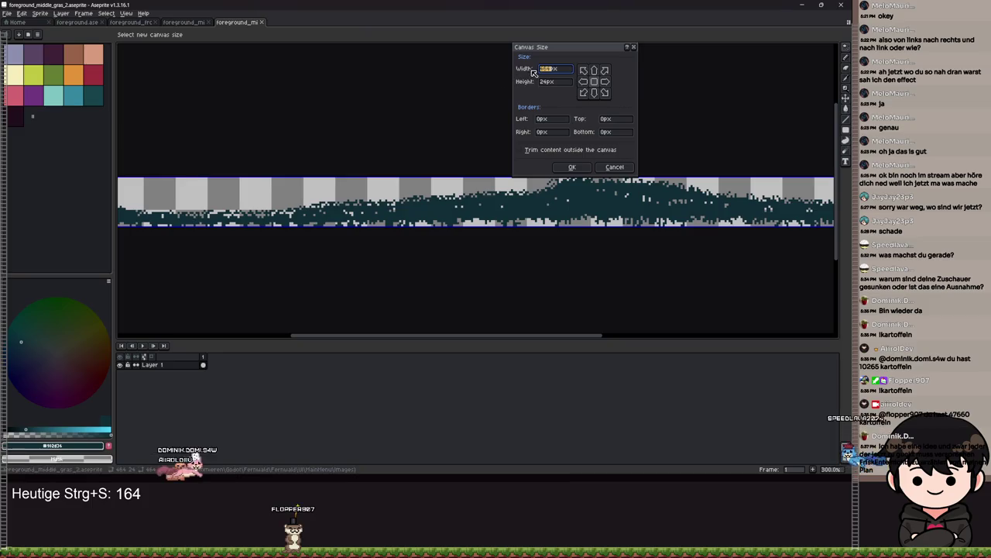
text(550)
key(Return)
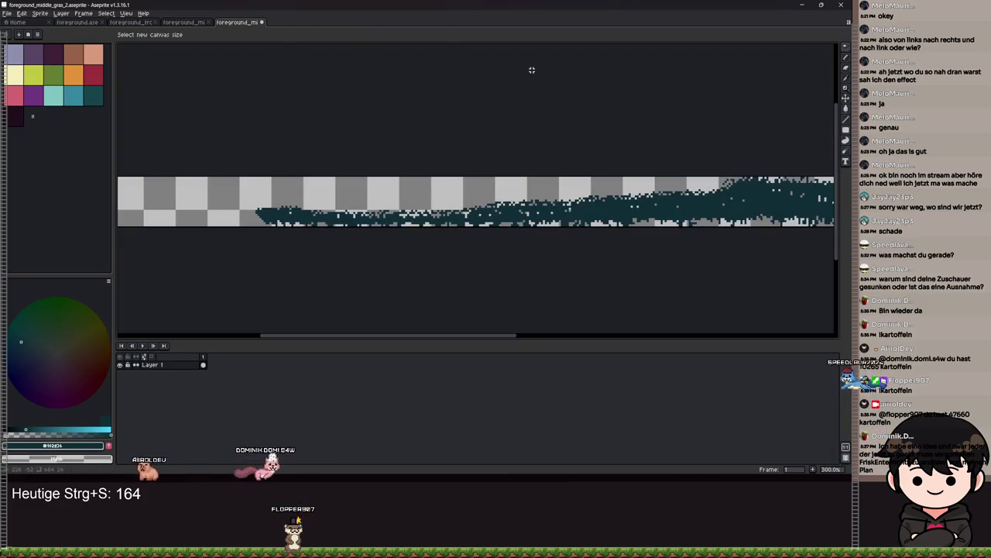
scroll(664, 268, down, 6)
scroll(643, 248, up, 10)
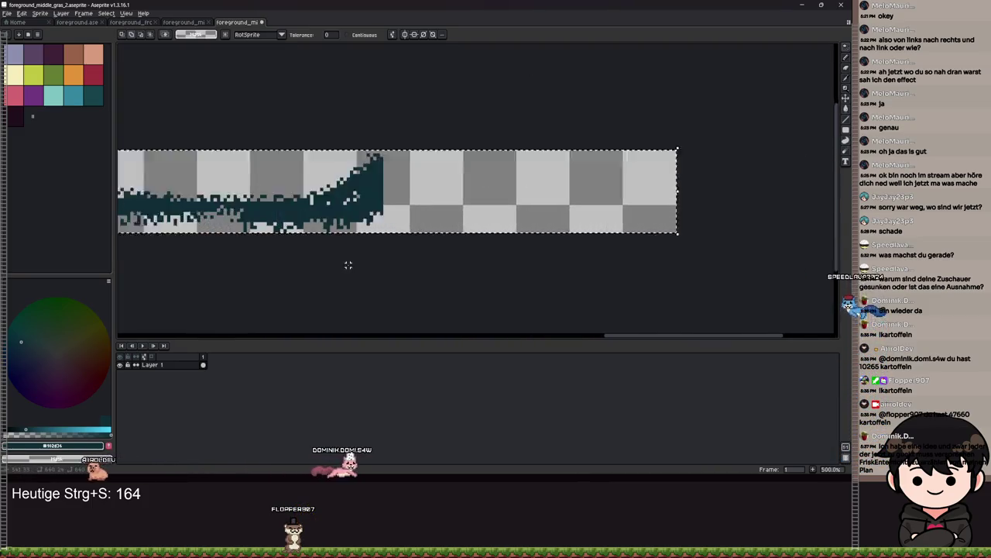
scroll(321, 200, right, 5)
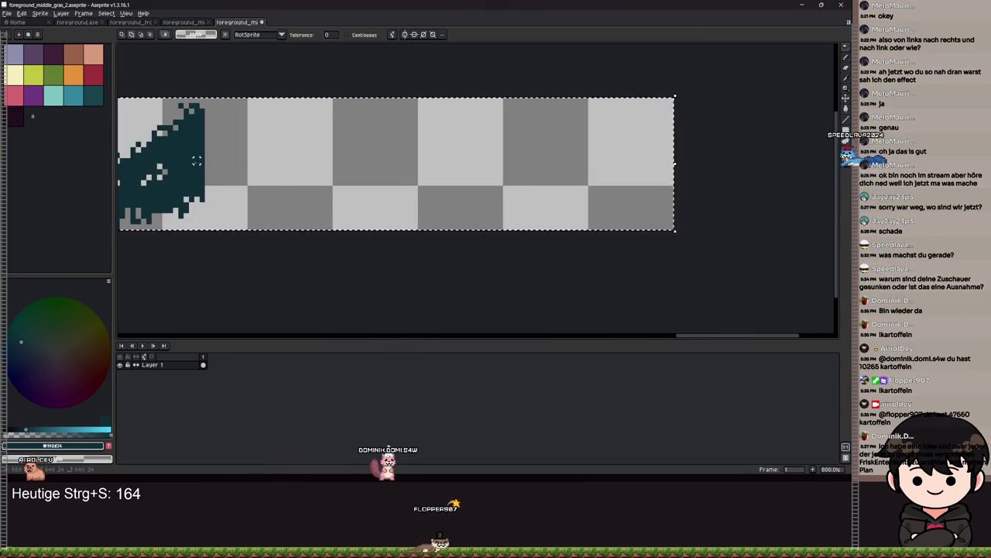
drag(194, 189, 662, 201)
key(ctrl+s)
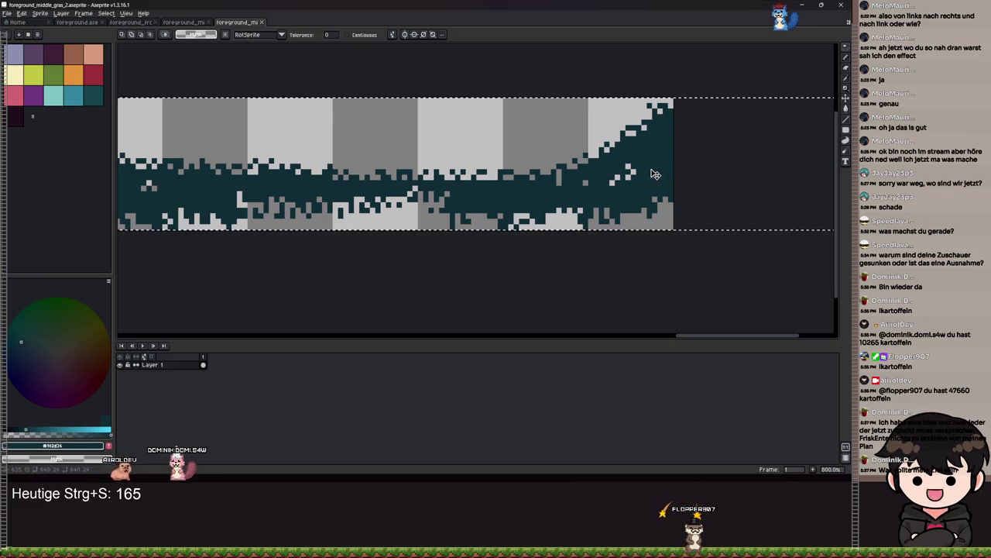
scroll(655, 174, down, 7)
mouse_move(342, 192)
mouse_down()
mouse_move(365, 210)
mouse_move(473, 235)
mouse_up()
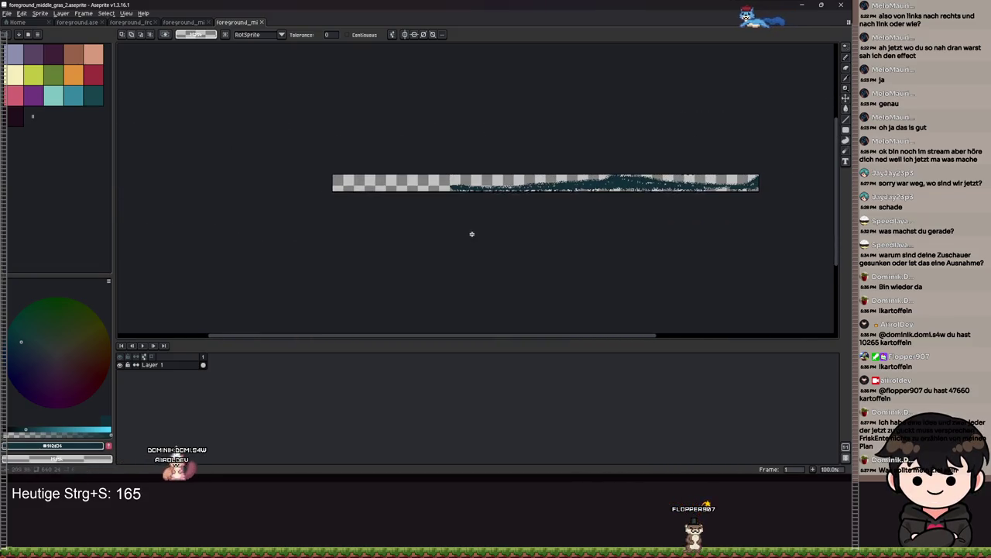
key(ctrl+s)
Step: Export foreground_middle_gras_2.png, overwriting the existing PNG
click(14, 18)
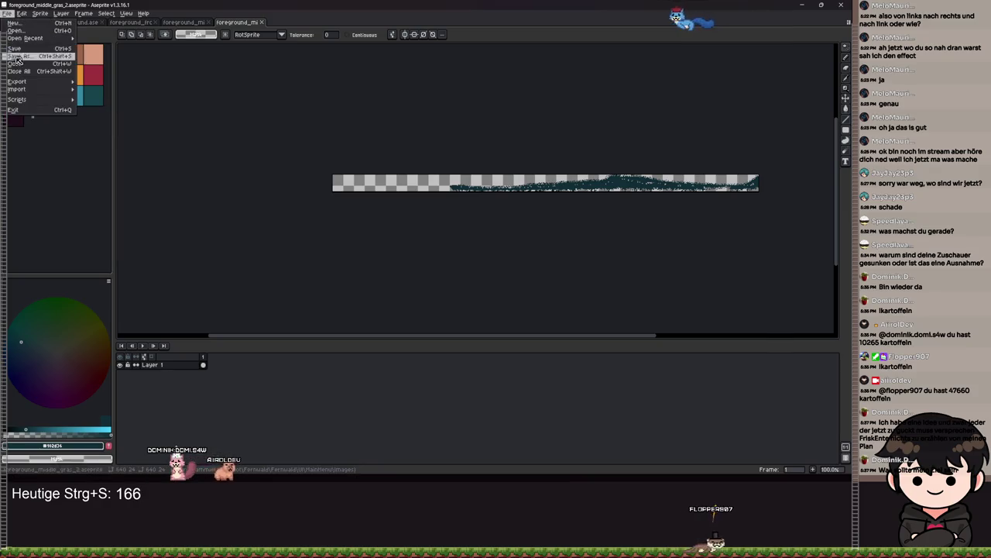
mouse_move(31, 82)
click(93, 82)
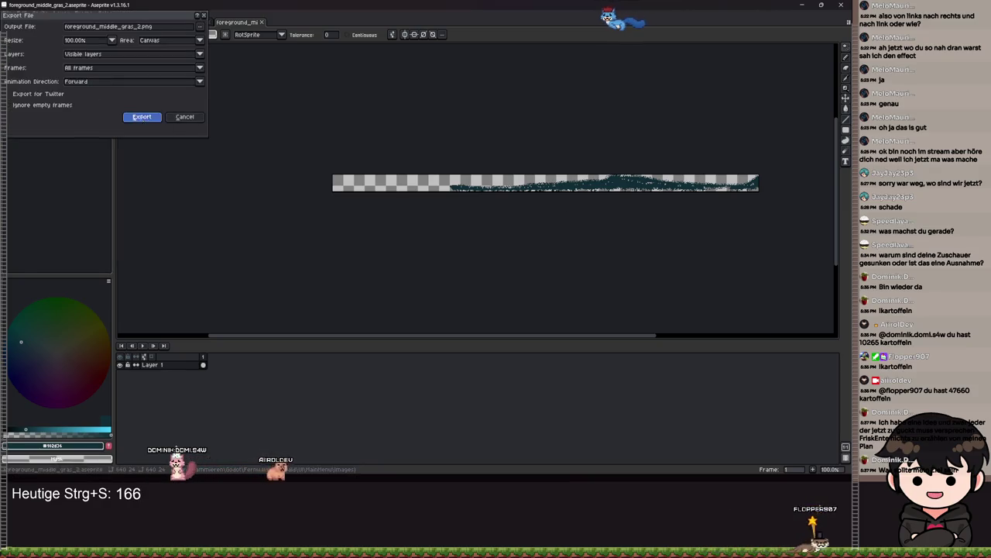
click(140, 118)
click(401, 263)
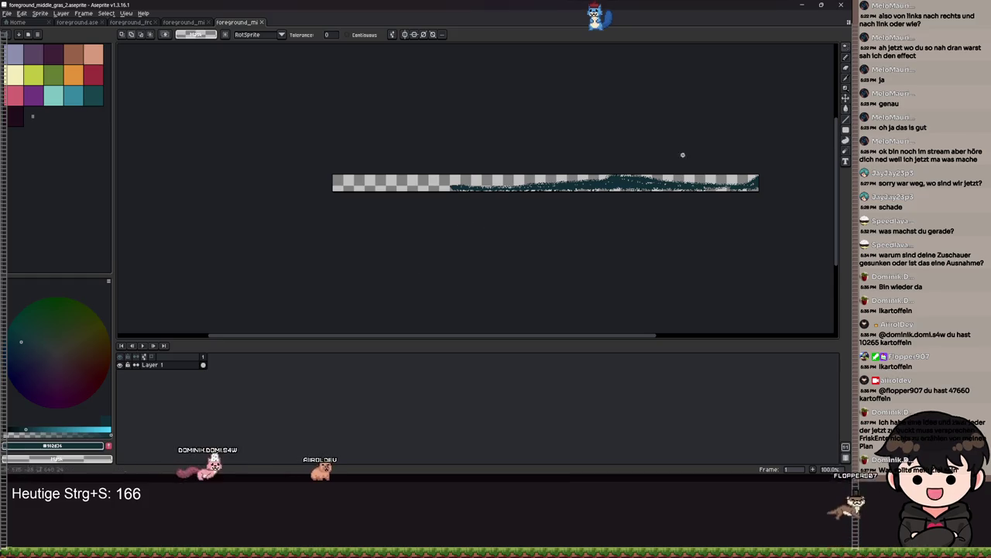
click(802, 15)
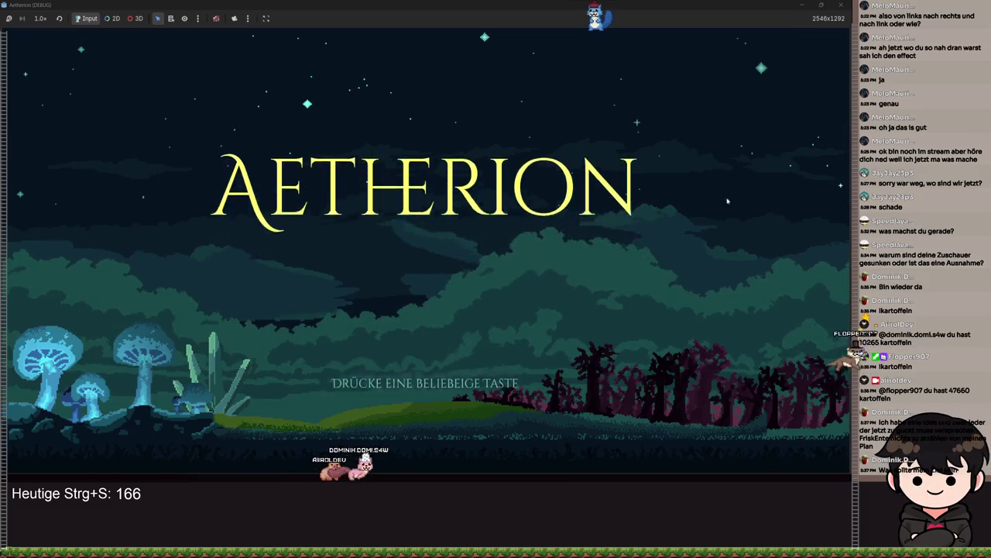
Step: Return to the editor, review the scene, and undo back to MiddleGras2 selected before saving
key(alt+Tab)
mouse_move(433, 193)
mouse_down()
mouse_move(542, 194)
mouse_move(372, 201)
mouse_move(506, 210)
mouse_move(457, 184)
mouse_move(363, 187)
mouse_up()
scroll(505, 211, up, 1)
scroll(347, 194, up, 5)
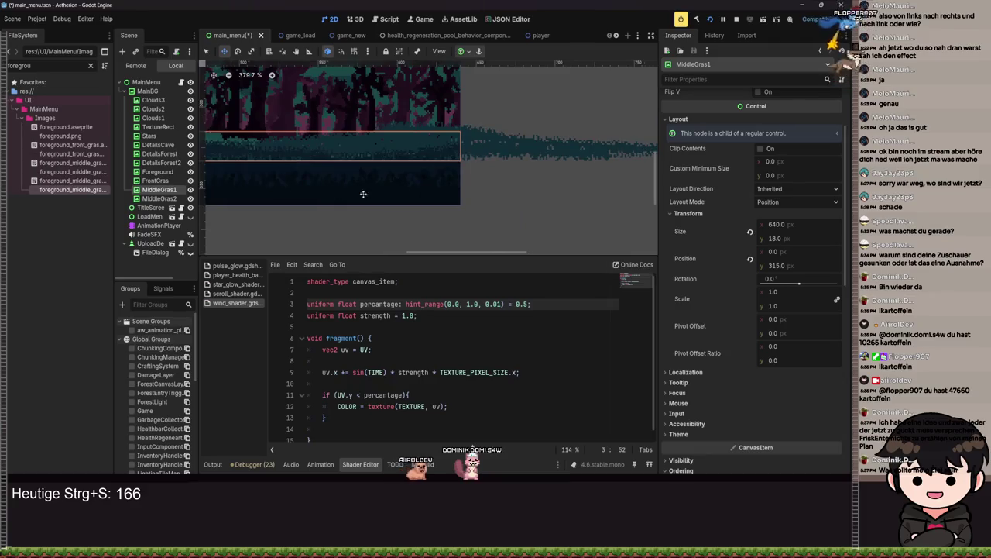
scroll(347, 194, down, 12)
mouse_move(380, 200)
mouse_down()
mouse_move(495, 201)
mouse_move(365, 211)
mouse_up()
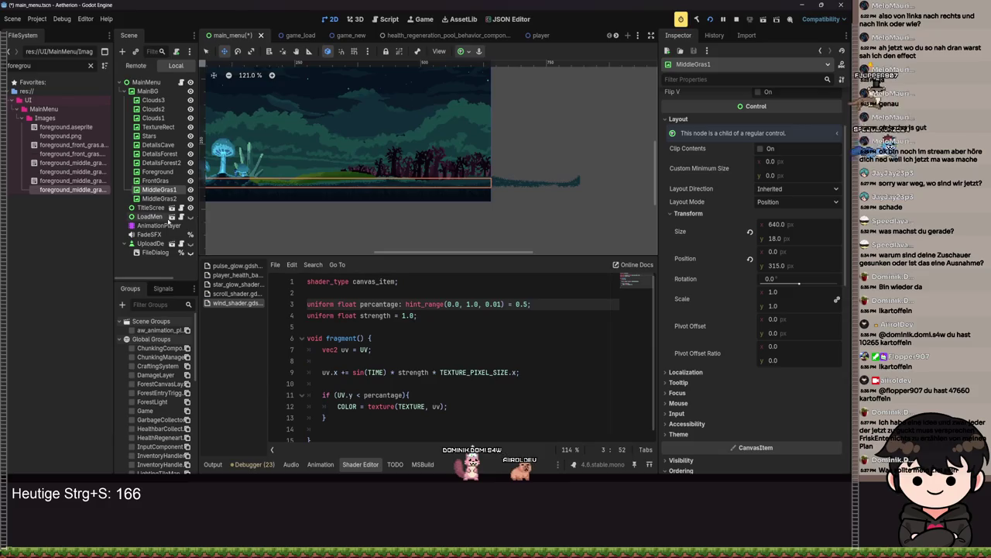
key(ctrl+z)
key(ctrl+z)
key(ctrl+z)
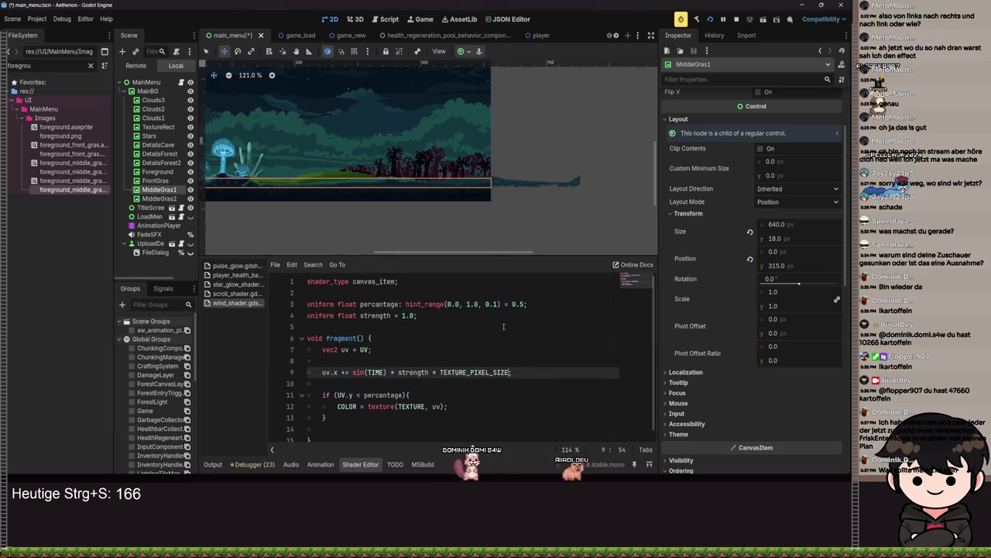
key(ctrl+y)
key(ctrl+y)
click(540, 146)
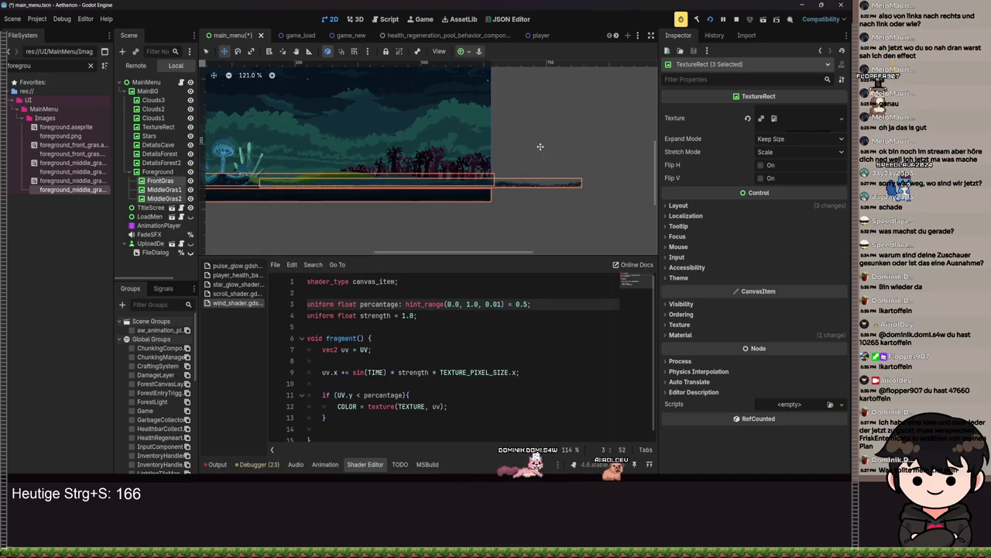
key(ctrl+z)
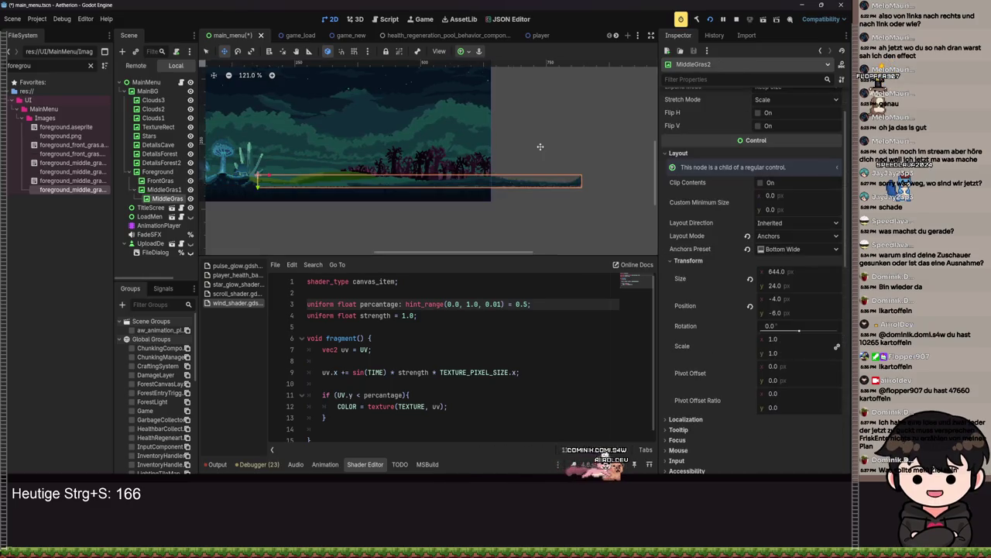
key(ctrl+s)
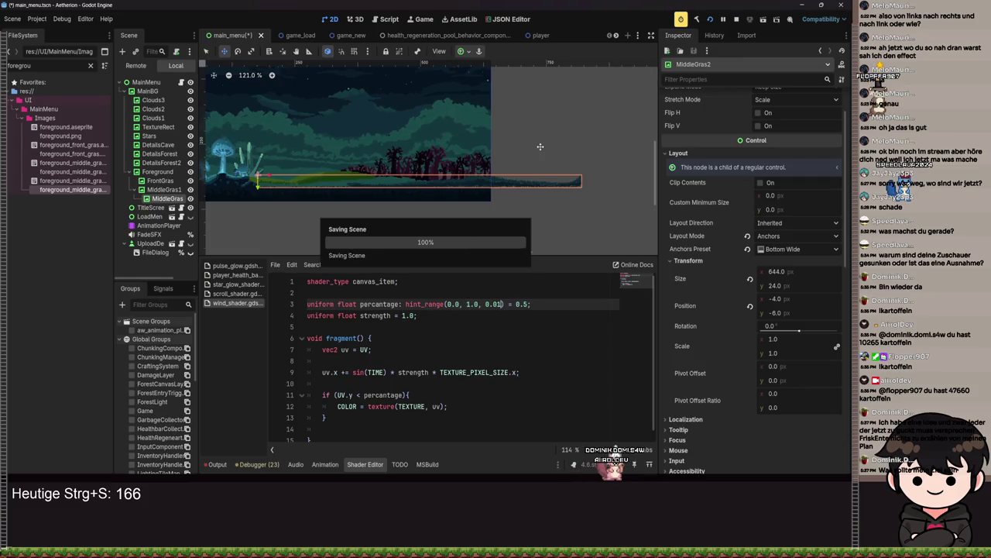
Step: Slide MiddleGras1 sideways into line at position (0, 315) and save the scene
scroll(390, 188, up, 8)
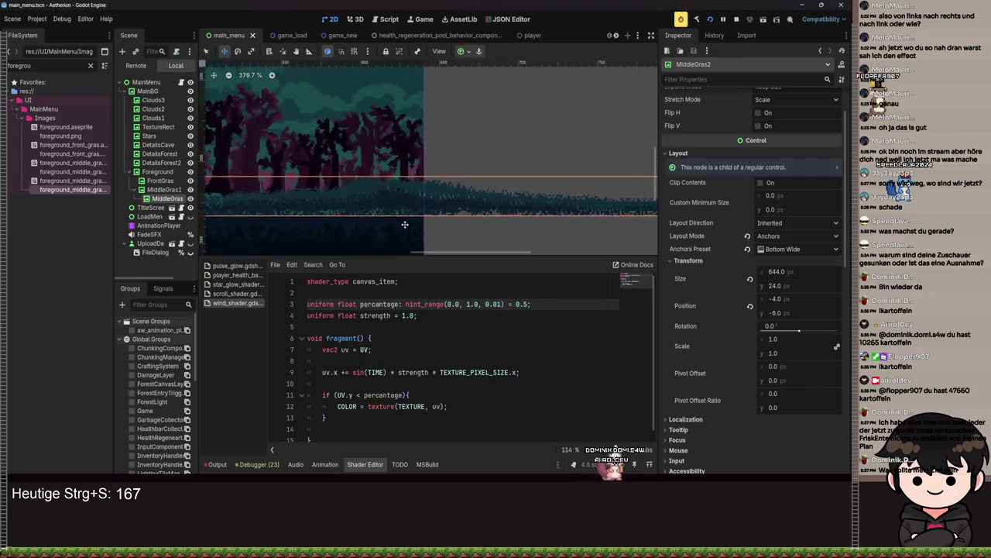
scroll(365, 235, down, 1)
scroll(329, 223, left, 5)
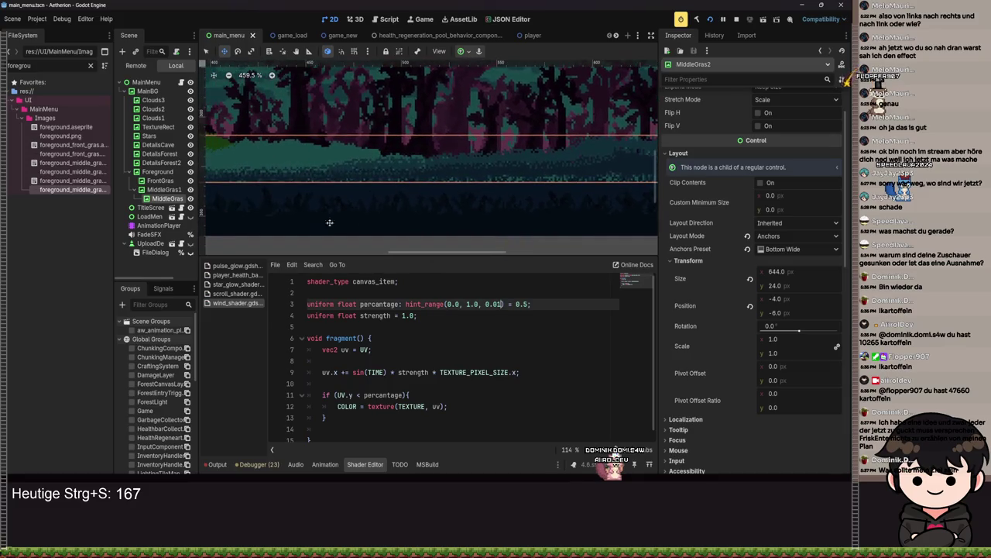
click(160, 189)
scroll(532, 189, up, 1)
drag(532, 189, 397, 189)
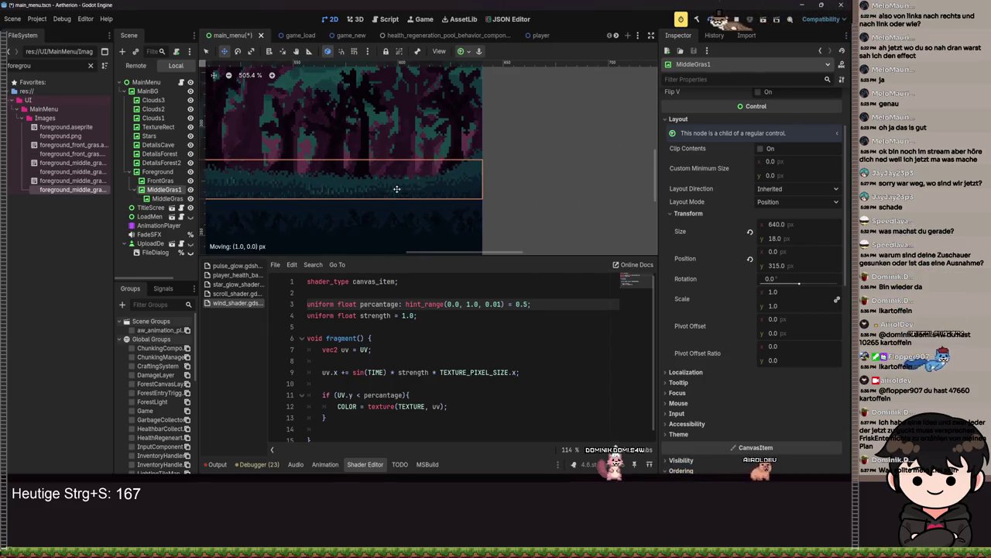
key(ctrl+s)
Step: Select MiddleGras2, save again, and run the project to preview the main menu
click(556, 197)
scroll(556, 197, down, 8)
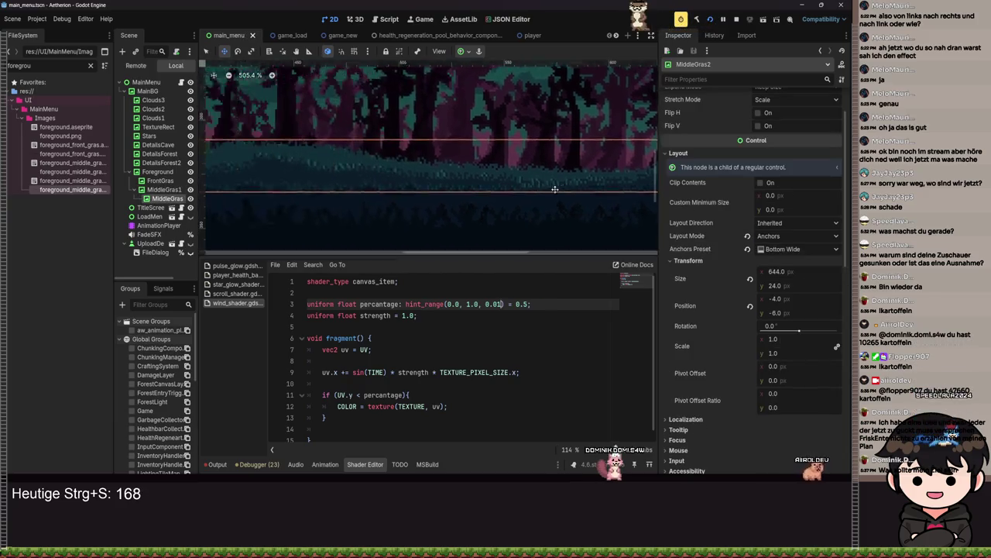
scroll(556, 198, down, 5)
key(ctrl+s)
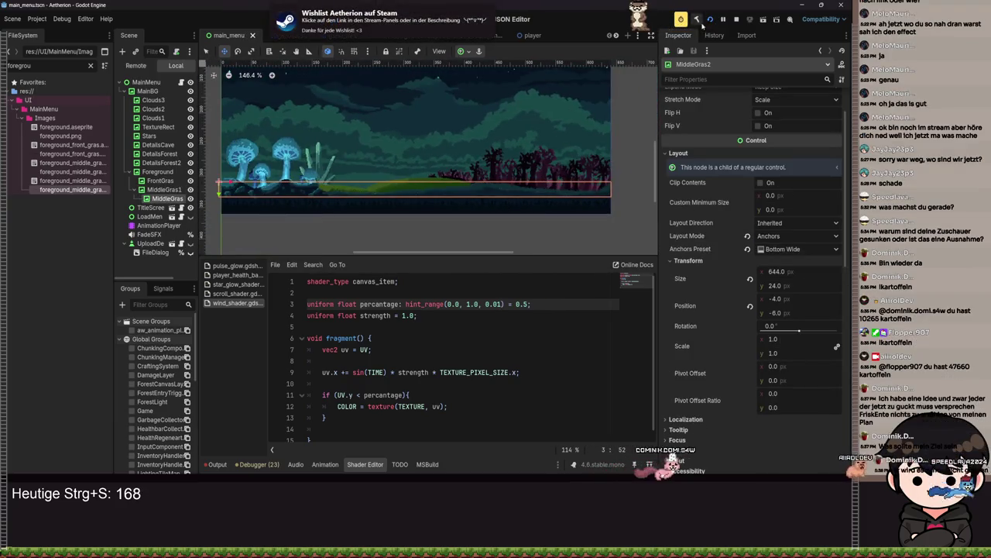
click(710, 19)
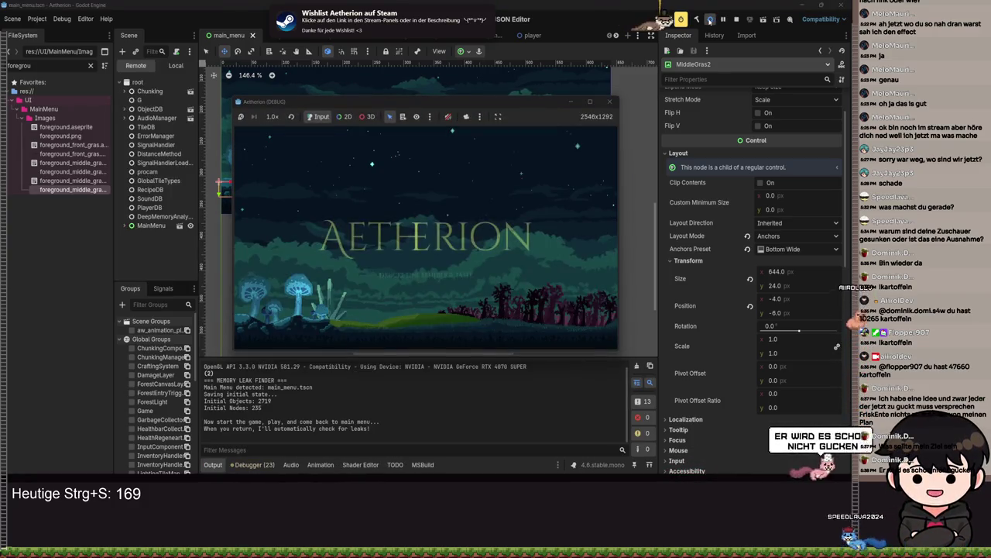
Step: Close the running game and select the MiddleGras2 grass layer
click(591, 101)
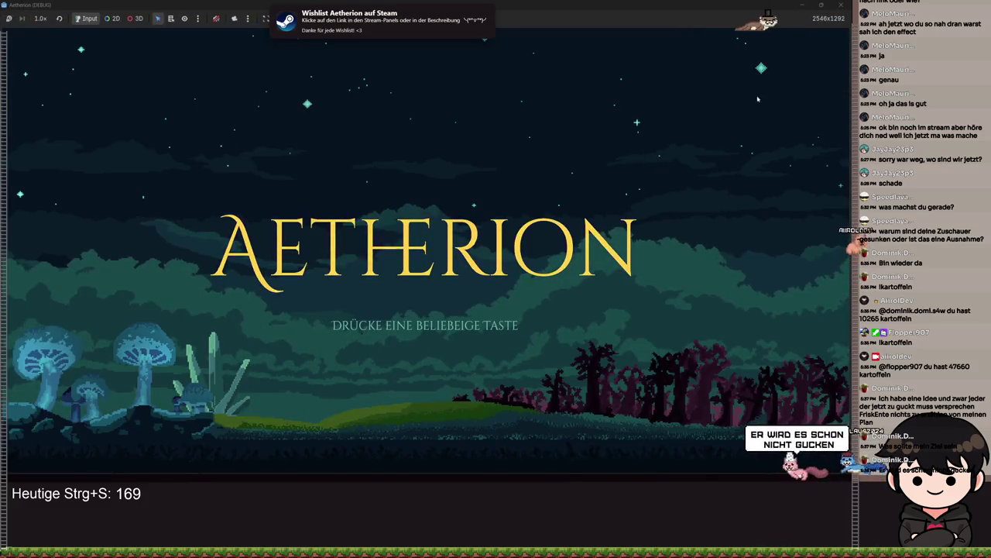
click(831, 5)
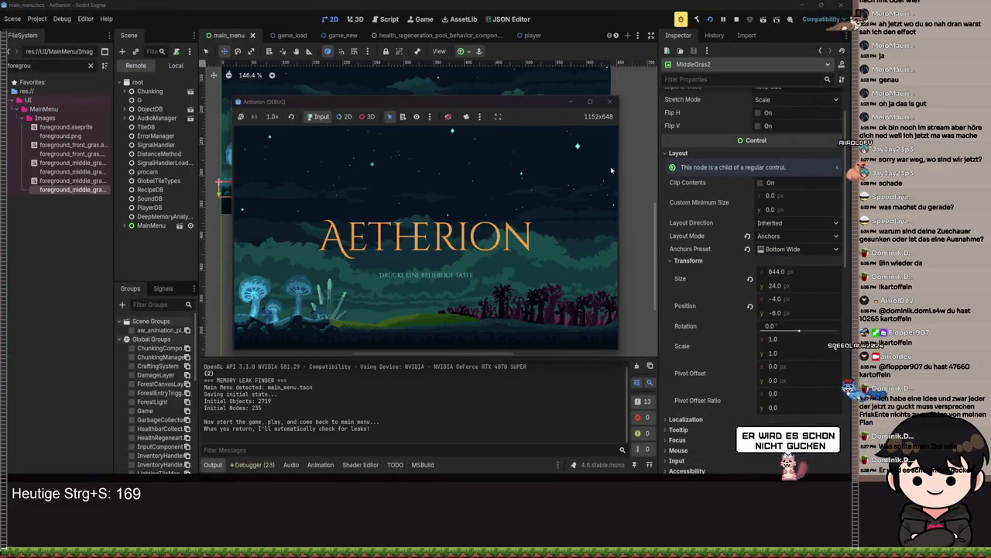
click(610, 102)
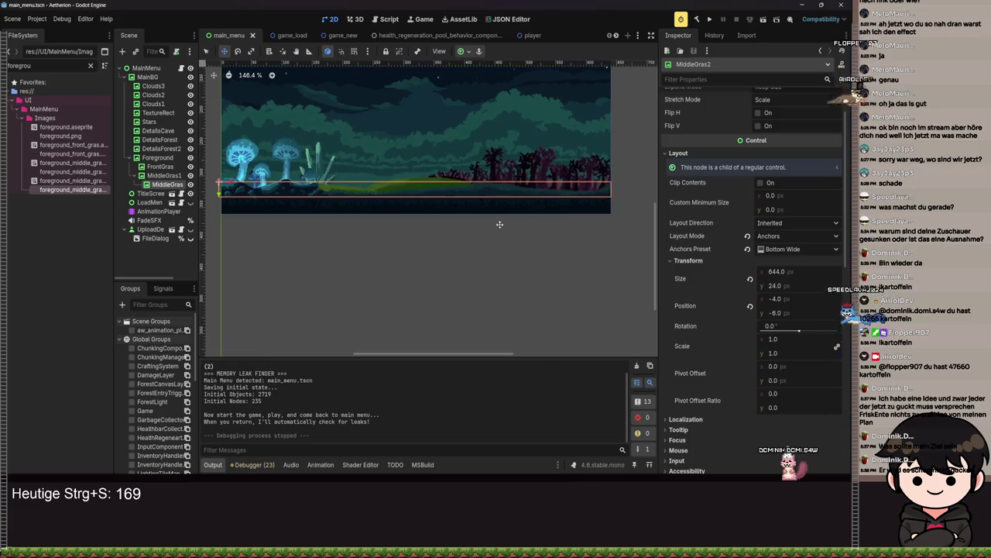
scroll(507, 240, up, 2)
scroll(506, 240, up, 7)
click(163, 176)
click(165, 185)
Step: Drag MiddleGras2 until its left edge sits at x 0, position (0, -6), and save
scroll(487, 214, up, 8)
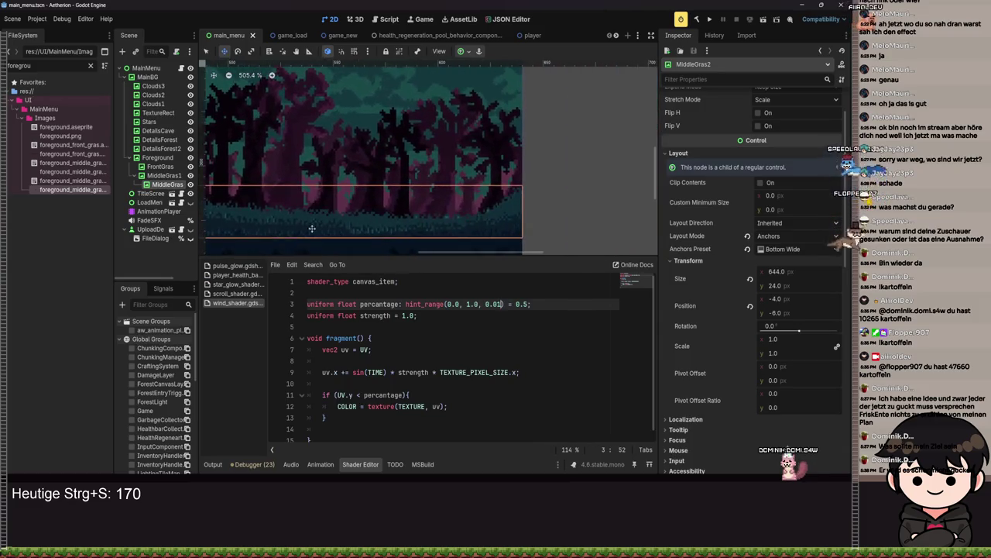
mouse_move(487, 214)
mouse_down()
mouse_move(480, 219)
mouse_move(490, 206)
mouse_up()
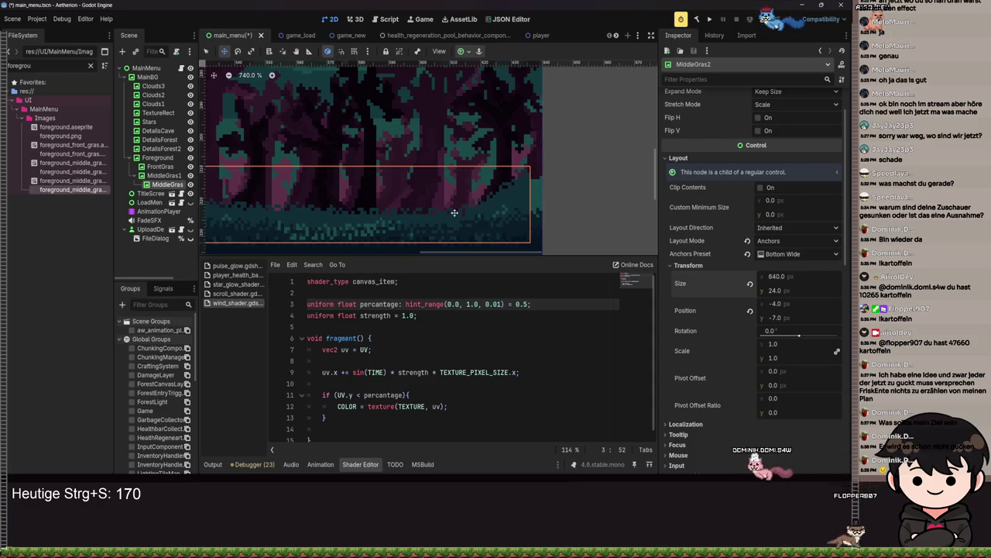
mouse_move(455, 212)
mouse_down()
mouse_move(473, 229)
mouse_move(487, 203)
mouse_up()
scroll(487, 203, down, 7)
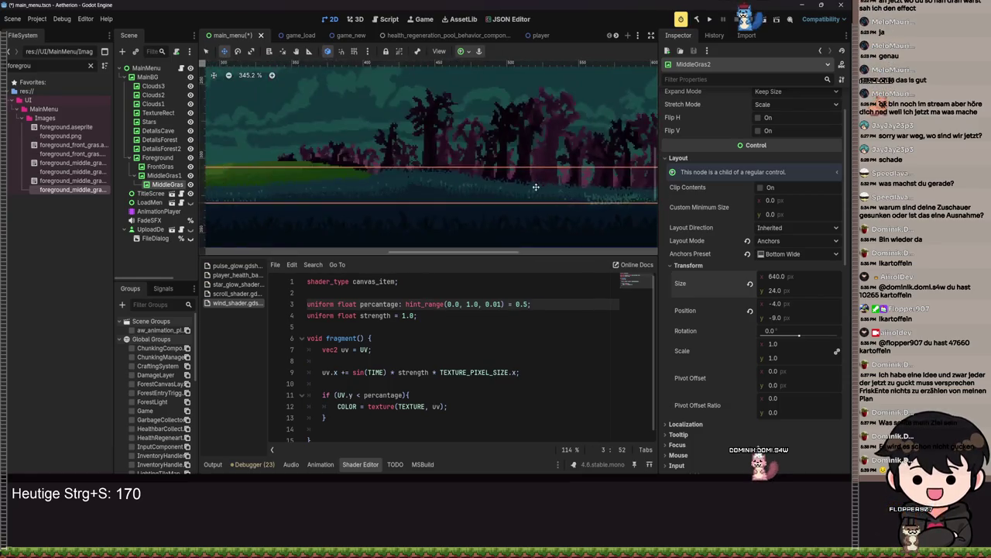
key(ctrl+s)
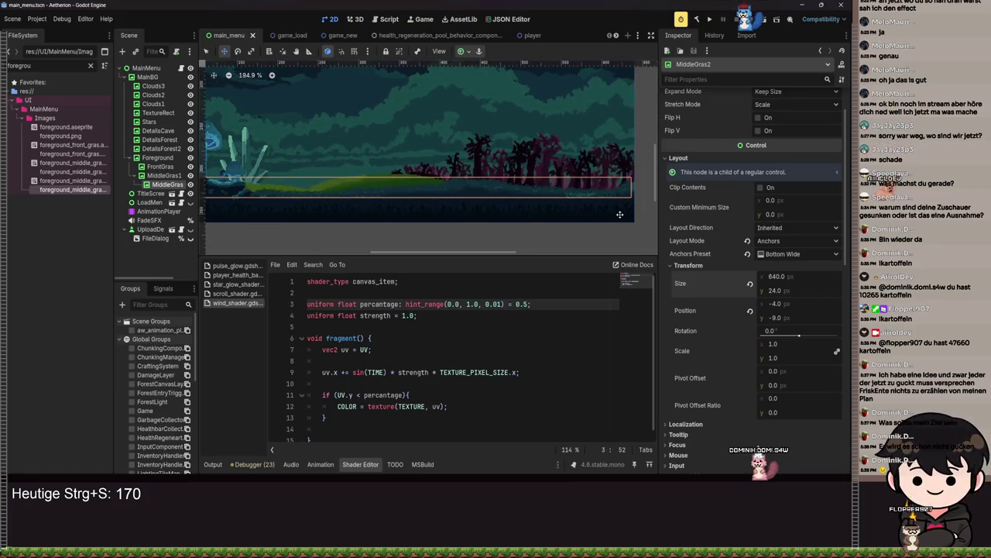
key(ctrl+s)
scroll(609, 210, up, 5)
scroll(582, 184, up, 3)
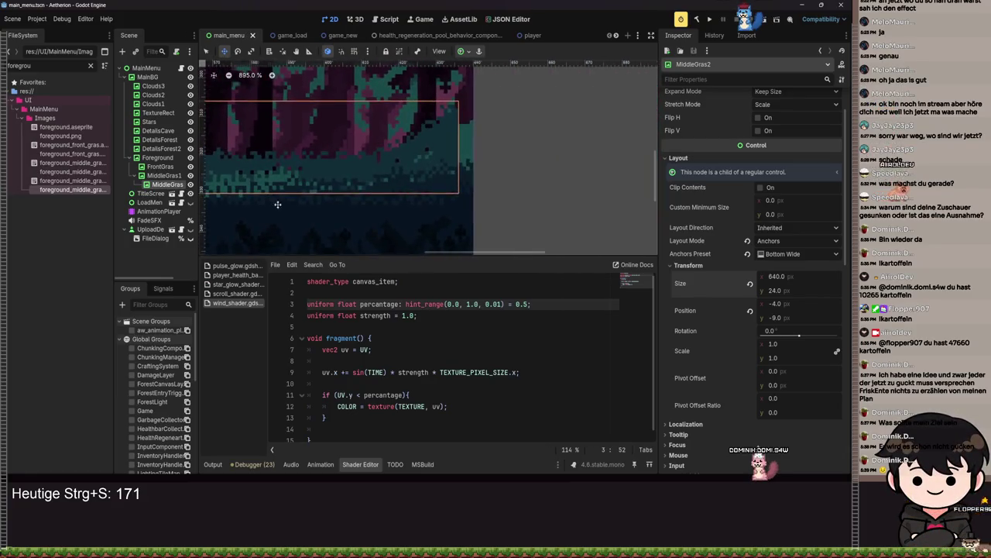
mouse_move(394, 161)
mouse_down()
mouse_move(431, 174)
mouse_move(431, 164)
mouse_up()
scroll(403, 190, down, 7)
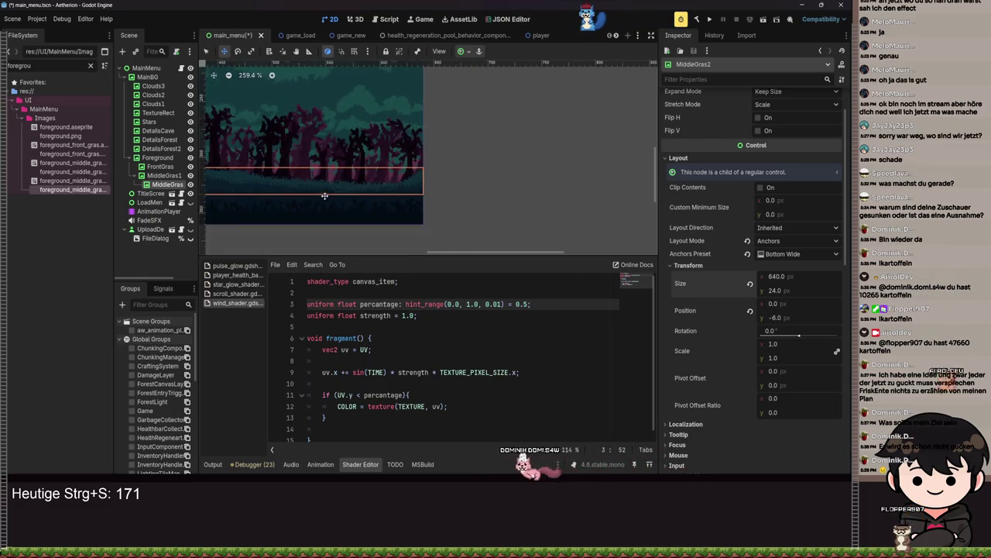
key(ctrl+s)
Step: Save, clear the node selection, and run the game full-screen to check the Aetherion title screen
scroll(535, 173, down, 3)
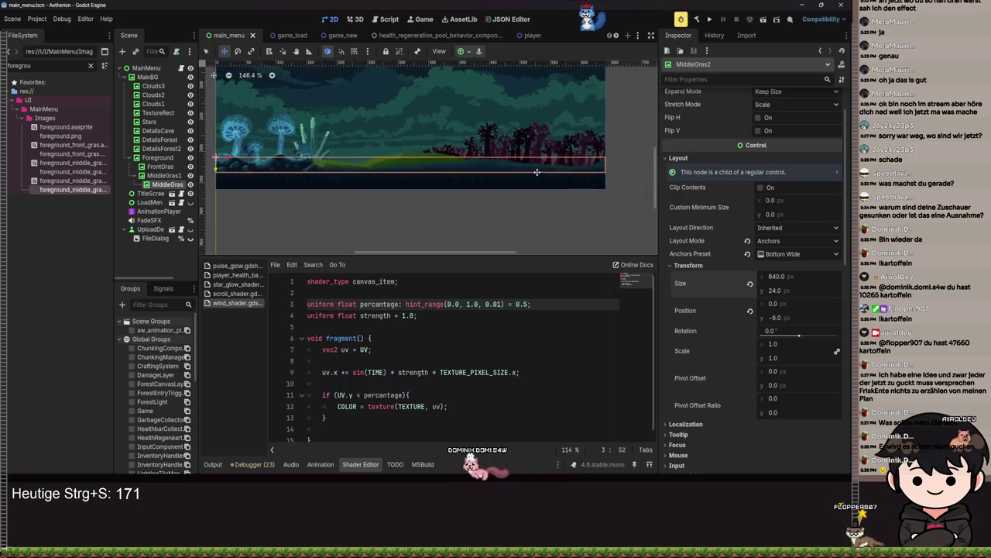
key(ctrl+s)
scroll(513, 174, down, 2)
click(609, 147)
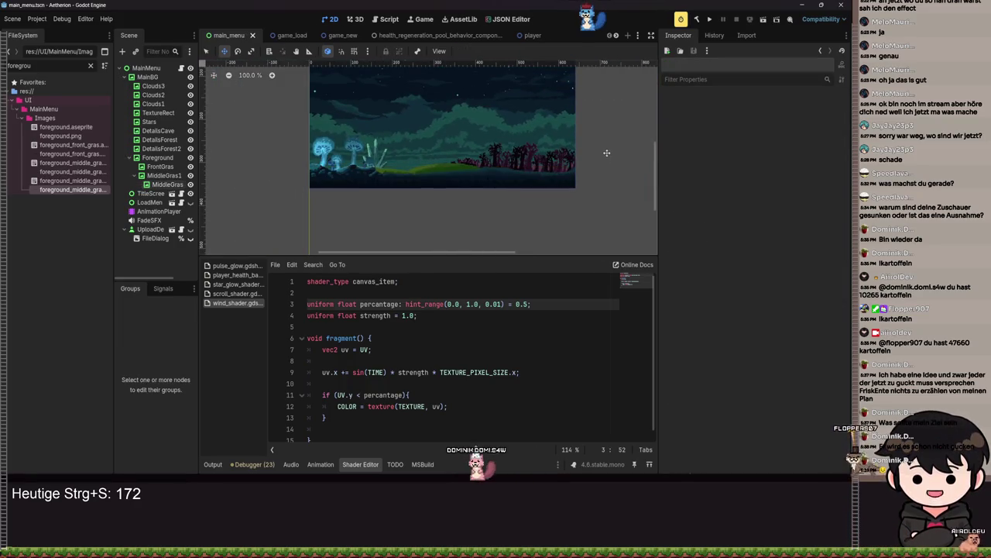
scroll(600, 142, up, 12)
scroll(599, 141, down, 8)
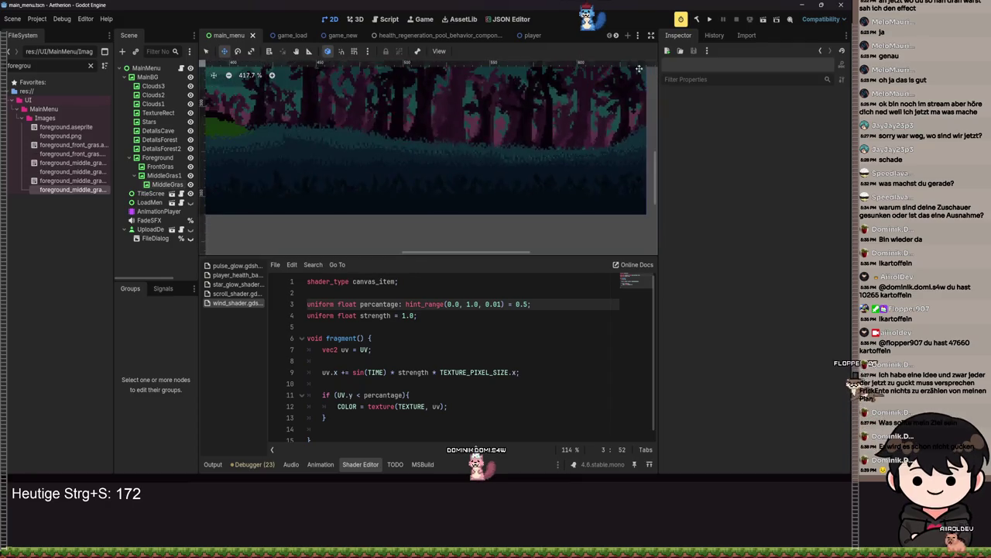
click(710, 19)
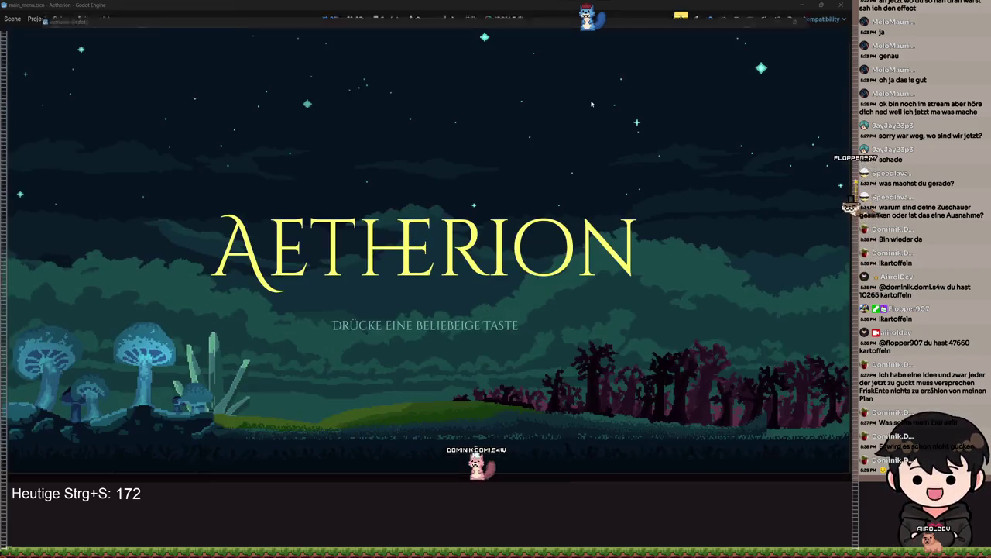
click(591, 102)
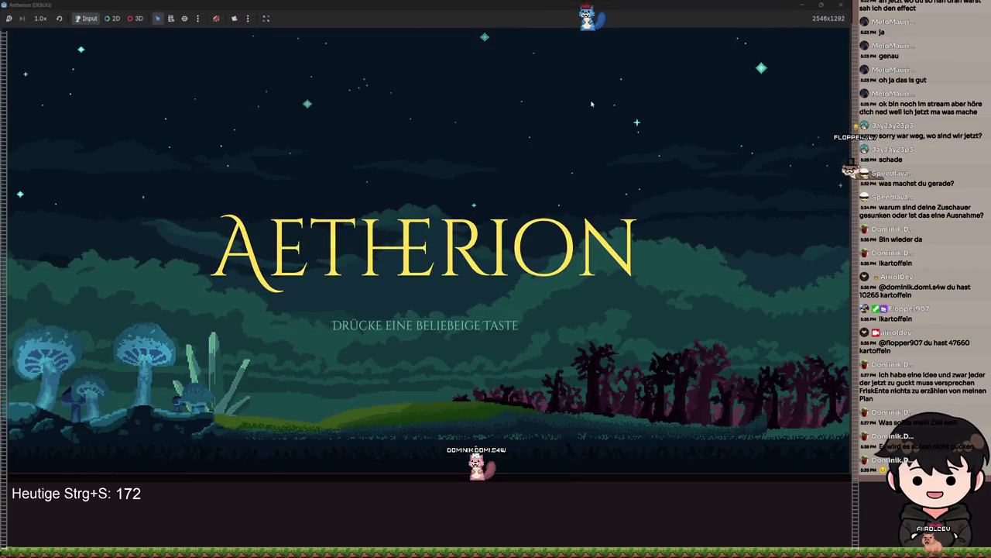
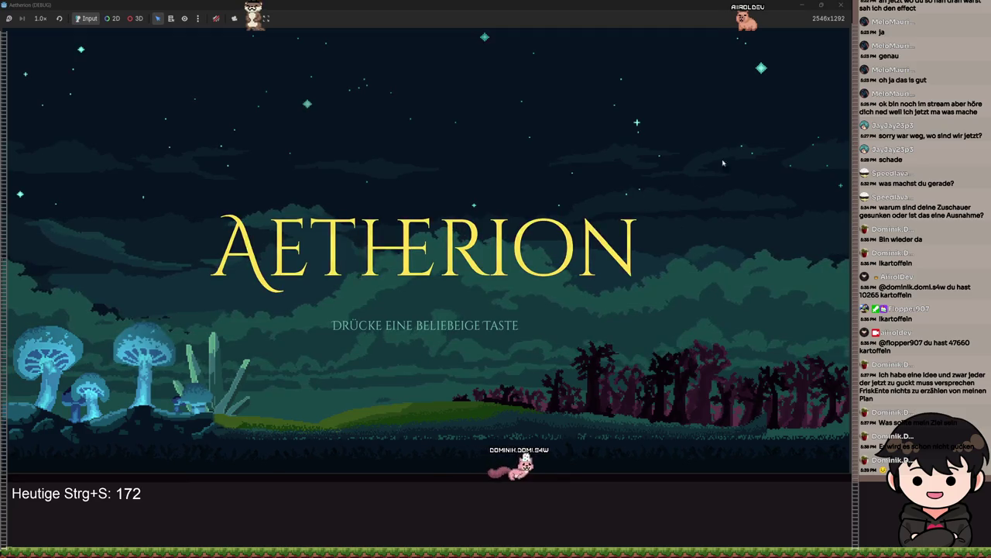
Step: Close the Aetherion game window and select MiddleGras1 in the Local scene view
key(super+Down)
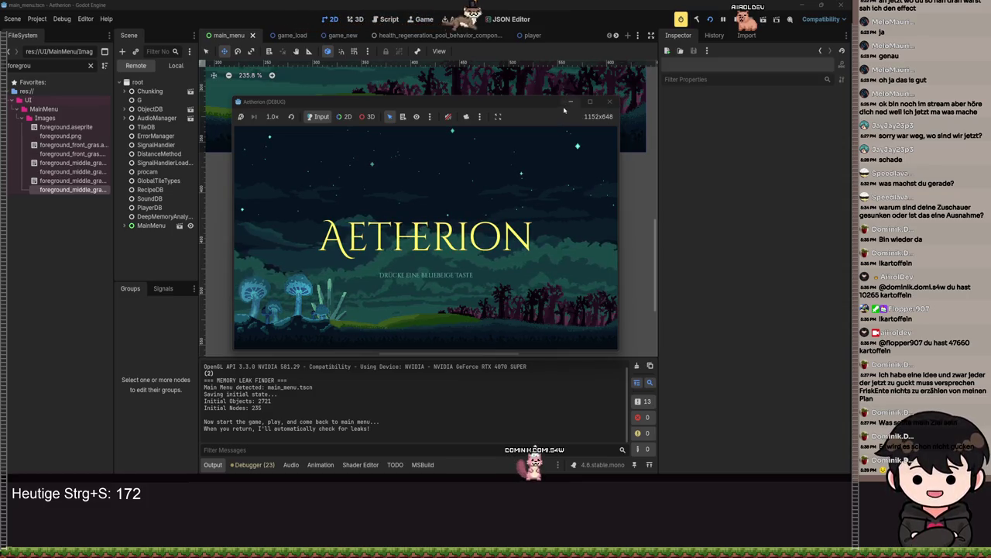
click(609, 102)
scroll(221, 199, up, 2)
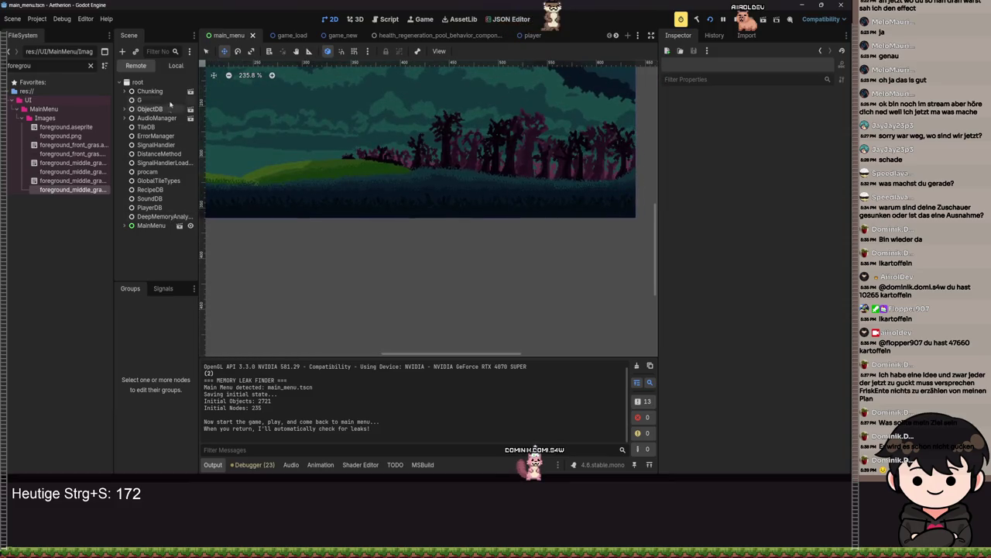
click(176, 66)
click(409, 180)
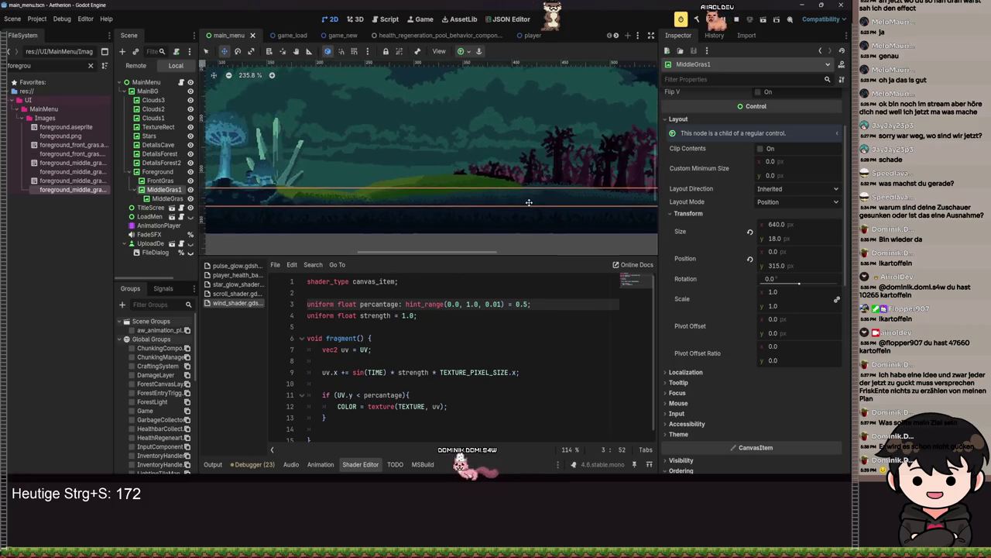
Step: Zoom in on MiddleGras1, nudge it up three pixels, and save the scene
scroll(407, 193, up, 1)
scroll(408, 196, up, 8)
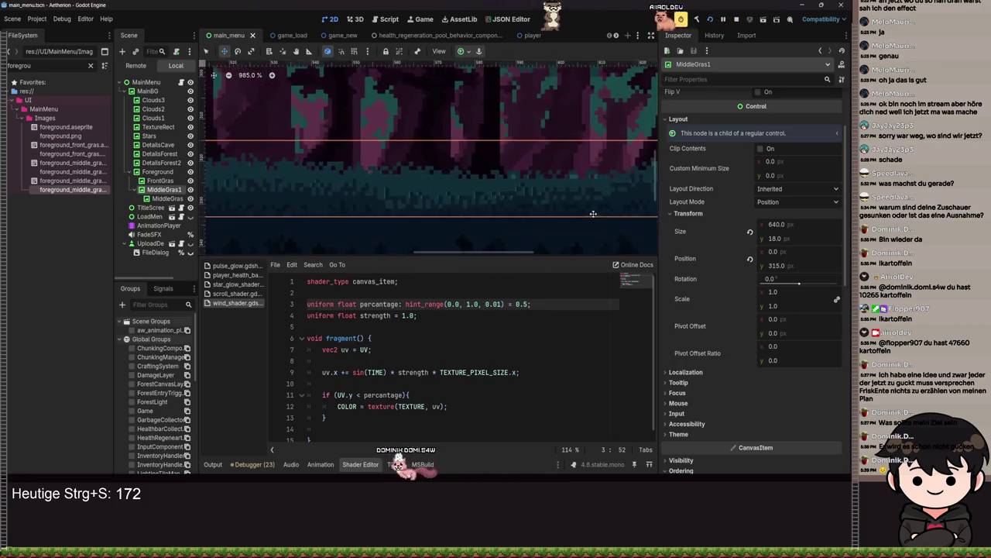
drag(486, 227, 445, 230)
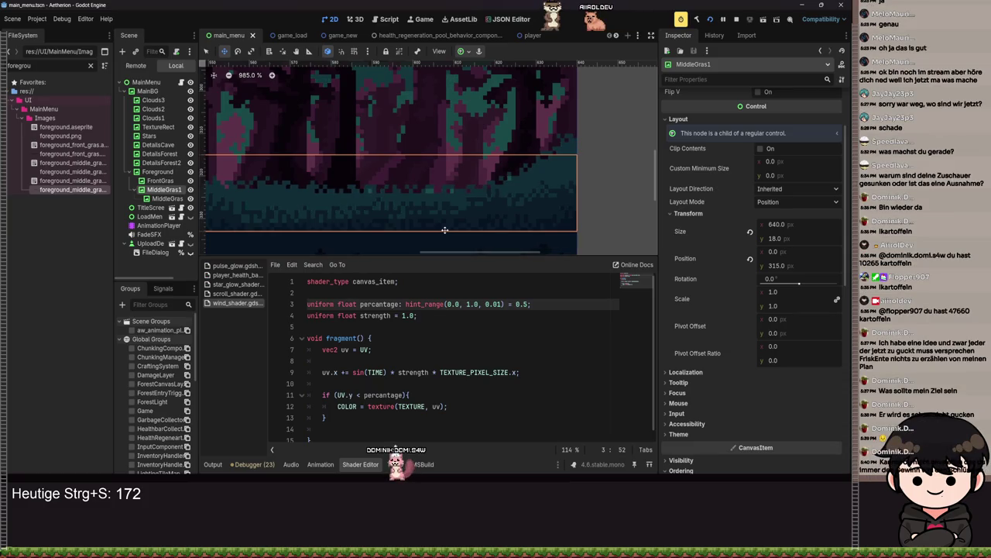
mouse_move(444, 230)
mouse_down()
mouse_move(487, 209)
mouse_move(379, 195)
mouse_move(451, 185)
mouse_up()
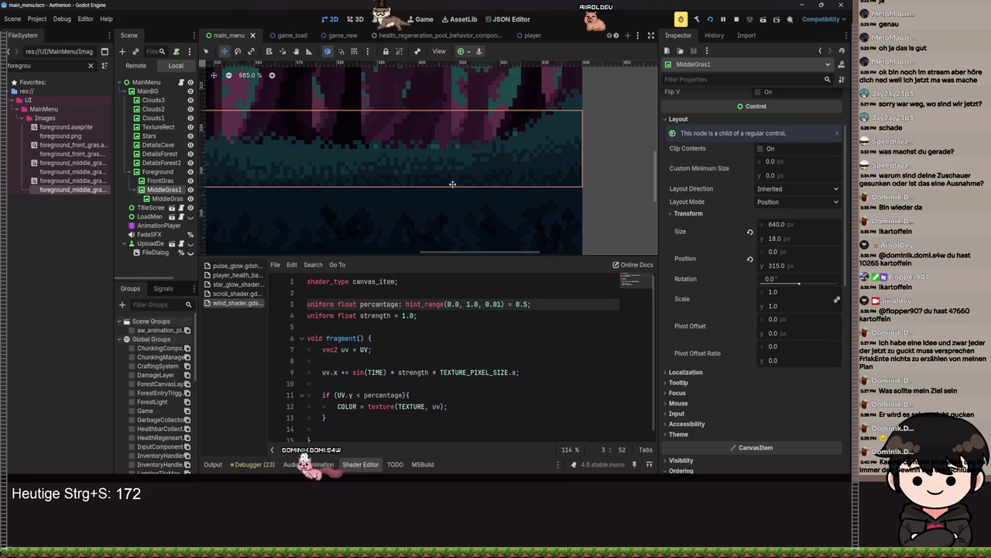
mouse_move(533, 139)
mouse_down()
mouse_move(532, 126)
mouse_move(532, 140)
mouse_up()
key(ctrl+s)
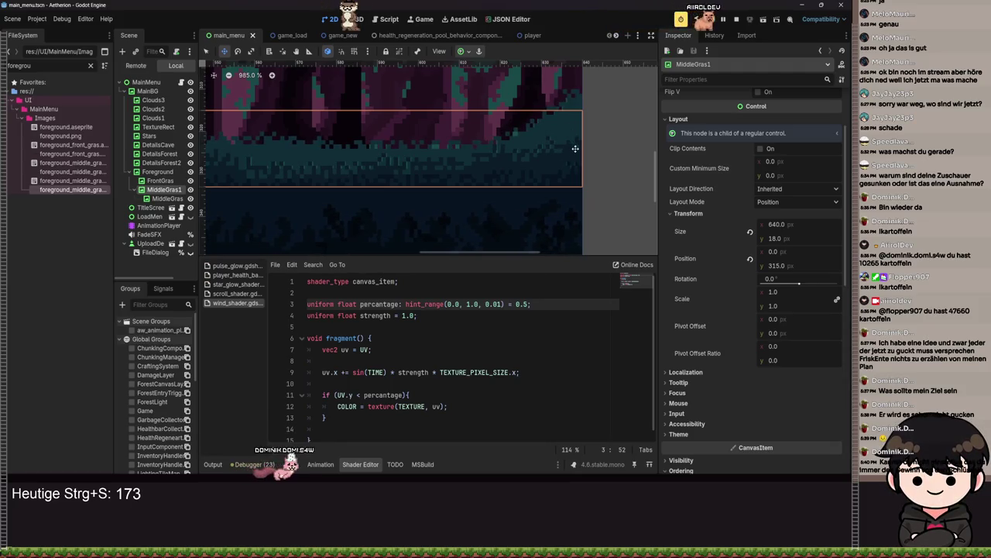
Step: Inspect the grass strip under the forest, deselect it, and save the scene again
scroll(534, 195, down, 4)
drag(385, 211, 418, 212)
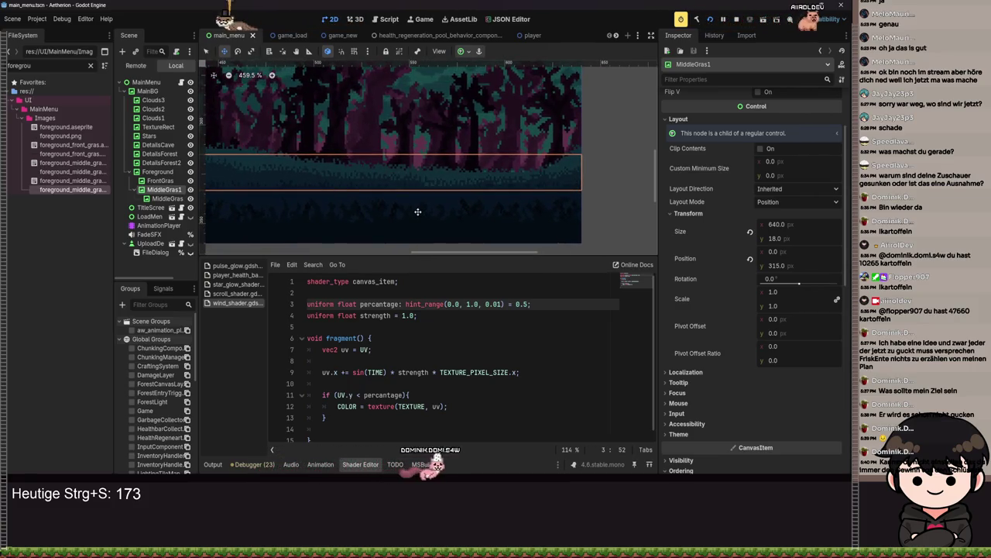
scroll(417, 211, down, 5)
scroll(513, 207, up, 3)
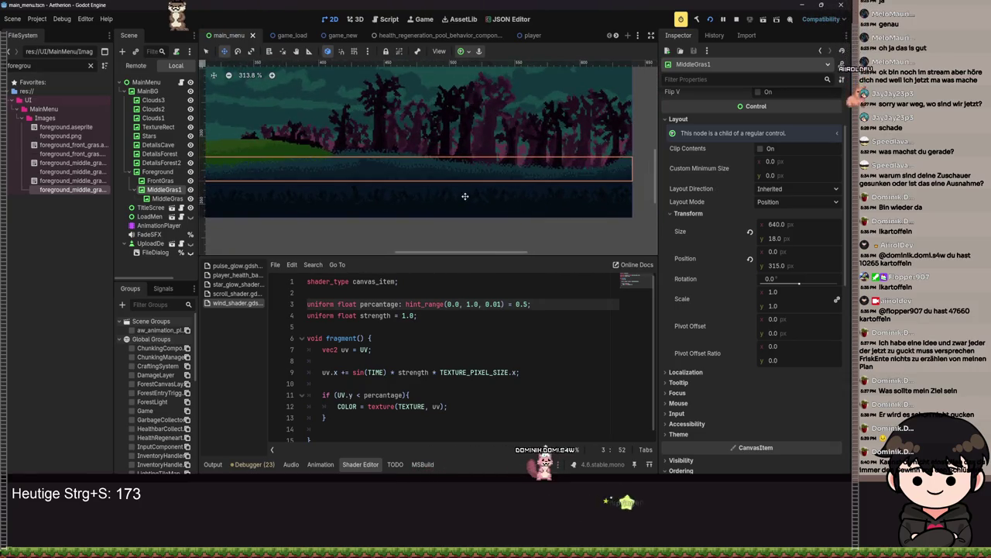
scroll(465, 226, up, 5)
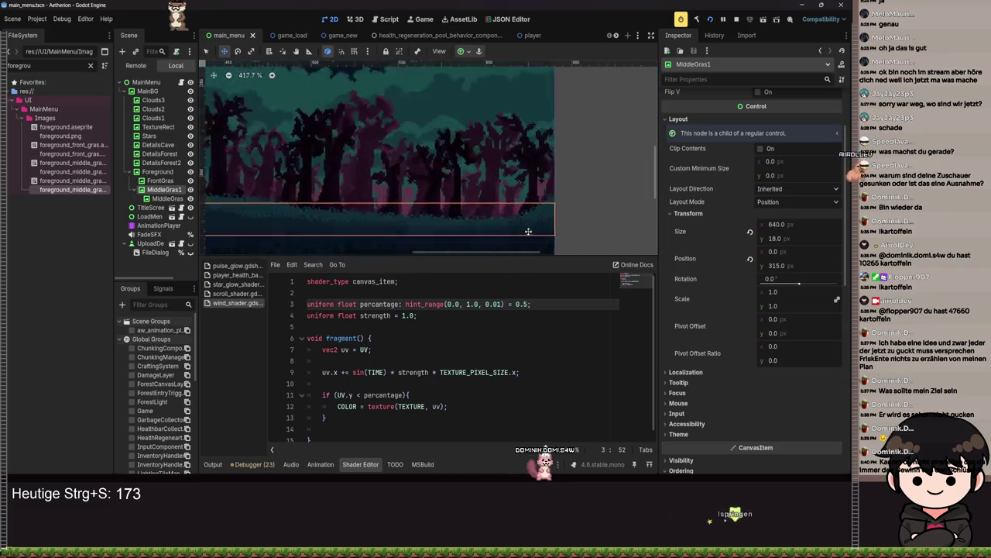
scroll(537, 189, up, 1)
scroll(528, 175, up, 8)
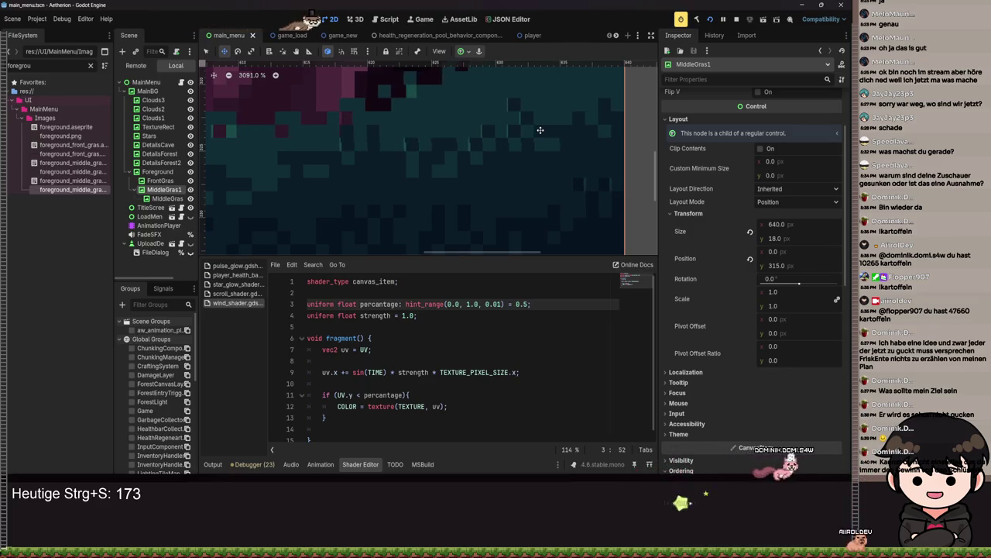
scroll(540, 137, down, 1)
scroll(540, 136, down, 20)
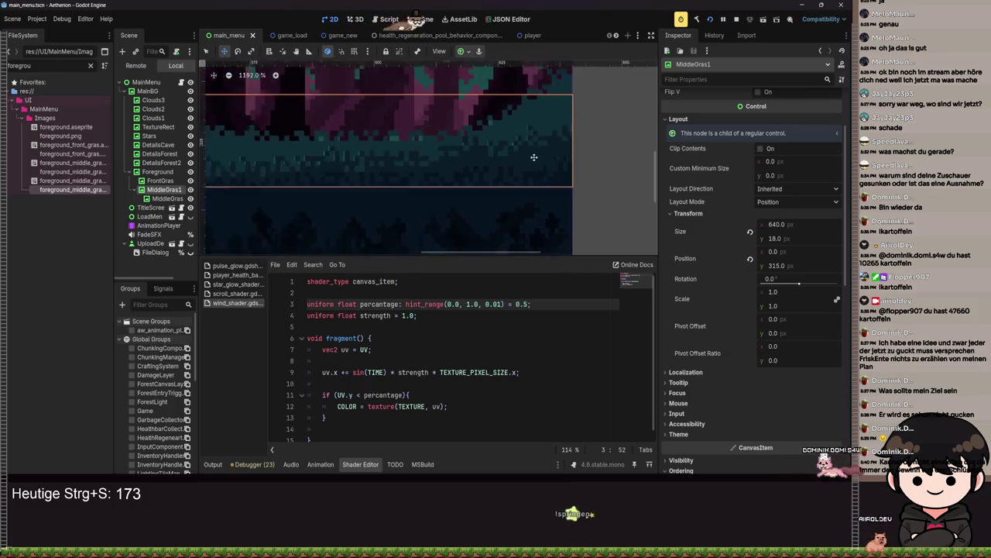
click(542, 132)
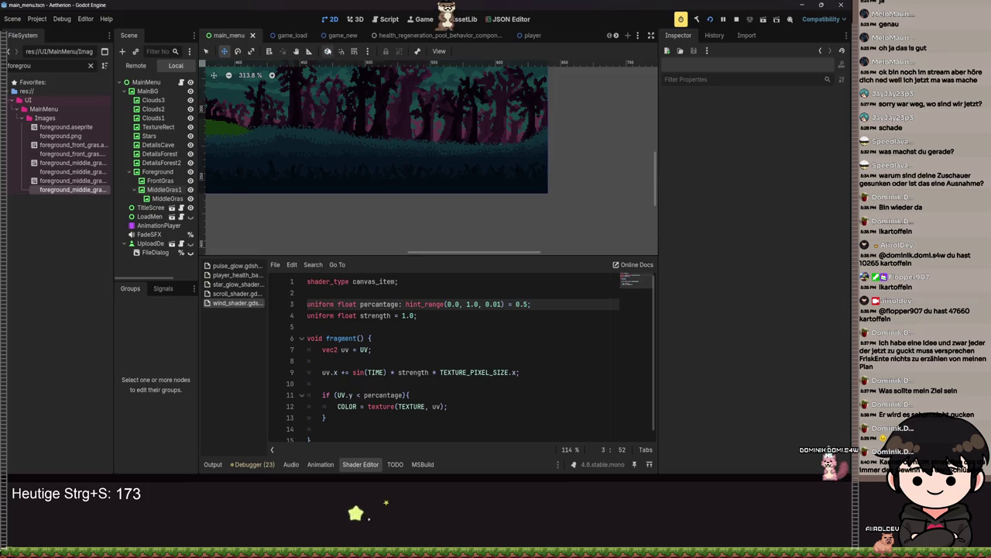
key(ctrl+s)
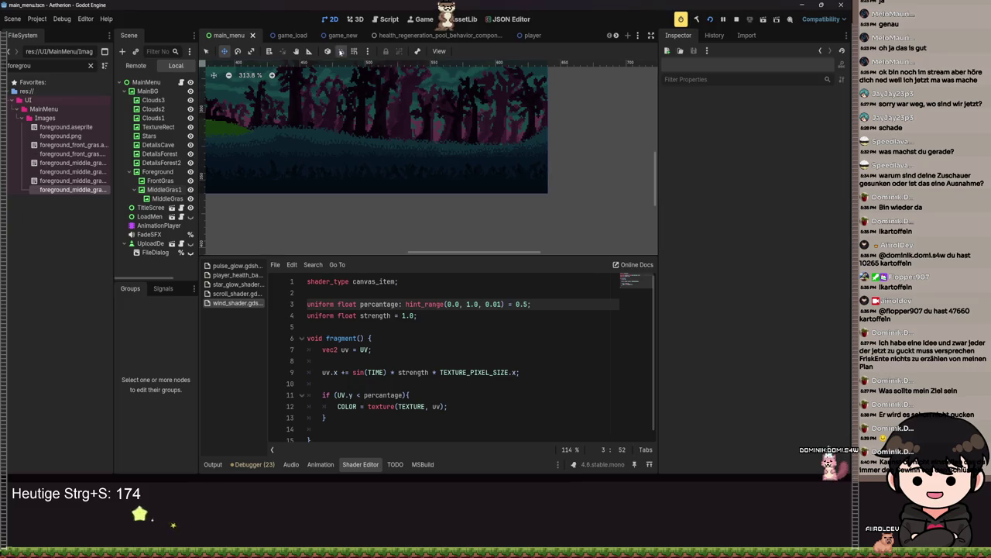
scroll(352, 147, down, 7)
key(ctrl+s)
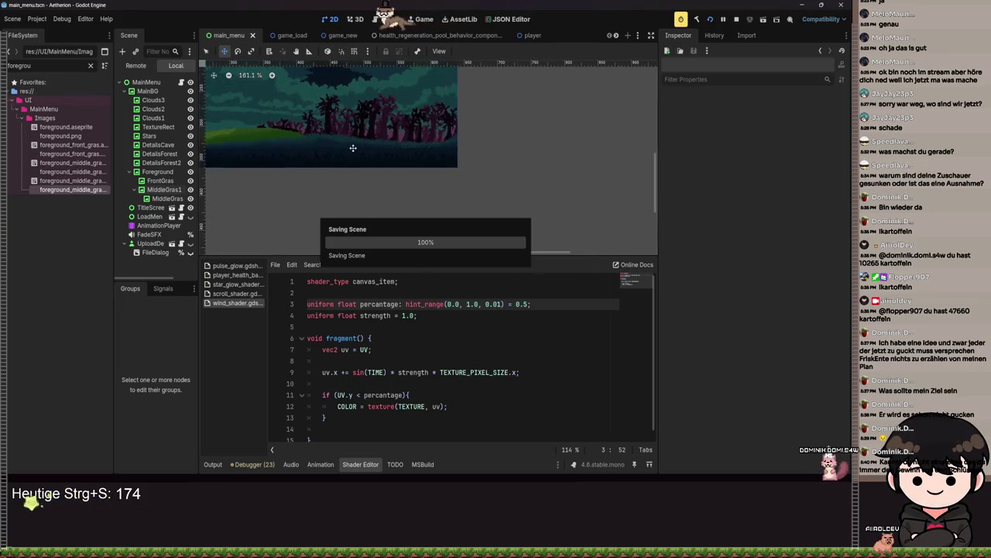
Step: Select MiddleGras1, turn on smart snapping, and measure a distance with the Ruler
click(267, 116)
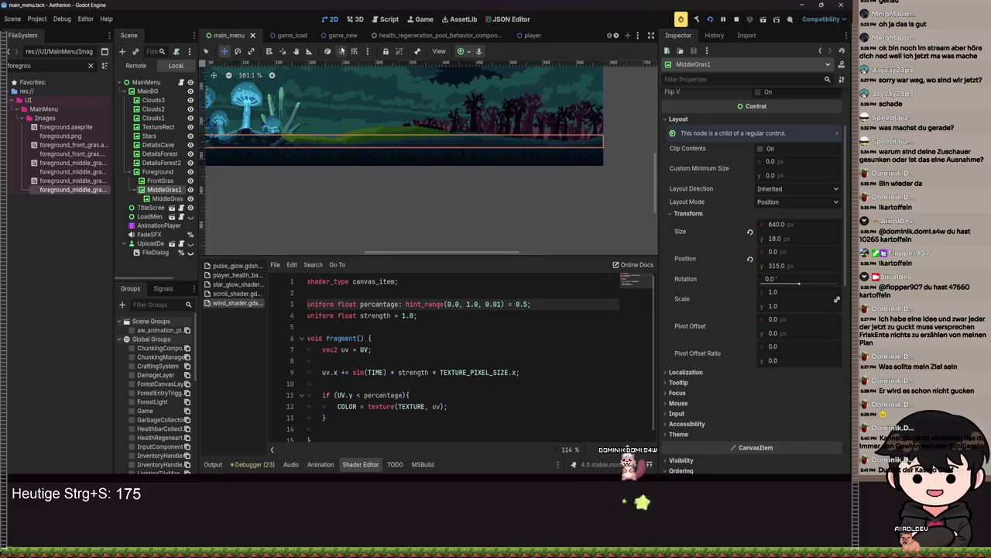
click(342, 50)
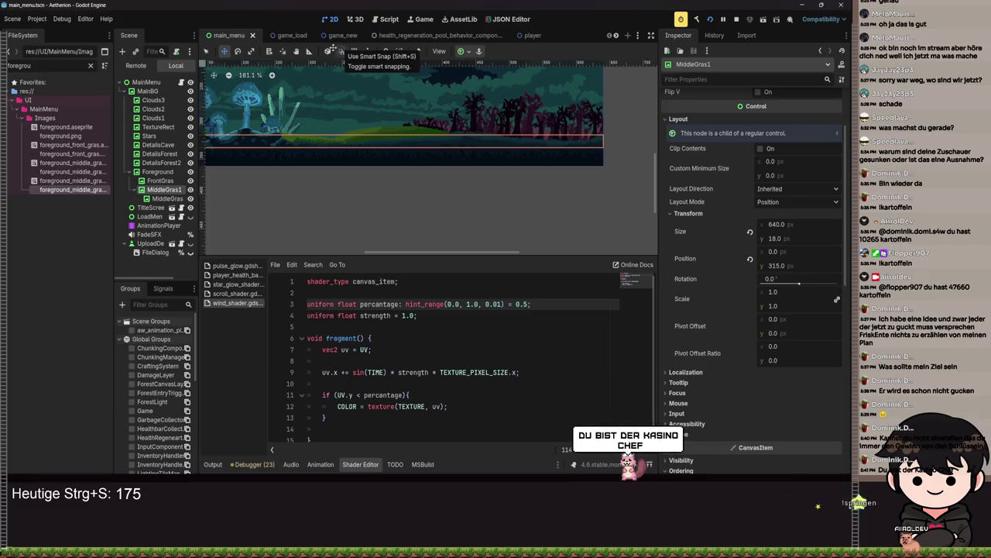
click(308, 51)
mouse_move(313, 90)
mouse_down()
mouse_move(538, 204)
mouse_move(577, 206)
mouse_move(601, 147)
mouse_move(383, 100)
mouse_move(333, 74)
mouse_move(311, 78)
mouse_move(314, 115)
mouse_up()
Step: Try the Pan and list-select tools, return to Select mode, and run the project with F5
click(296, 51)
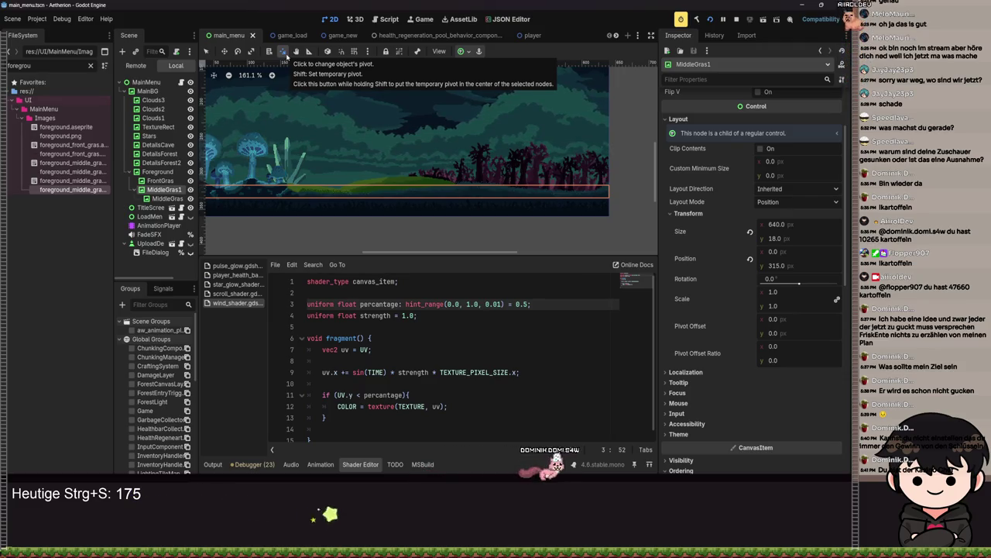
scroll(311, 177, down, 2)
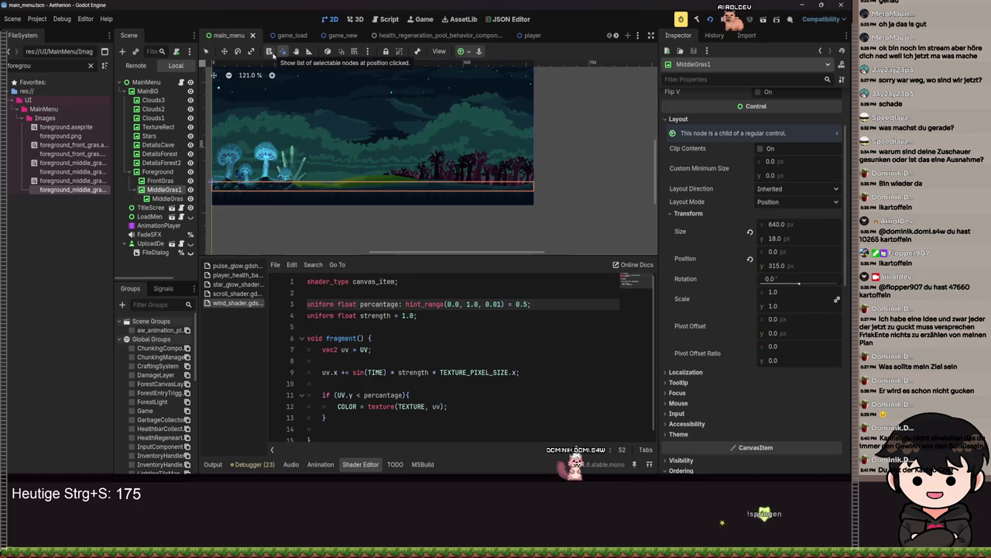
click(271, 53)
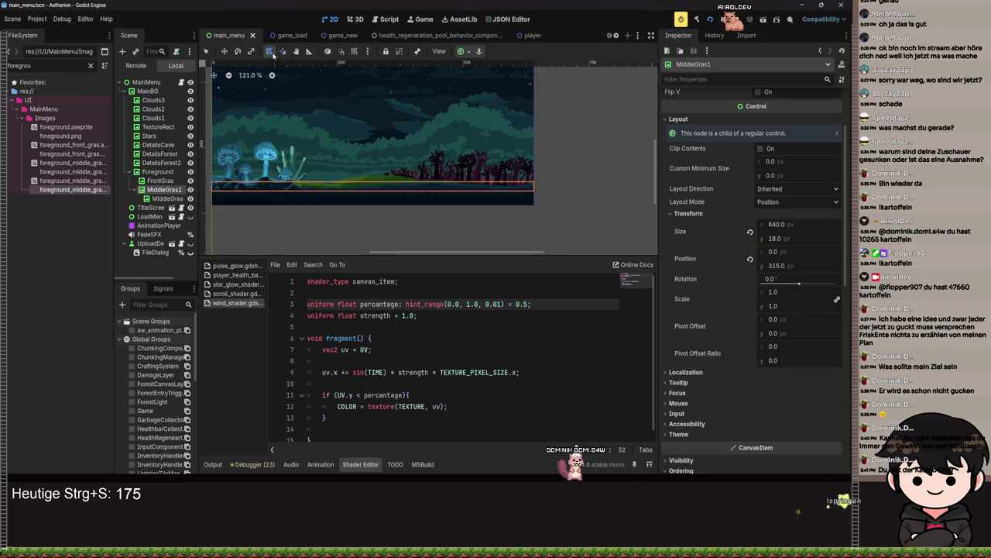
click(327, 188)
click(325, 162)
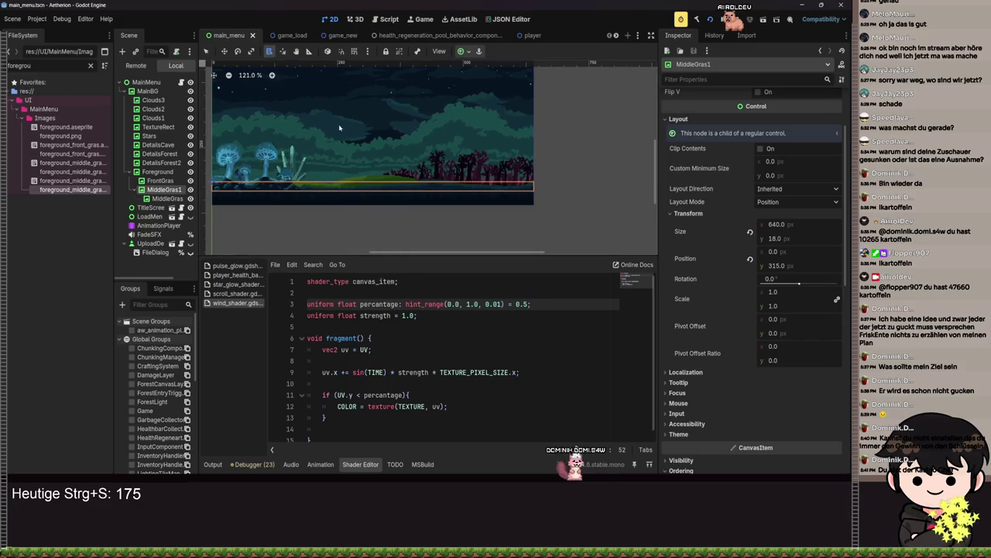
click(207, 51)
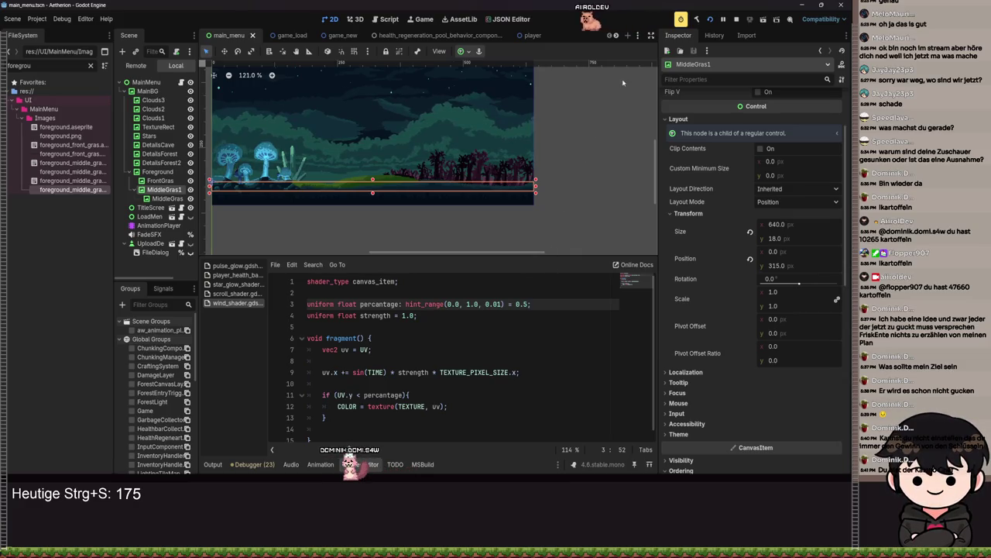
key(F5)
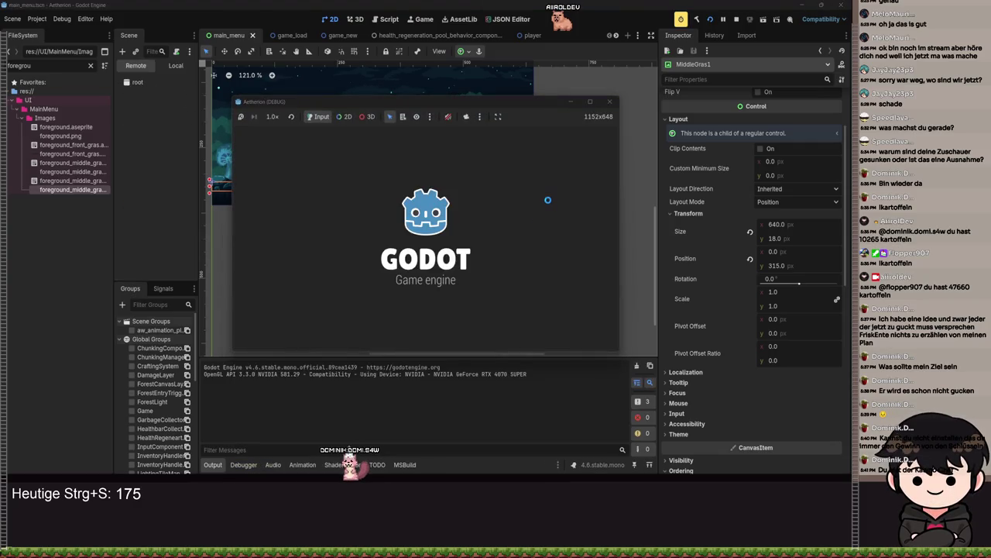
Step: Maximize the game window to review the title screen, then stop it with F8
click(589, 101)
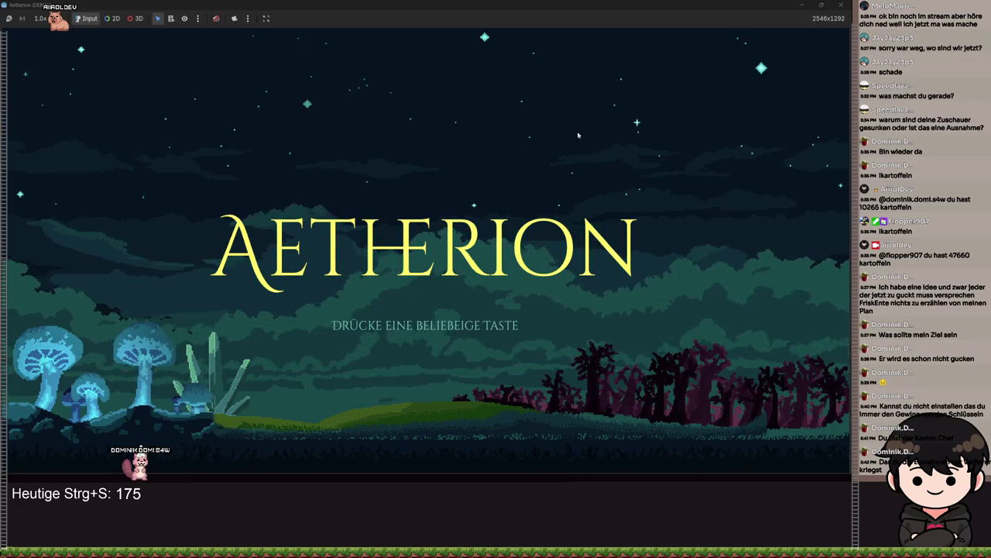
key(F8)
Step: Anchor MiddleGras1 across the bottom of the screen and drag MiddleGras2 upward
click(343, 181)
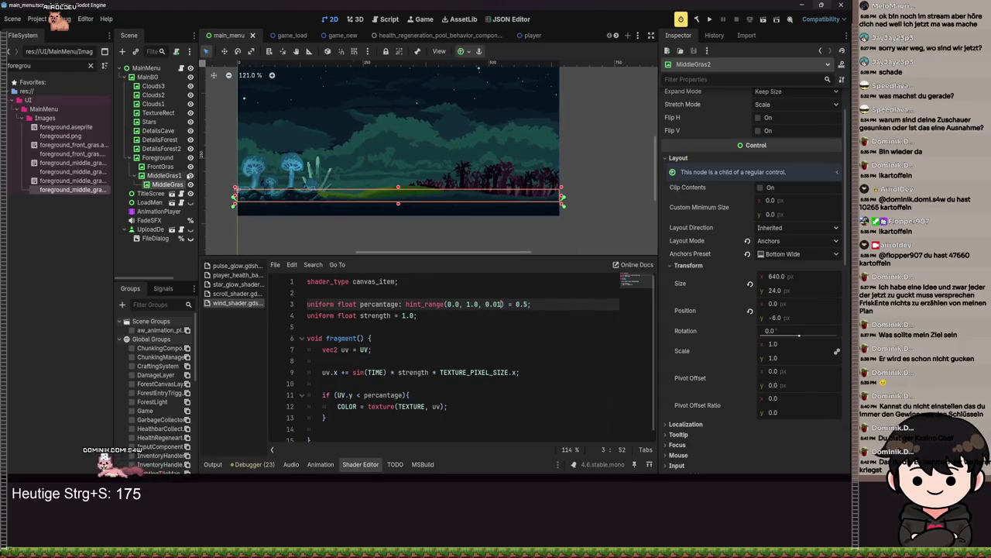
click(156, 177)
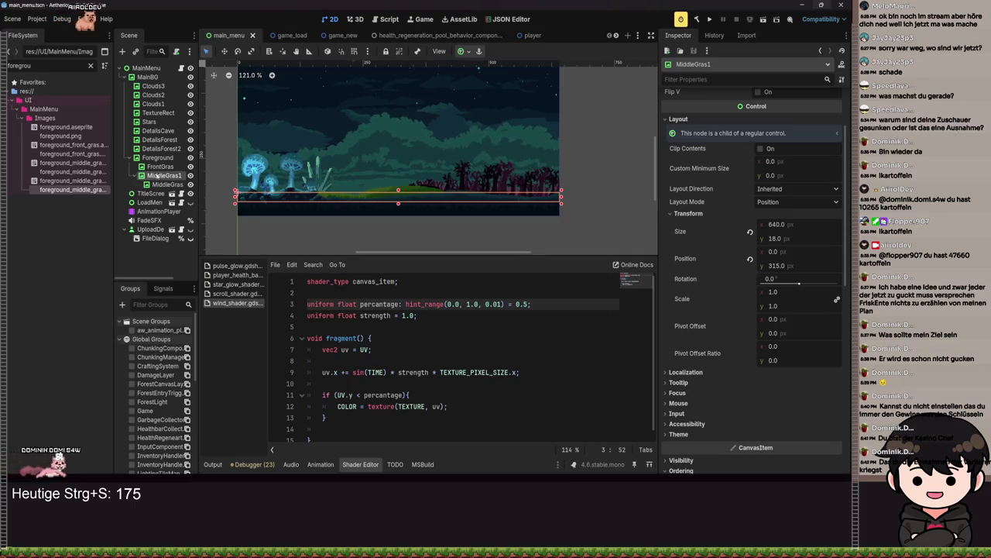
click(464, 52)
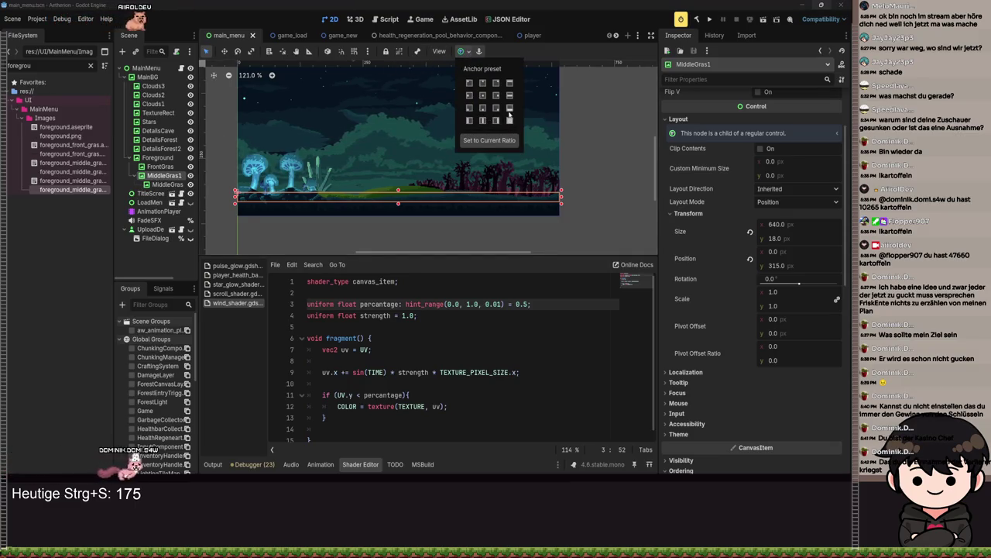
click(509, 107)
scroll(461, 220, up, 3)
scroll(461, 220, up, 2)
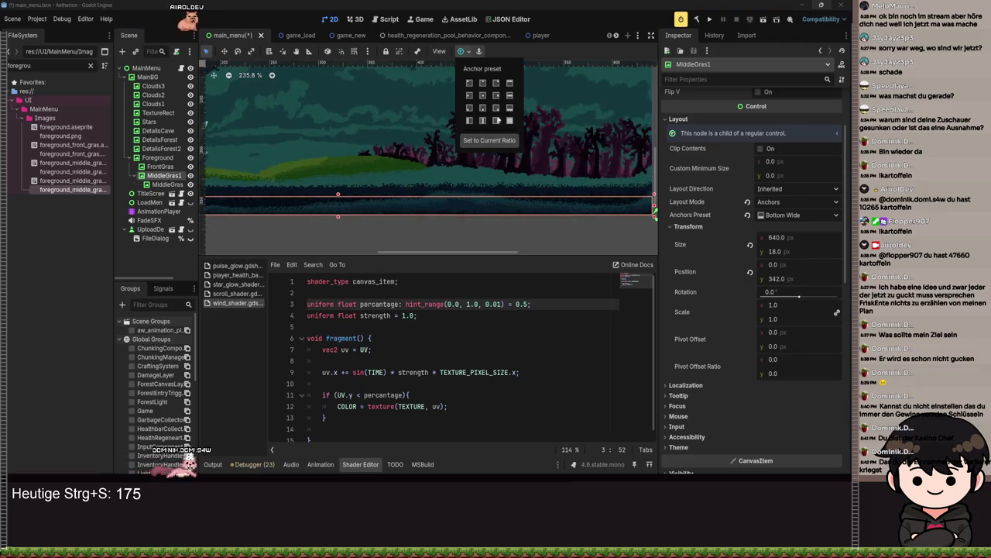
scroll(499, 149, down, 3)
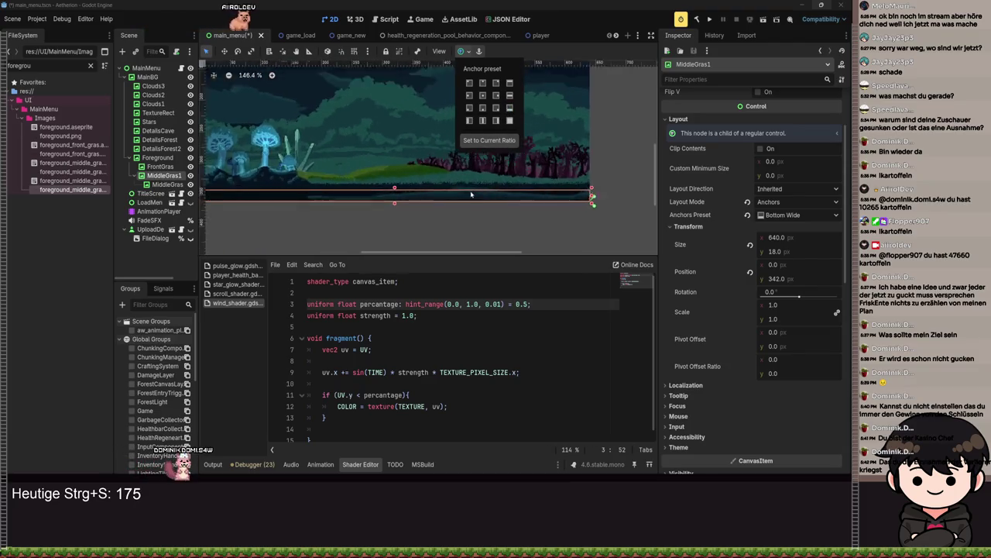
click(171, 183)
drag(167, 184, 160, 167)
Step: Raise both middle grass strips together by 27 pixels and save
click(163, 175)
scroll(475, 225, up, 3)
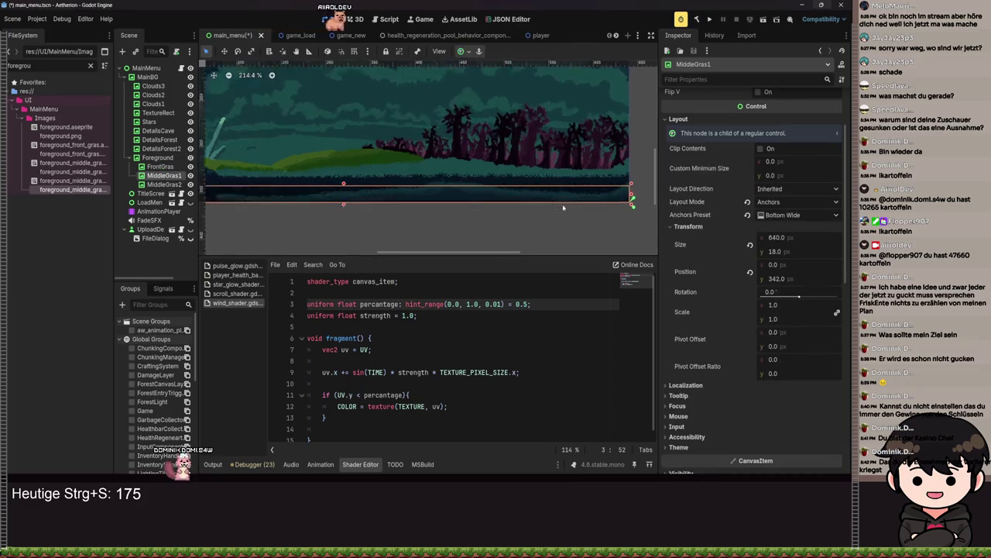
shift+click(470, 243)
key(w)
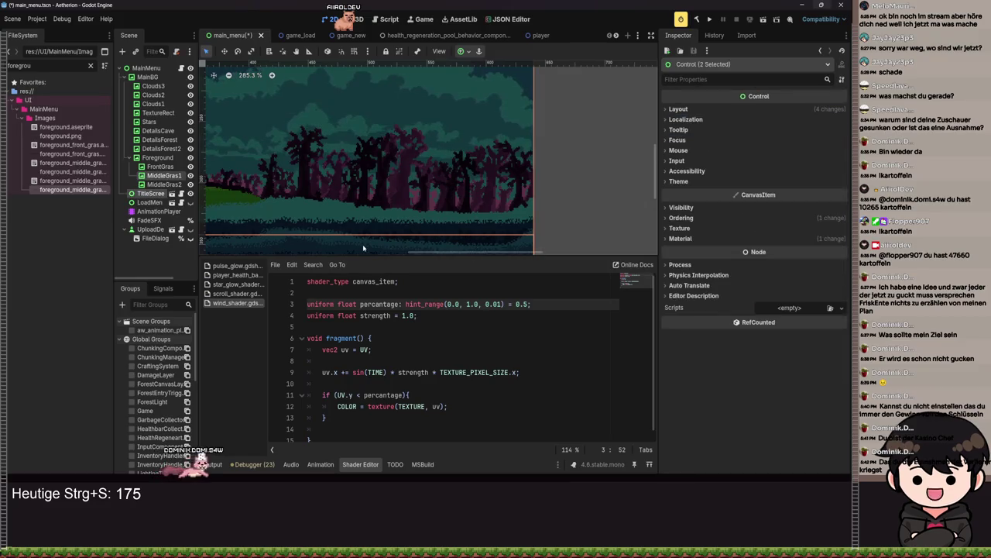
scroll(442, 191, up, 3)
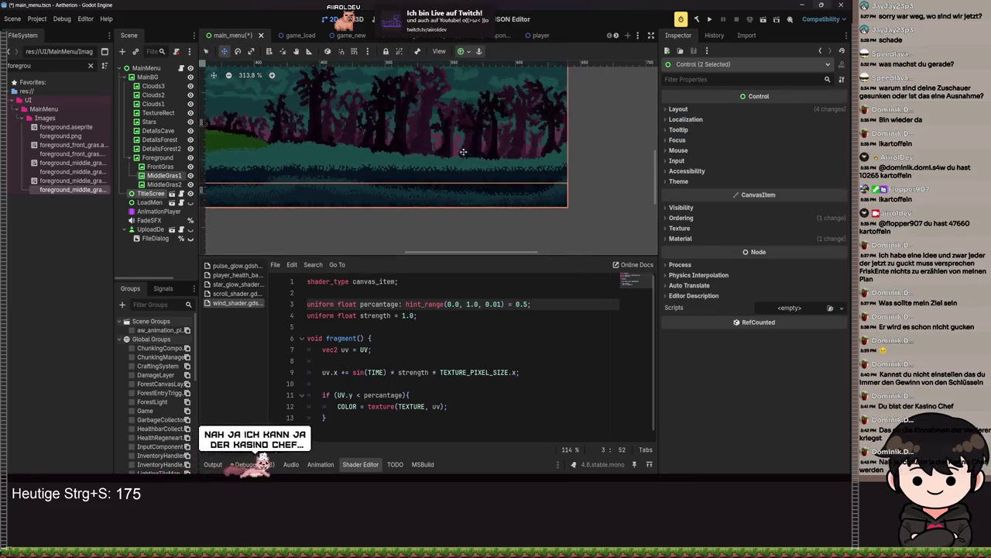
scroll(441, 195, up, 3)
scroll(441, 195, up, 2)
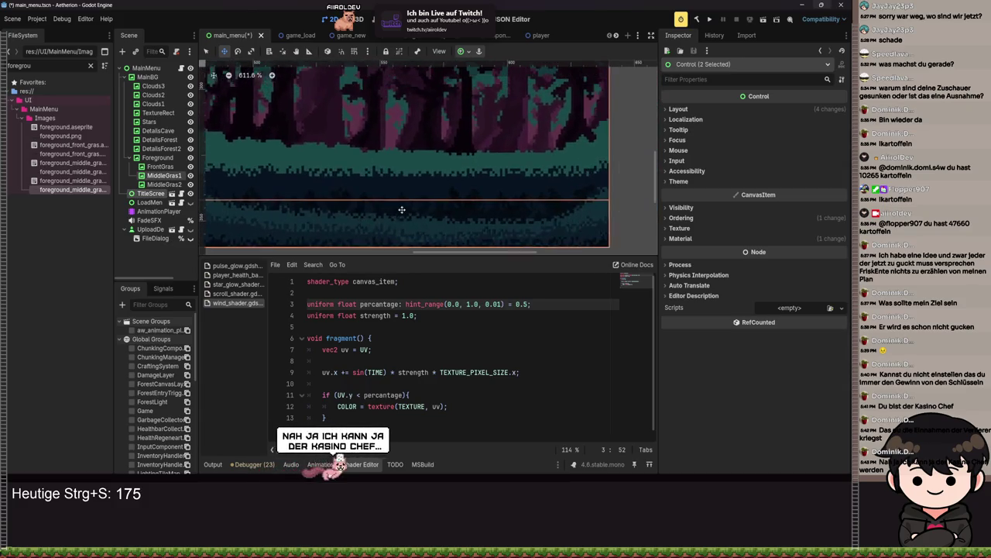
drag(419, 208, 415, 158)
key(ctrl+s)
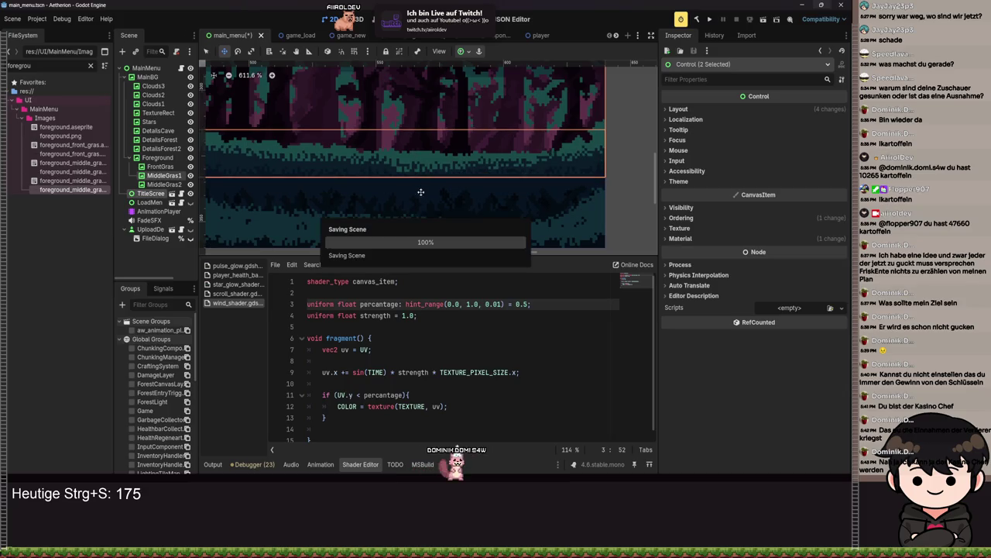
Step: Raise MiddleGras2 another 26 pixels to y 309, save, and run the game
click(146, 184)
drag(463, 223, 467, 158)
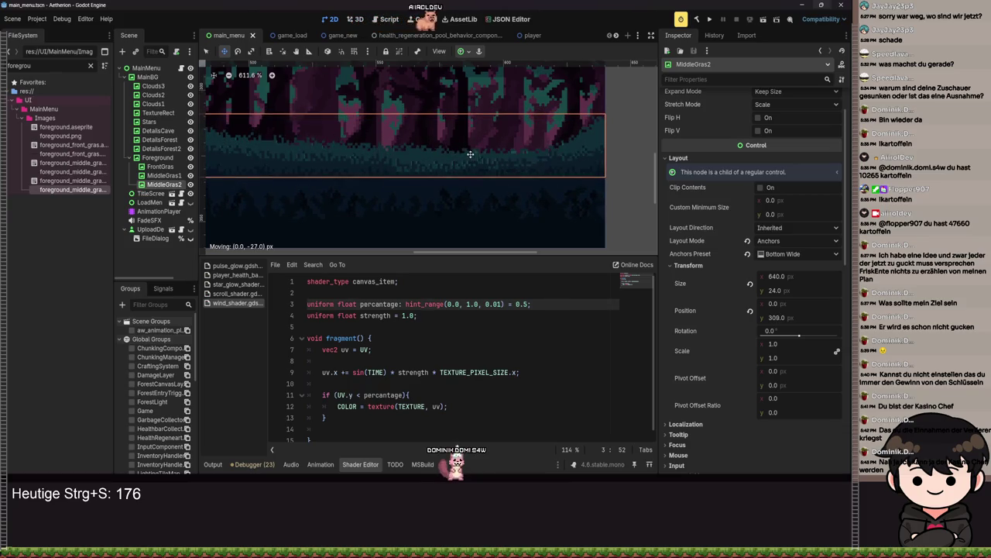
scroll(477, 179, down, 5)
scroll(477, 179, down, 2)
key(ctrl+s)
click(709, 20)
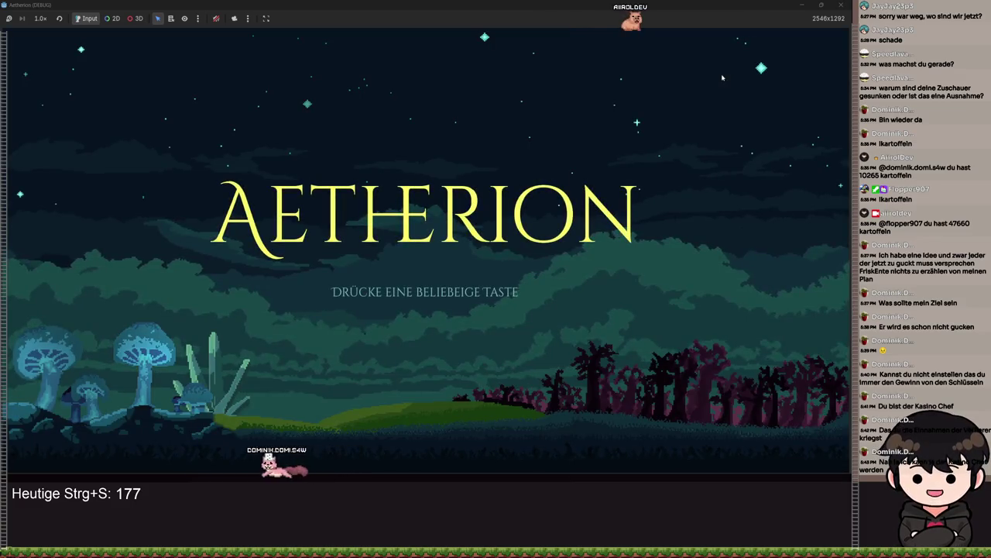
key(super+Down)
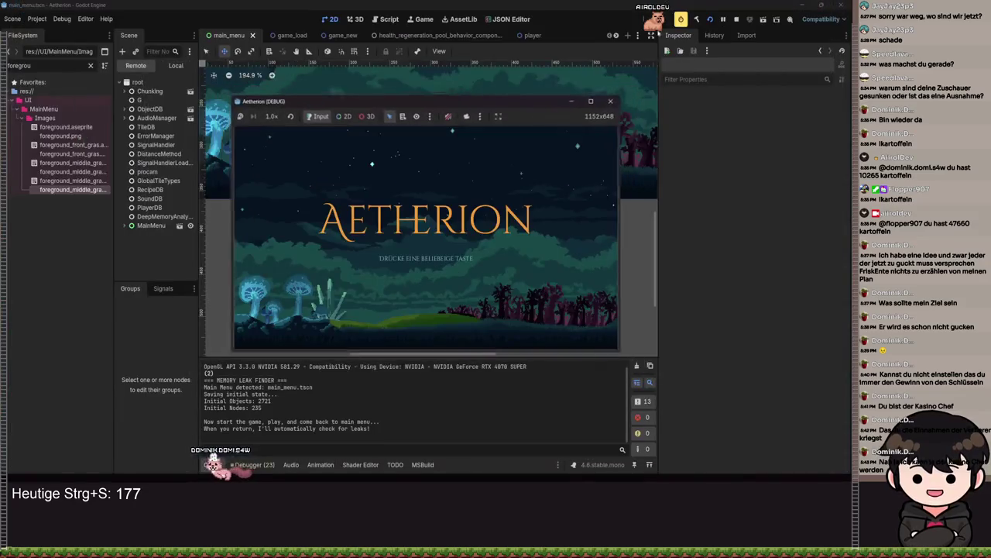
key(super+Up)
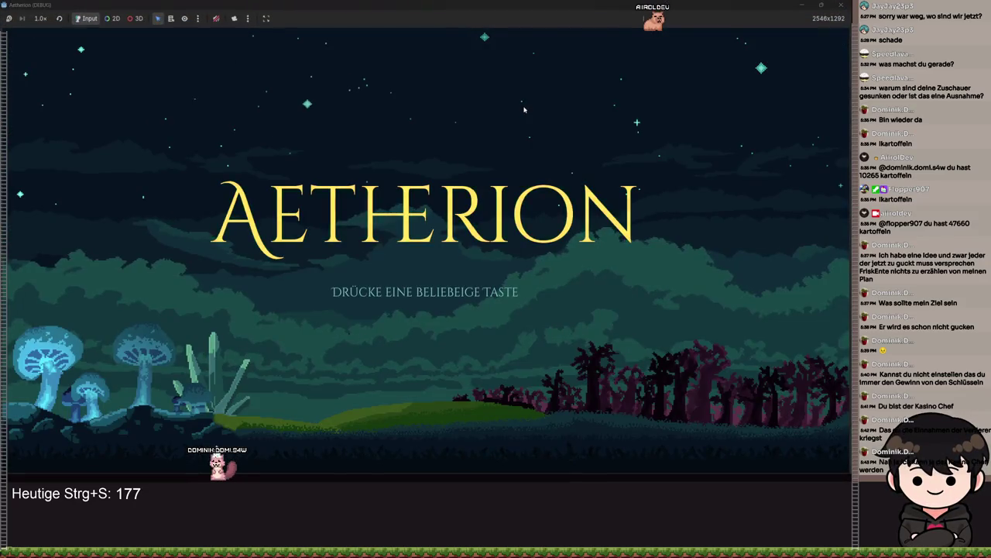
click(841, 6)
key(ctrl+s)
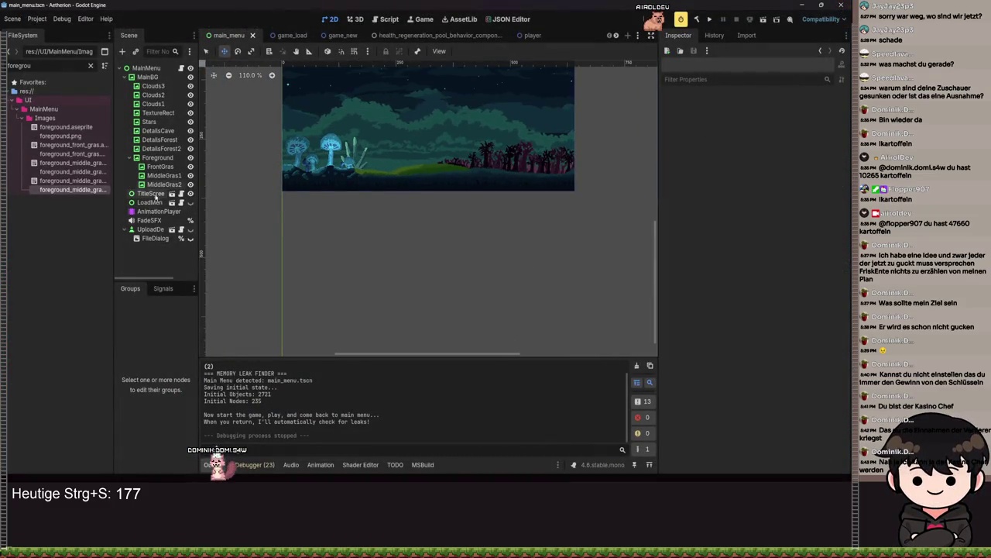
click(160, 184)
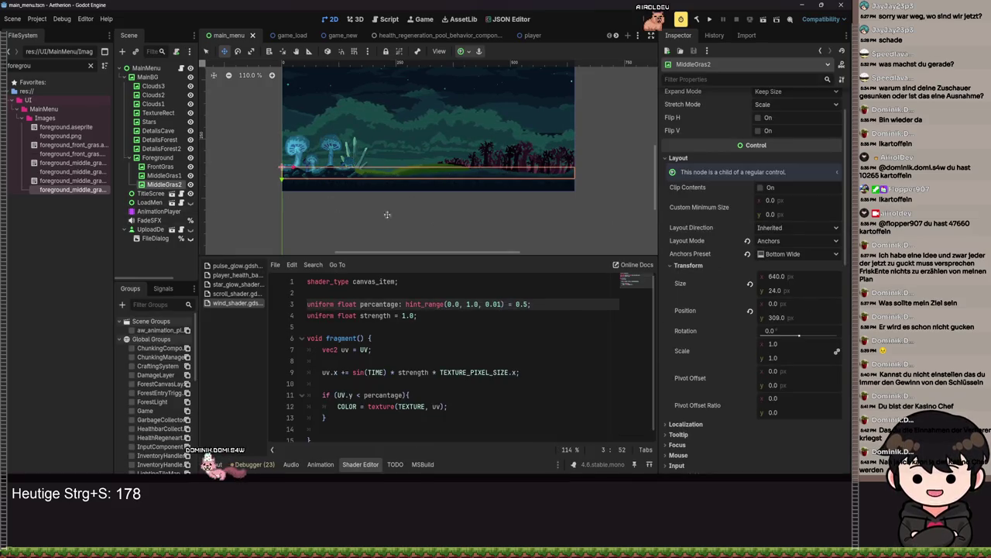
Step: Set MiddleGras1's wind shader Strength to 0.6 and save the scene
click(151, 176)
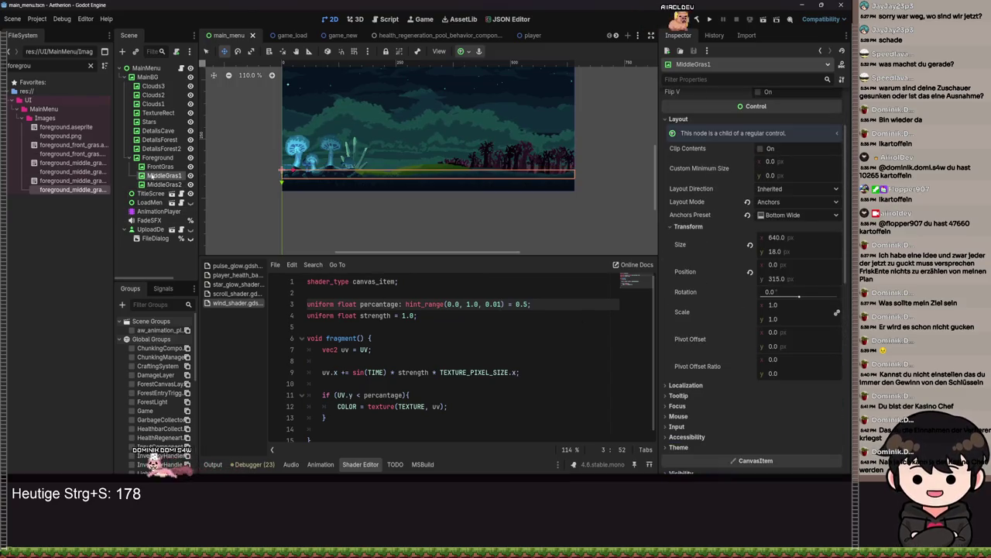
scroll(775, 347, down, 8)
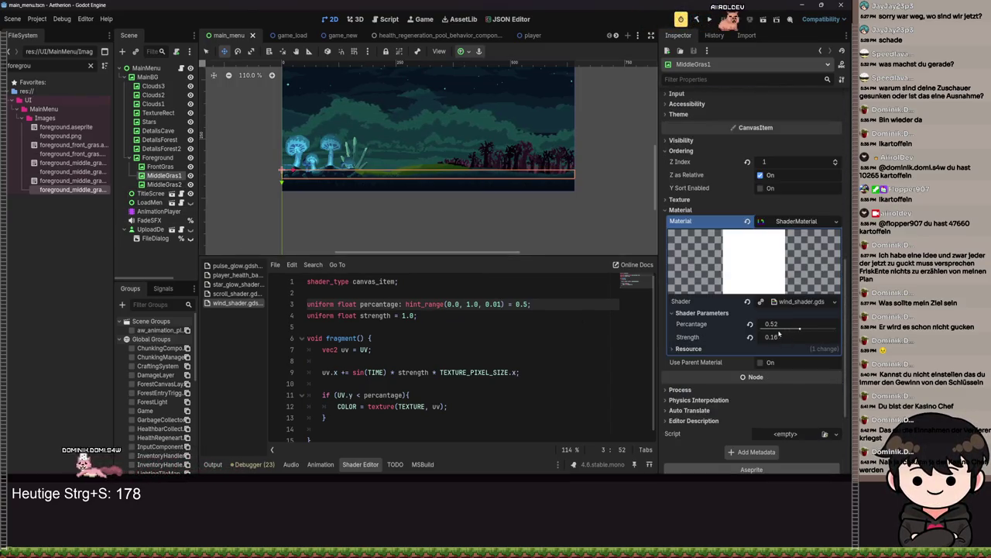
click(774, 337)
text(0.6)
key(Return)
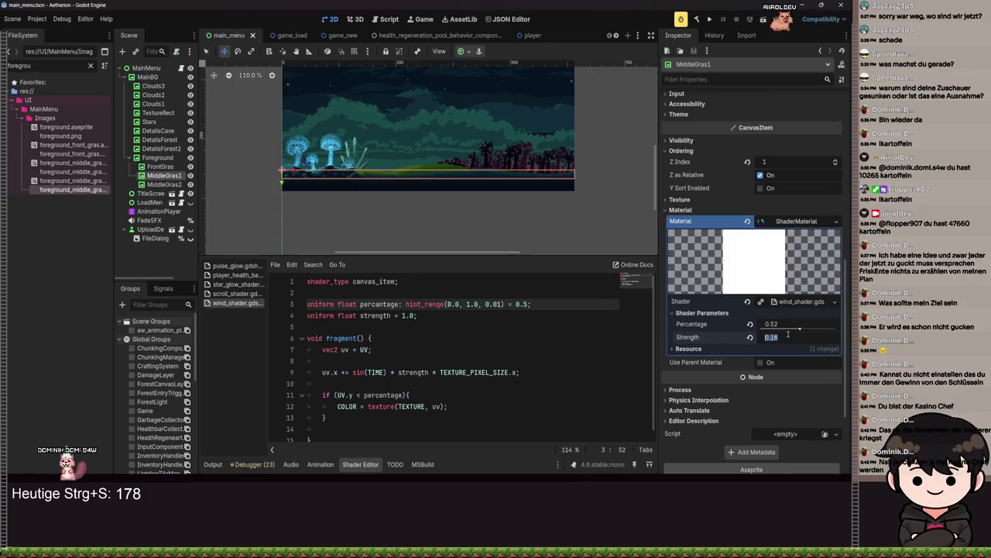
key(ctrl+s)
scroll(515, 173, up, 6)
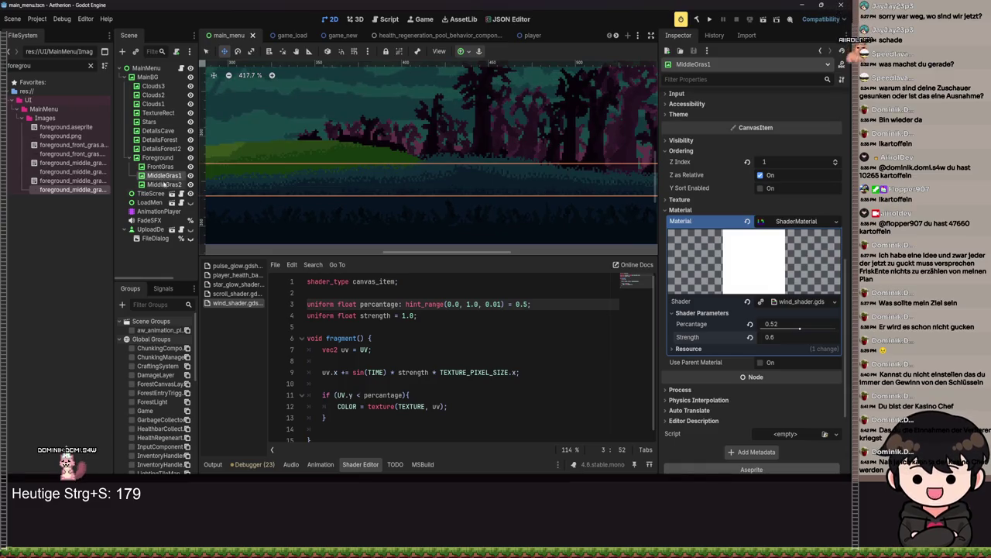
Step: Select MiddleGras2 and begin editing its Percentage and Strength shader parameters
click(294, 194)
scroll(735, 339, down, 3)
click(787, 280)
click(784, 294)
Step: Set MiddleGras2's wind Strength to 0.4, save, and test-run the game to watch the grass
text(0.4)
key(Return)
key(ctrl+s)
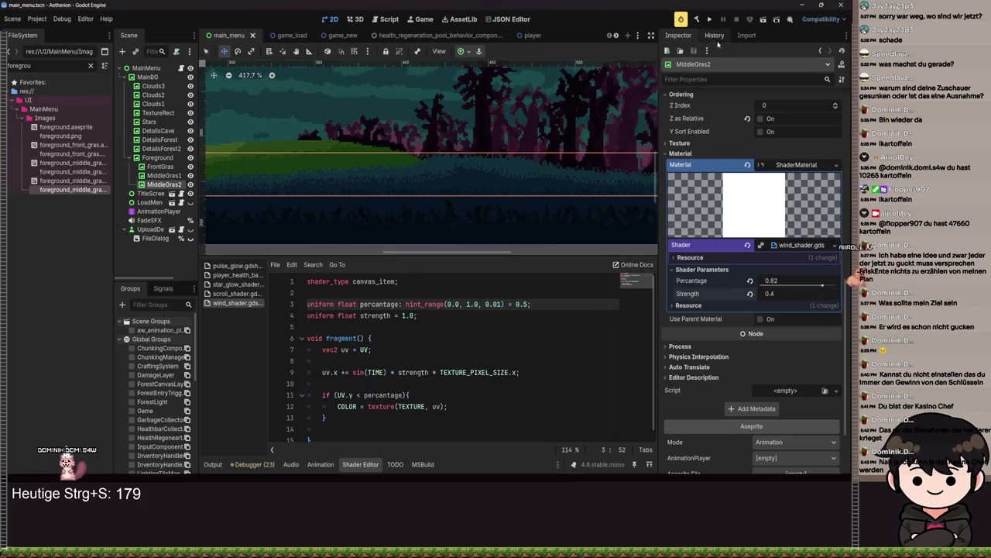
click(712, 20)
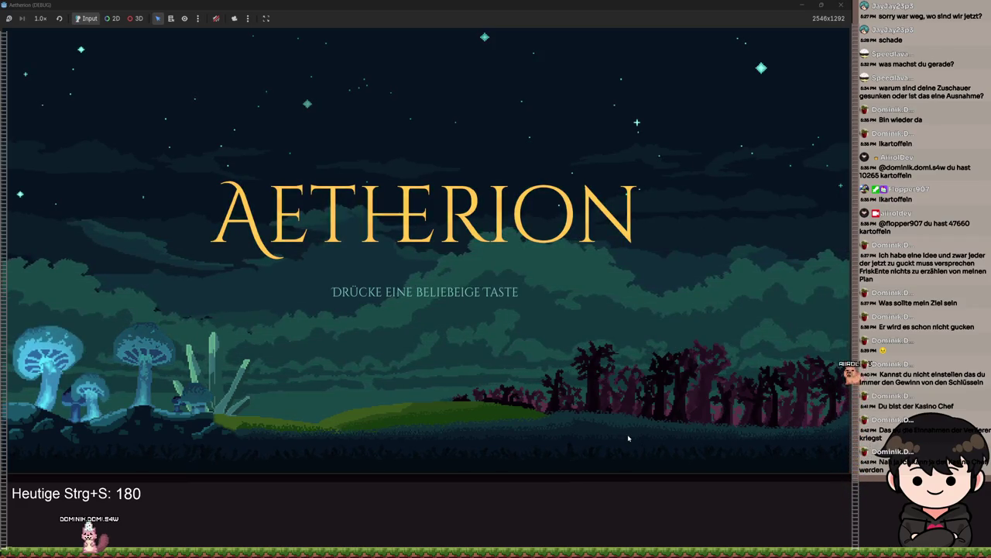
click(805, 10)
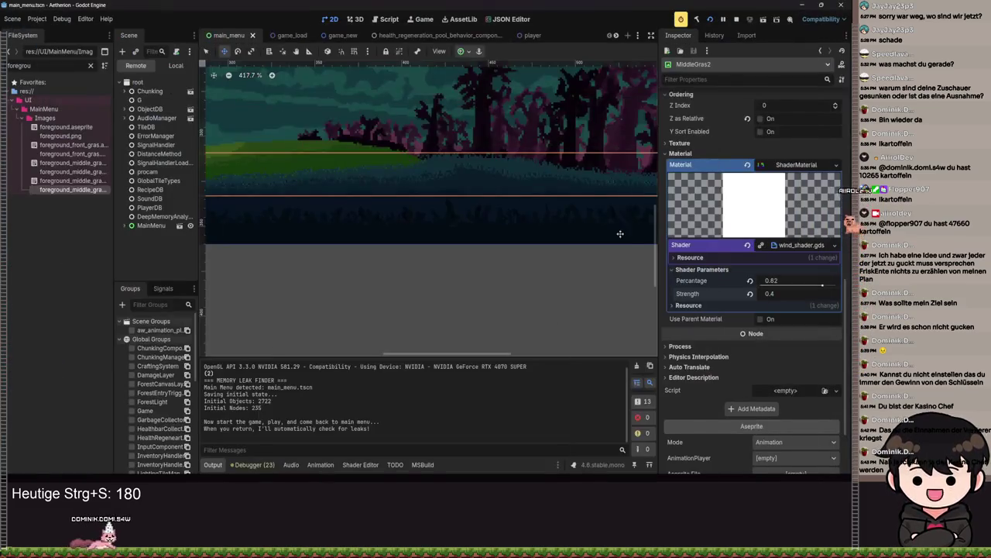
Step: Add a 'uniform float offset' declaration to the wind shader and save it
scroll(571, 264, down, 4)
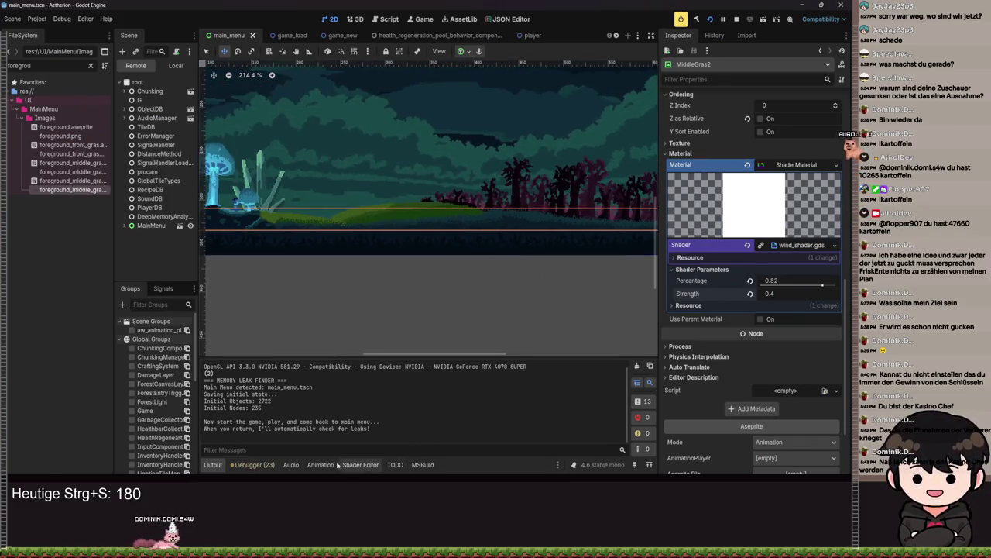
click(176, 65)
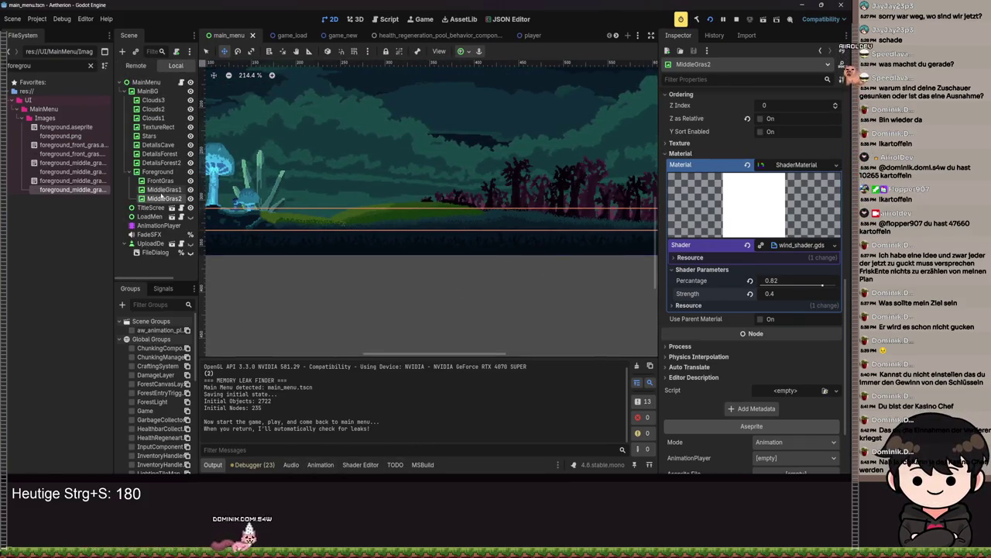
click(361, 464)
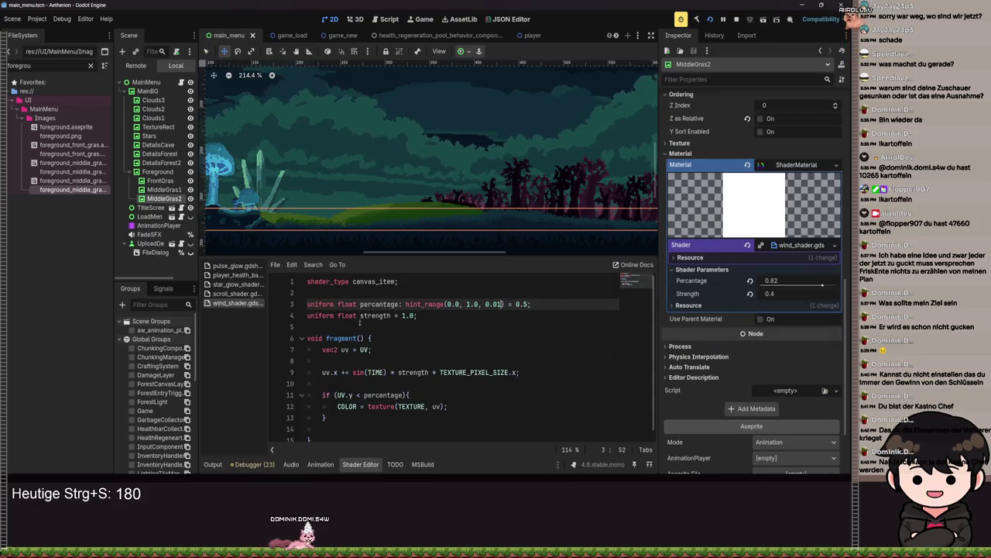
click(458, 315)
key(Return)
text(iform float offset = 1.0;)
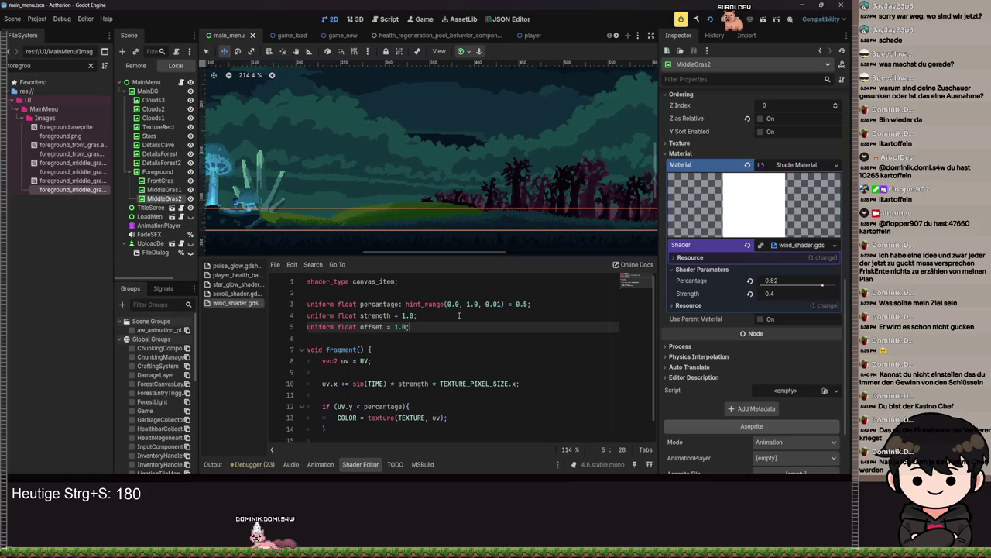
key(ctrl+s)
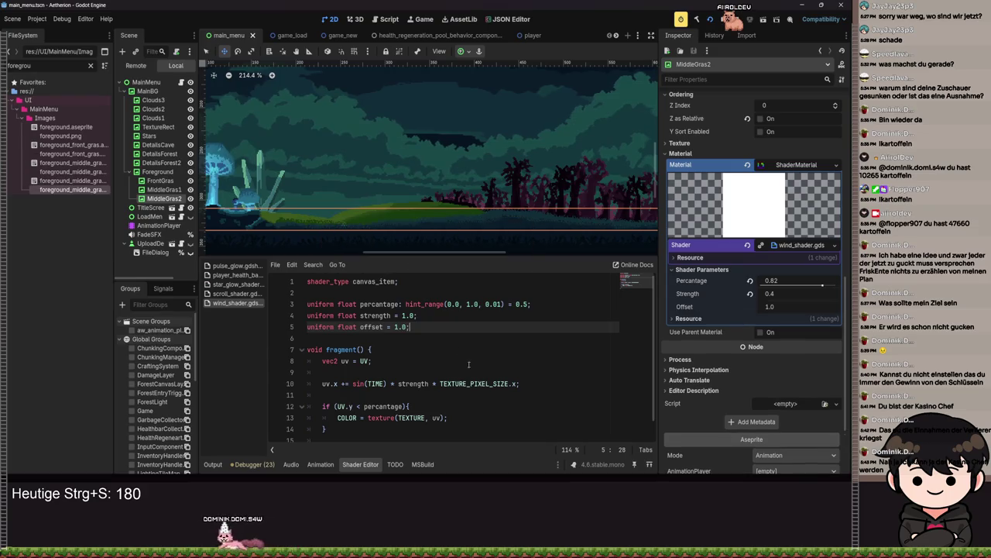
key(ctrl+s)
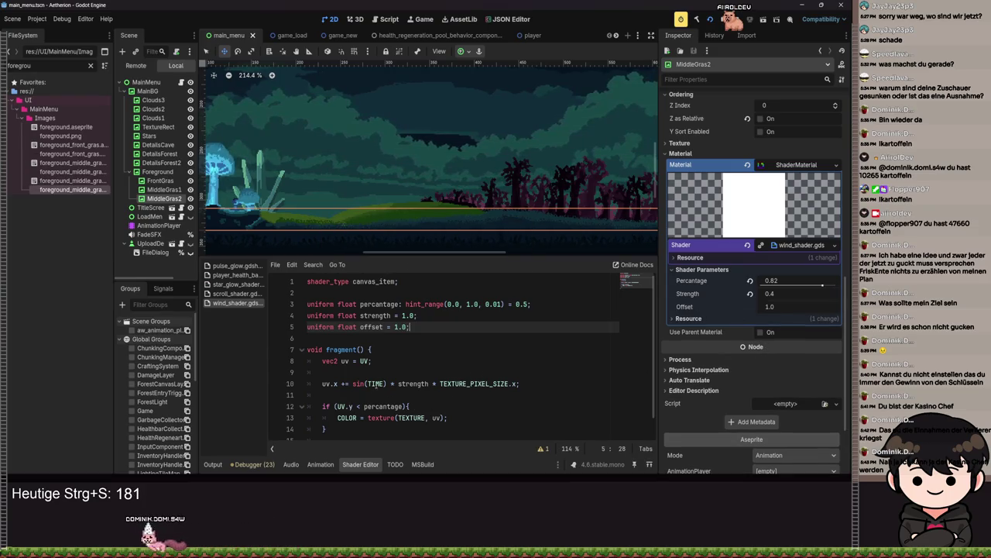
Step: Change sin(TIME) to sin(TIME - offset), save, and drag MiddleGras2's Offset to 0.805
click(385, 383)
text(- offset)
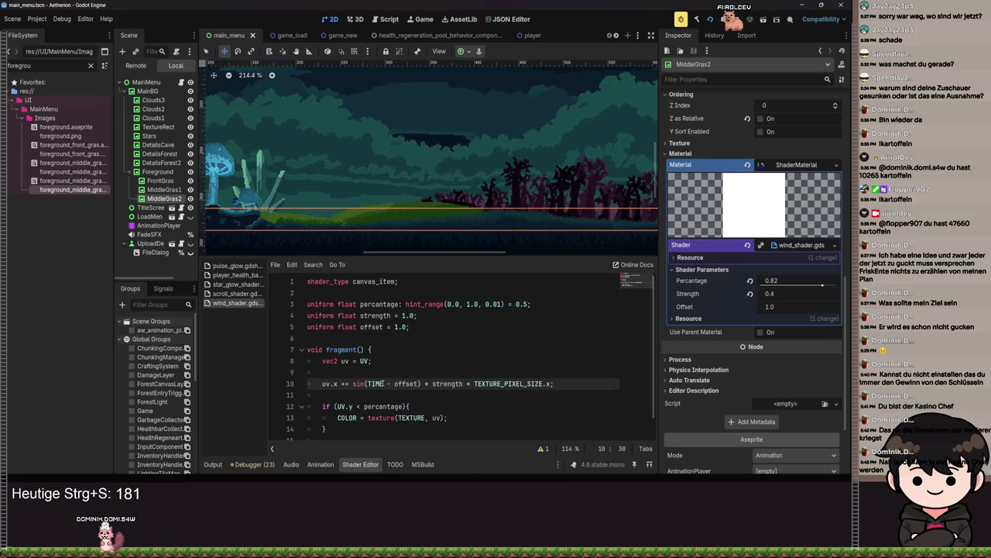
key(ctrl+s)
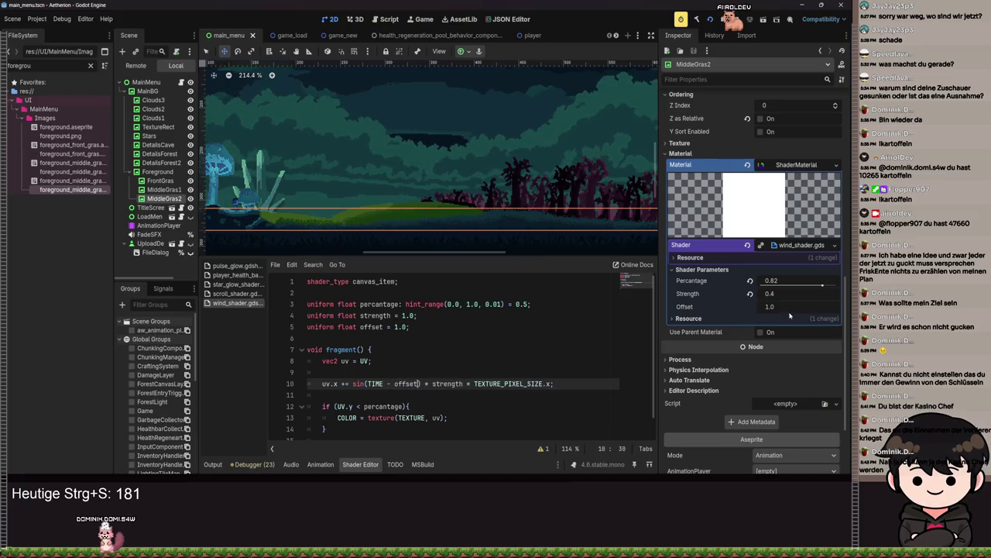
drag(787, 307, 771, 307)
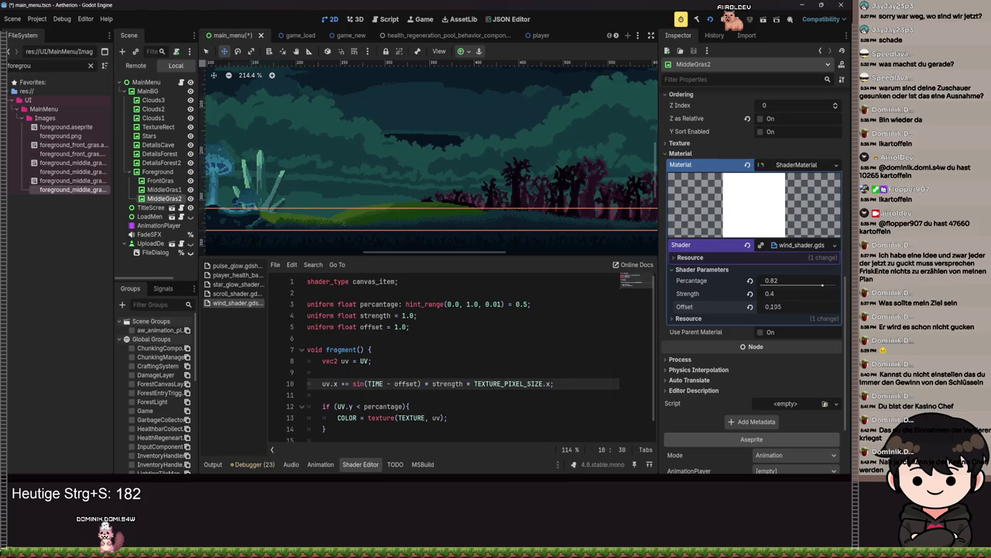
scroll(479, 214, up, 5)
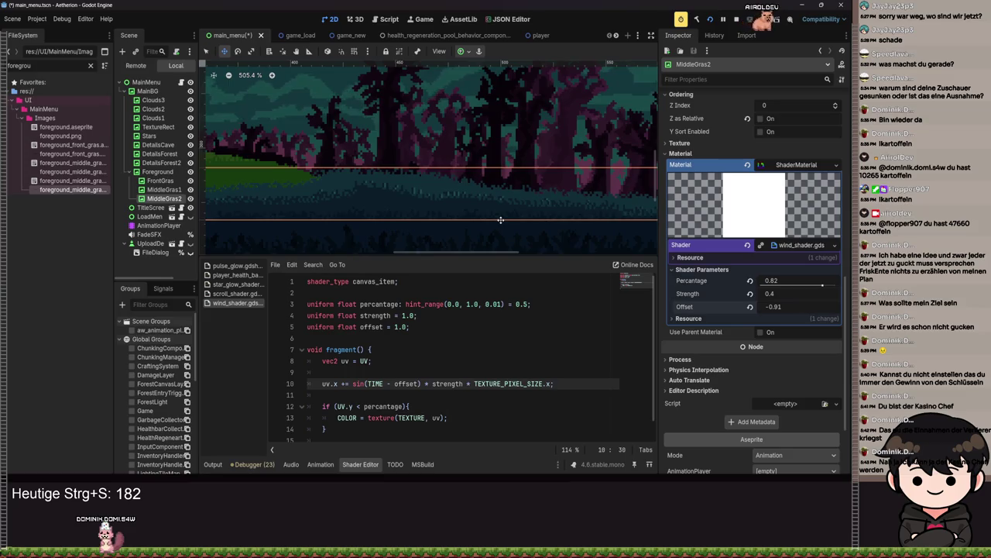
Step: Adjust MiddleGras2's Offset, then set MiddleGras1's Offset to 0.3 and then 0.4, saving each
key(ctrl+s)
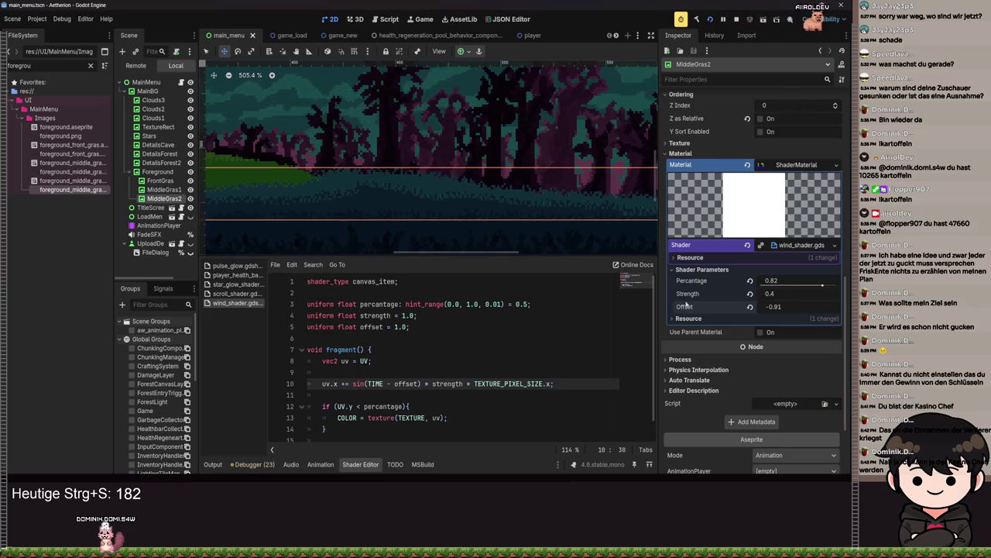
mouse_move(765, 307)
mouse_down()
mouse_move(783, 307)
mouse_move(771, 307)
mouse_up()
key(ctrl+s)
click(163, 189)
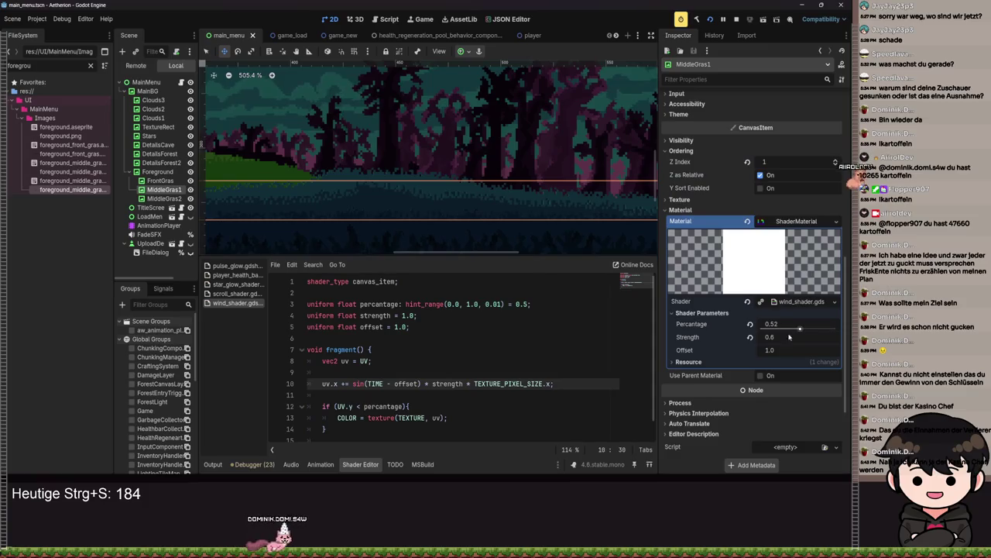
click(788, 350)
text(.2)
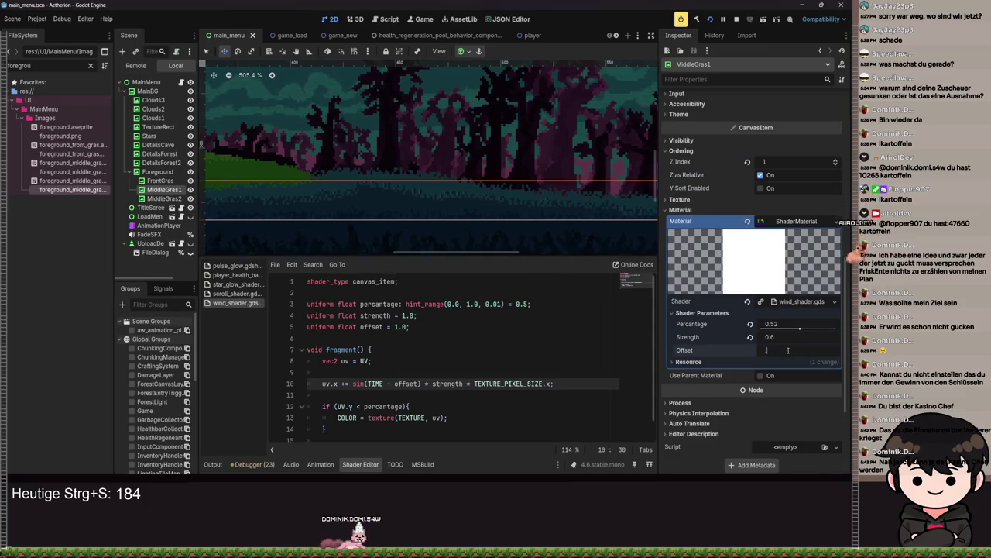
key(BackSpace)
key(BackSpace)
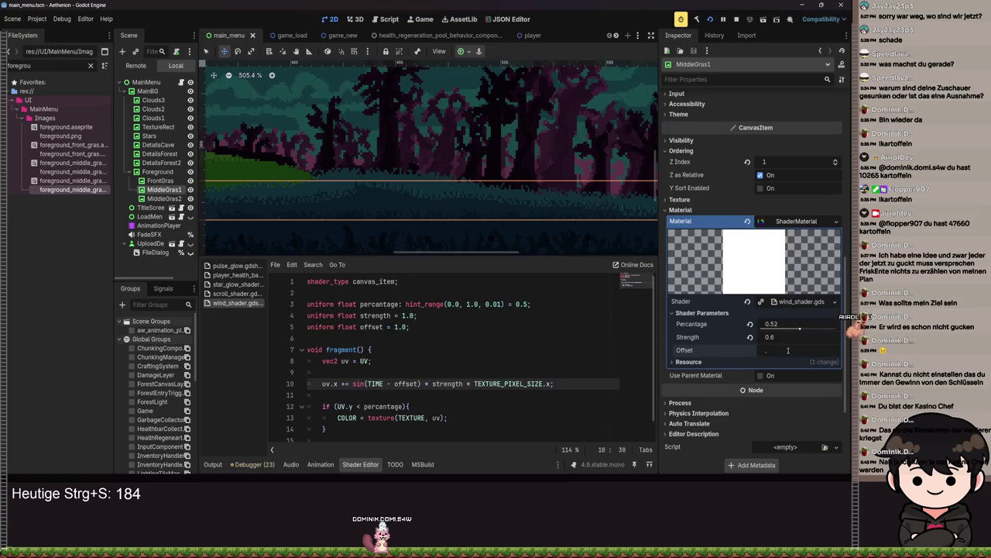
text(3)
key(Return)
key(ctrl+s)
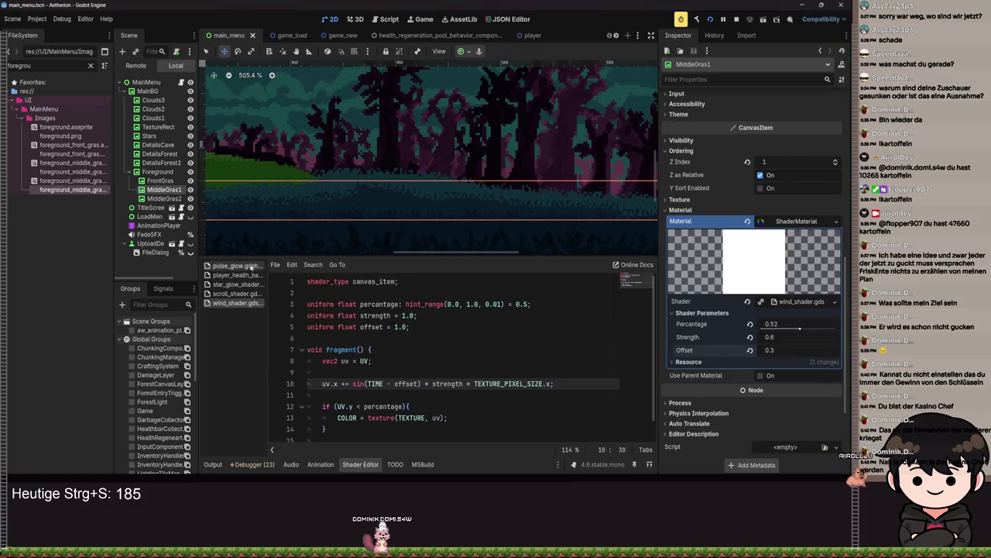
text(0.4)
key(Return)
key(ctrl+s)
Step: Set FrontGras's wind Offset to 0.0 and save
click(160, 180)
click(775, 350)
text(0)
key(Return)
key(ctrl+s)
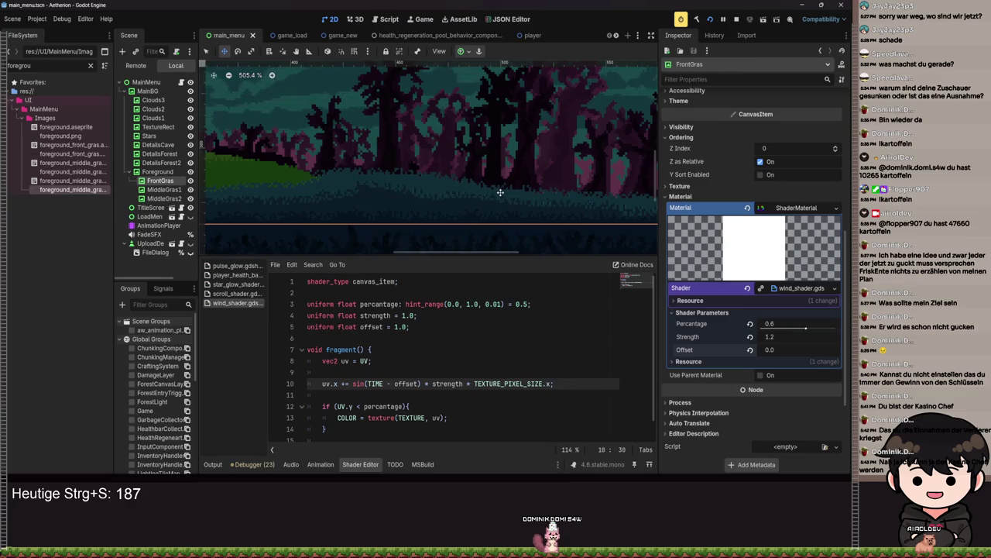
Step: Set MiddleGras1's Offset to 0.8 and MiddleGras2's Offset to 0.5, saving the scene
click(163, 190)
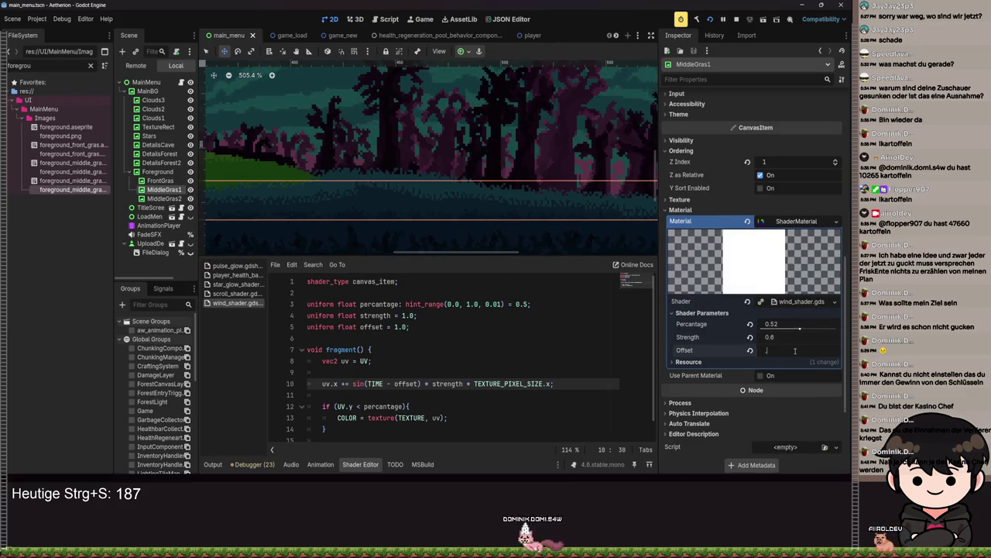
text(0.8)
click(771, 338)
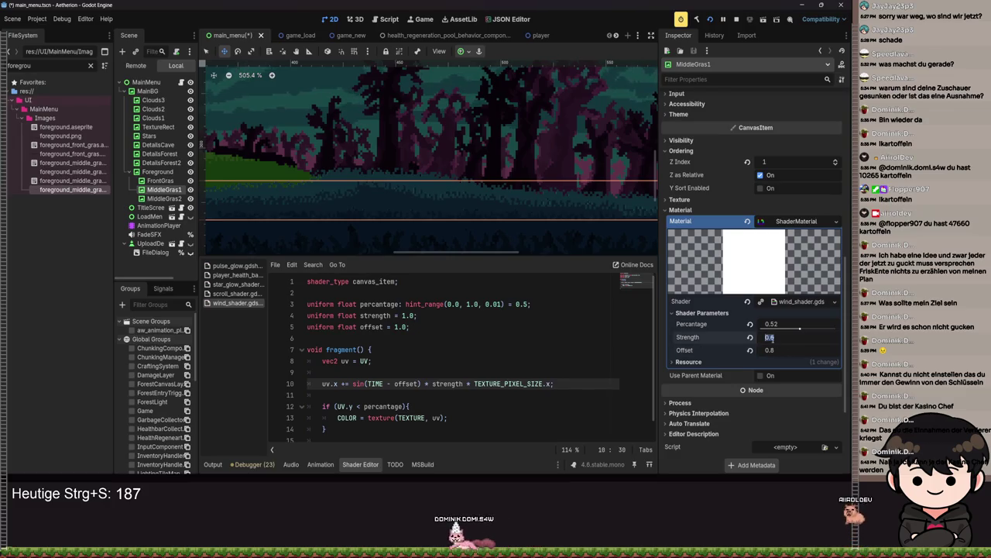
key(ctrl+s)
click(160, 180)
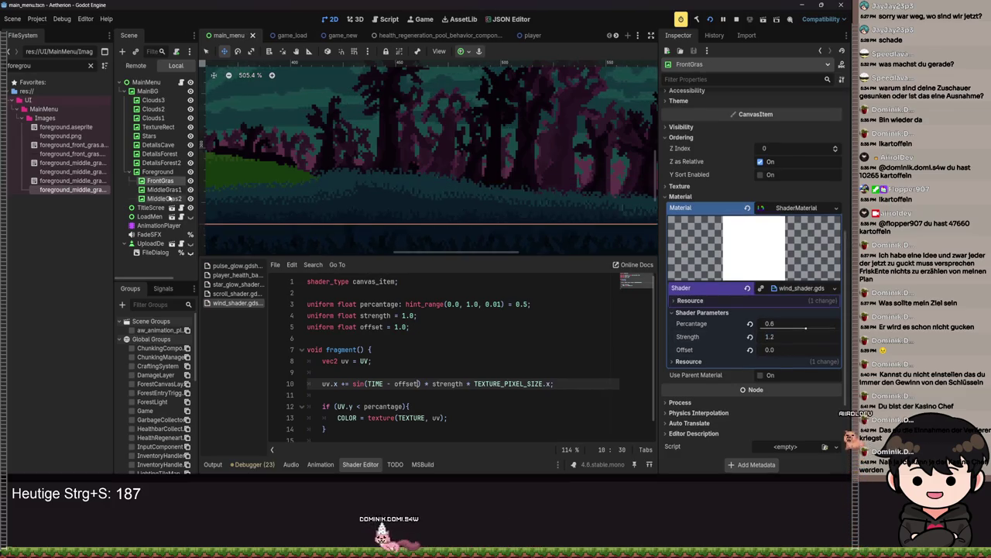
click(167, 199)
click(783, 305)
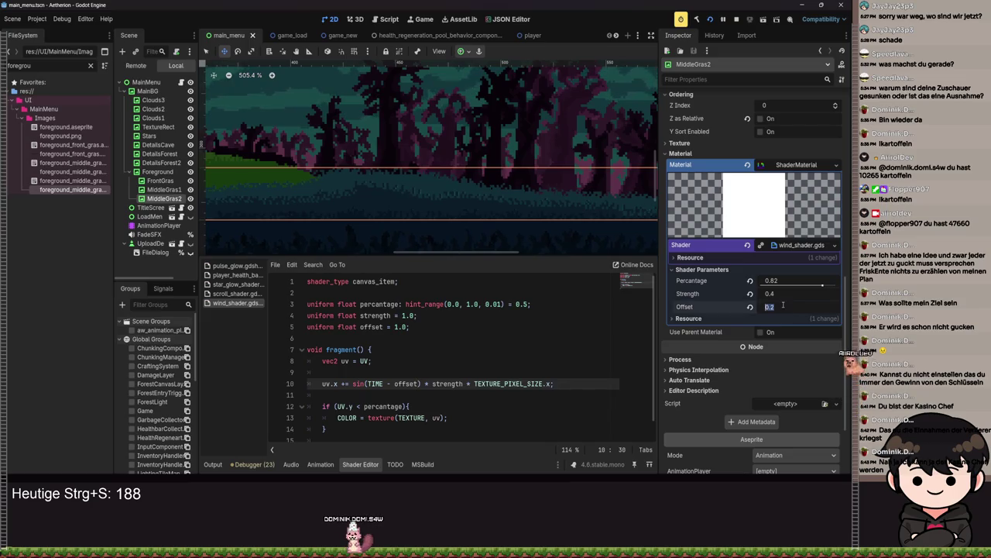
text(0.5)
key(ctrl+s)
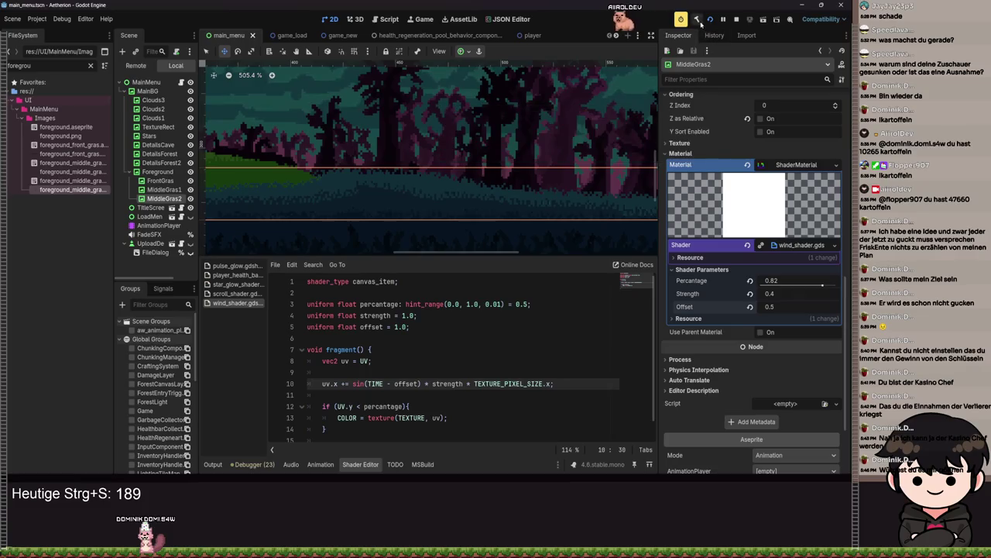
Step: Run the game, maximize the debug window to view the title screen, then switch to Aseprite
click(708, 19)
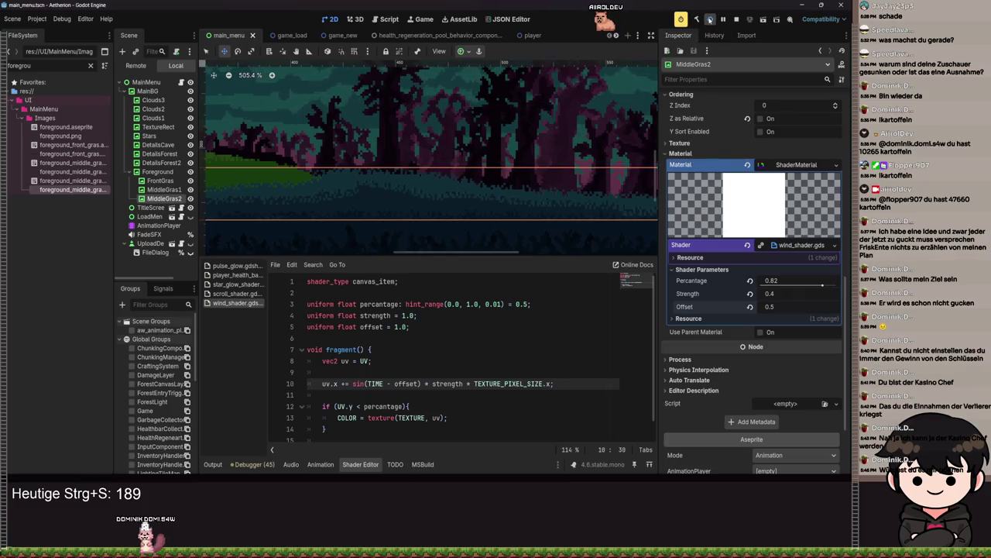
click(711, 21)
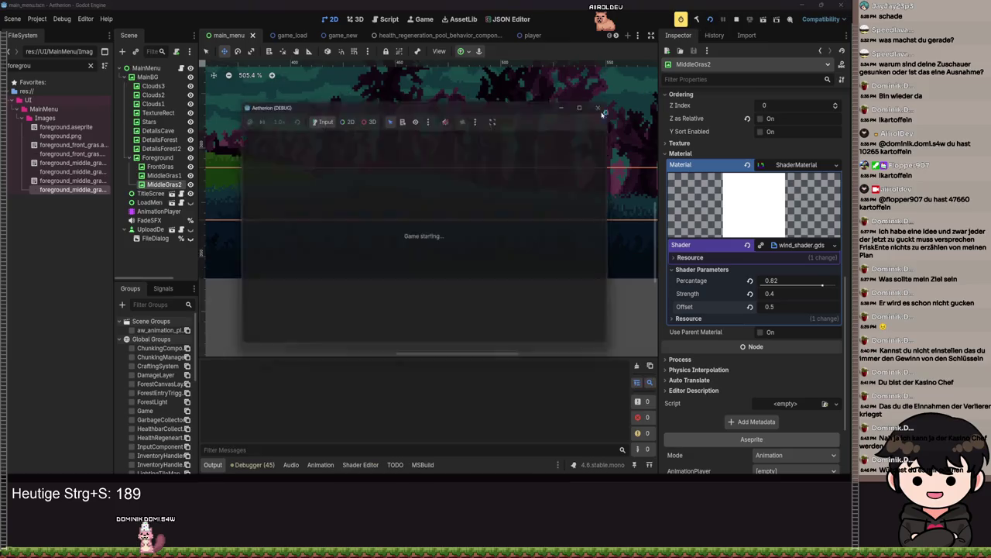
click(593, 103)
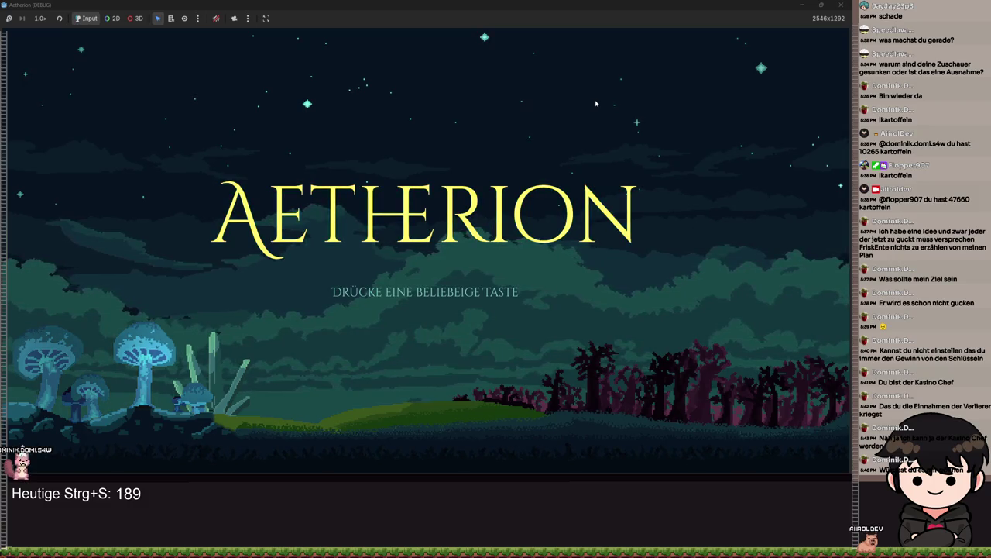
key(alt+Tab)
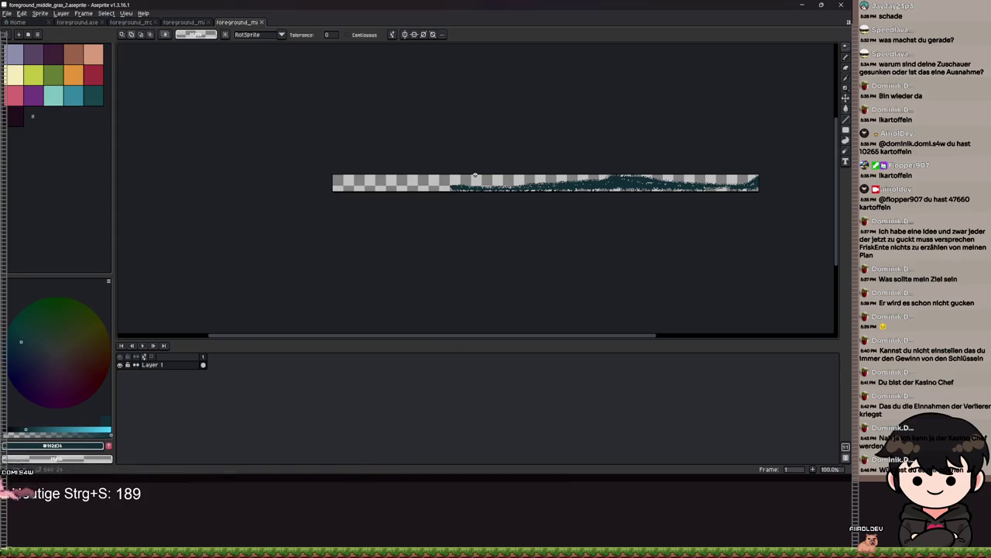
Step: Switch to foreground.aseprite and zoom in to inspect the ground edge beneath the grass
click(77, 22)
scroll(448, 209, up, 5)
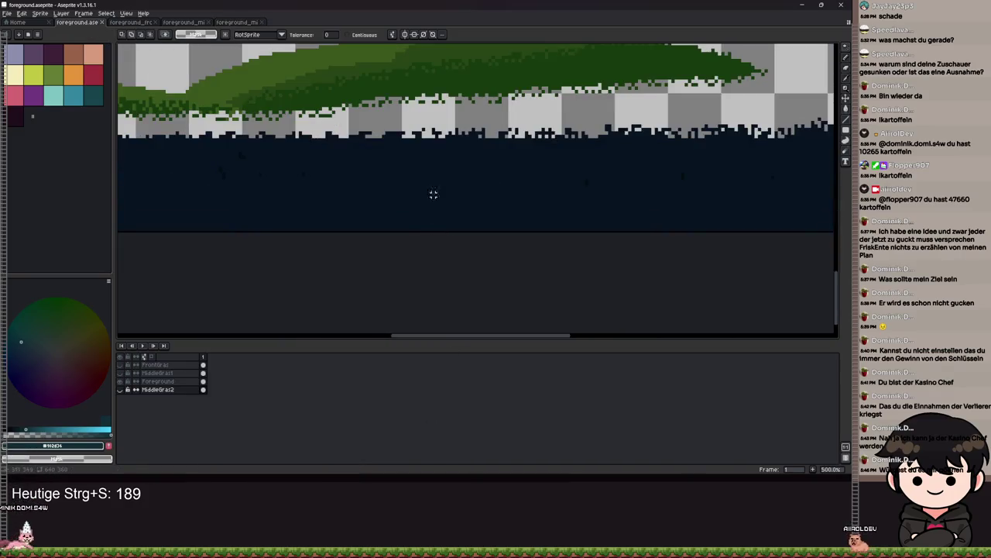
scroll(459, 217, down, 3)
scroll(463, 214, up, 1)
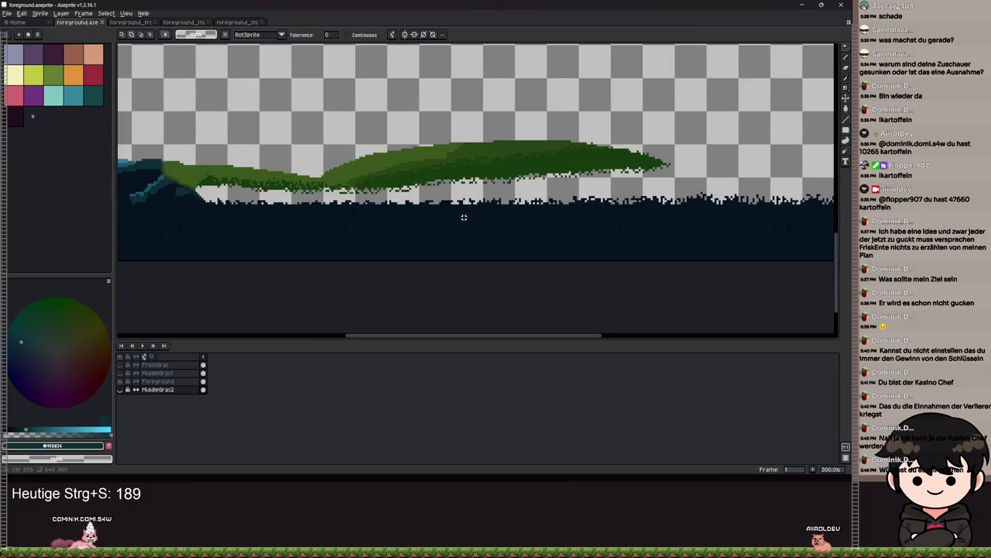
scroll(496, 193, down, 4)
scroll(506, 205, up, 2)
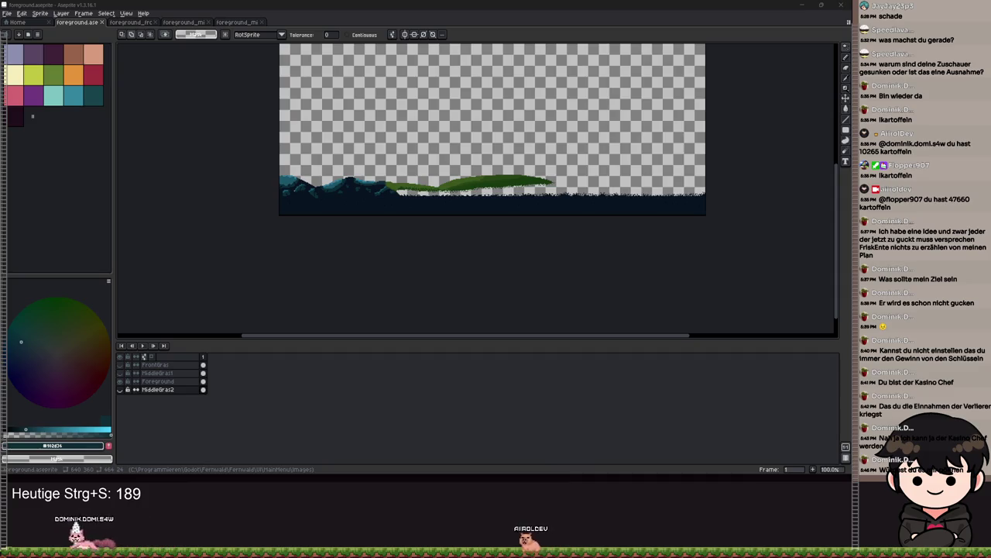
scroll(460, 156, up, 8)
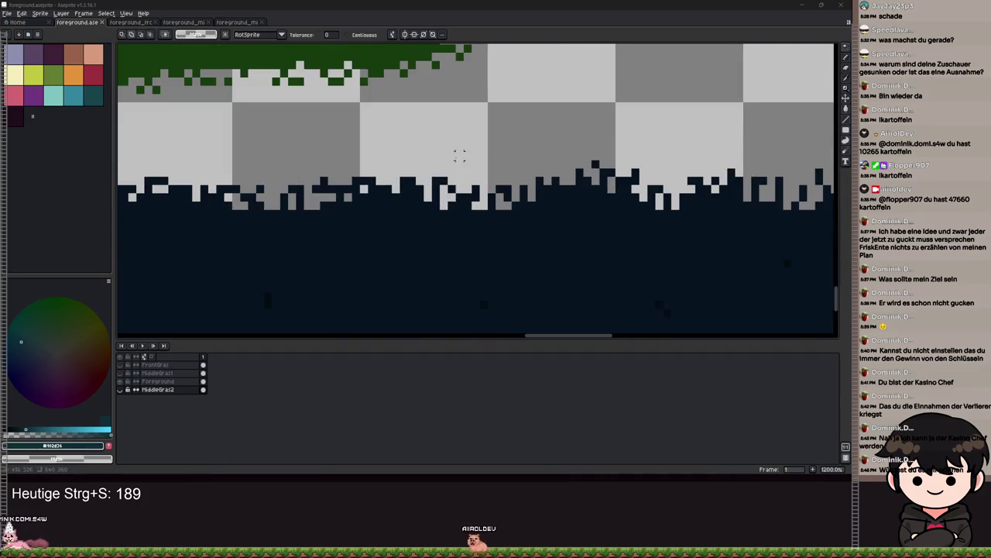
scroll(531, 181, up, 5)
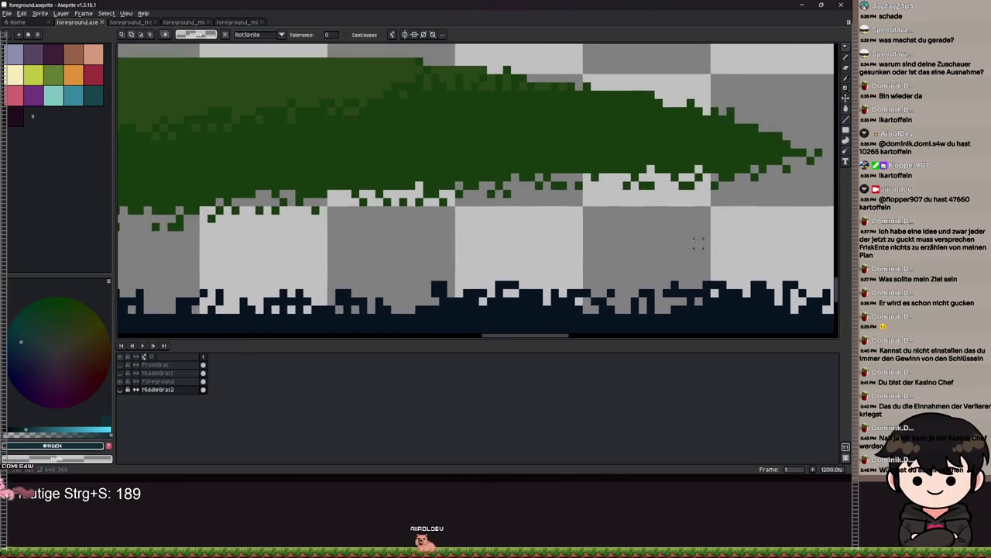
scroll(350, 262, down, 10)
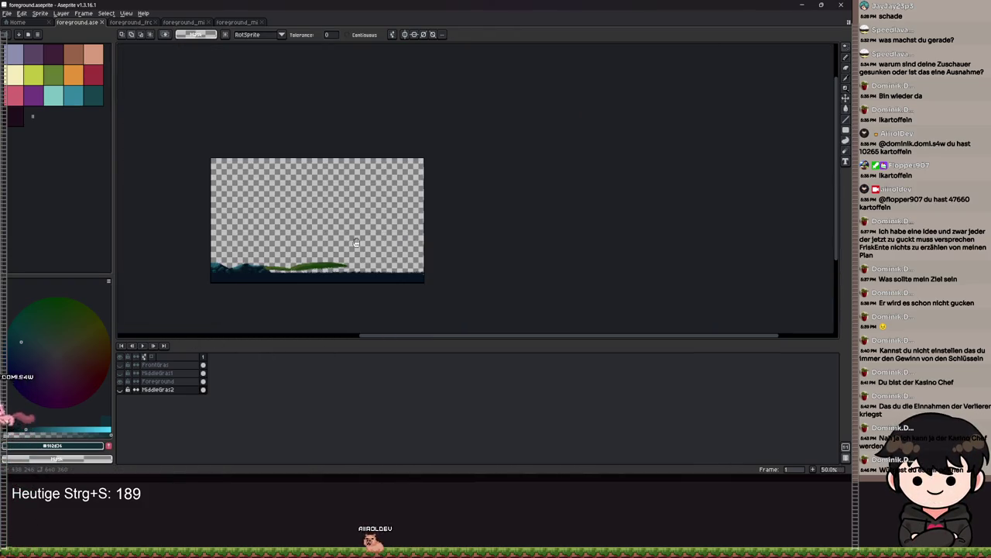
scroll(357, 243, up, 3)
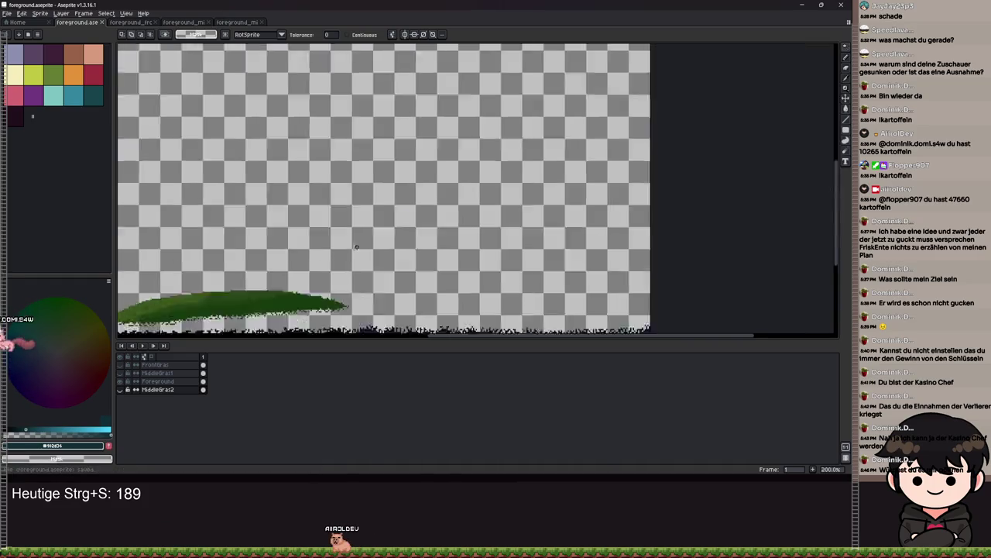
scroll(357, 246, down, 5)
Step: Save foreground.aseprite and pick the Rectangular Marquee tool
key(ctrl+s)
scroll(561, 167, up, 7)
scroll(561, 168, left, 10)
key(m)
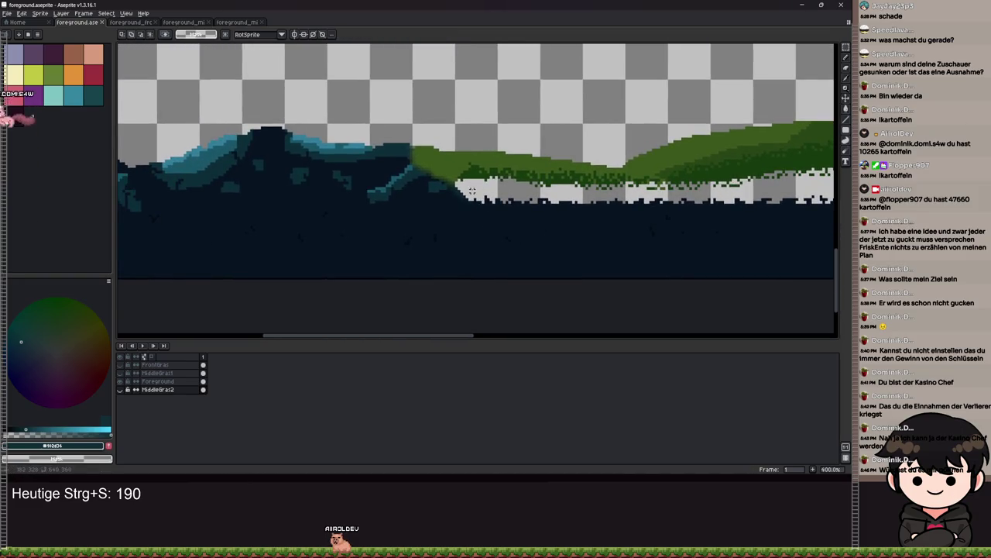
Step: Drag a rectangular selection over the dark ground band from the blue rocks to the right edge
mouse_move(468, 189)
mouse_down()
mouse_move(830, 253)
mouse_move(727, 326)
mouse_up()
scroll(527, 276, down, 2)
scroll(259, 266, up, 3)
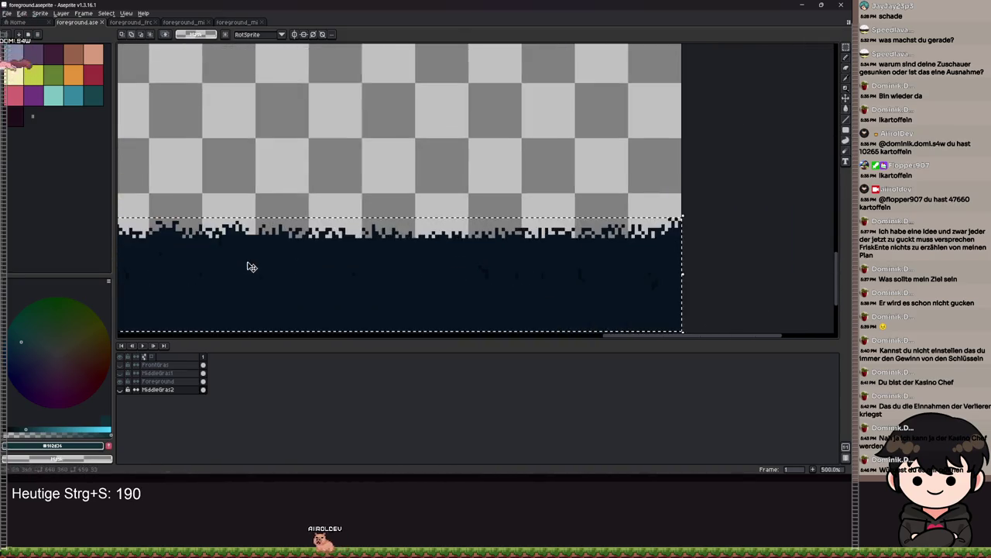
scroll(594, 225, down, 3)
scroll(401, 230, up, 4)
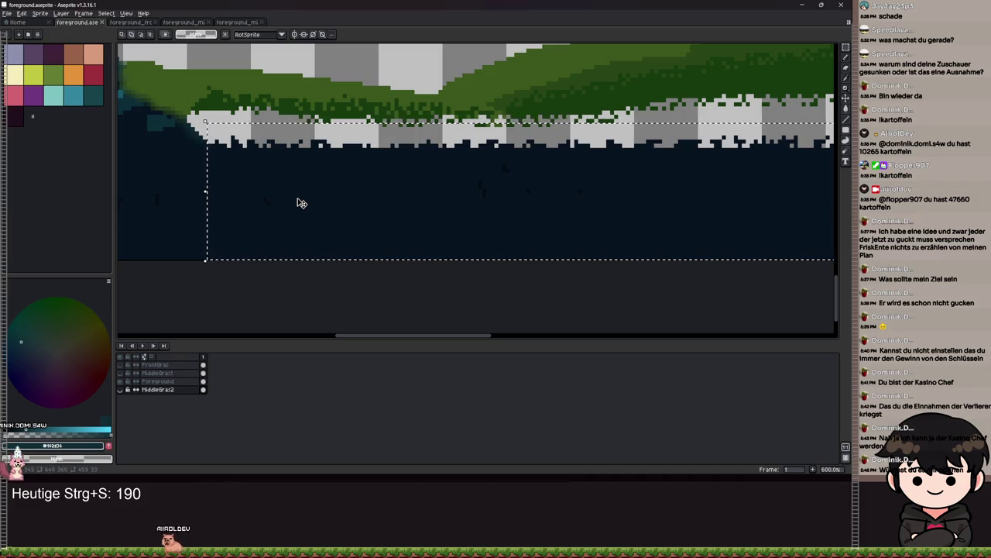
scroll(350, 191, down, 3)
scroll(350, 190, down, 2)
scroll(349, 191, up, 2)
scroll(353, 192, down, 2)
scroll(349, 190, up, 2)
Step: Adjust the selection and shift the dark ground block upward toward the grass edge
drag(460, 179, 428, 185)
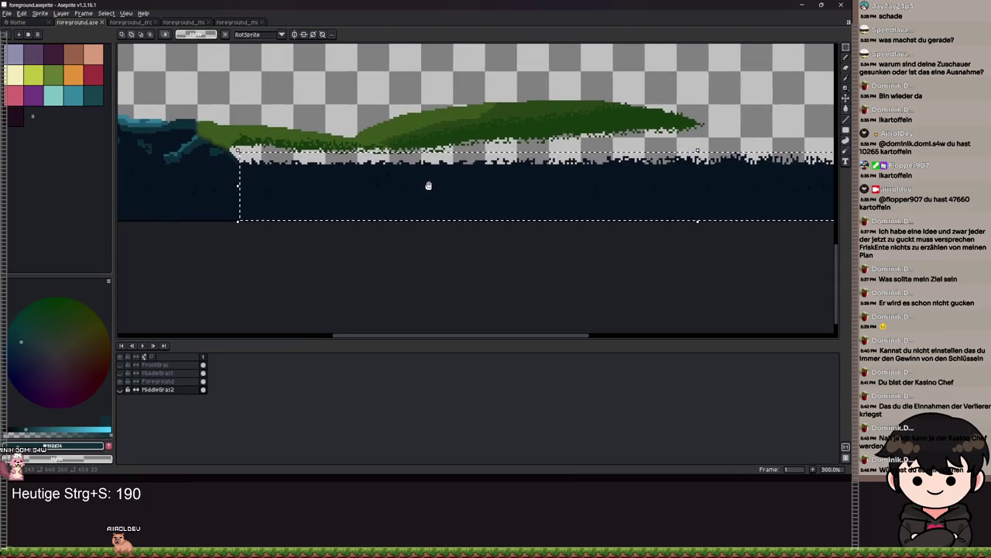
scroll(428, 186, up, 3)
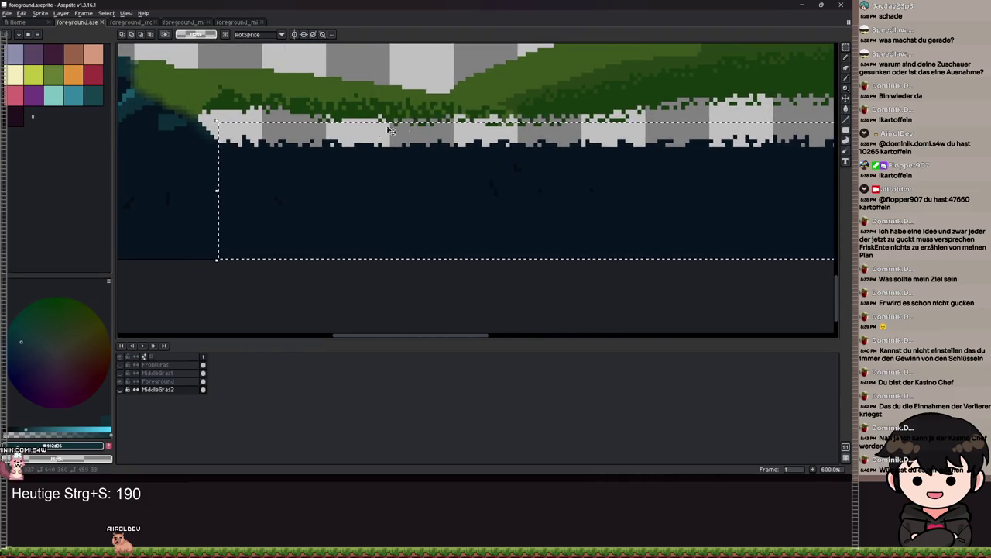
mouse_move(555, 169)
mouse_down()
mouse_move(830, 169)
mouse_move(478, 120)
mouse_up()
mouse_move(476, 120)
mouse_down()
mouse_move(144, 141)
mouse_move(127, 195)
mouse_move(332, 257)
mouse_move(285, 263)
mouse_up()
scroll(482, 193, up, 4)
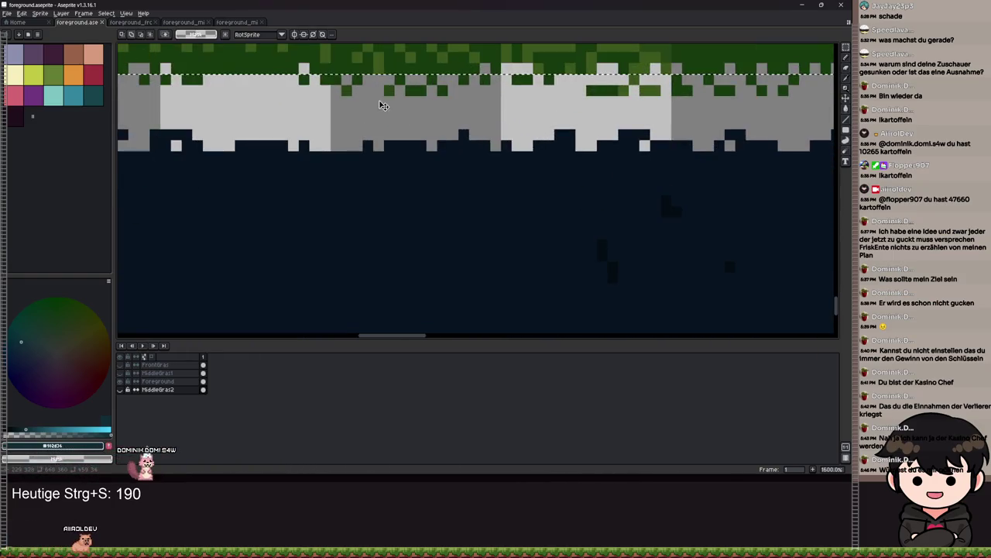
drag(389, 107, 446, 186)
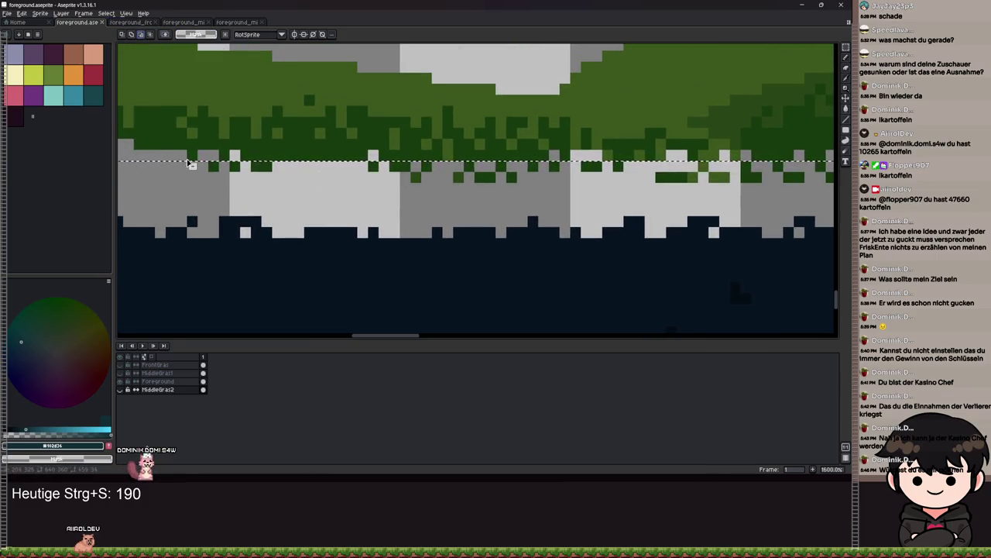
scroll(192, 155, down, 8)
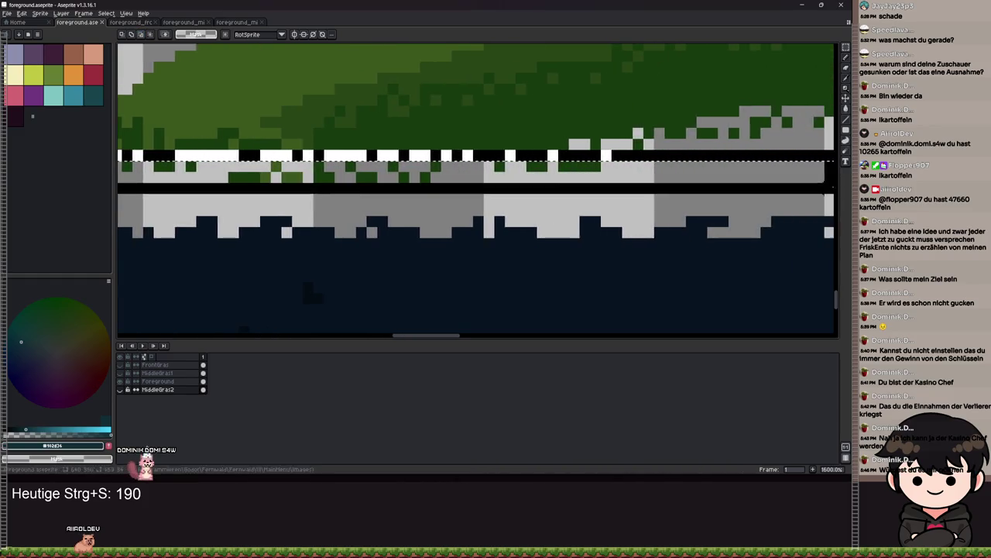
scroll(554, 206, up, 5)
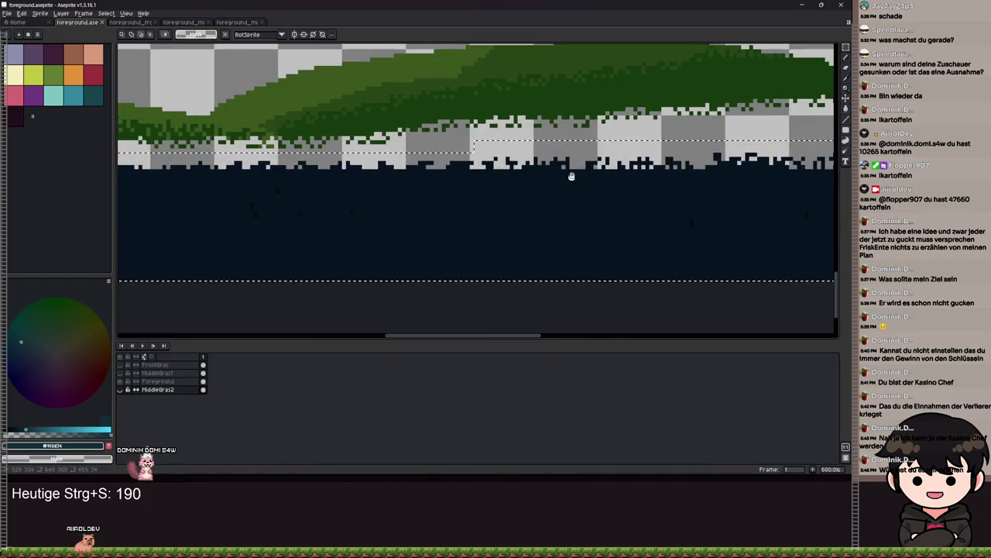
scroll(620, 178, down, 2)
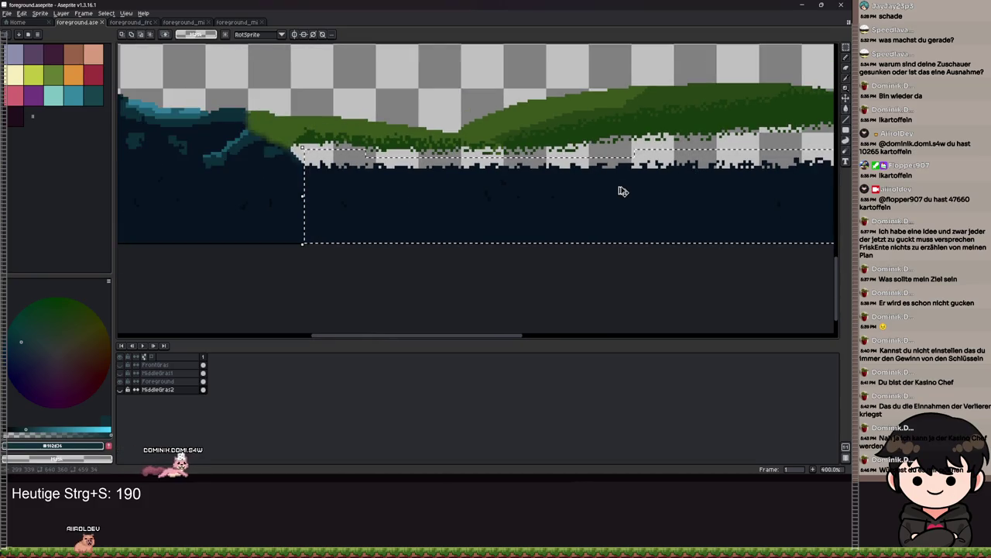
Step: Add a new layer named FrontGras2 above FrontGras and paste the dark grass strip into it
click(170, 382)
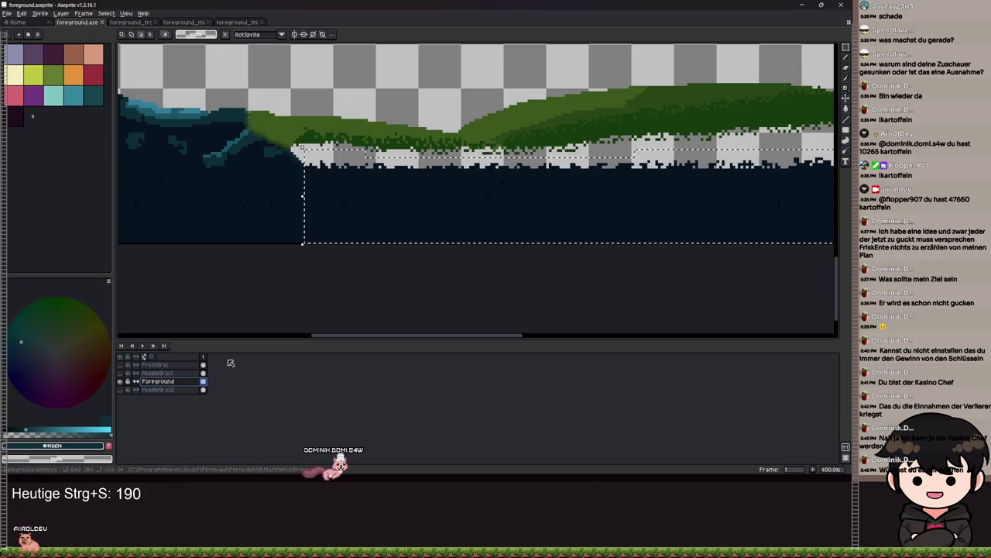
right_click(164, 365)
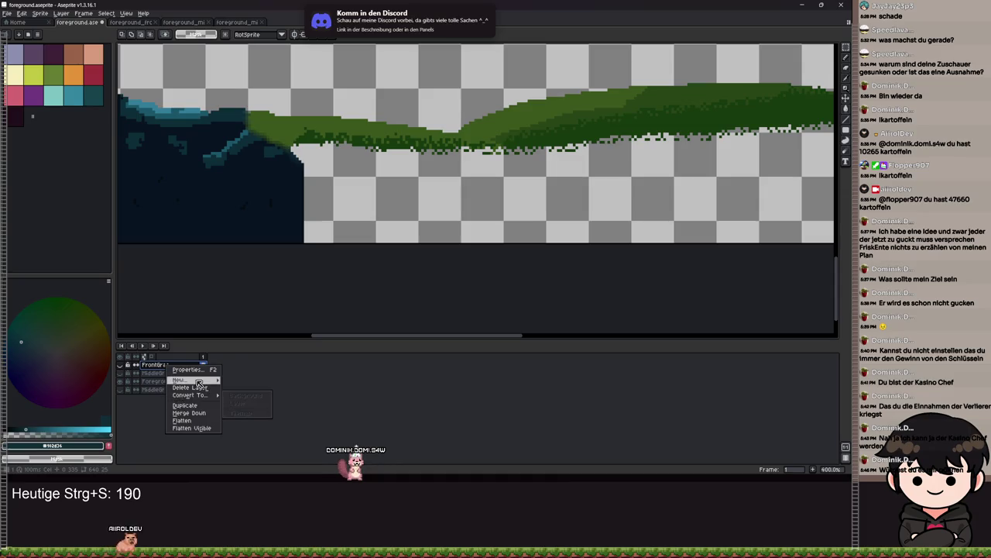
click(248, 381)
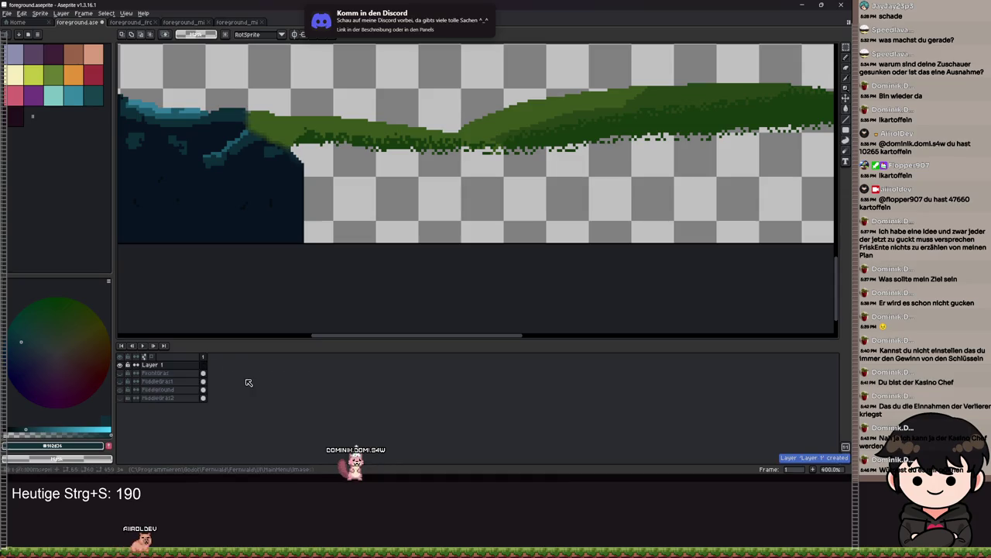
double_click(172, 366)
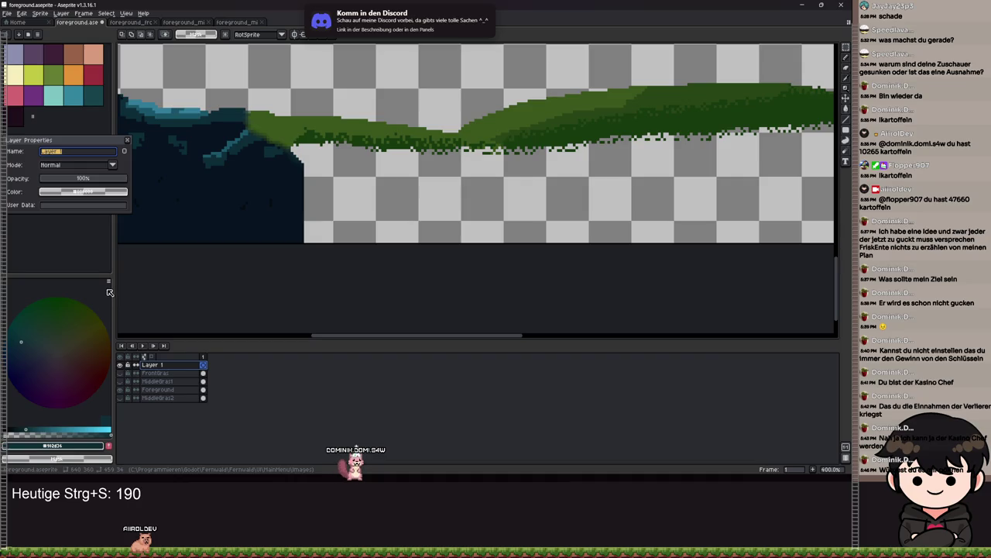
text(FrontGras)
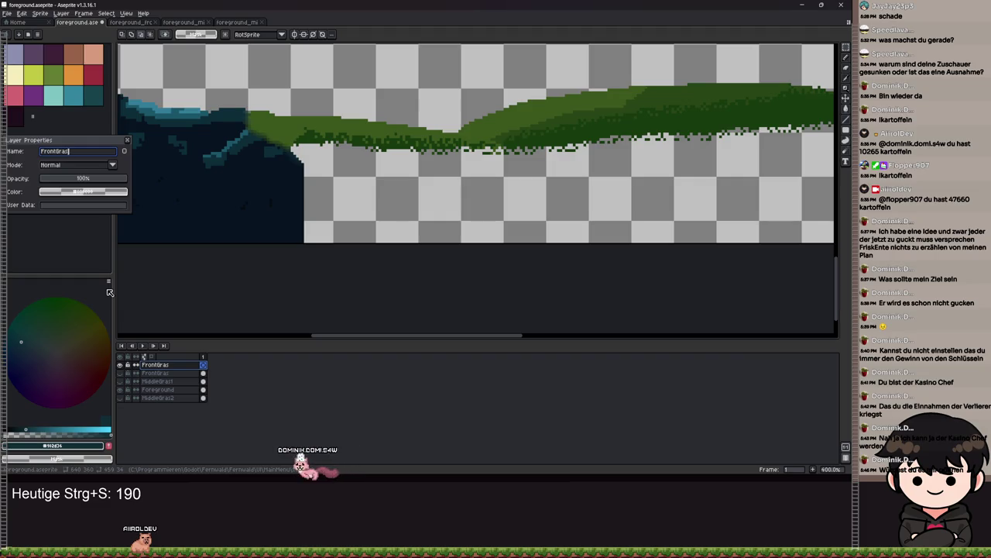
text(2)
key(Return)
key(ctrl+v)
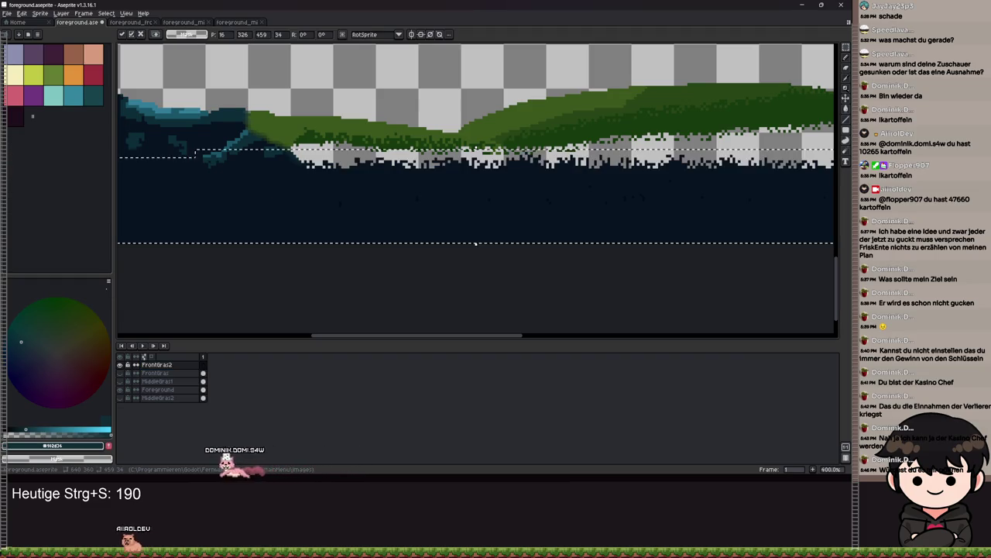
Step: Test a white bucket fill on the pasted strip, then undo it
scroll(379, 287, down, 5)
scroll(400, 280, up, 5)
scroll(399, 280, down, 2)
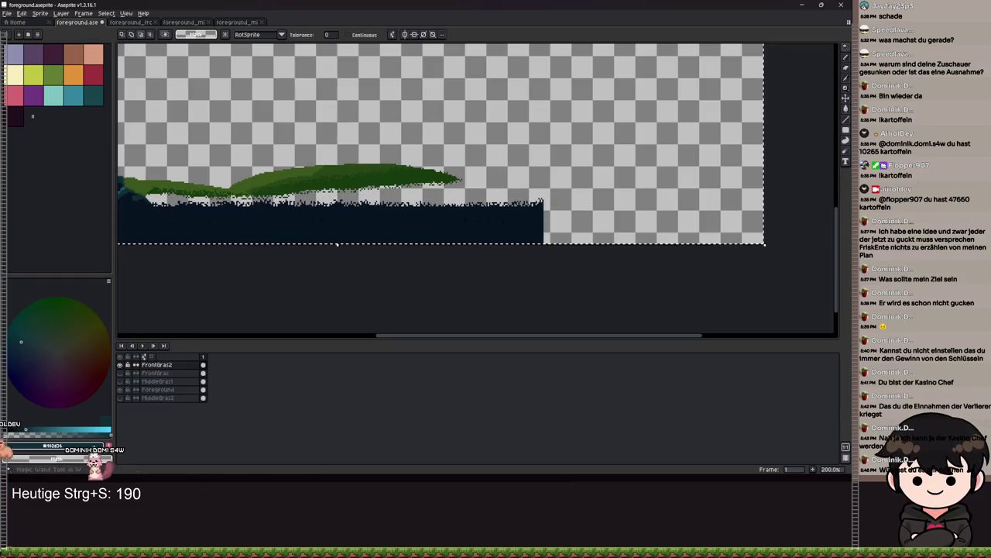
key(g)
click(274, 229)
key(ctrl+z)
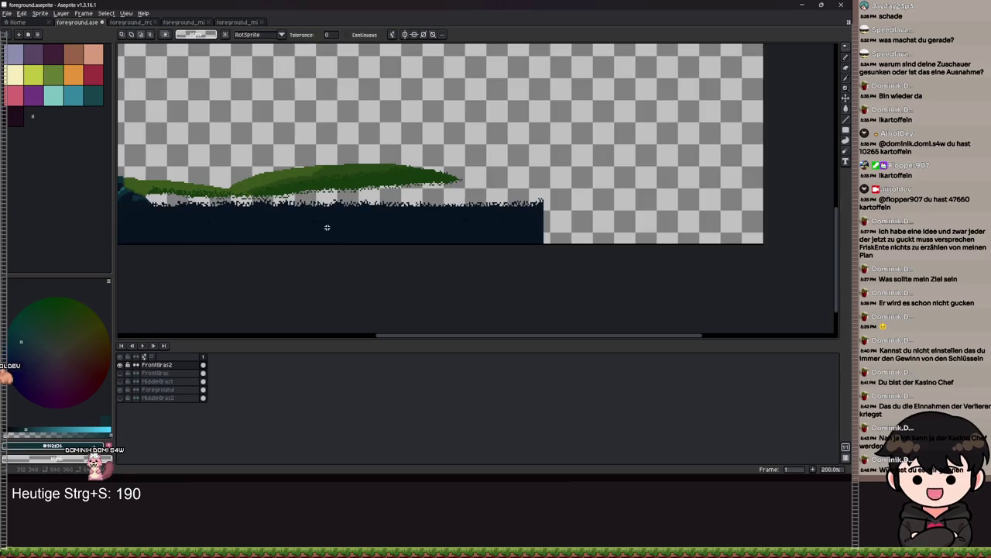
Step: Move the dark strip right so it spans the full canvas width, and save
scroll(270, 252, up, 3)
drag(269, 253, 465, 230)
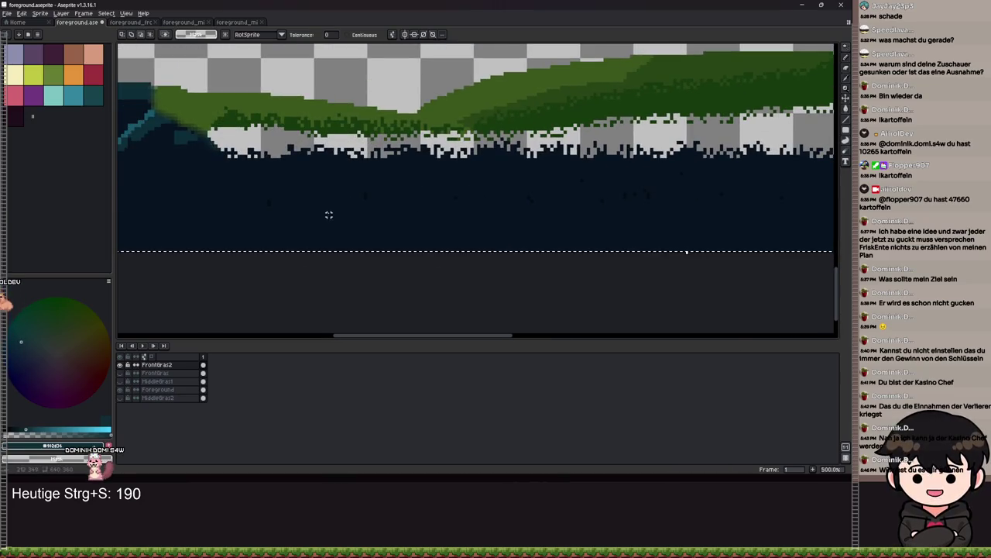
key(m)
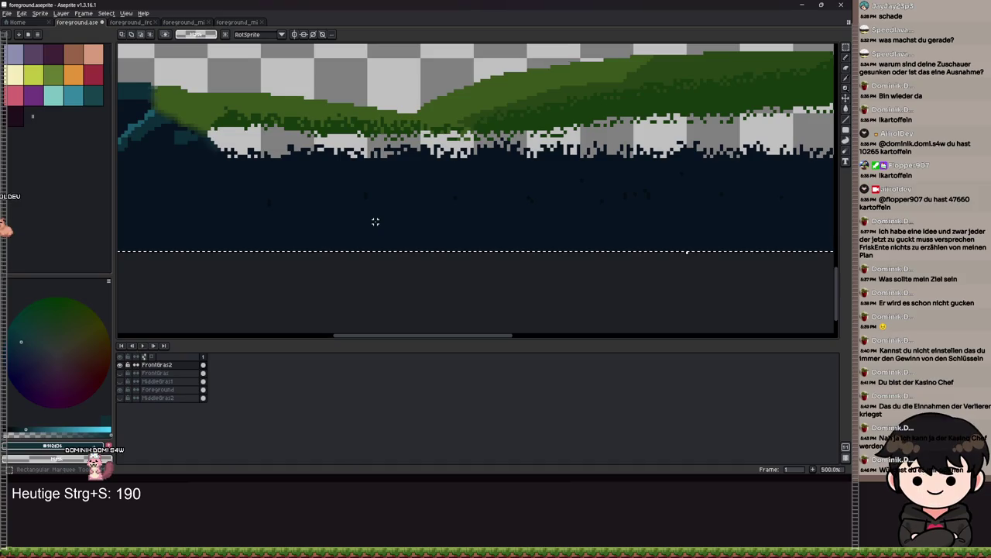
click(846, 101)
scroll(495, 268, down, 5)
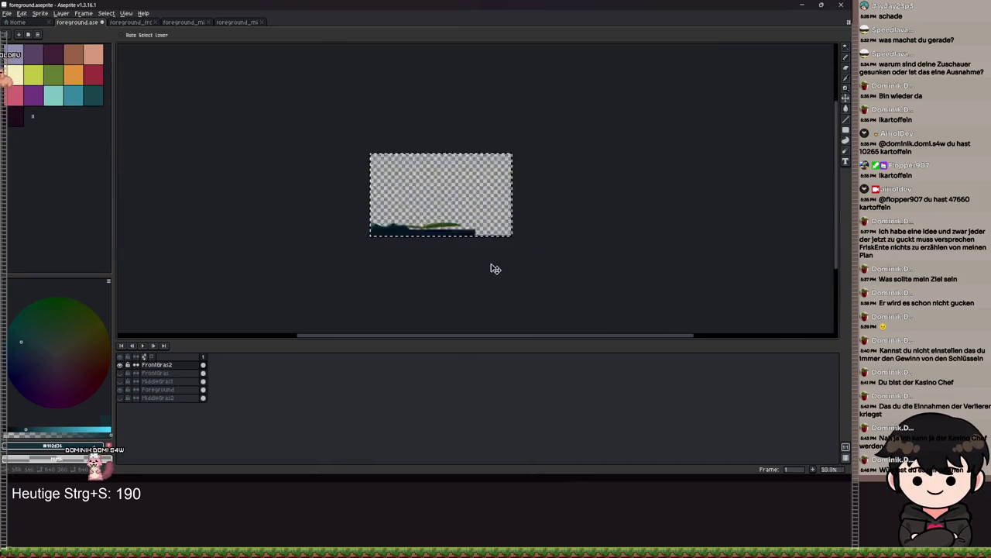
scroll(301, 224, up, 2)
mouse_move(324, 220)
mouse_down()
mouse_move(301, 224)
mouse_move(518, 234)
mouse_up()
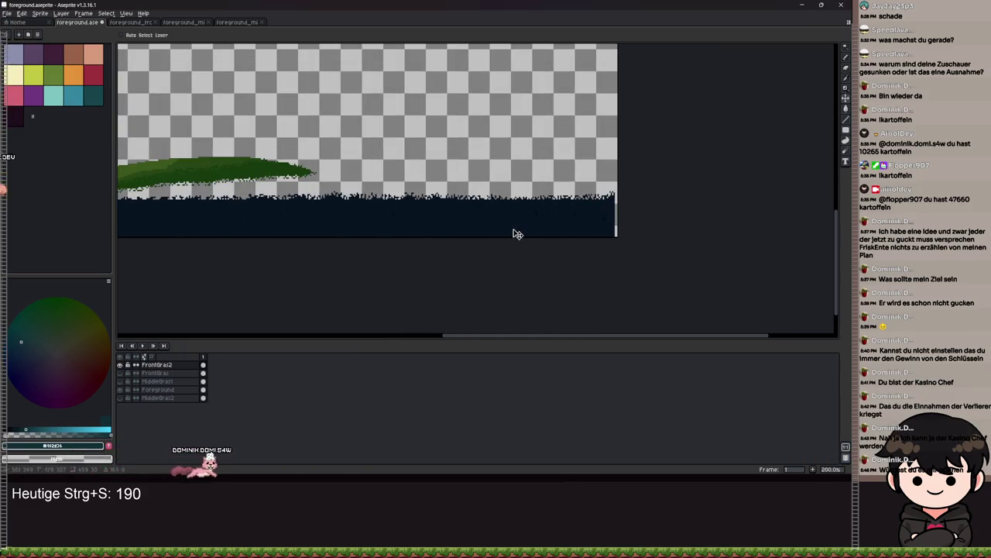
scroll(640, 248, down, 2)
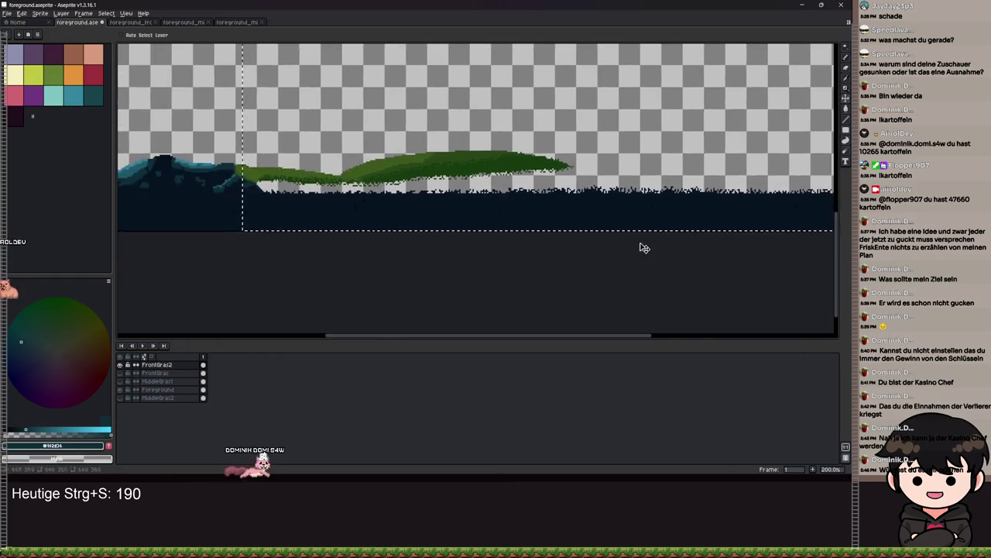
scroll(500, 241, up, 3)
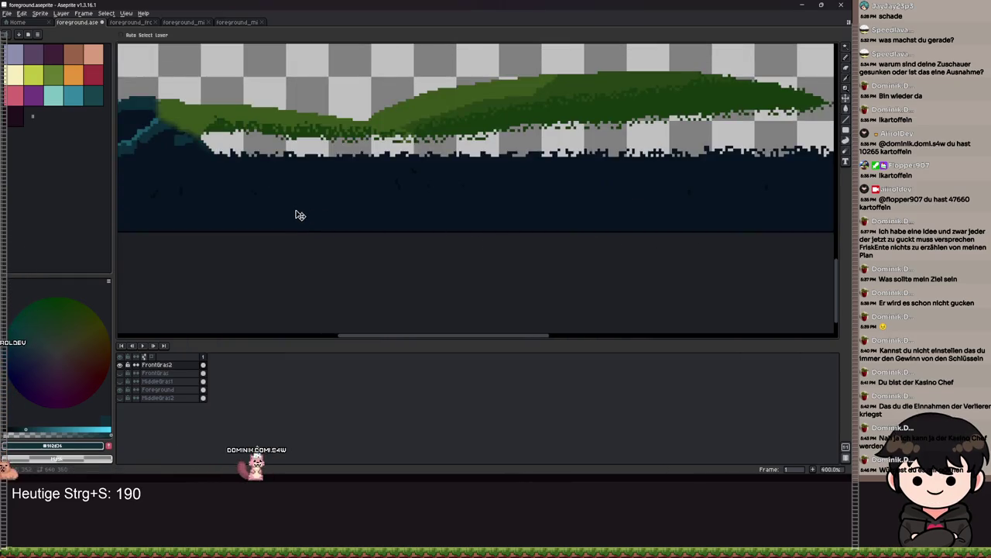
scroll(209, 188, up, 1)
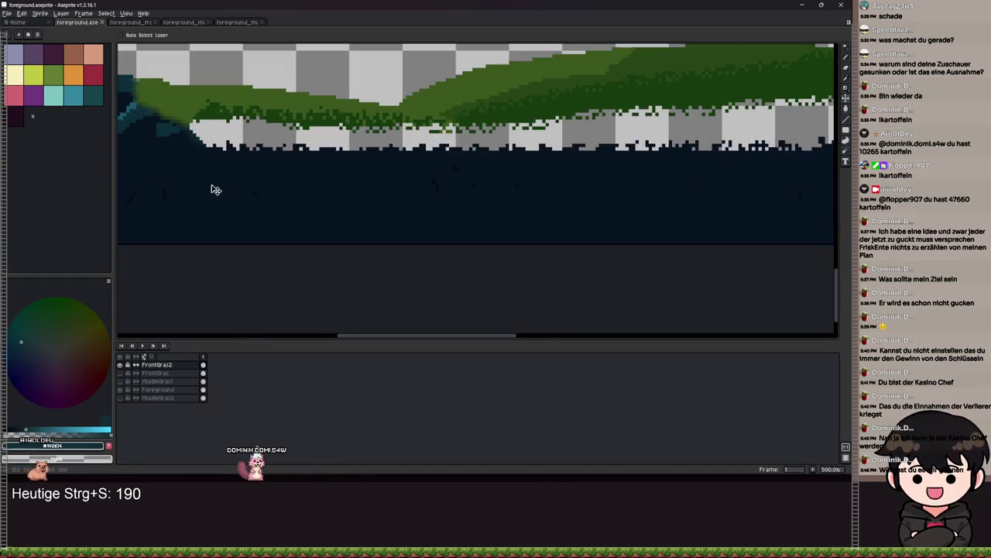
key(ctrl+s)
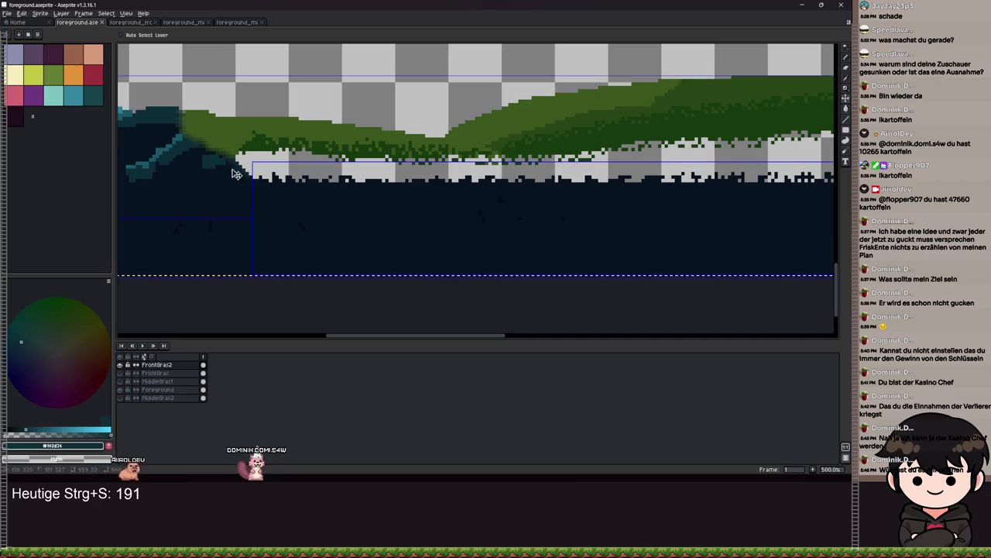
click(7, 13)
click(14, 24)
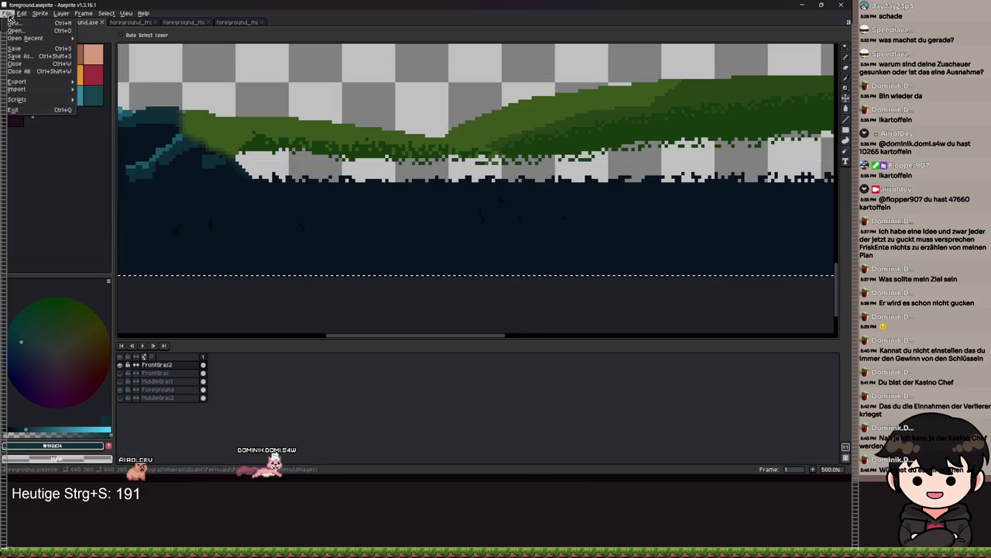
Step: Create a new sprite with default settings and paste the dark grass strip into it
key(Return)
key(ctrl+v)
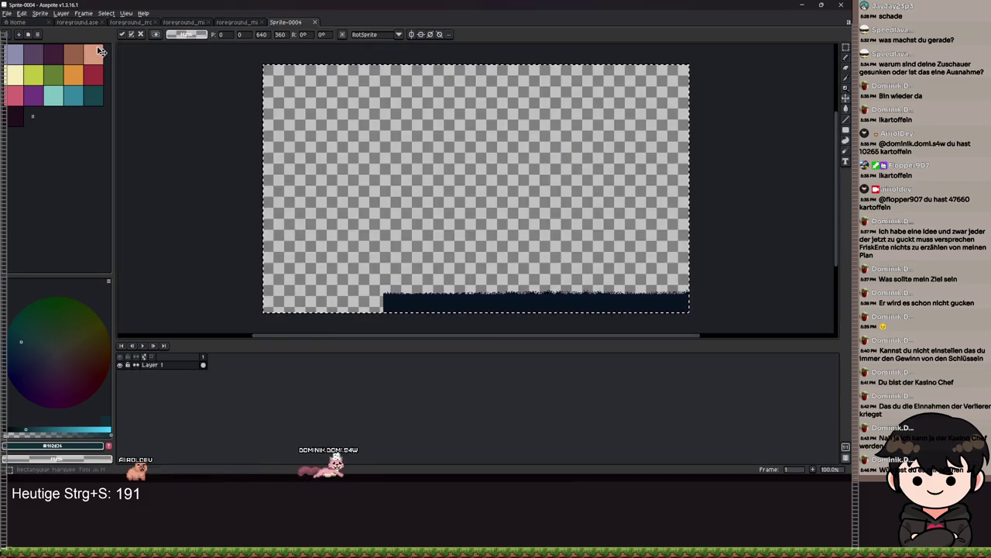
key(ctrl+s)
key(Escape)
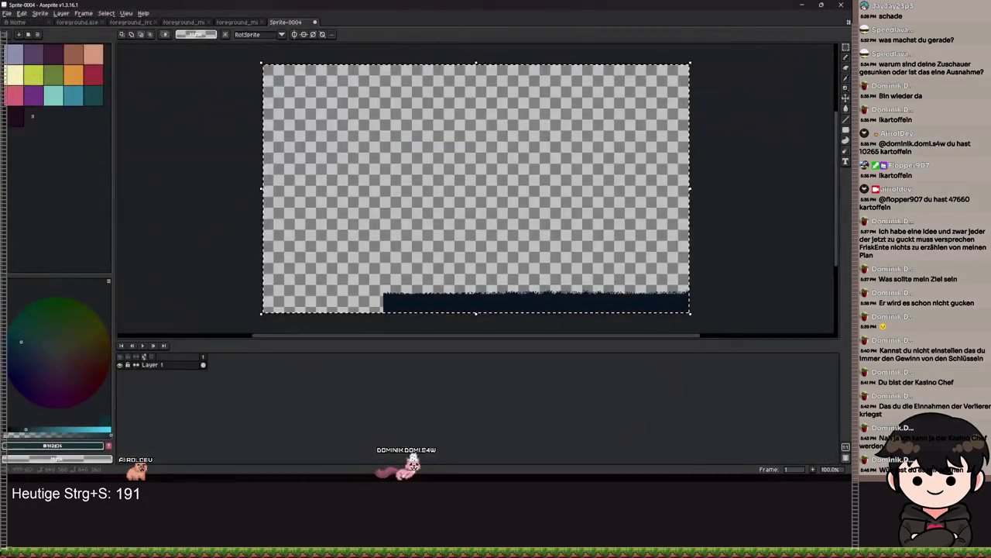
Step: Crop the new sprite down to the 33 px tall grass strip
click(13, 14)
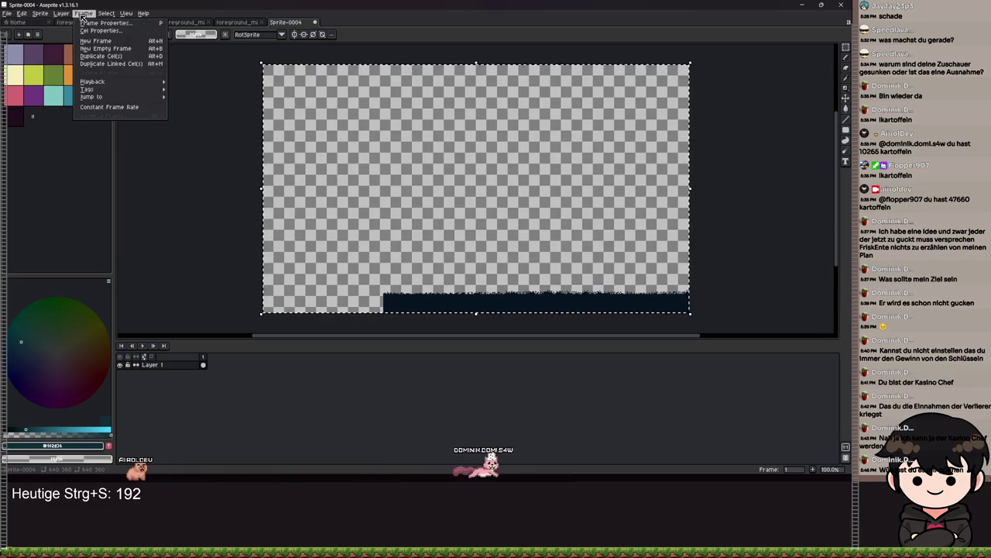
click(70, 96)
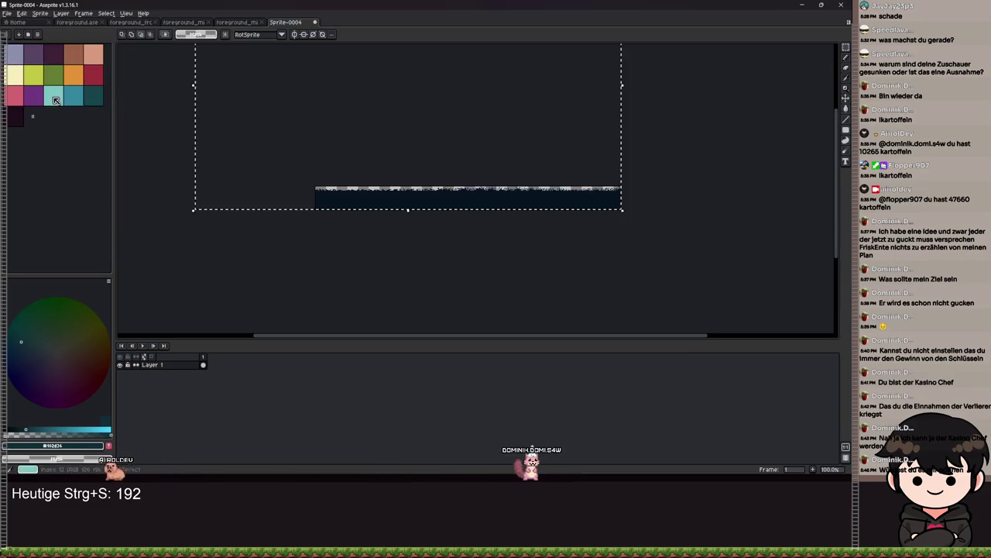
scroll(384, 171, up, 2)
scroll(281, 175, up, 1)
drag(281, 175, 451, 180)
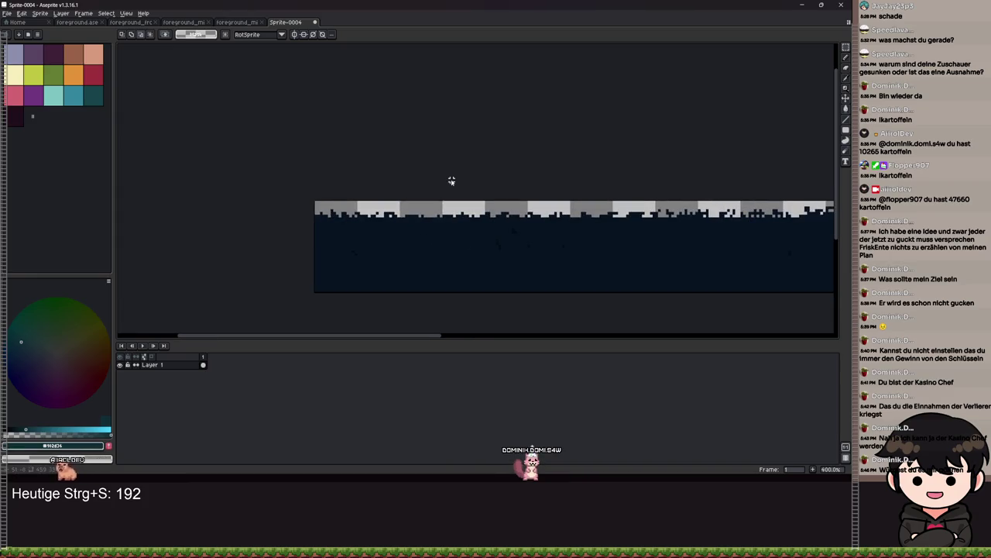
key(ctrl+s)
key(Escape)
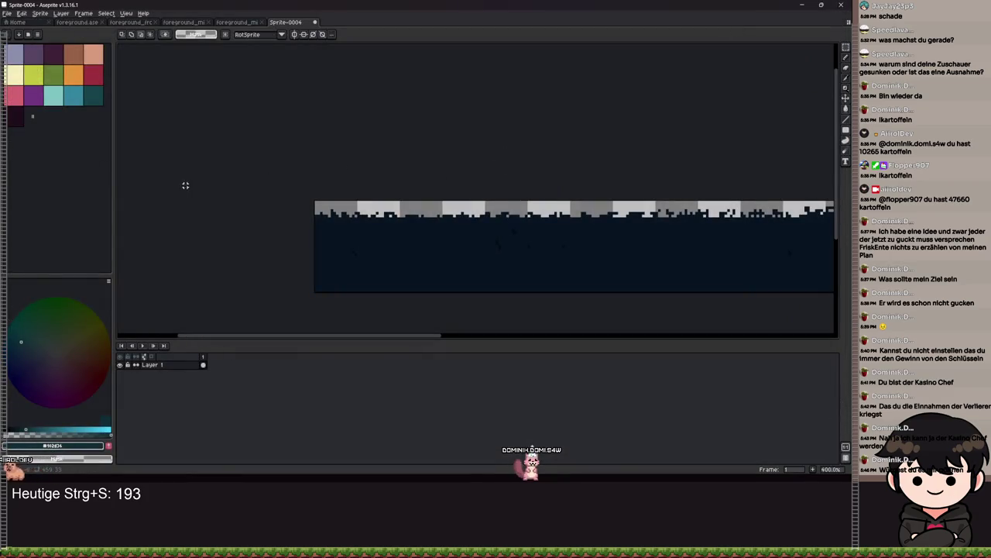
Step: Set the canvas width to 256 px in Canvas Size
key(ctrl+alt+c)
text(256)
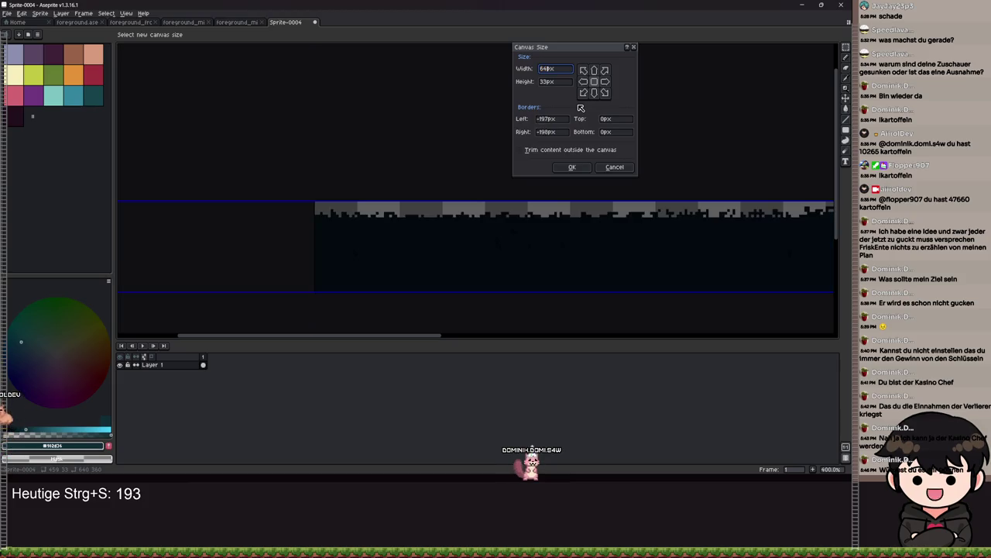
key(Return)
scroll(577, 103, down, 4)
scroll(624, 215, up, 5)
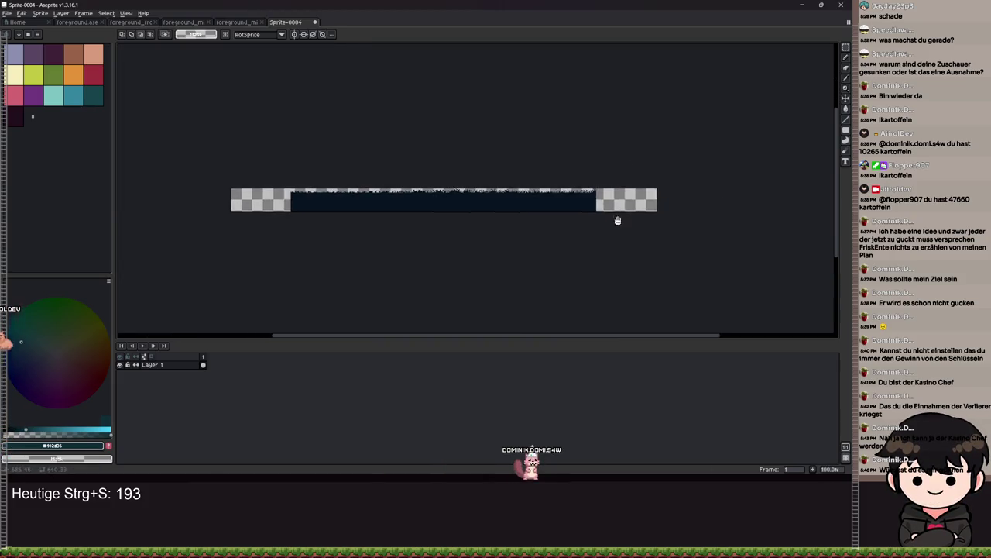
scroll(442, 212, down, 2)
scroll(280, 198, down, 1)
Step: Select all and move the strip pixels right to fill the canvas width
key(ctrl+a)
key(w)
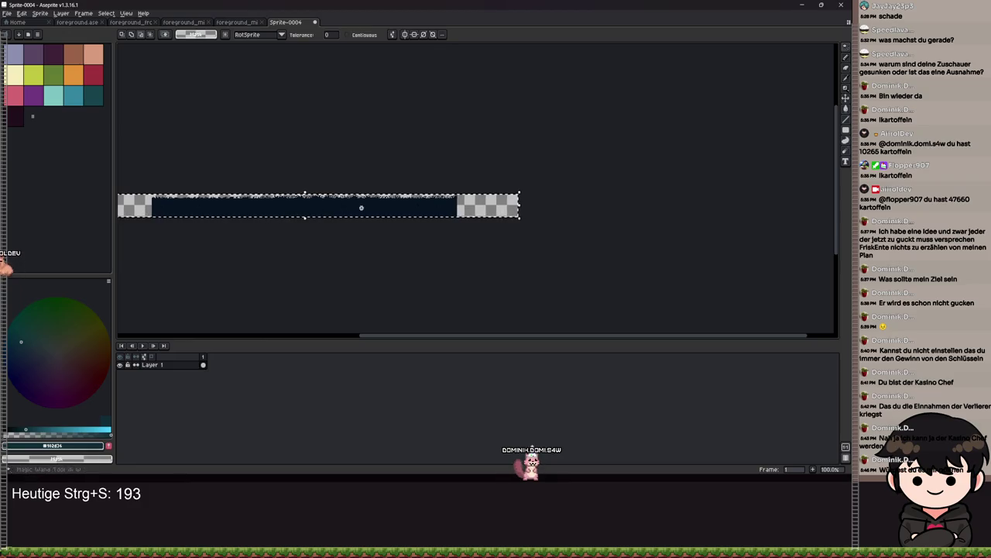
scroll(303, 215, up, 5)
drag(601, 213, 219, 265)
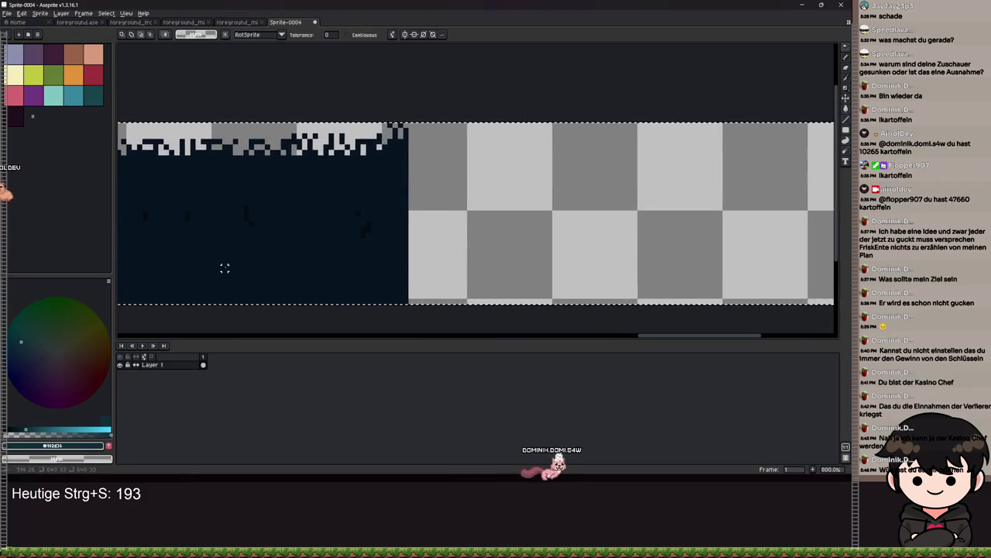
key(v)
scroll(266, 265, down, 1)
mouse_move(159, 259)
mouse_down()
mouse_move(343, 270)
mouse_move(414, 261)
mouse_move(432, 246)
mouse_move(440, 202)
mouse_move(453, 243)
mouse_move(522, 260)
mouse_up()
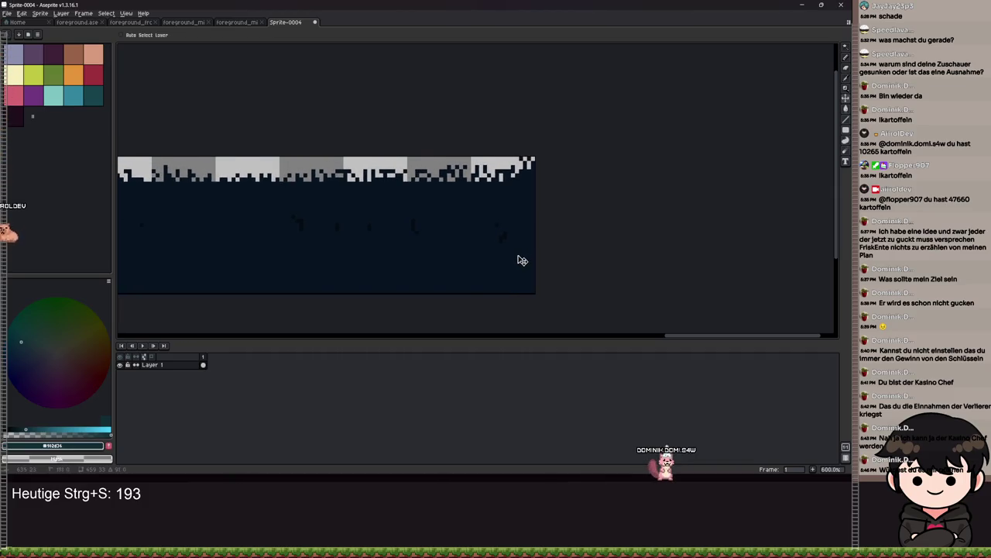
scroll(522, 261, down, 7)
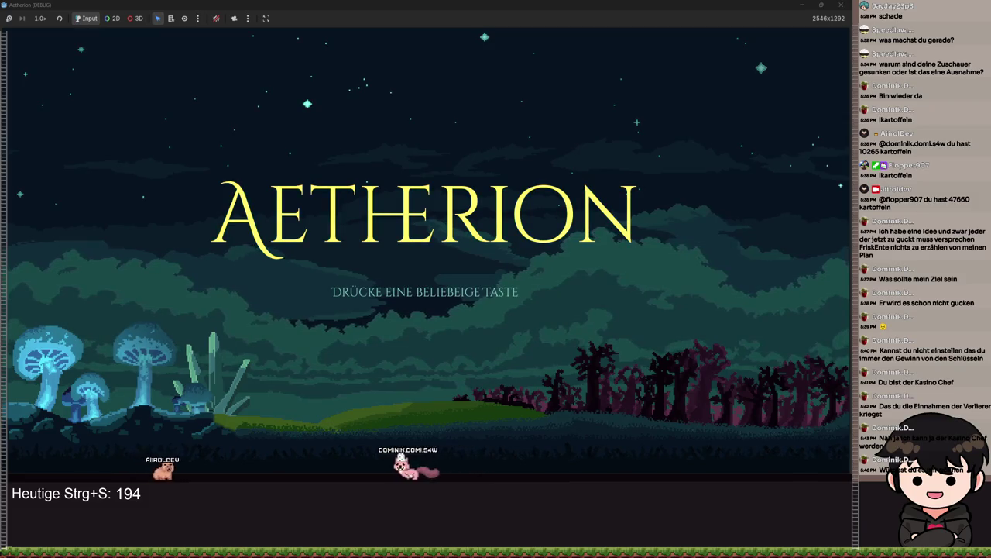
Step: Save, then stop the running Aetherion game with F8 to return to the editor
key(ctrl+s)
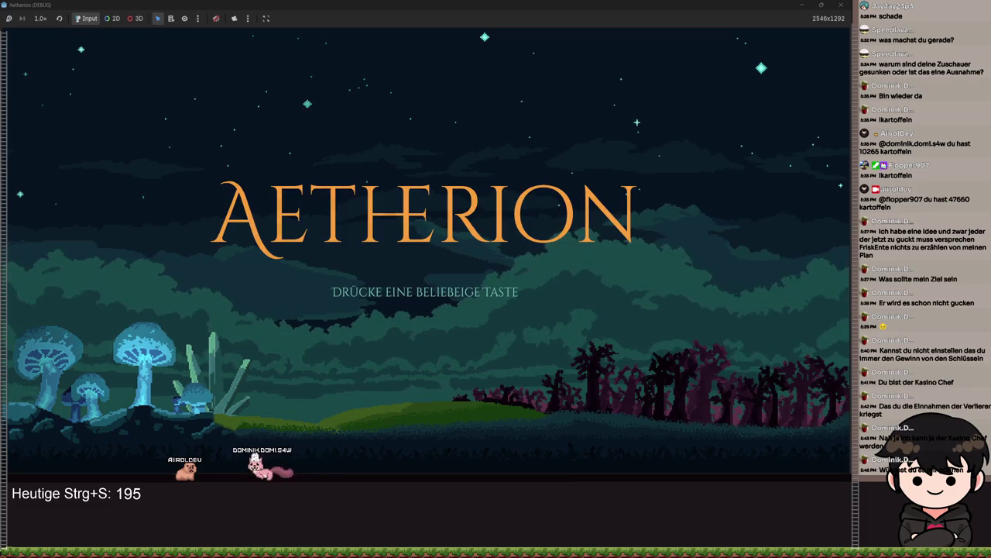
key(F8)
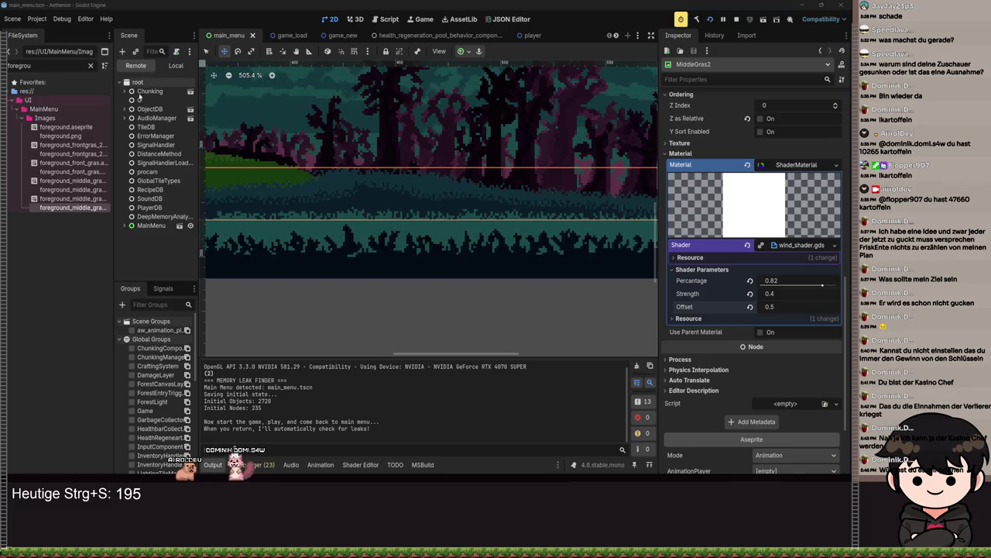
Step: Select FrontGras under the Foreground group and duplicate it
click(171, 65)
scroll(374, 225, down, 2)
click(155, 171)
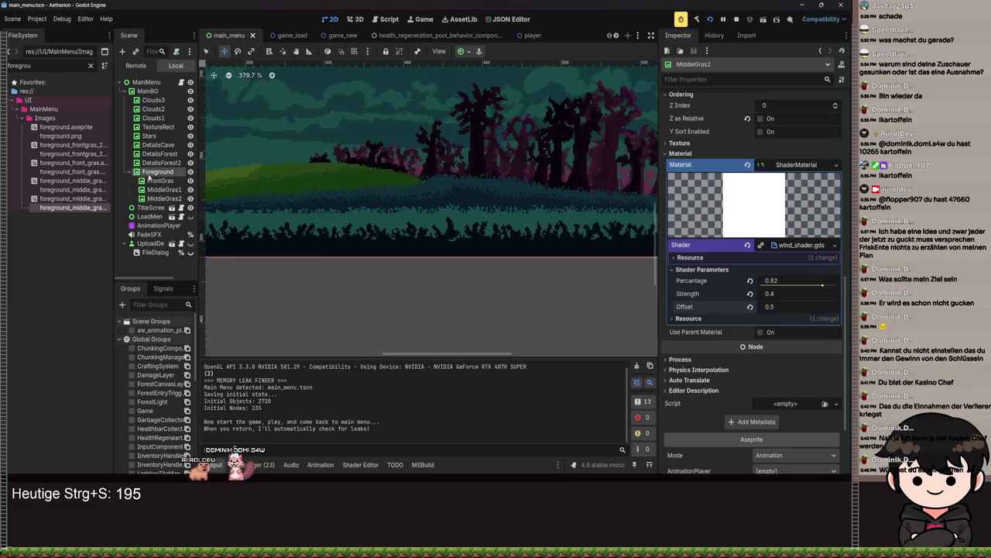
click(160, 180)
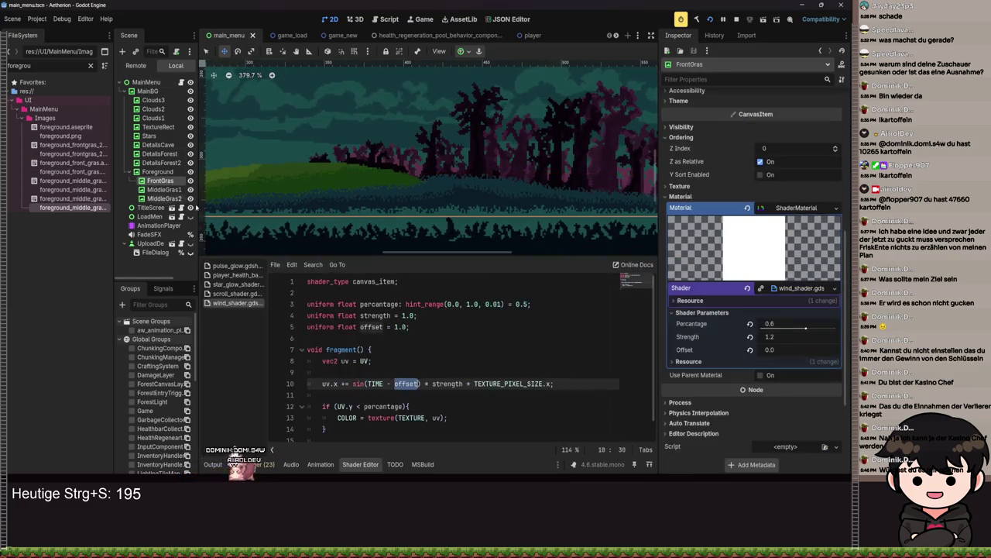
key(ctrl+d)
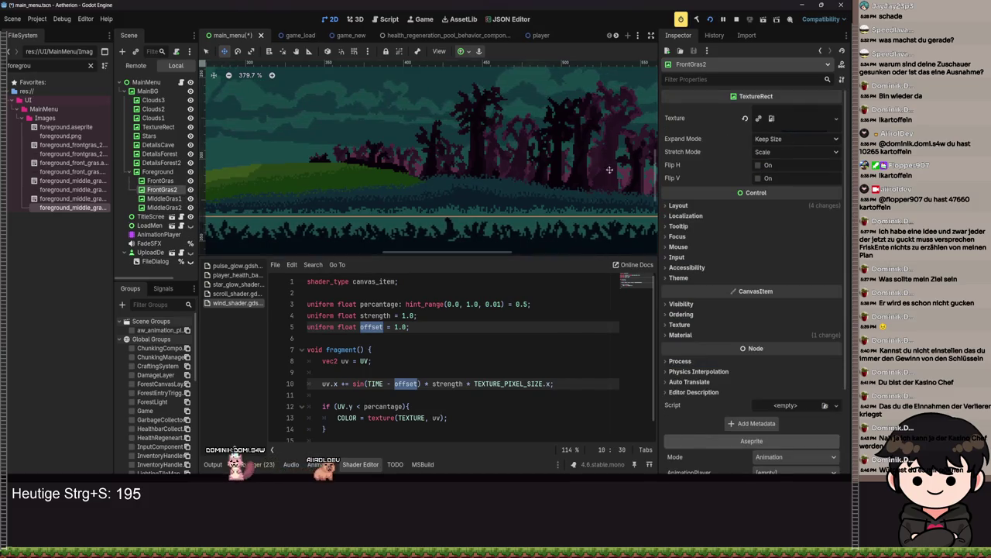
Step: Assign the new frontgras PNG as FrontGras2's texture, place it above FrontGras, and save
mouse_move(78, 154)
mouse_down()
mouse_move(388, 128)
mouse_move(798, 118)
mouse_up()
scroll(485, 190, down, 1)
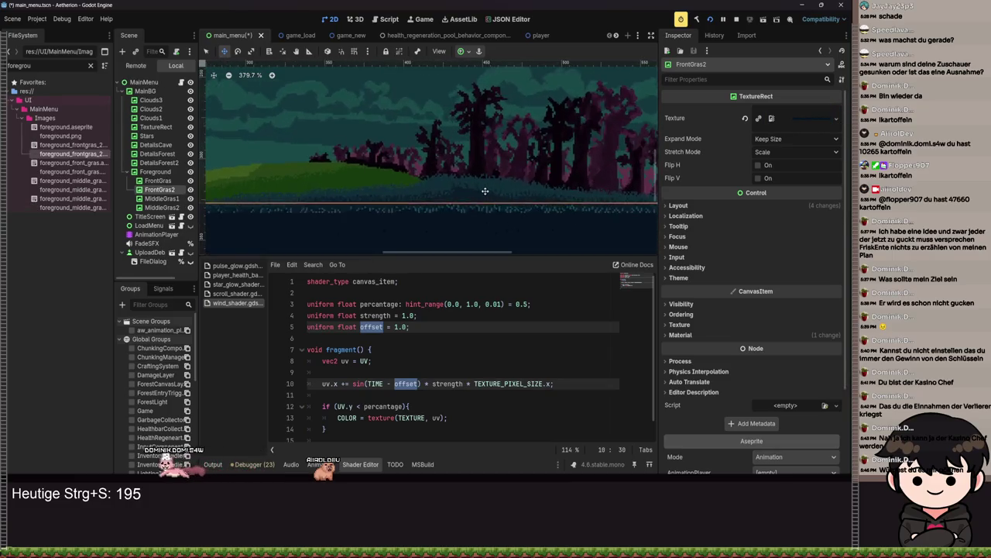
drag(153, 192, 159, 179)
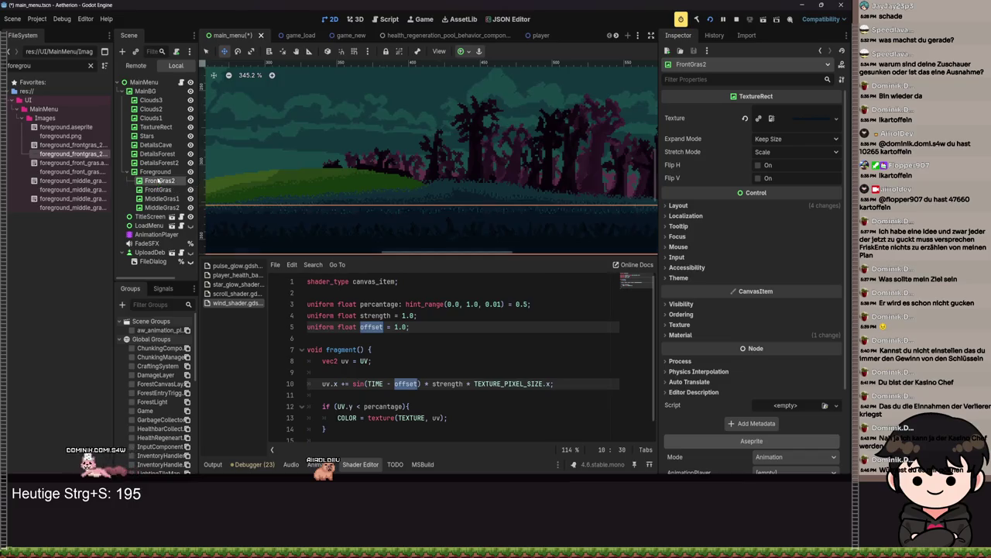
scroll(399, 196, down, 1)
click(354, 215)
key(ctrl+s)
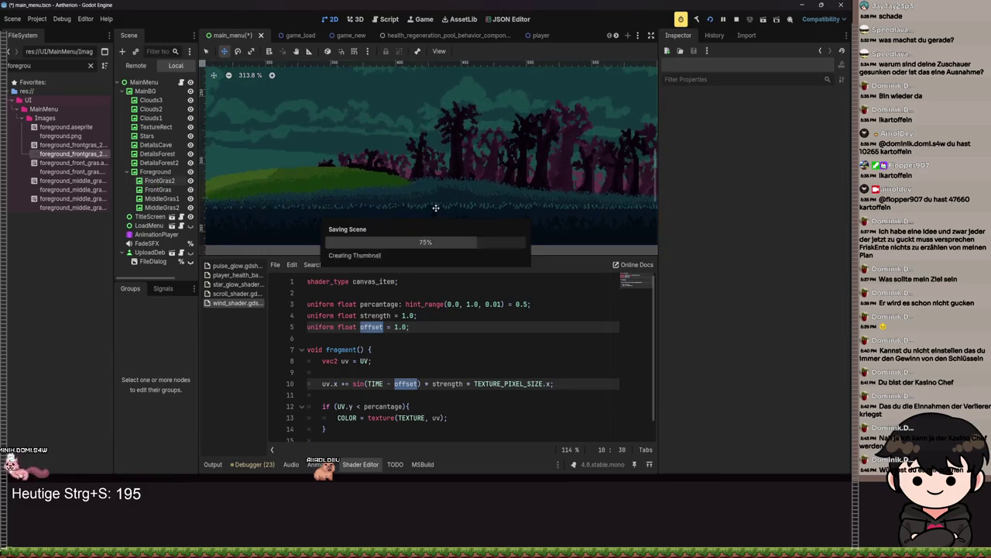
click(220, 202)
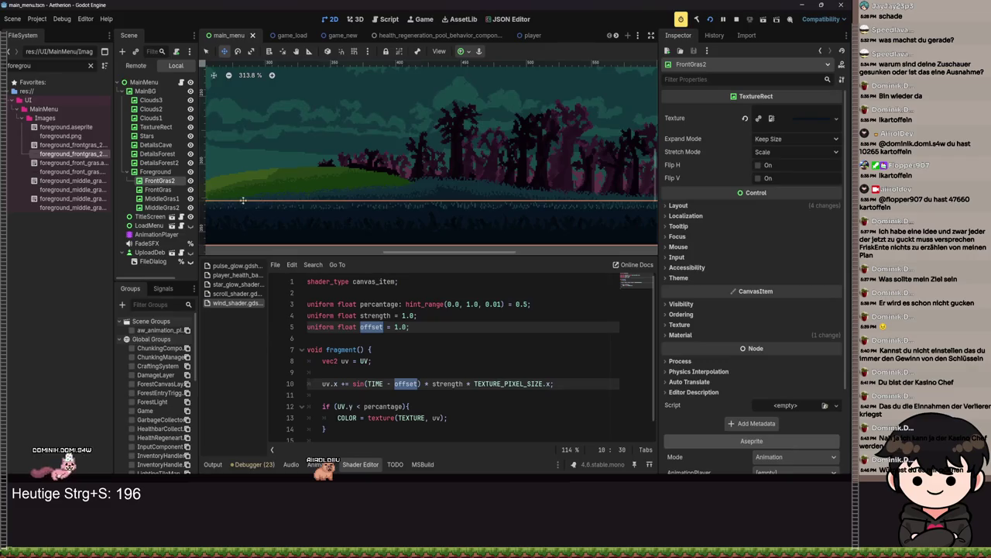
mouse_move(707, 287)
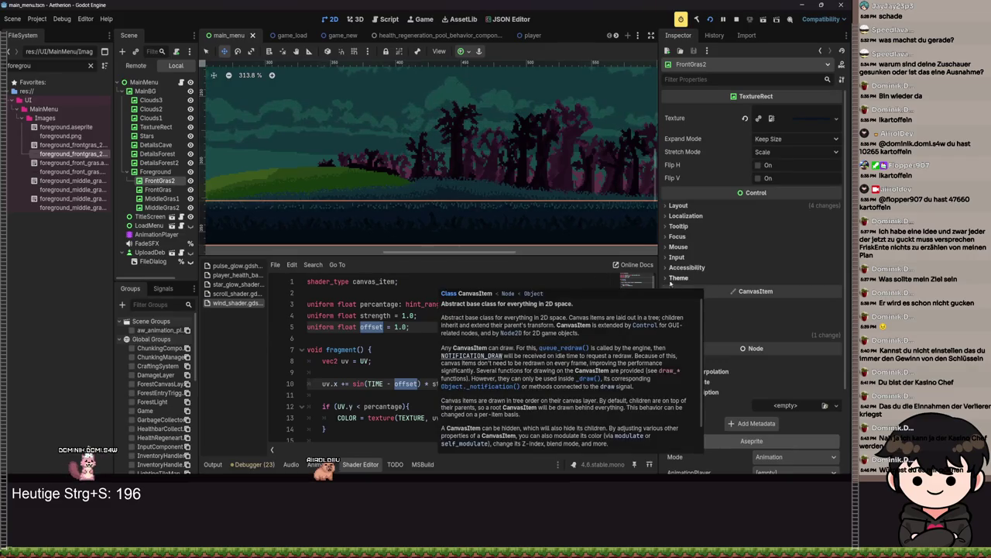
key(ctrl+s)
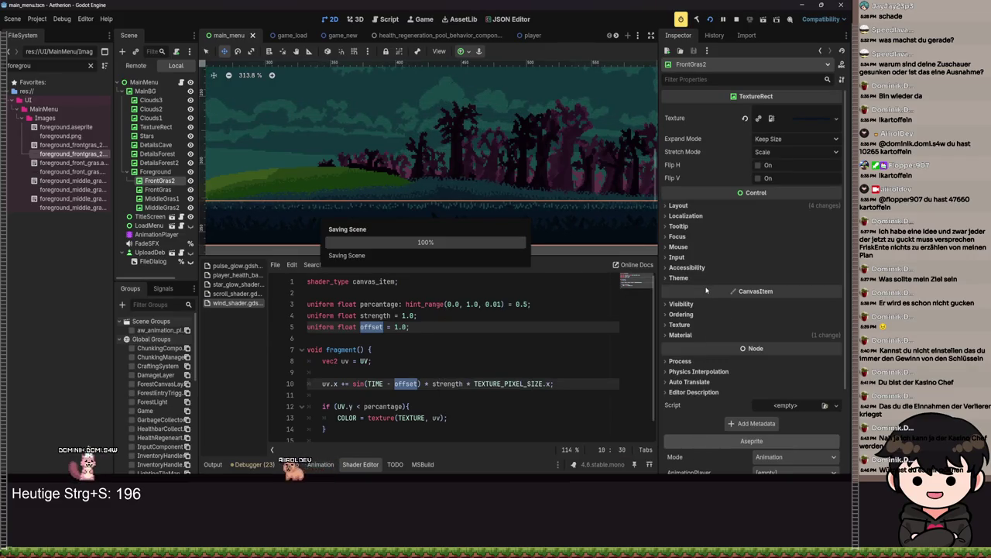
Step: Set FrontGras2's wind shader Strength to 0.1 and save the scene
click(681, 335)
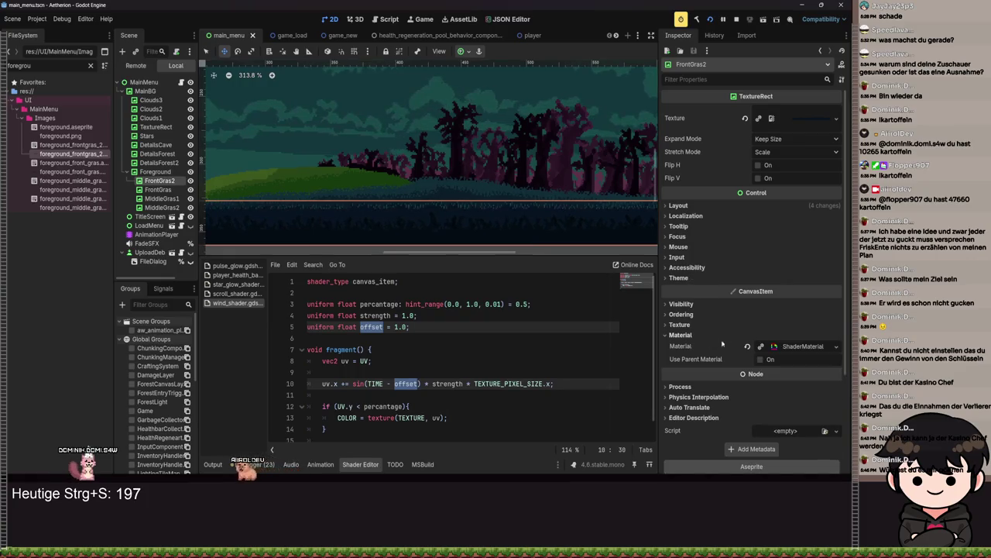
click(797, 349)
scroll(777, 428, down, 1)
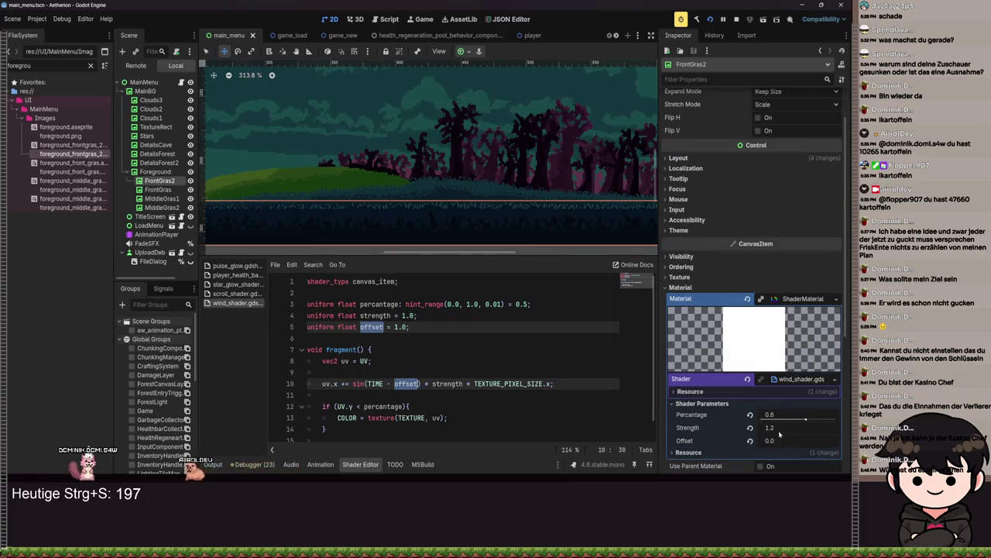
text(0.1)
key(Return)
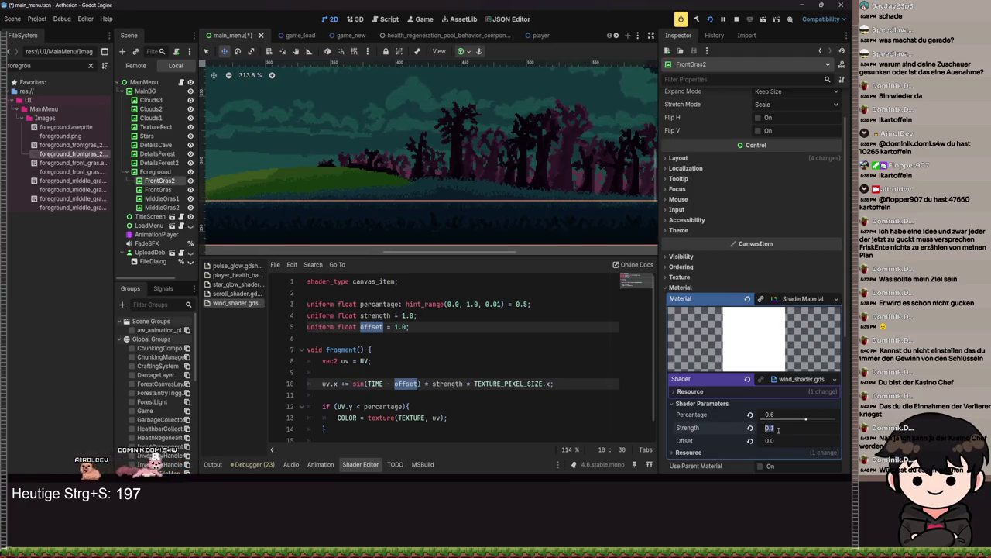
key(ctrl+s)
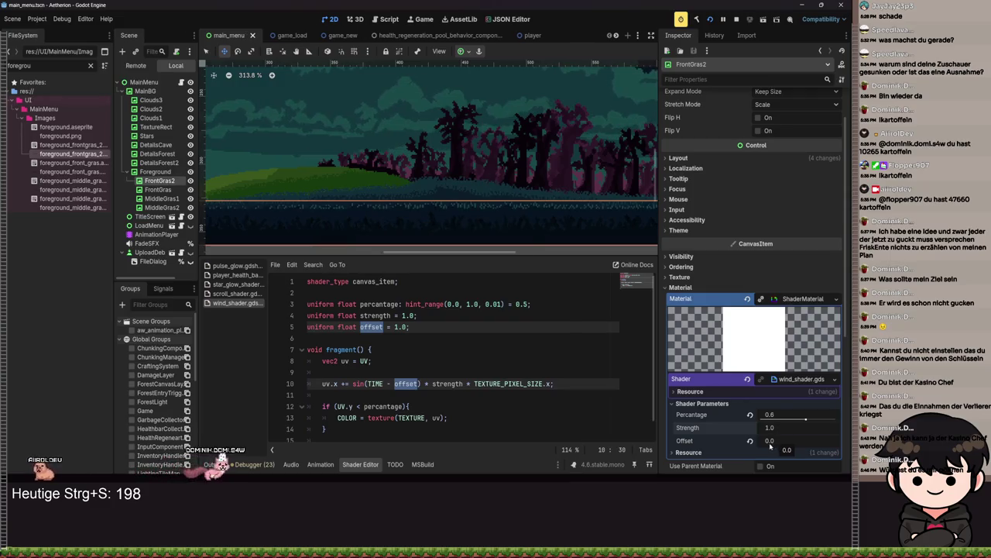
Step: Set the wind shader Offset to 0.1, save, and switch to Aseprite
text(0.1)
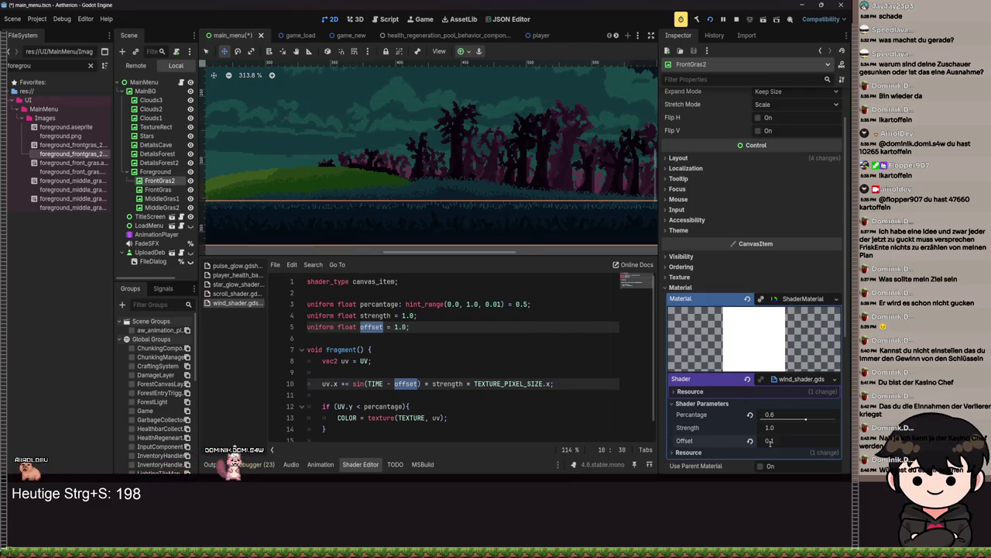
key(ctrl+s)
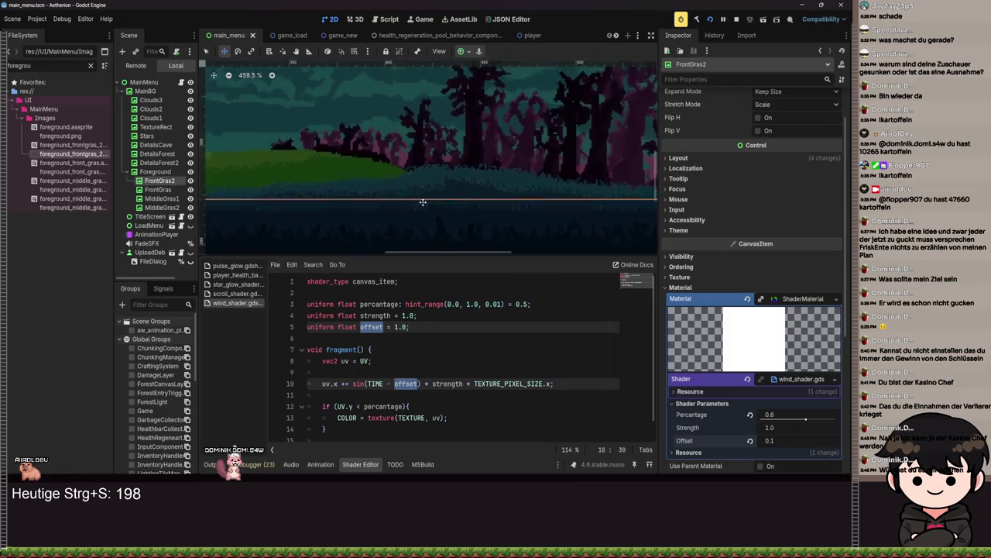
scroll(425, 210, up, 5)
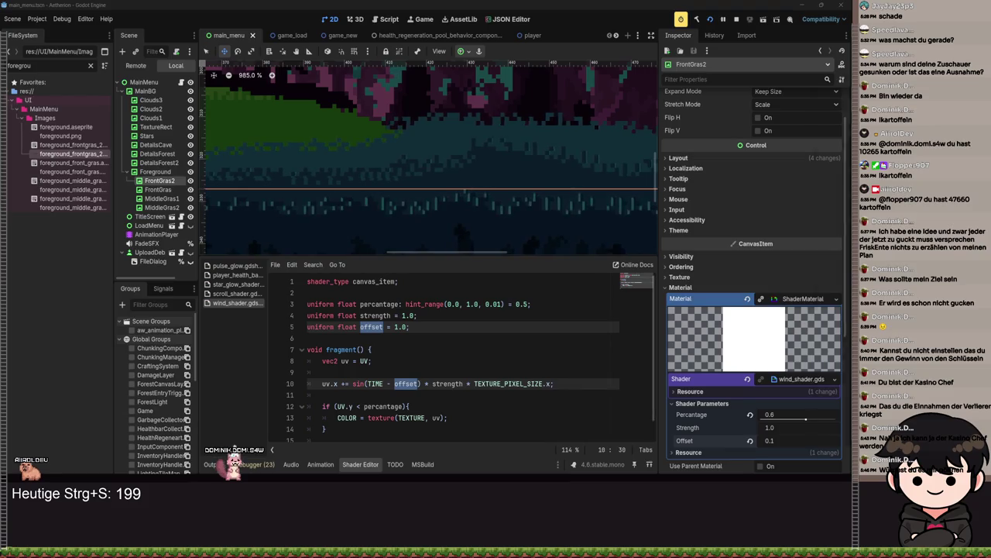
key(alt+Tab)
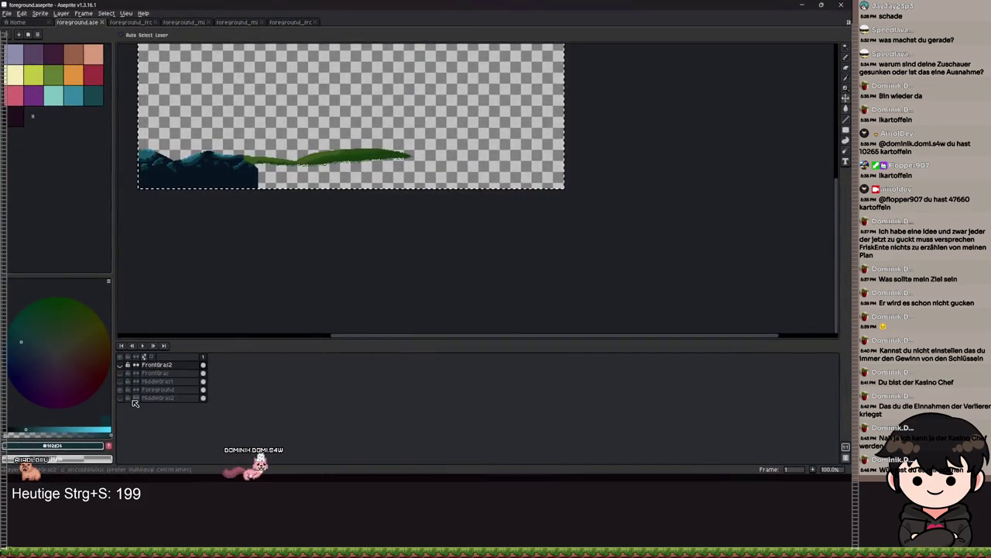
Step: Save foreground.aseprite and bring the whole grass strip into view
key(ctrl+s)
scroll(315, 177, up, 5)
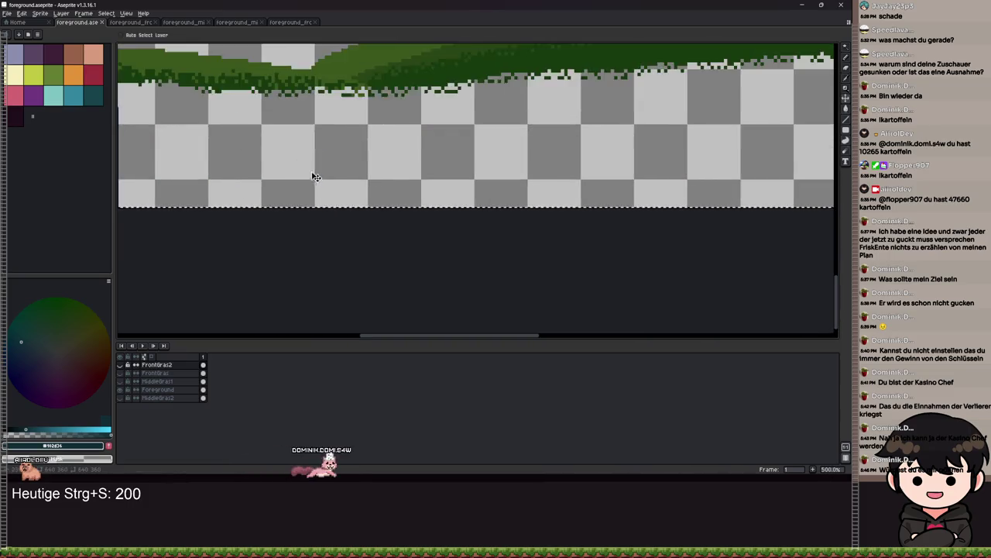
scroll(315, 177, down, 3)
scroll(355, 159, up, 1)
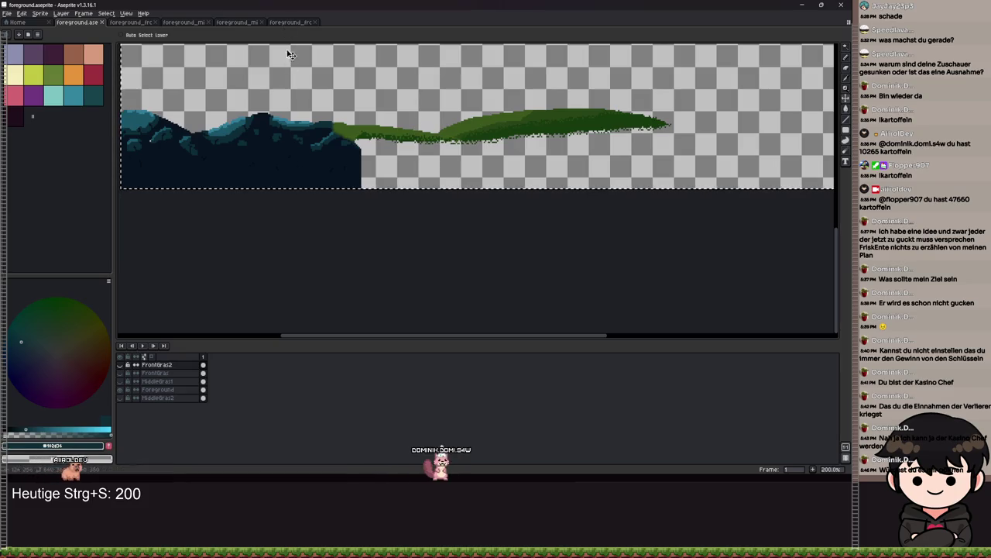
drag(316, 174, 287, 212)
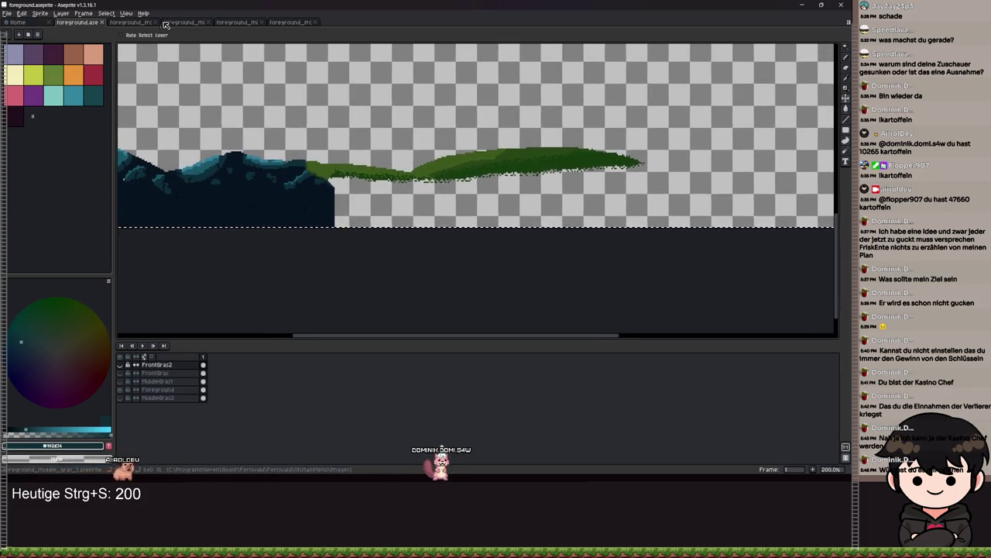
Step: Inspect the foreground_middle_gras_2 sprite, then return to Godot
click(234, 24)
scroll(557, 186, up, 4)
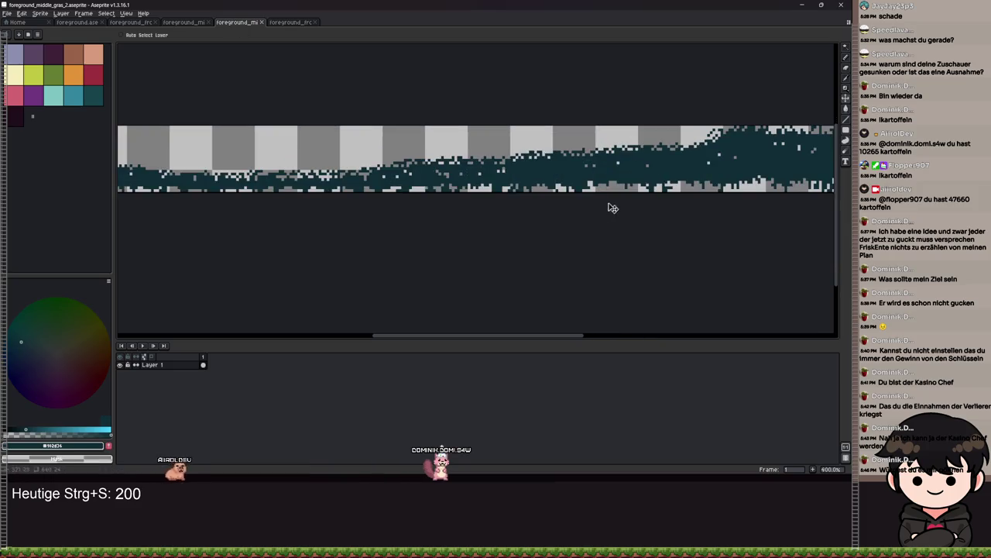
scroll(410, 212, down, 6)
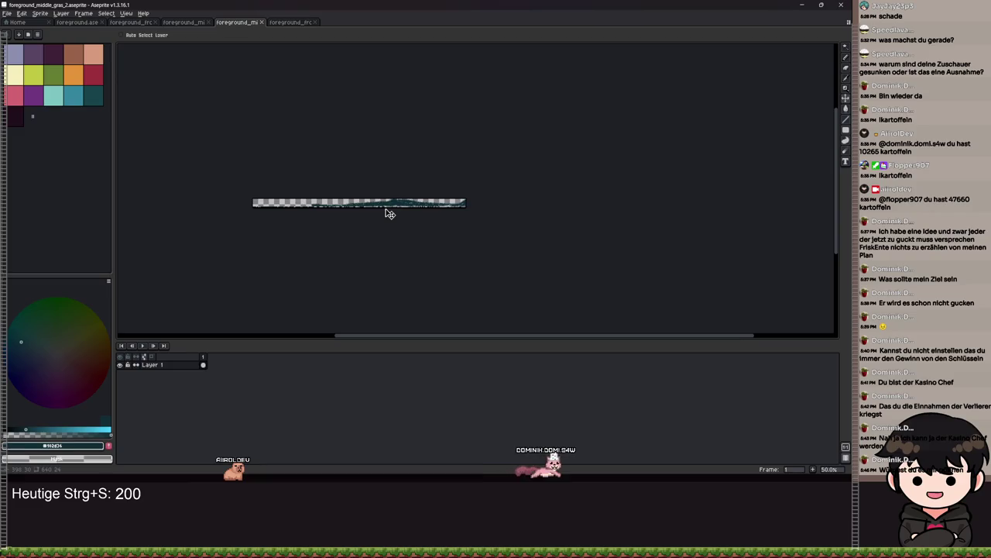
key(alt+Tab)
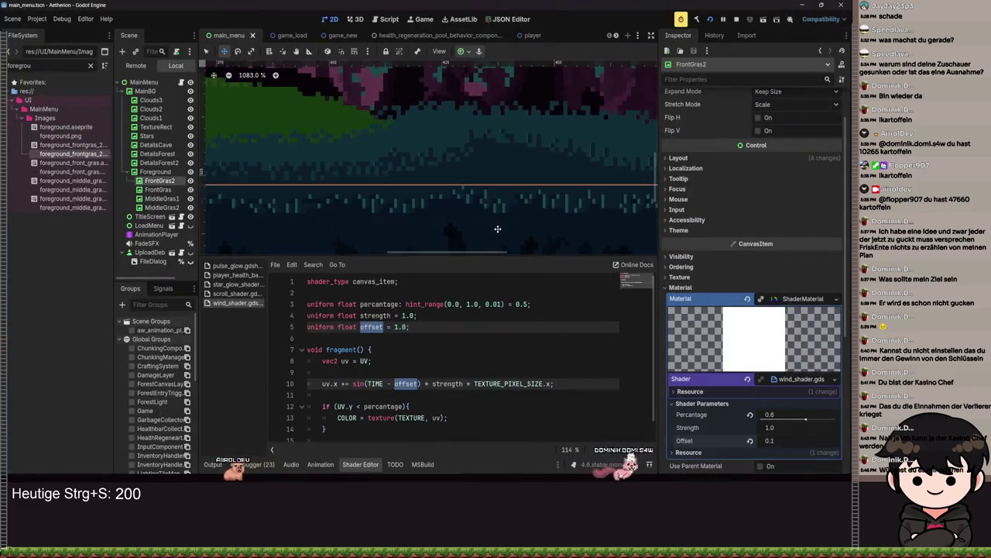
Step: Review MiddleGras1's wind shader parameters, then run the project with F5
scroll(502, 224, down, 10)
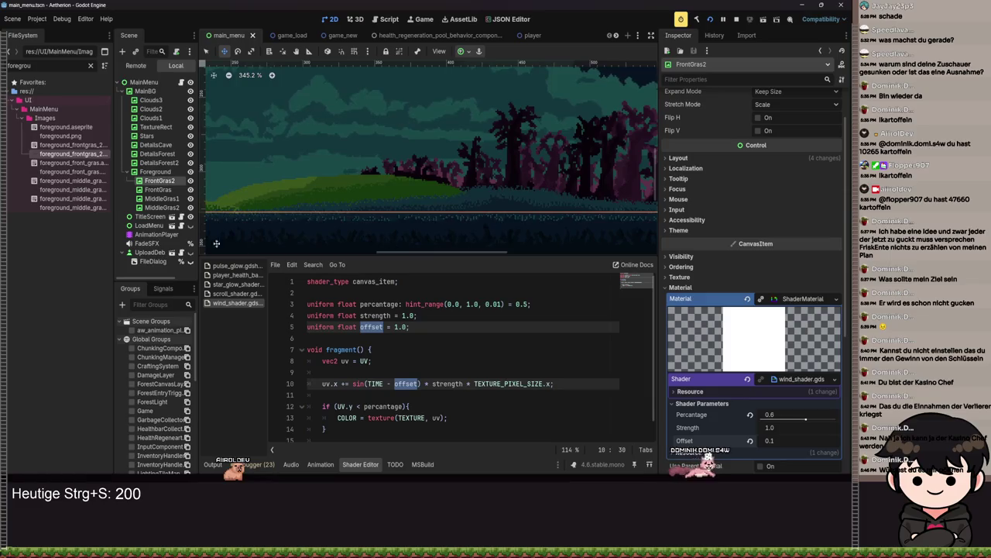
click(159, 189)
click(172, 199)
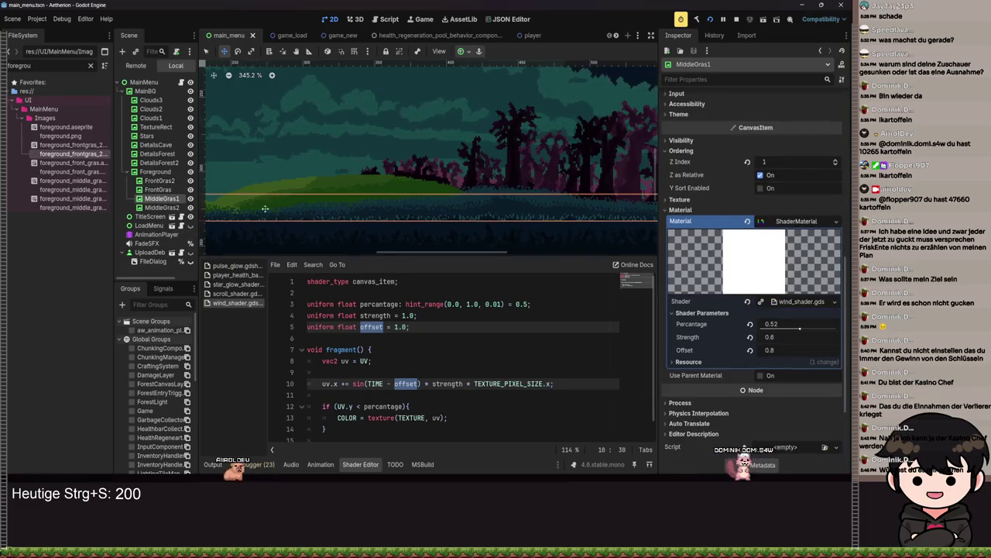
scroll(580, 222, up, 3)
mouse_move(444, 241)
mouse_down()
mouse_move(465, 187)
mouse_move(518, 157)
mouse_move(217, 145)
mouse_move(214, 161)
mouse_up()
scroll(508, 161, down, 5)
scroll(502, 166, up, 3)
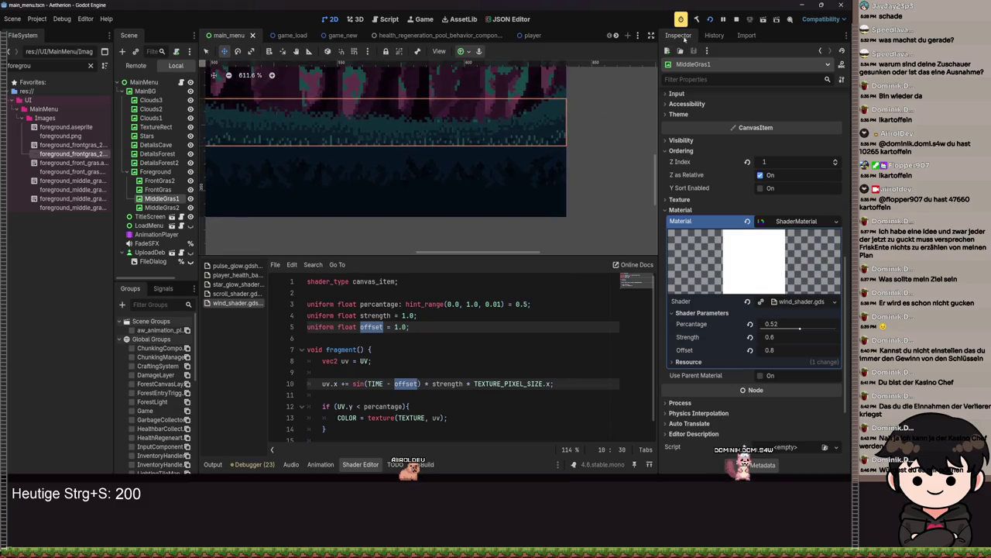
key(F5)
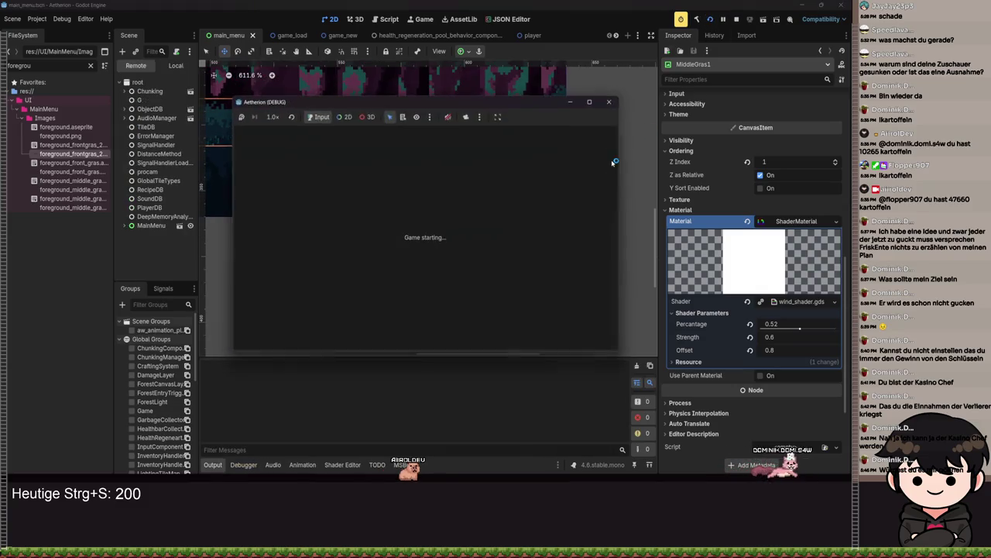
Step: Maximize the Aetherion debug window, watch the title-screen grass animation, then close it
click(591, 103)
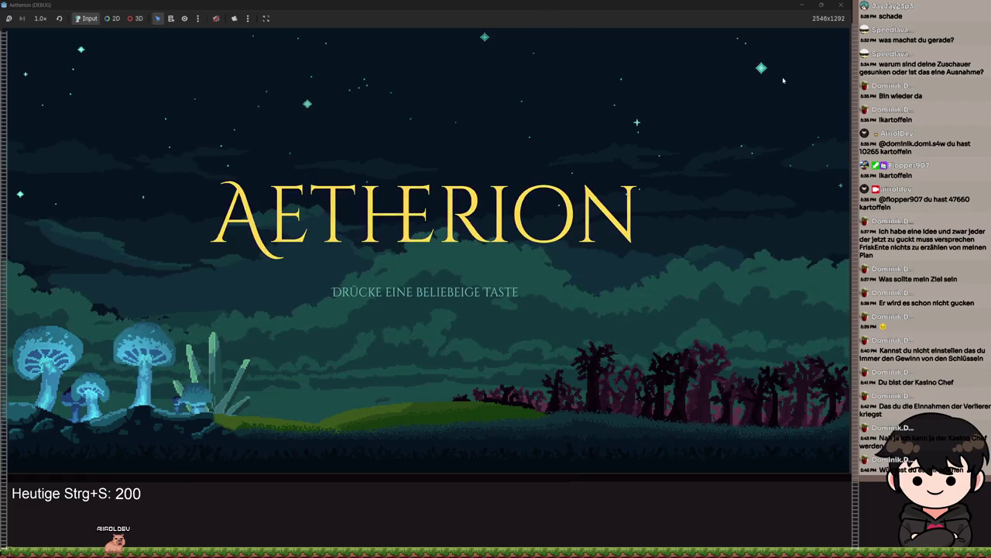
click(804, 6)
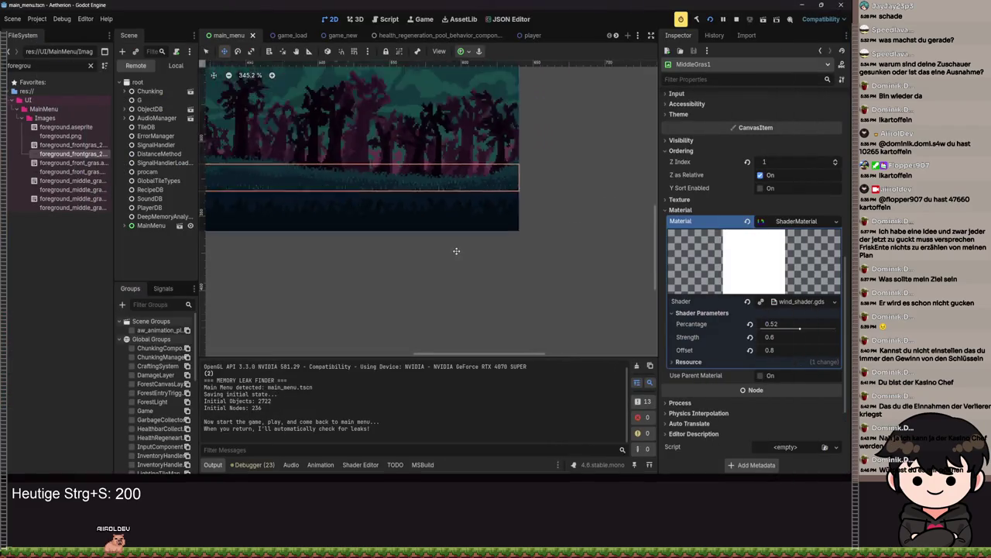
scroll(359, 210, down, 4)
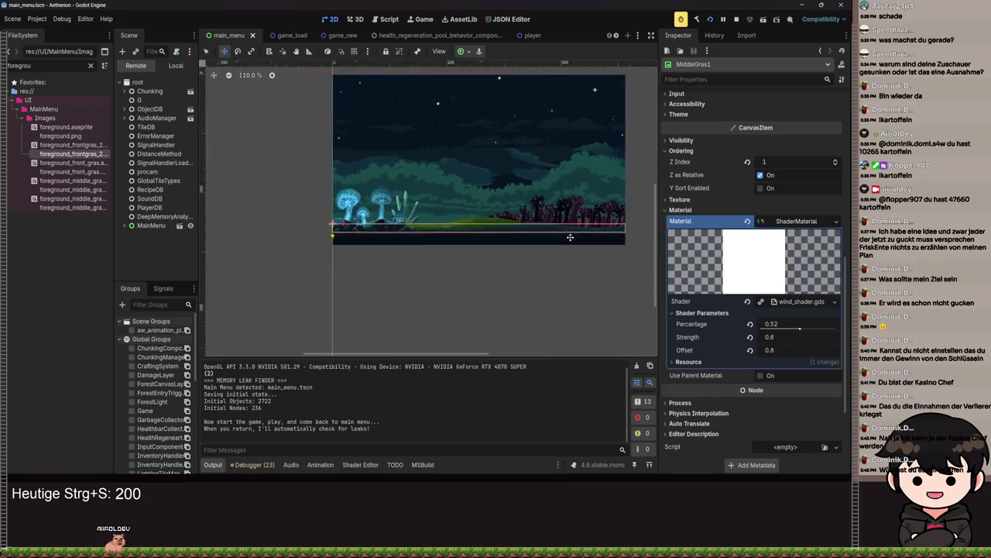
scroll(570, 237, up, 3)
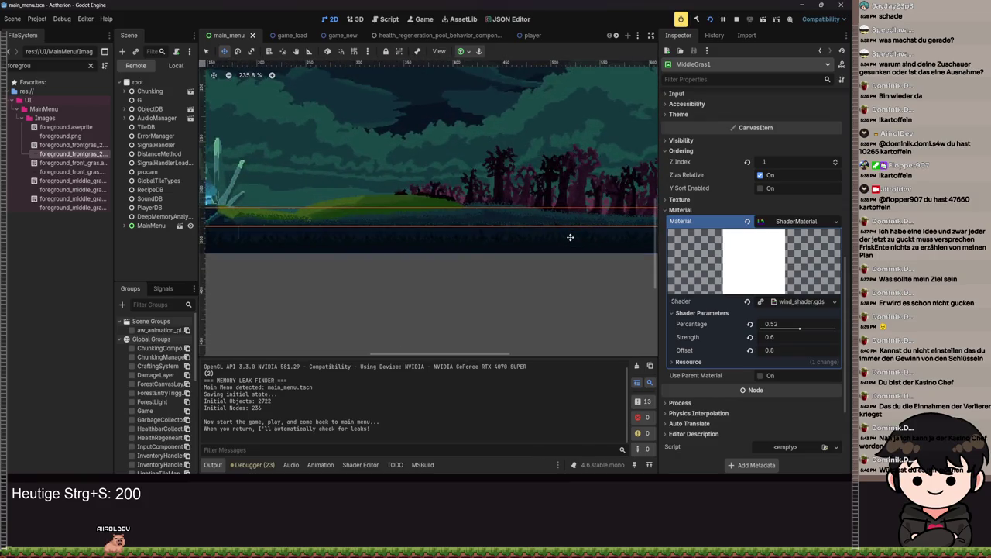
scroll(570, 237, down, 1)
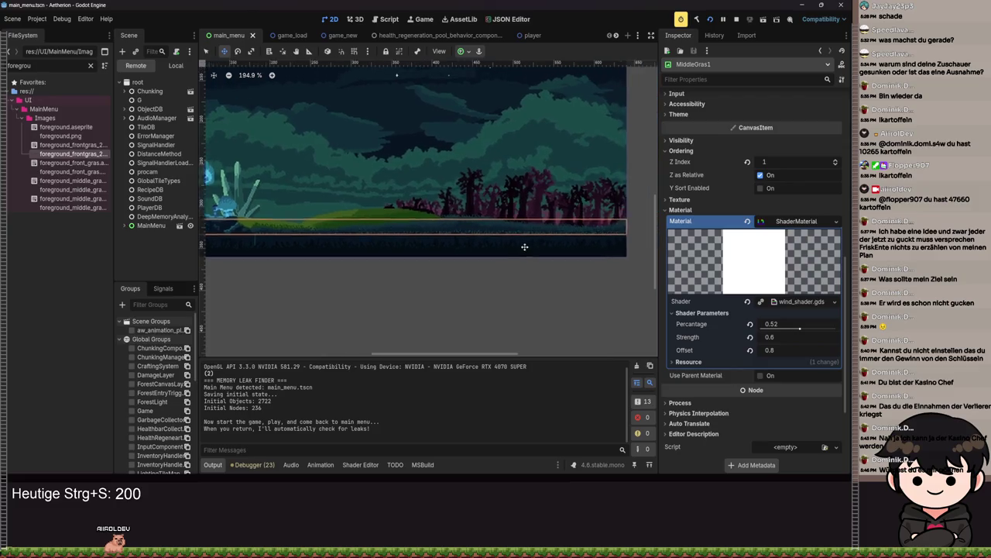
scroll(550, 239, up, 5)
drag(545, 239, 451, 257)
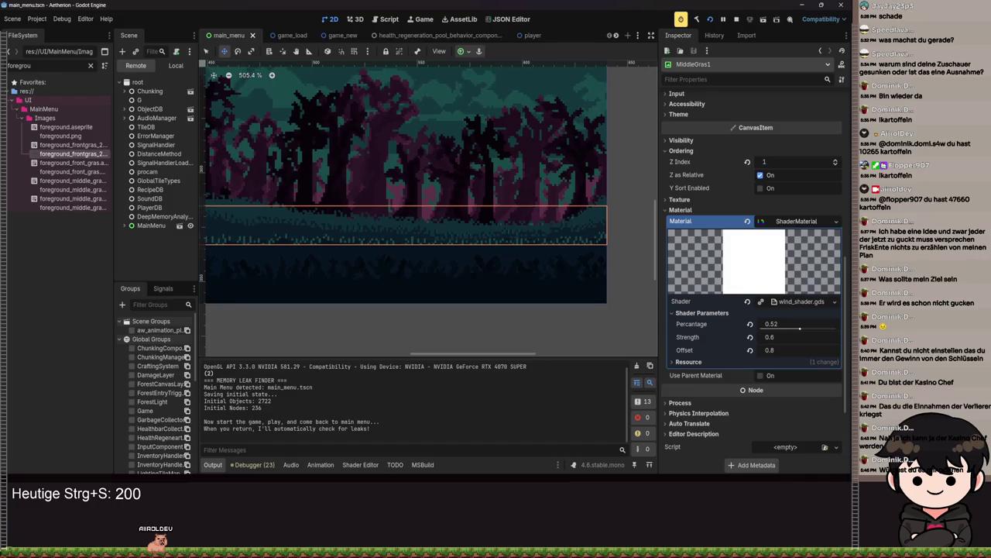
key(alt+Tab)
scroll(421, 377, up, 3)
Step: Check the front grass sprite, then save the middle grass sprite
scroll(504, 261, down, 3)
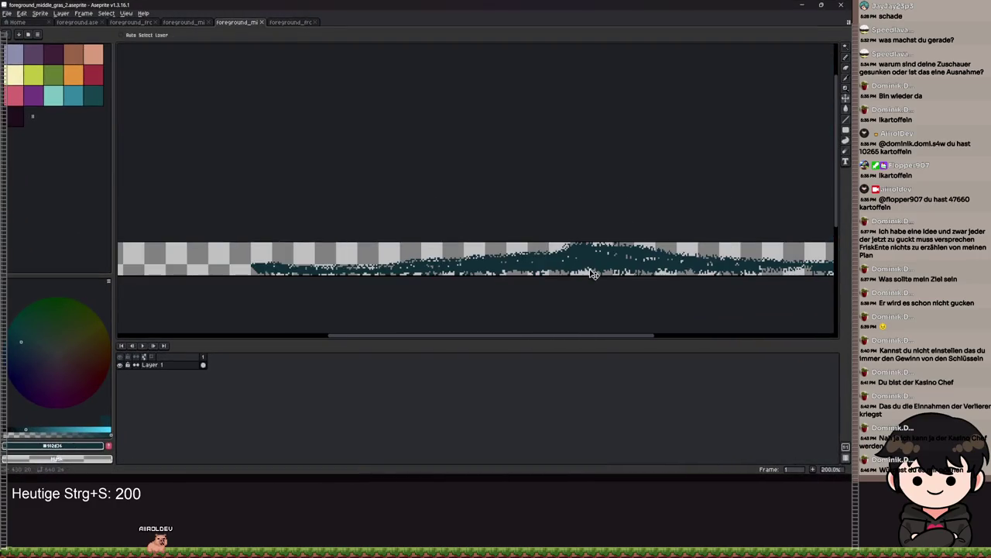
scroll(542, 272, up, 4)
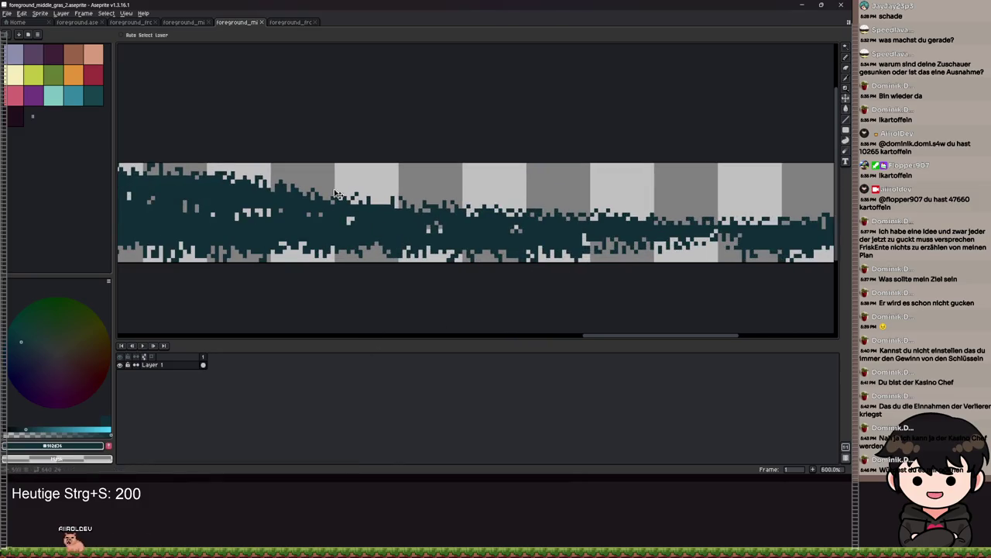
click(288, 22)
scroll(558, 242, up, 2)
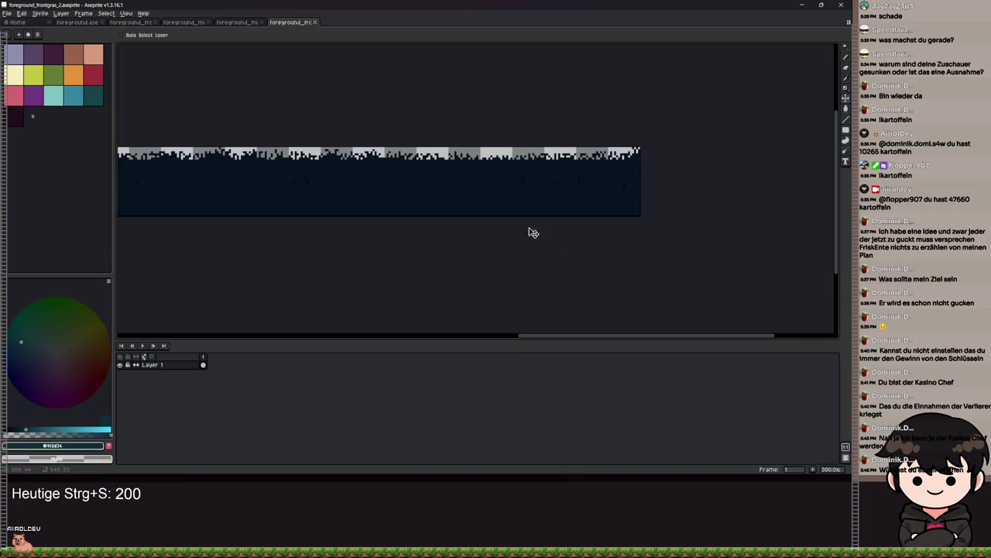
scroll(547, 238, up, 1)
click(231, 23)
key(ctrl+s)
Step: Save the combined foreground.aseprite file
scroll(356, 214, down, 6)
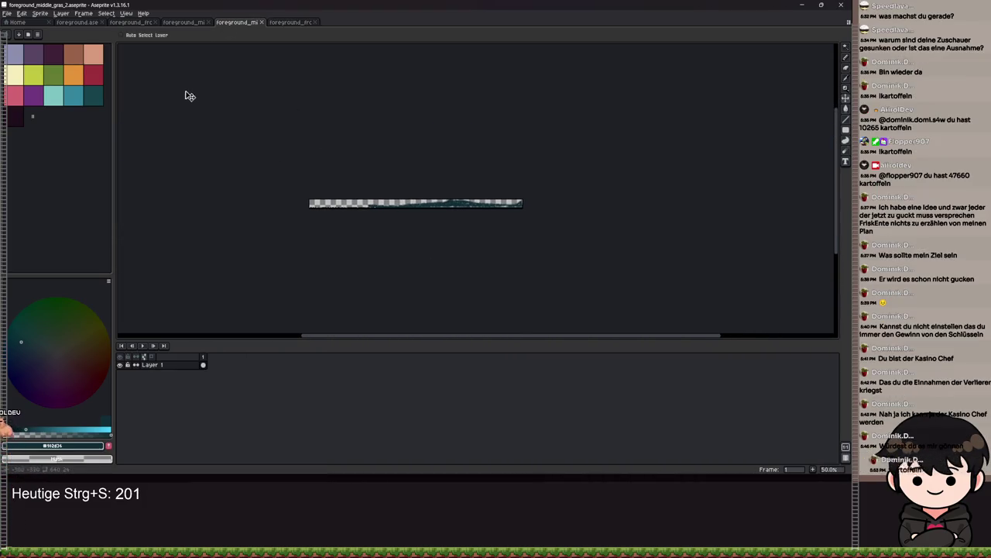
click(78, 22)
scroll(421, 199, up, 2)
key(ctrl+s)
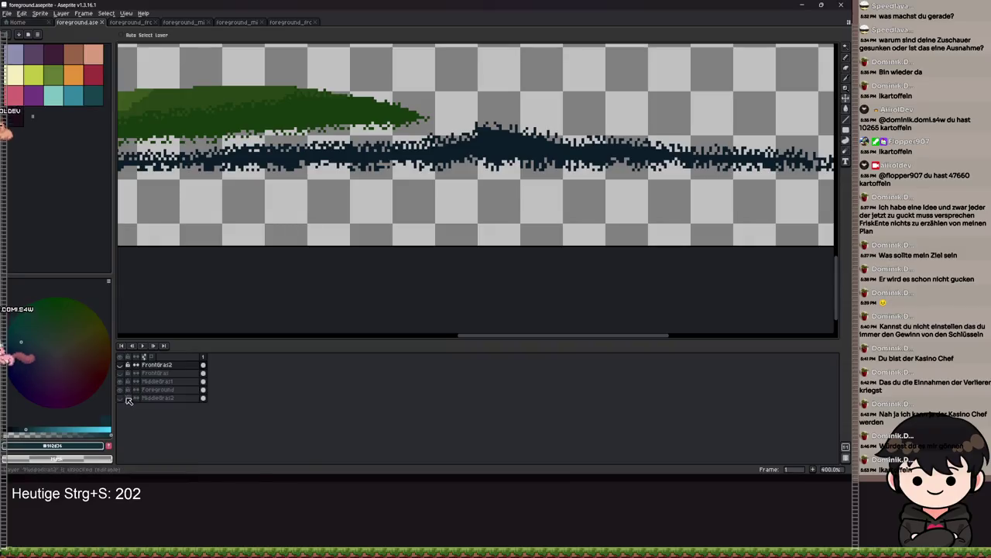
Step: Hide the other layers in foreground.aseprite so only MiddleGras1 is visible
click(120, 398)
click(120, 398)
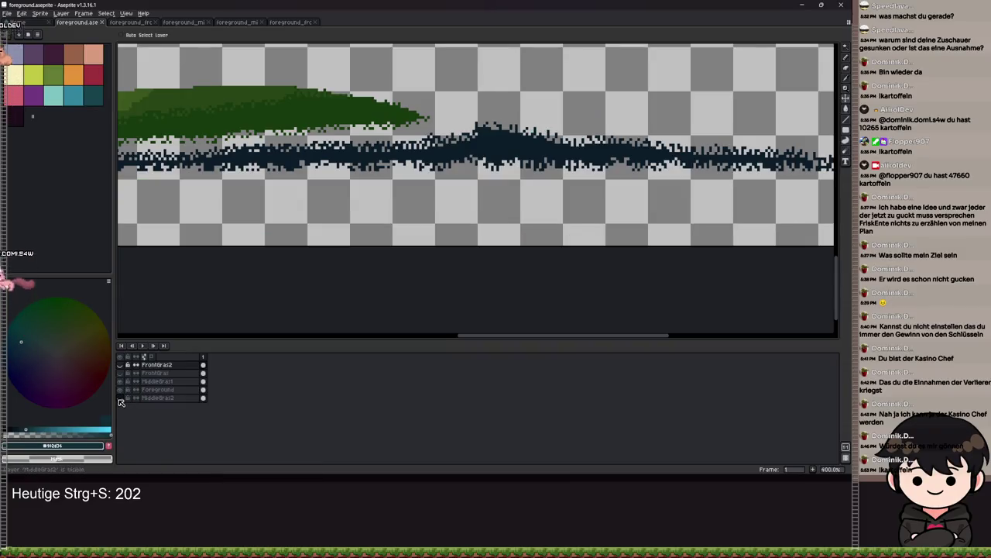
scroll(464, 214, up, 2)
scroll(496, 145, down, 3)
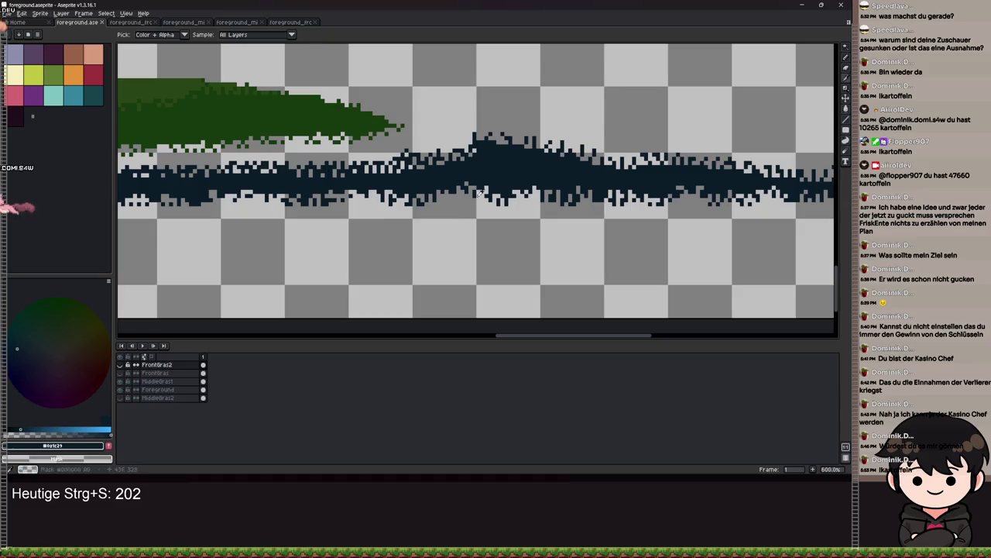
scroll(348, 301, down, 1)
scroll(348, 300, up, 3)
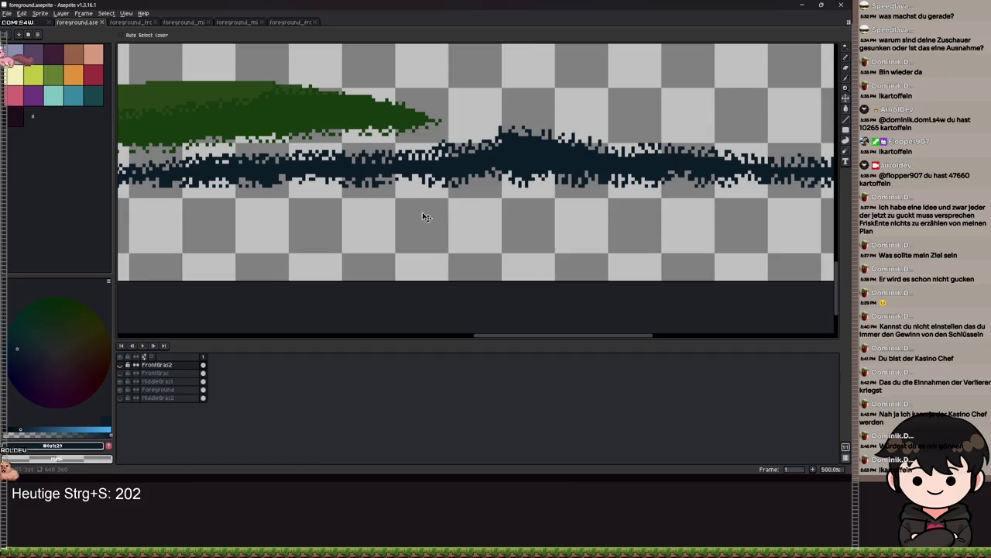
scroll(454, 210, down, 3)
drag(341, 238, 563, 237)
scroll(564, 237, up, 2)
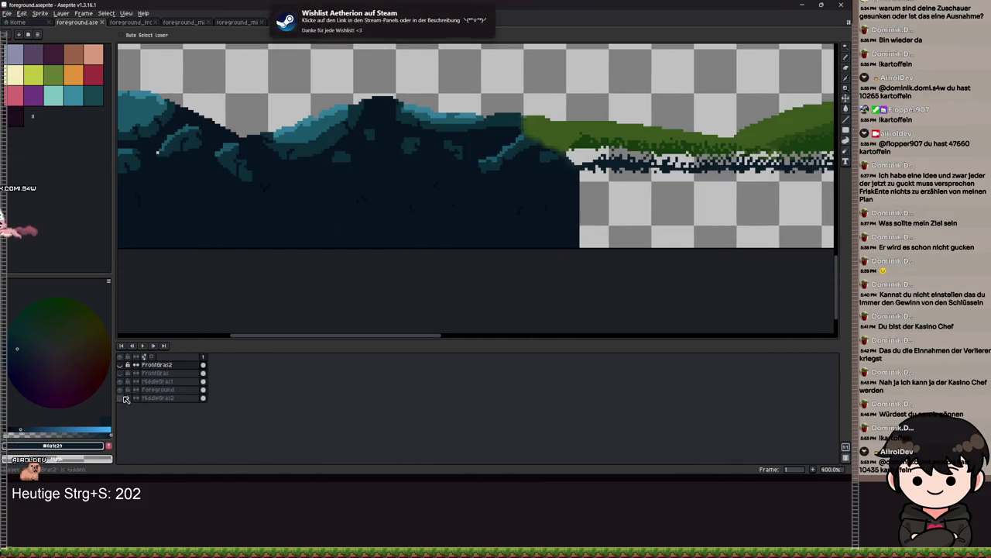
key(i)
key(v)
scroll(481, 187, up, 2)
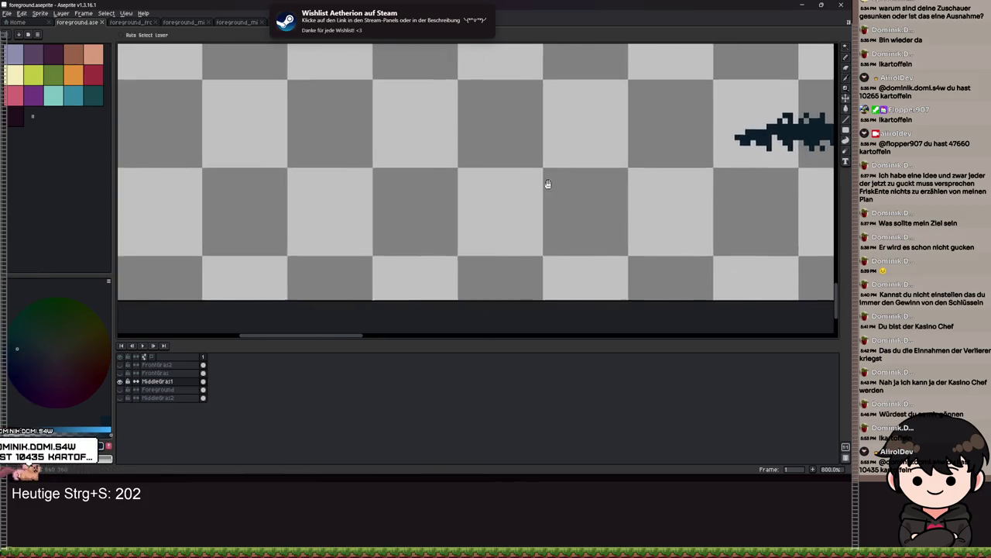
Step: Draw a straight pencil line extending the middle grass strip to the canvas's left edge
key(m)
key(b)
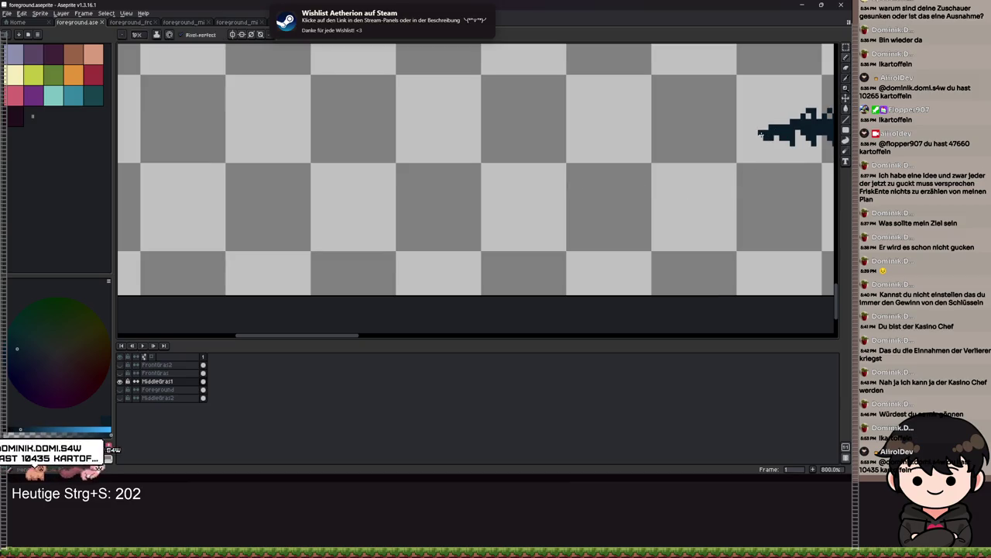
scroll(731, 184, down, 4)
drag(251, 180, 335, 168)
Step: Try dark Paint Bucket fills, including with Contiguous off, and undo both
key(g)
click(587, 214)
key(ctrl+z)
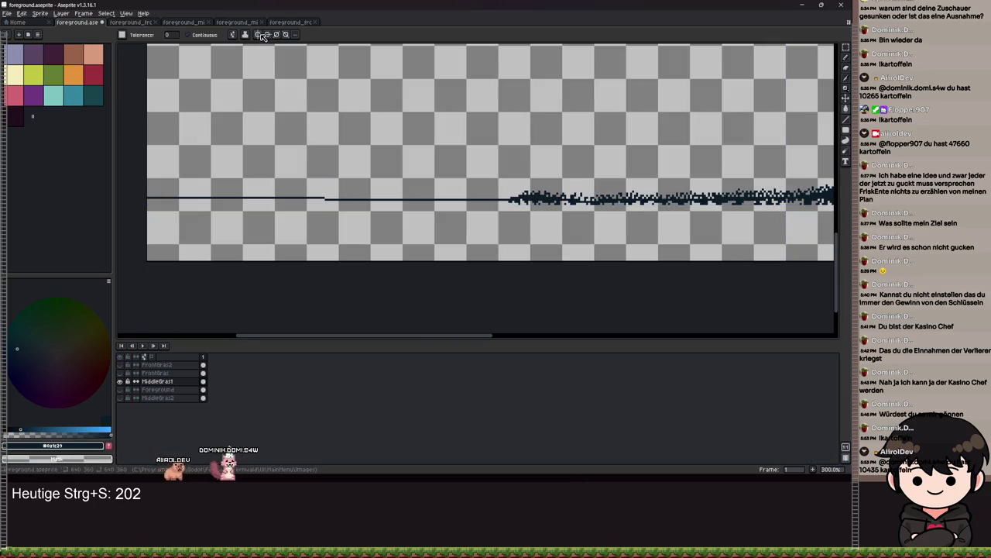
click(221, 38)
click(361, 215)
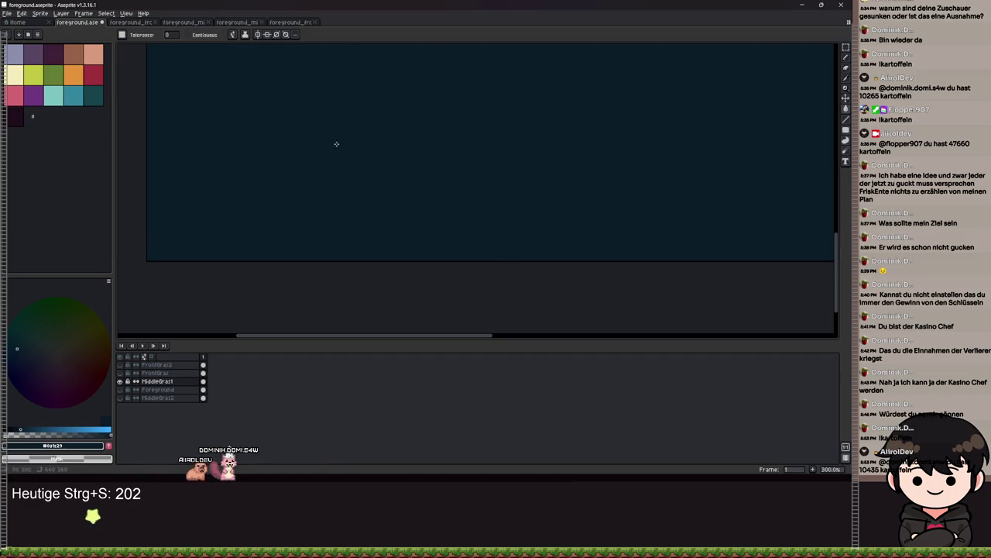
key(ctrl+z)
scroll(620, 155, down, 2)
scroll(620, 154, up, 1)
scroll(364, 244, up, 2)
scroll(365, 245, right, 3)
scroll(365, 245, down, 2)
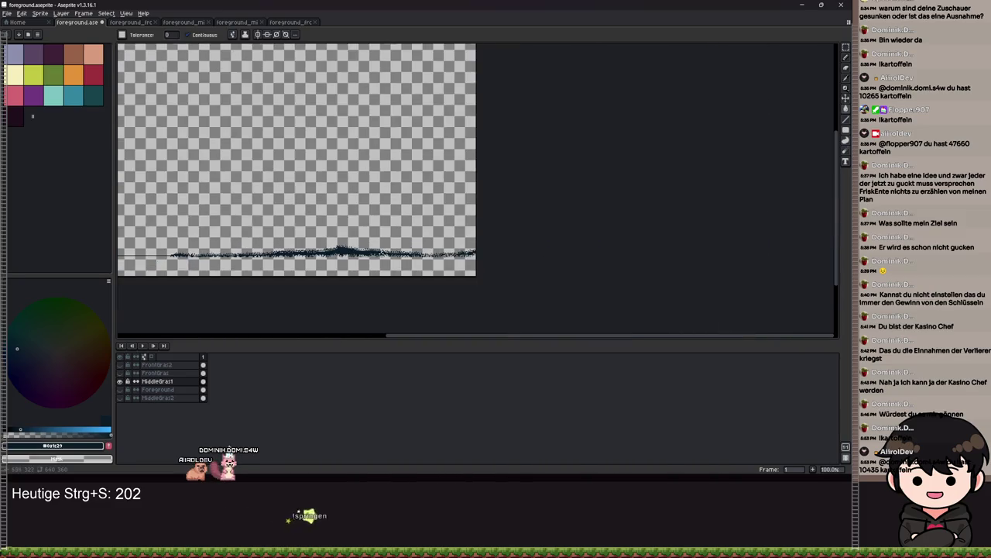
scroll(365, 244, up, 6)
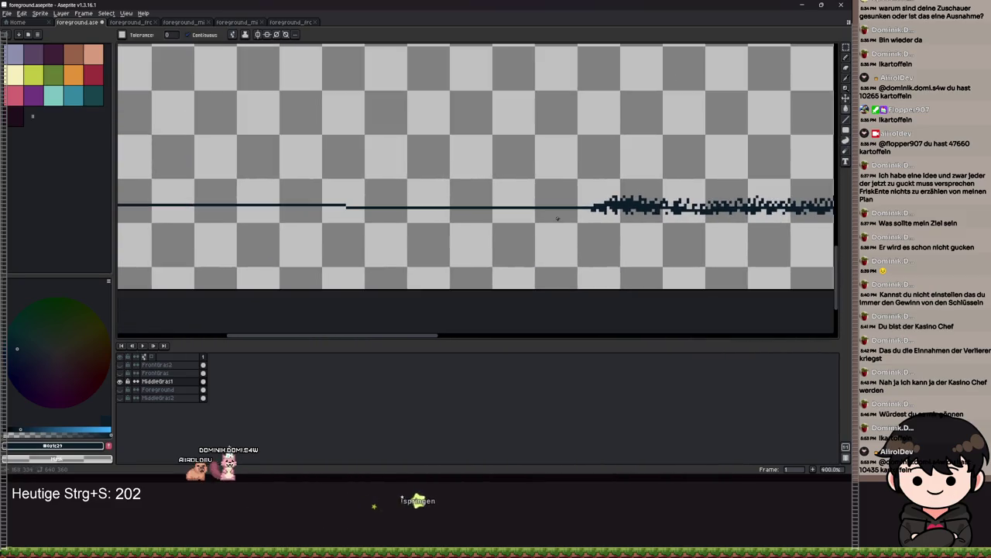
scroll(346, 209, up, 1)
Step: Flood-fill the area beneath the middle grass strip with dark teal
key(b)
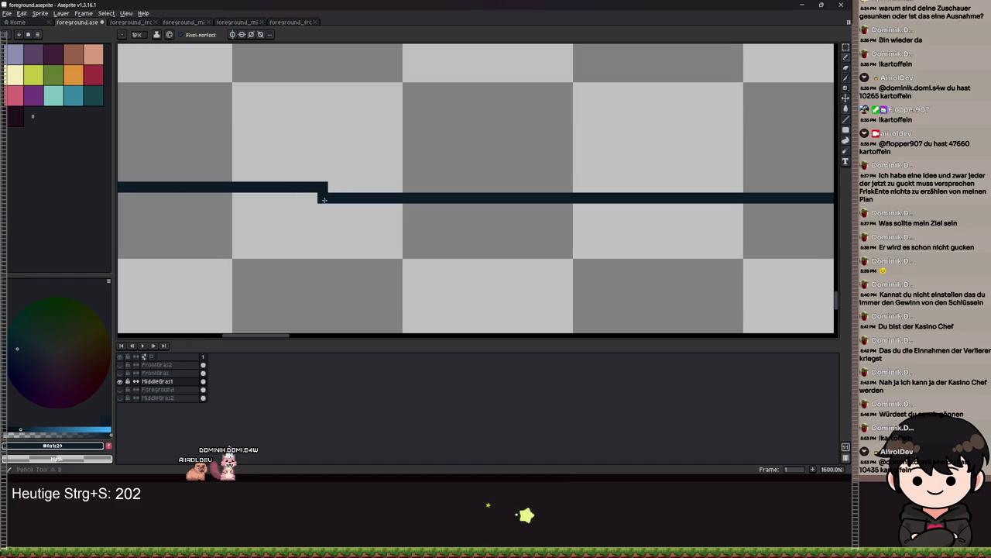
scroll(347, 218, down, 5)
scroll(558, 249, right, 10)
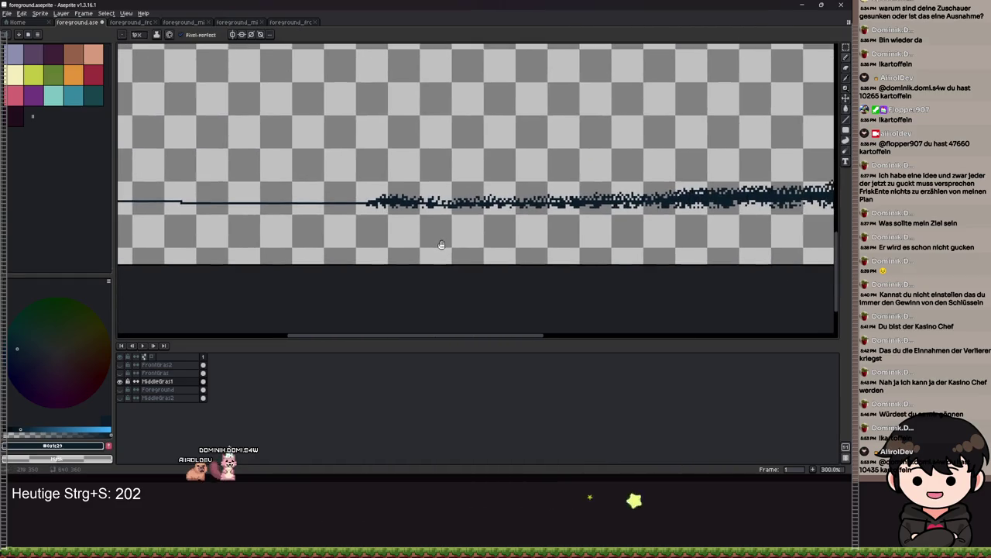
scroll(483, 250, up, 1)
scroll(544, 242, left, 5)
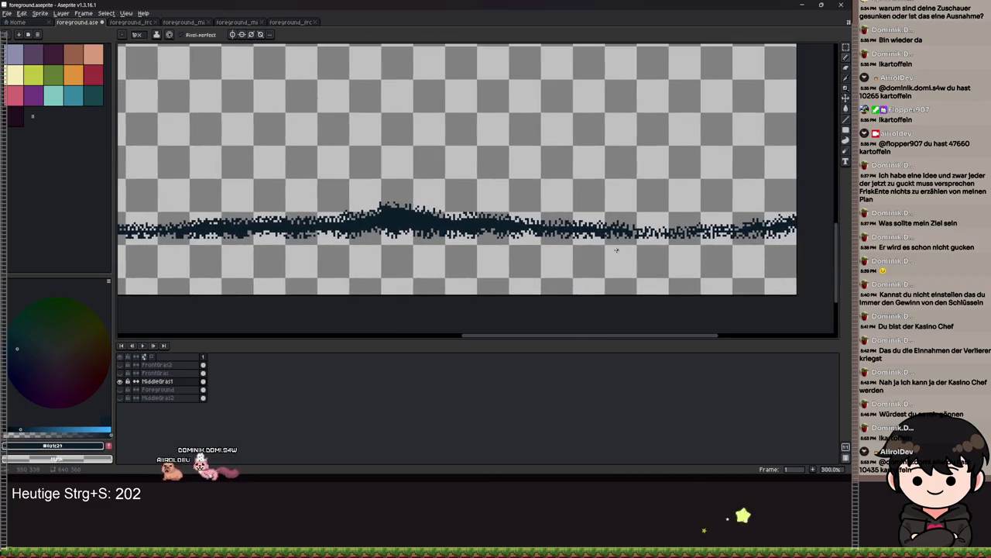
scroll(590, 251, up, 4)
mouse_move(669, 250)
mouse_down()
mouse_move(576, 270)
mouse_move(532, 267)
mouse_up()
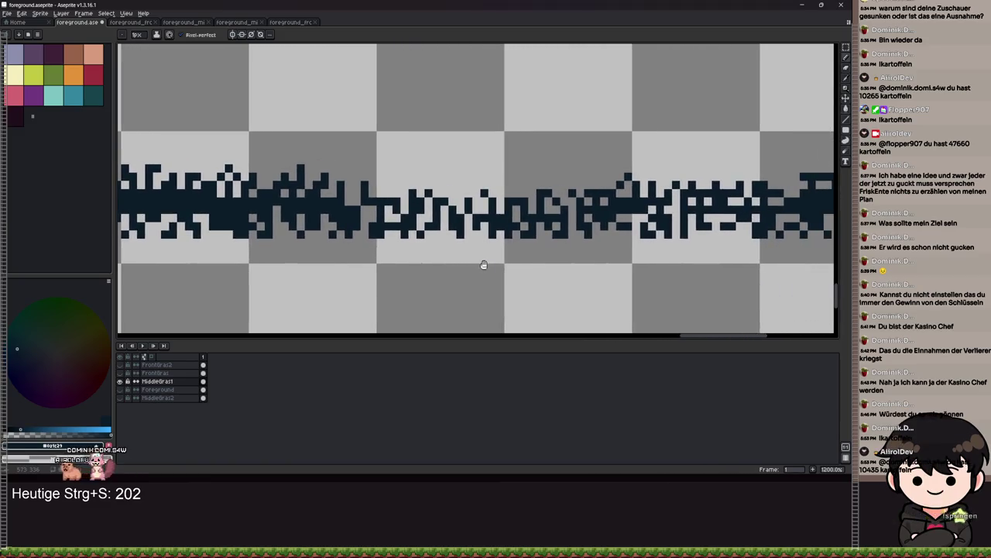
scroll(483, 266, up, 2)
scroll(580, 233, down, 4)
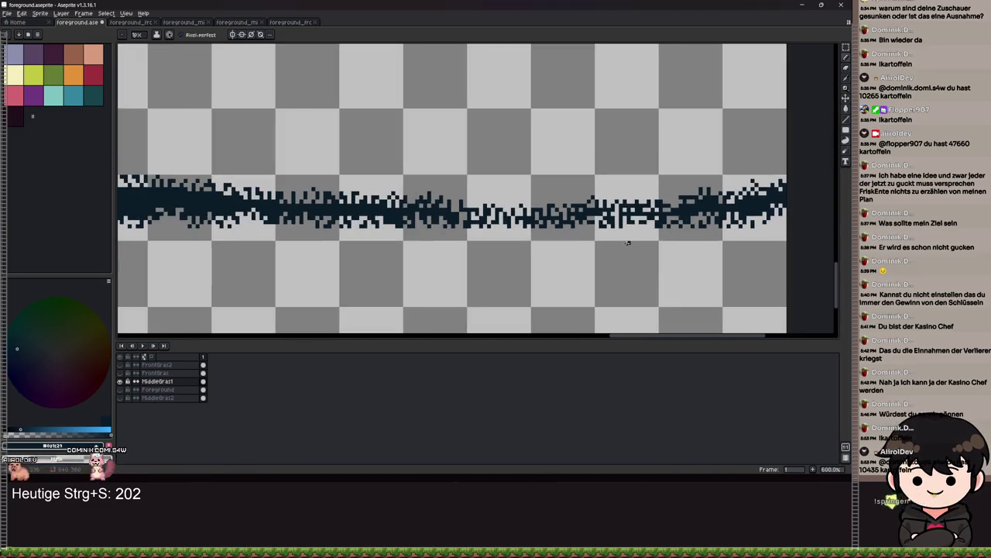
scroll(630, 238, up, 1)
scroll(634, 233, down, 2)
scroll(637, 227, up, 1)
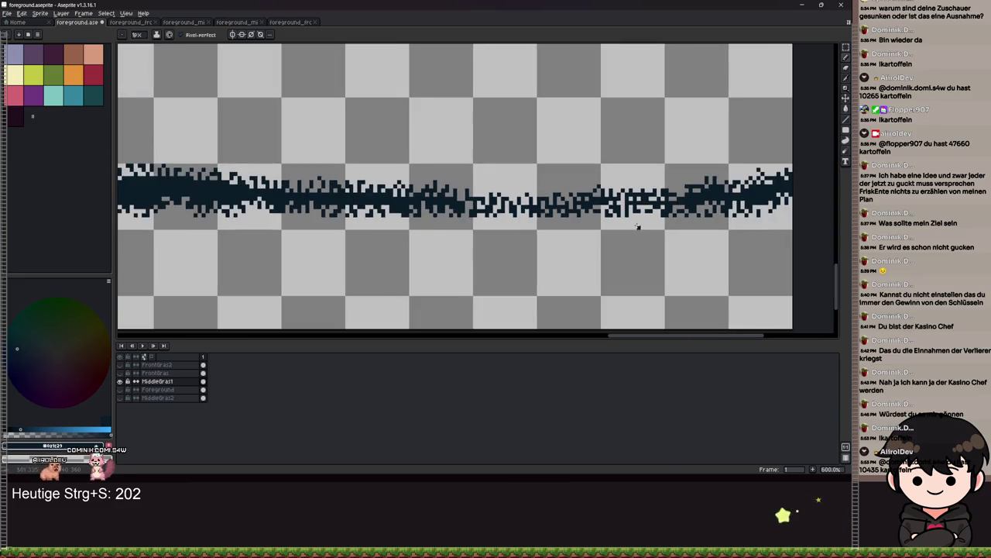
scroll(480, 240, down, 1)
key(g)
click(480, 256)
Step: Paint over the stray light specks left in the dark fill
scroll(473, 266, down, 2)
scroll(486, 260, up, 1)
scroll(496, 257, up, 4)
scroll(558, 253, down, 3)
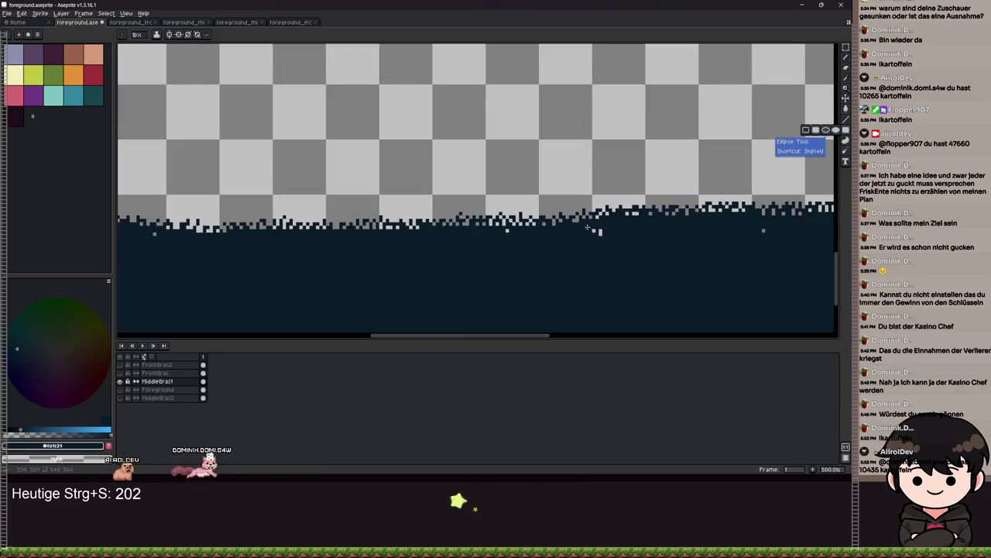
click(845, 140)
drag(616, 233, 164, 243)
scroll(287, 294, right, 3)
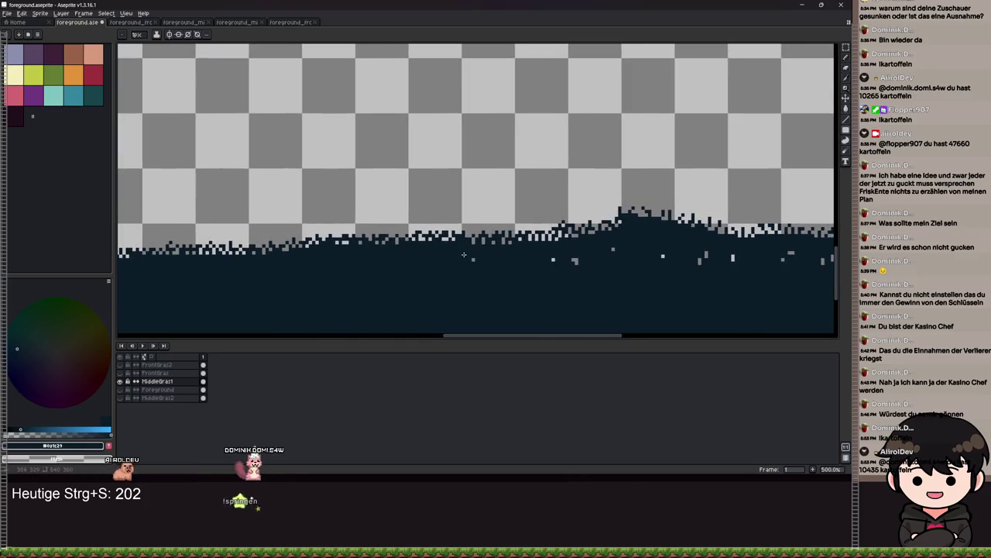
scroll(322, 261, right, 3)
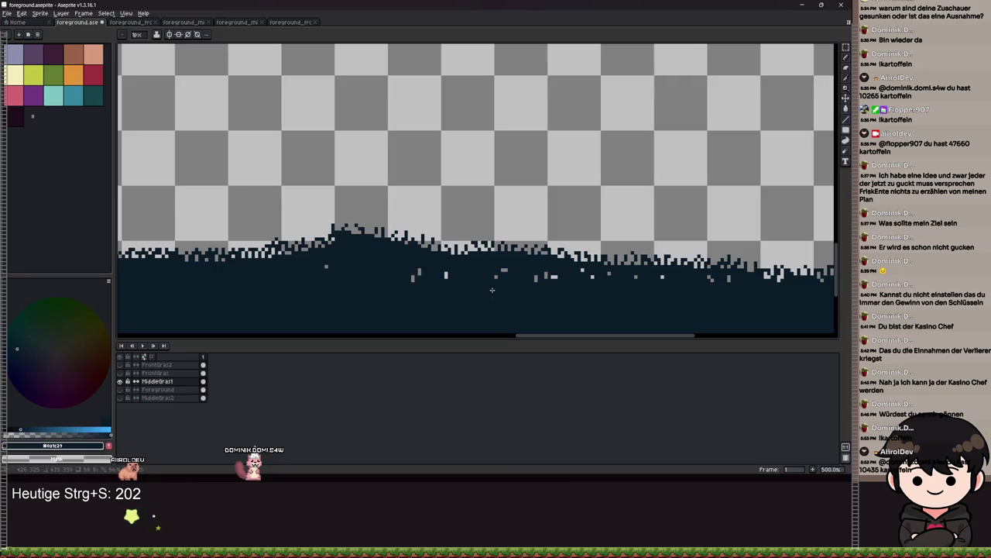
scroll(365, 242, right, 2)
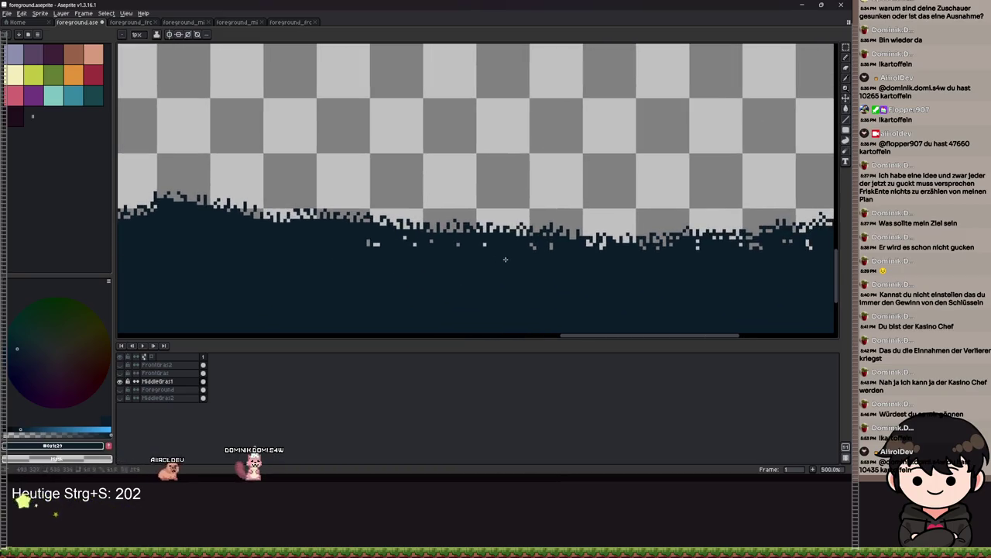
scroll(416, 240, right, 2)
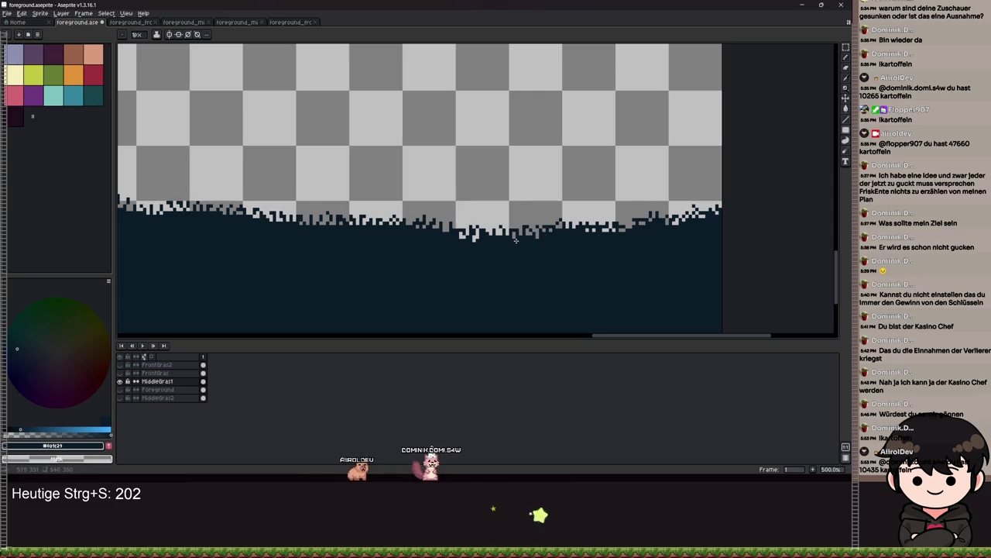
scroll(474, 239, down, 5)
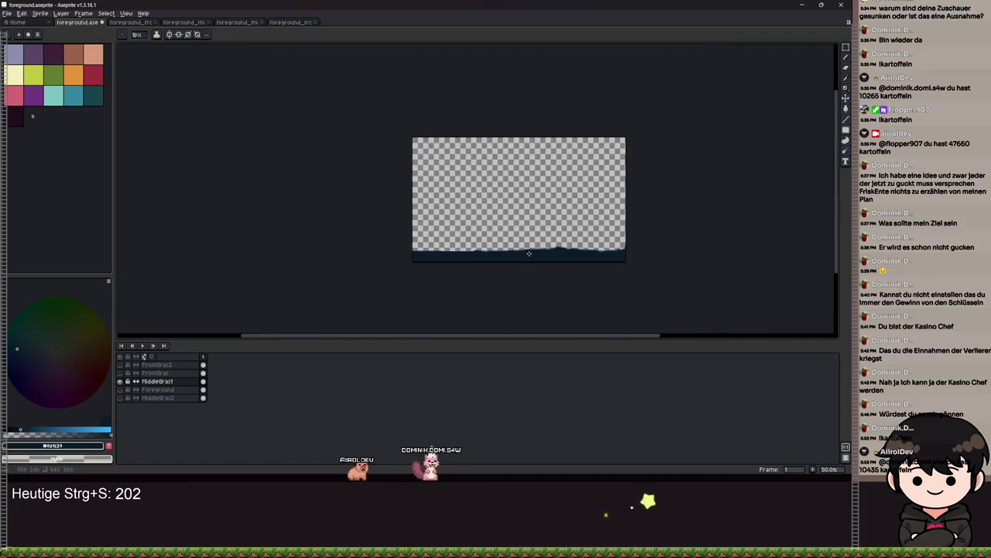
Step: Select MiddleGras1's dark ground region with the Magic Wand
scroll(508, 247, up, 3)
scroll(509, 246, down, 1)
drag(566, 207, 496, 221)
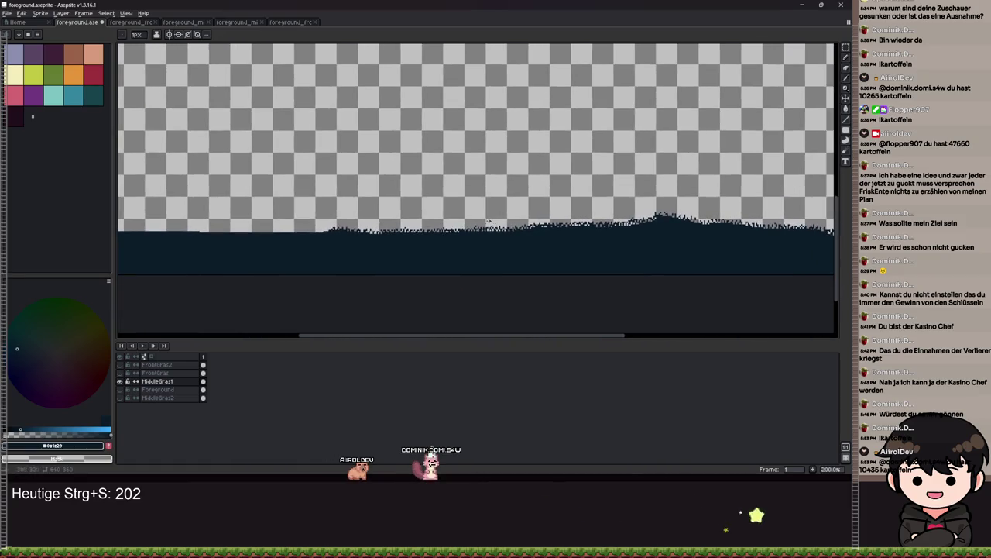
key(m)
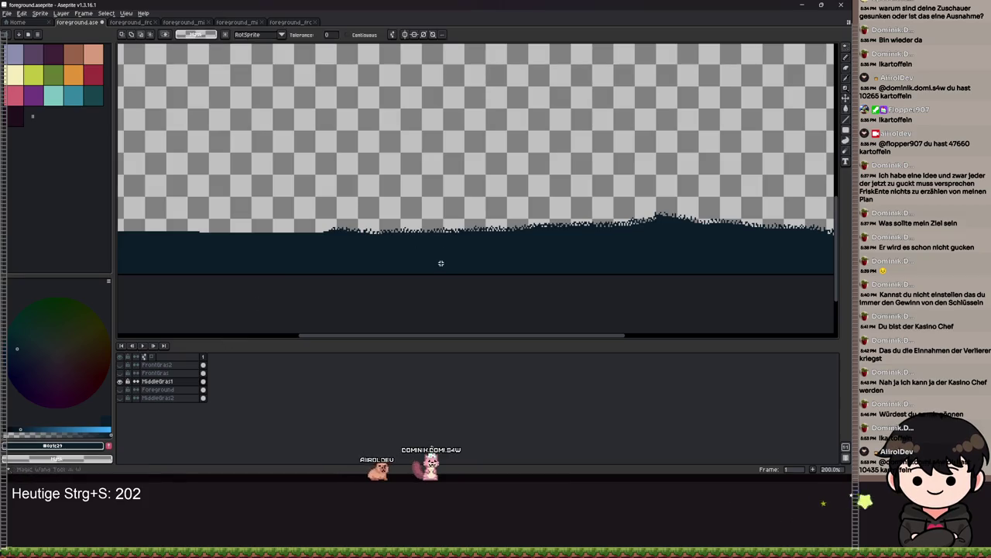
key(b)
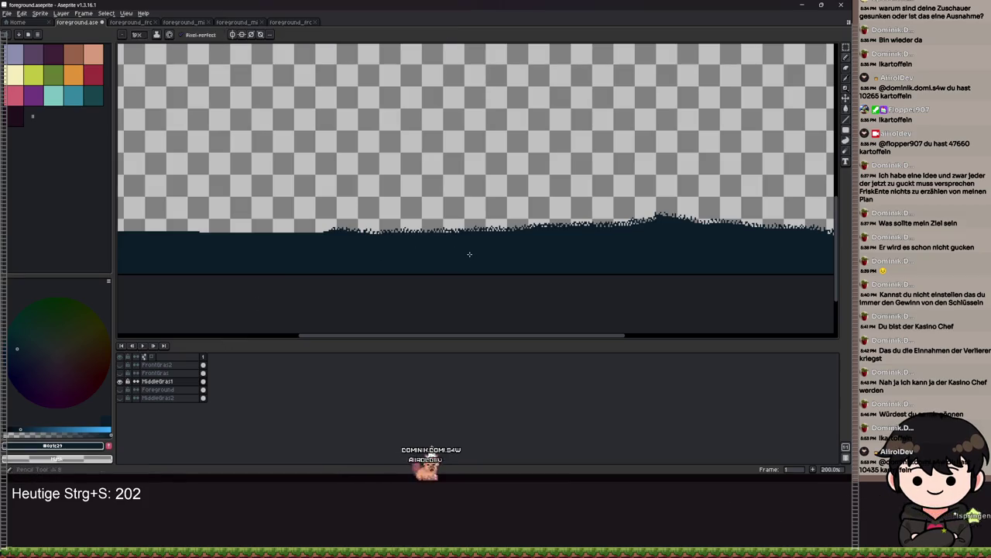
key(w)
click(468, 257)
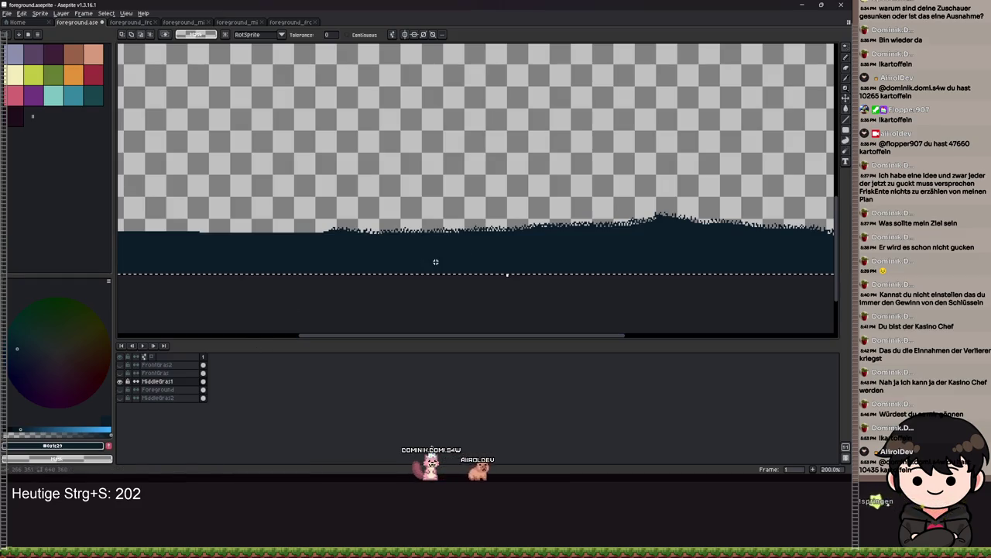
scroll(280, 177, down, 1)
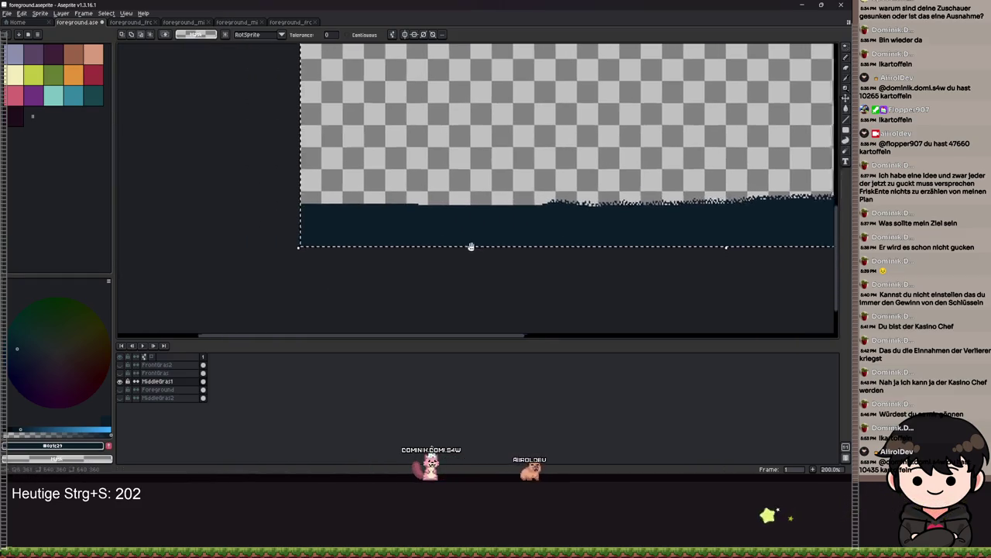
drag(528, 248, 403, 259)
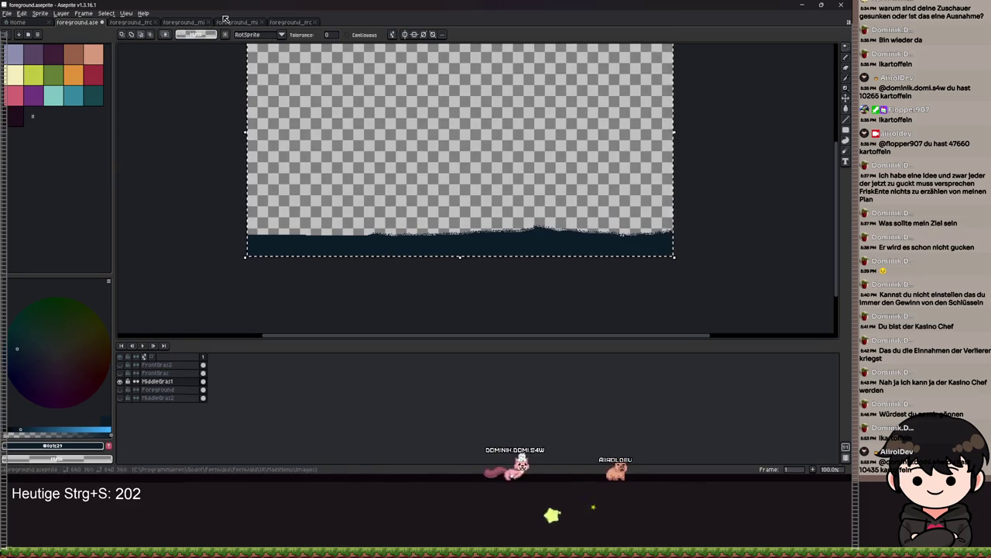
Step: Inspect the foreground_middle_gras_1 sprite, then return to foreground.aseprite
click(184, 22)
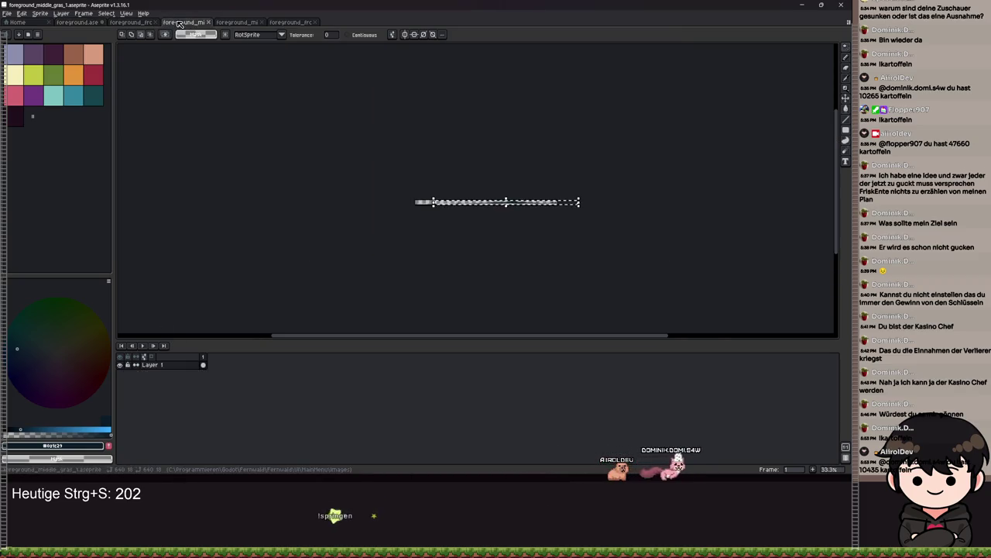
scroll(479, 193, up, 1)
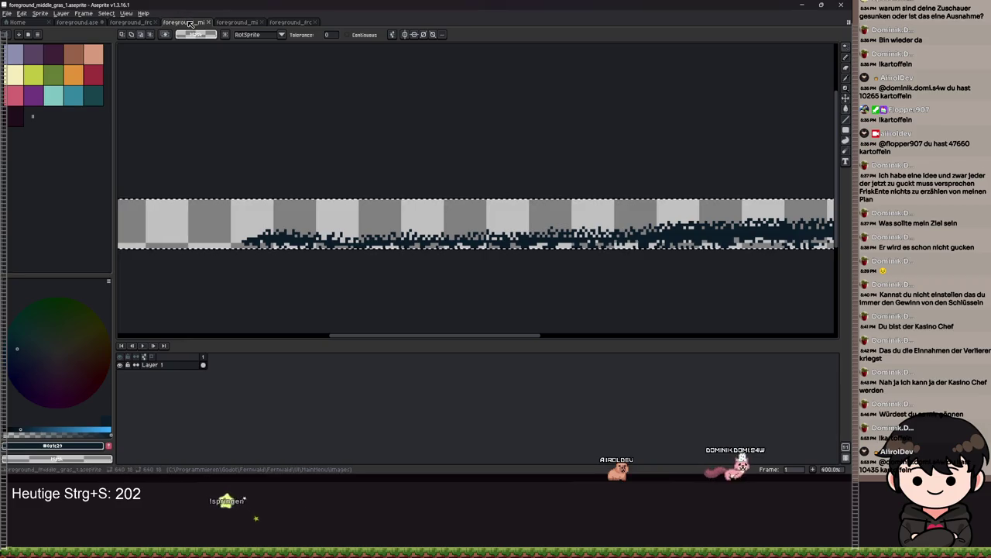
key(Escape)
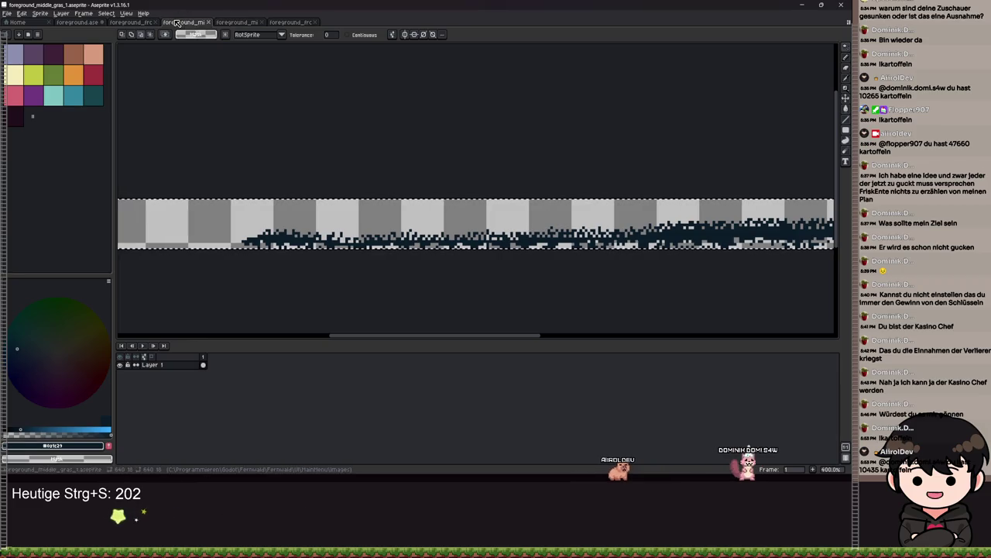
click(307, 191)
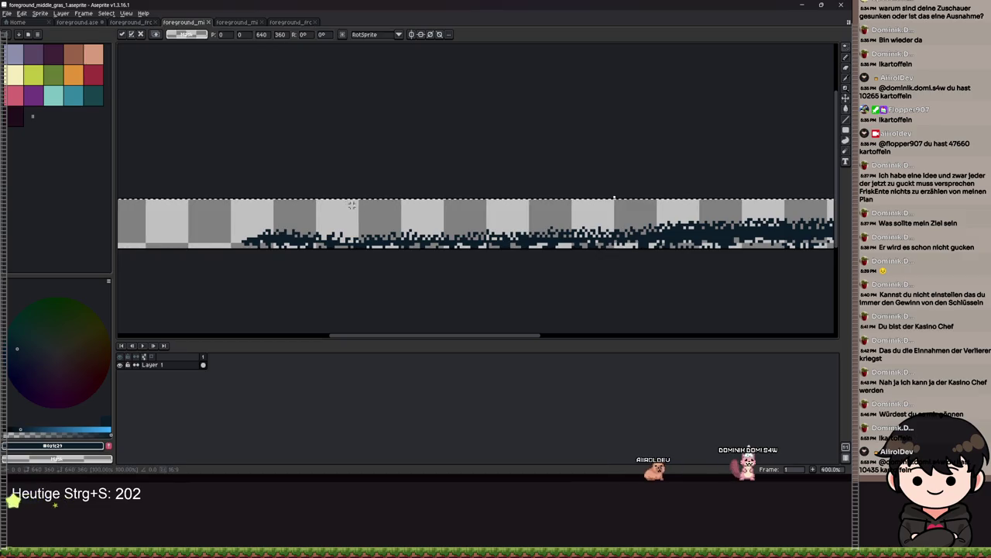
scroll(536, 213, down, 1)
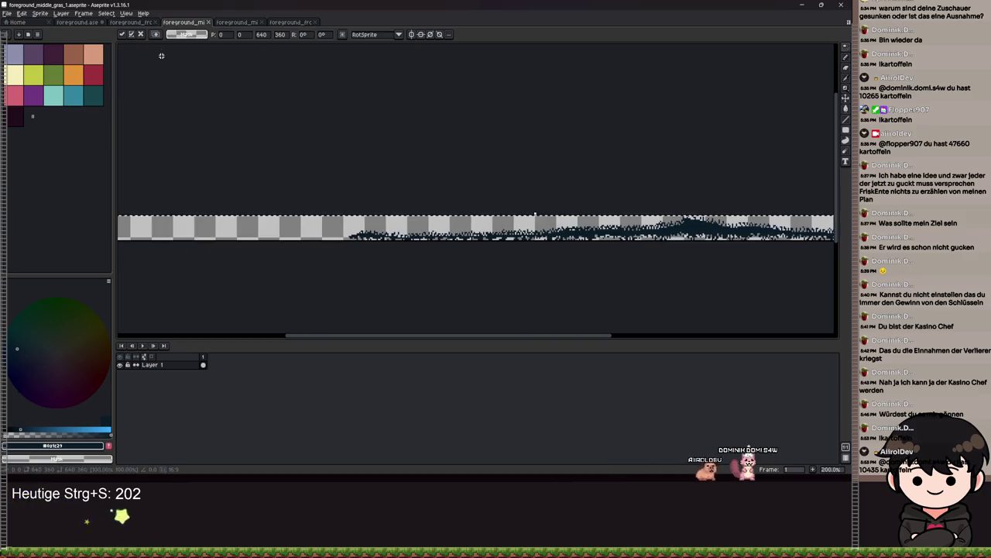
click(105, 22)
click(96, 23)
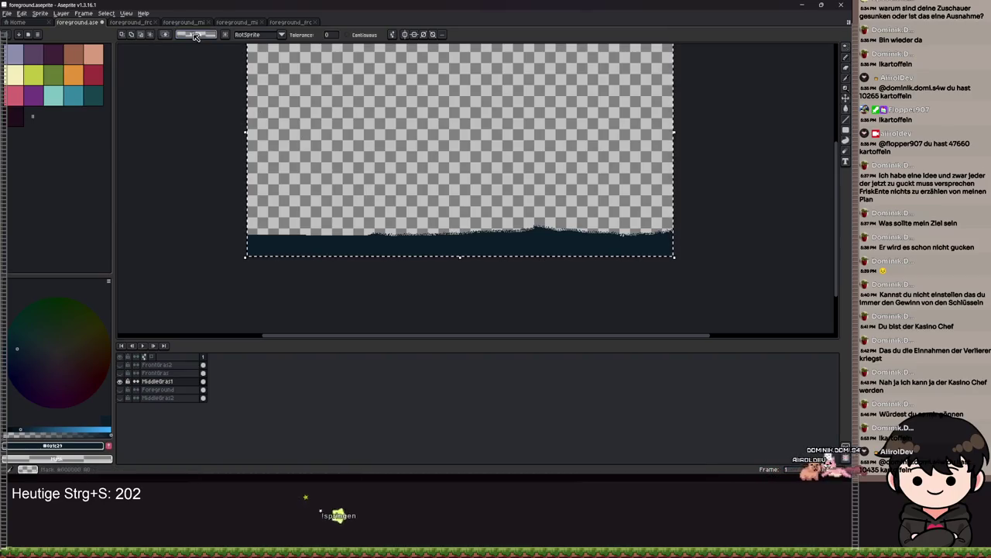
key(ctrl+d)
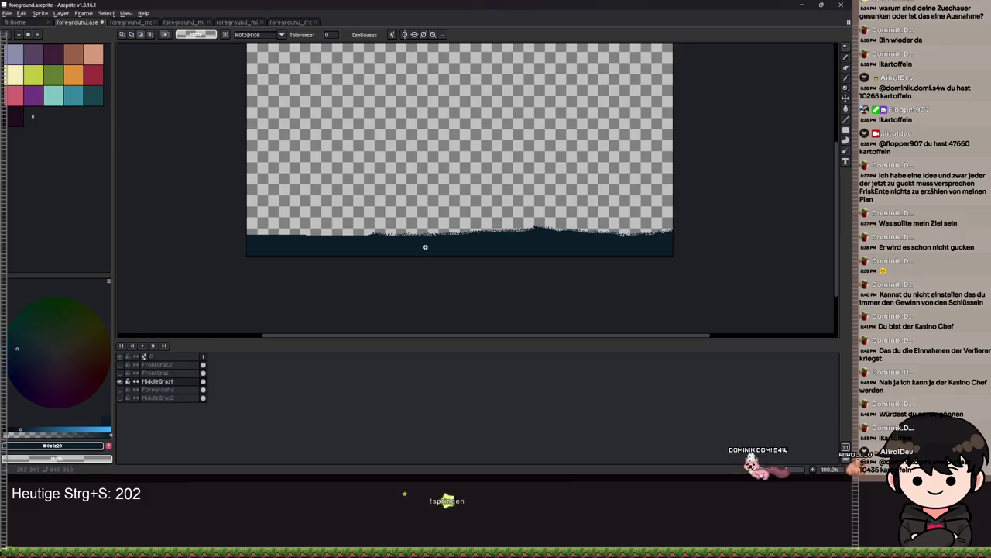
key(2)
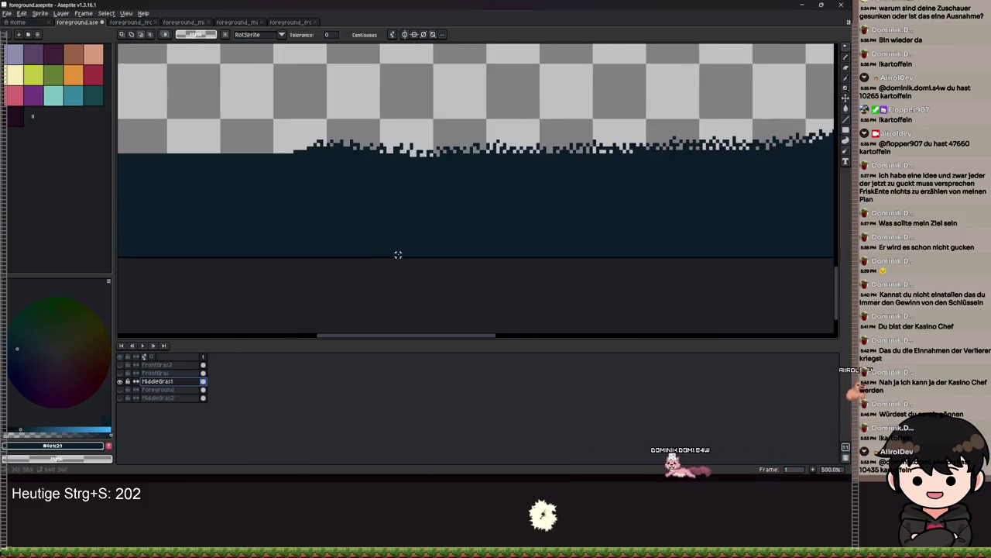
click(122, 381)
click(121, 381)
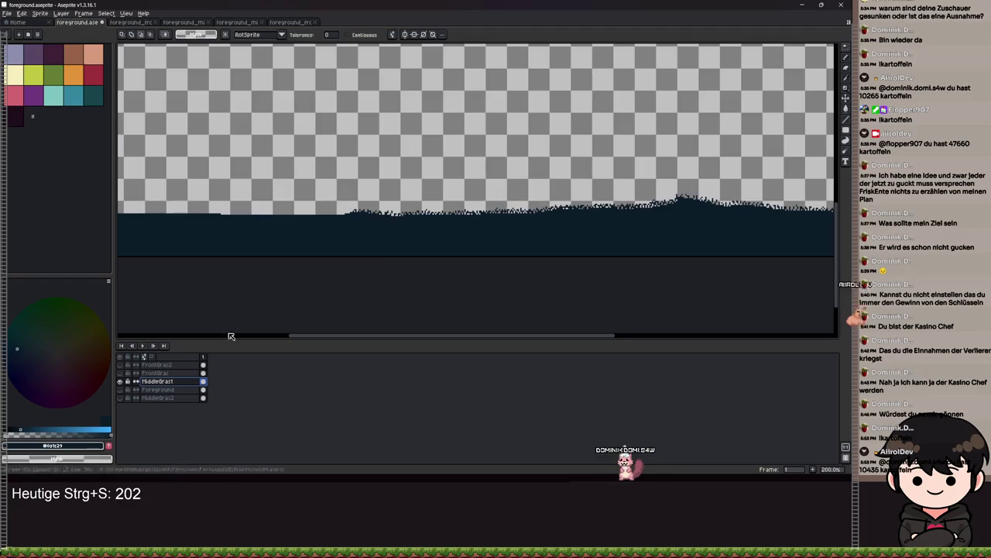
scroll(597, 237, down, 3)
scroll(581, 232, up, 5)
drag(591, 213, 410, 197)
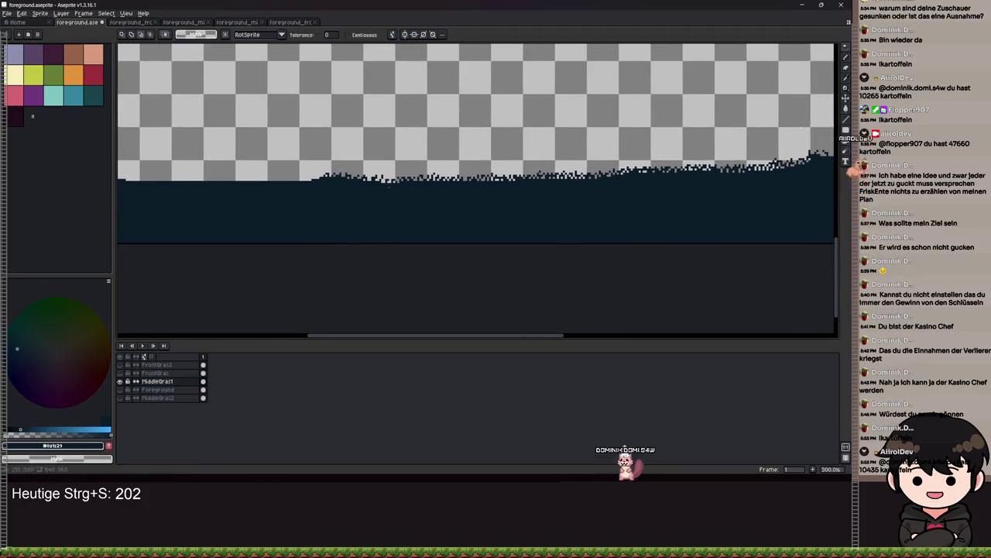
scroll(444, 223, down, 2)
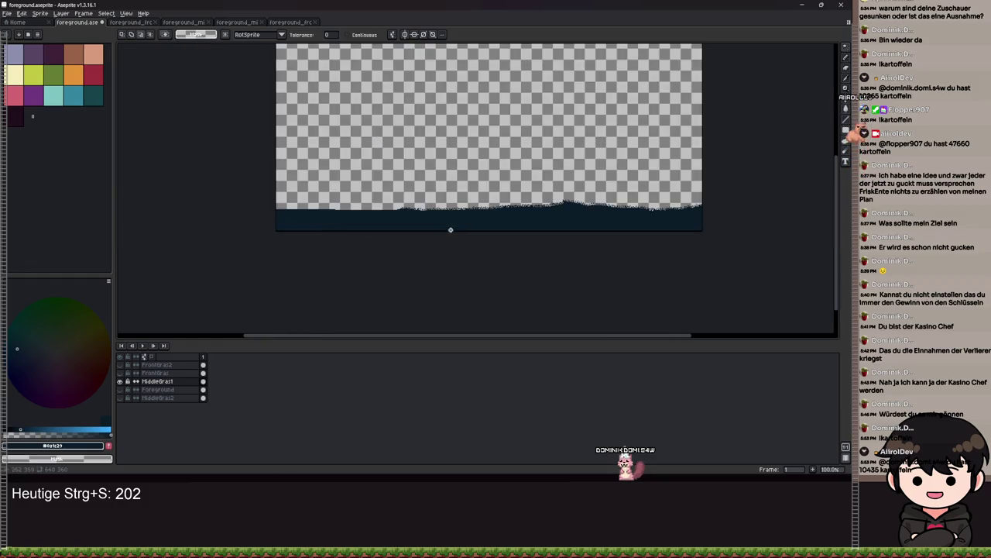
click(533, 217)
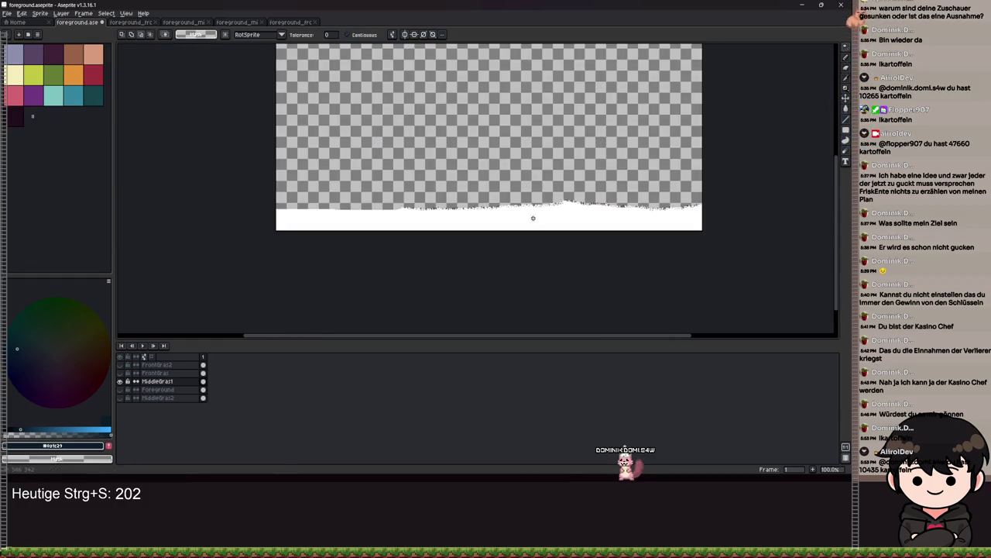
click(533, 217)
click(467, 216)
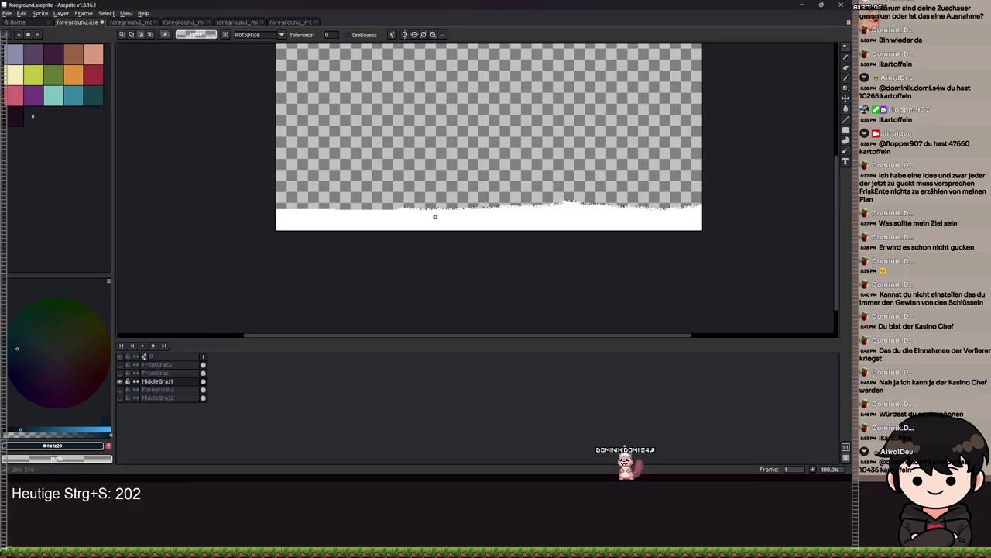
click(442, 216)
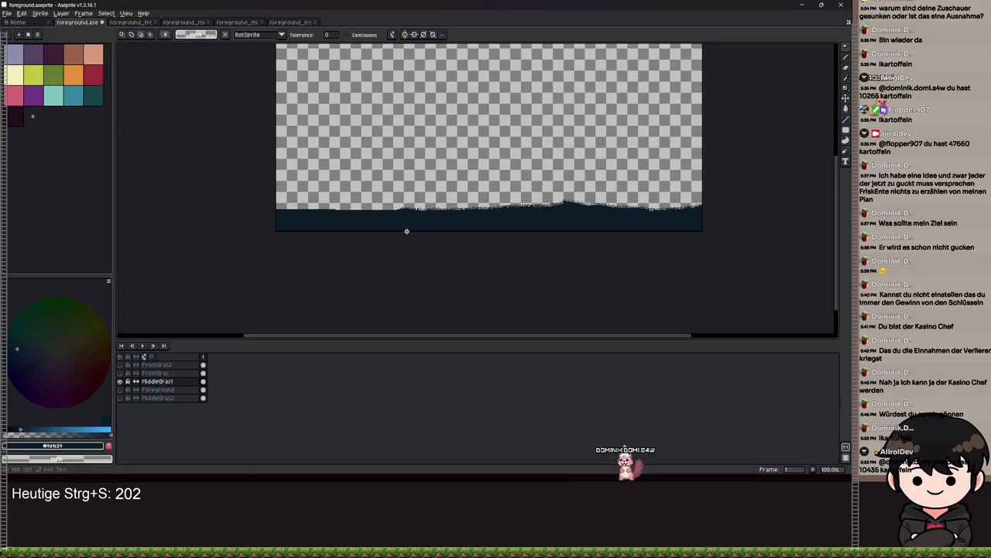
click(121, 381)
click(121, 381)
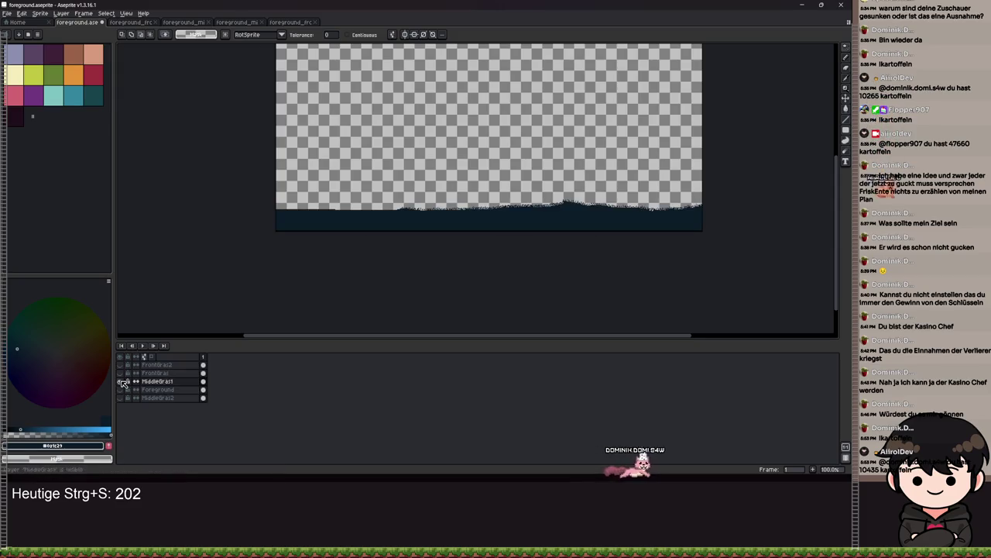
click(121, 391)
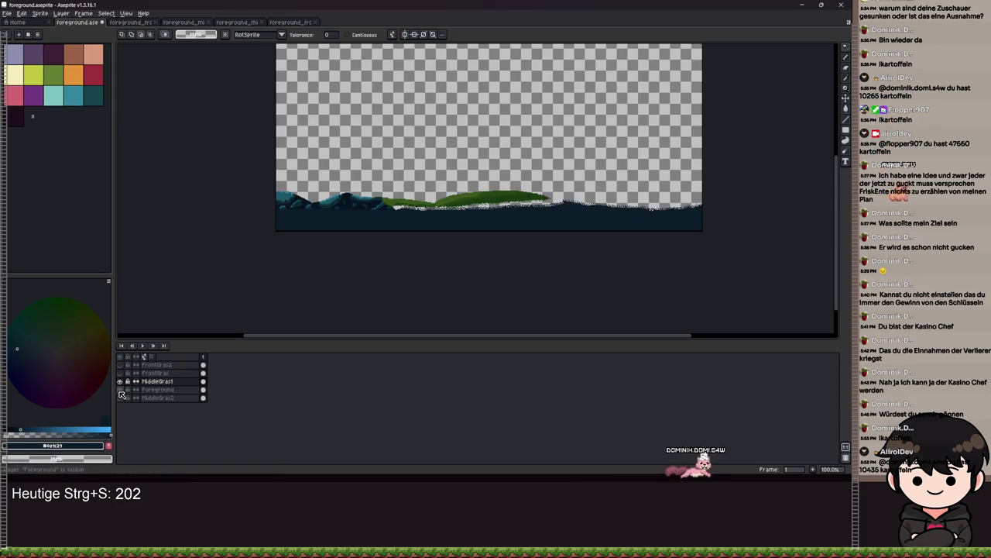
click(121, 391)
click(121, 381)
click(123, 381)
scroll(447, 202, up, 3)
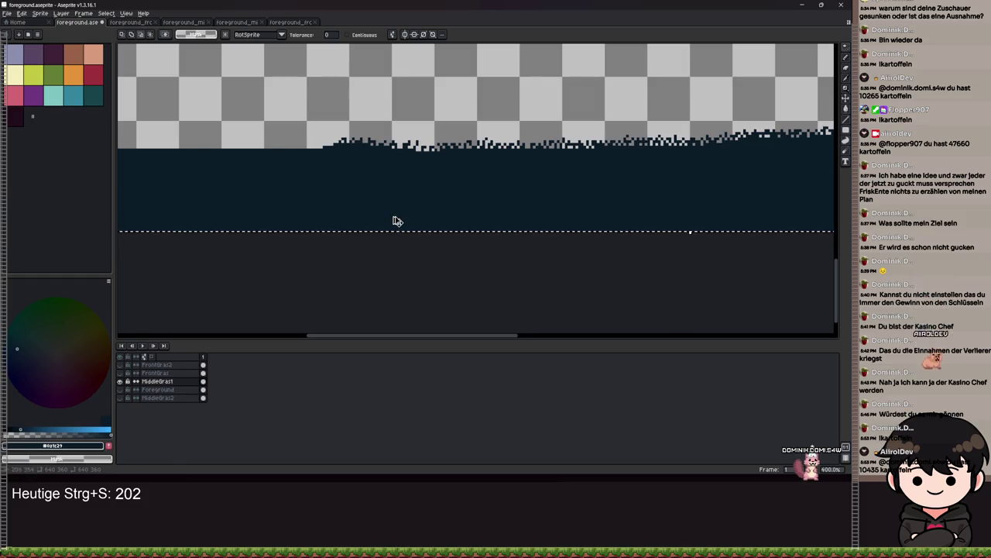
Step: Commit the pending transform in the foreground_middle_gras_1 sprite
click(437, 186)
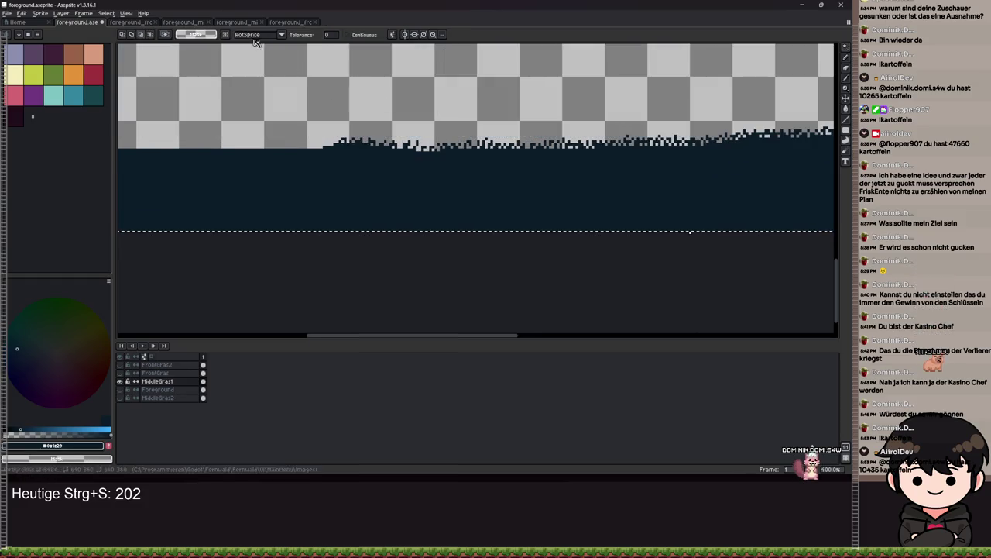
click(234, 22)
scroll(426, 200, up, 2)
click(184, 22)
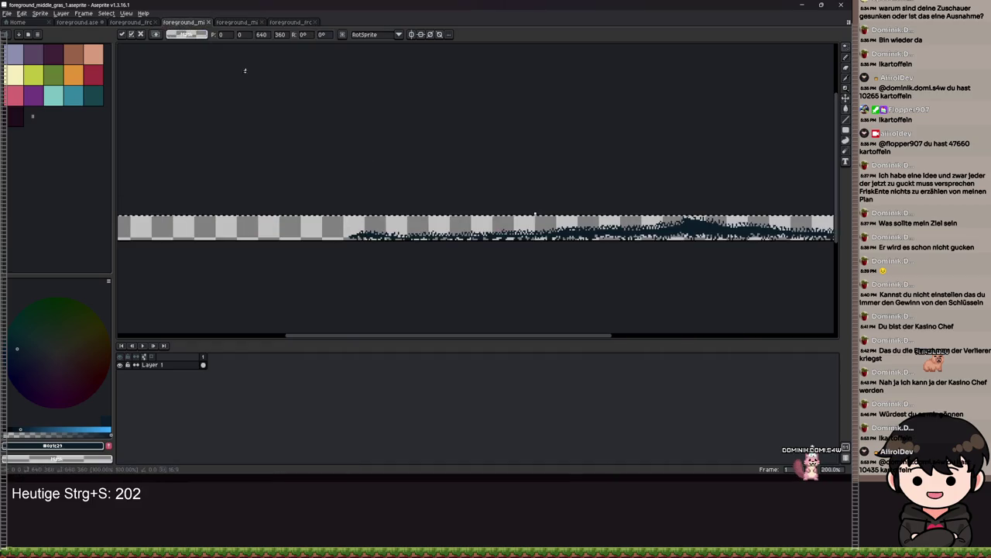
key(Return)
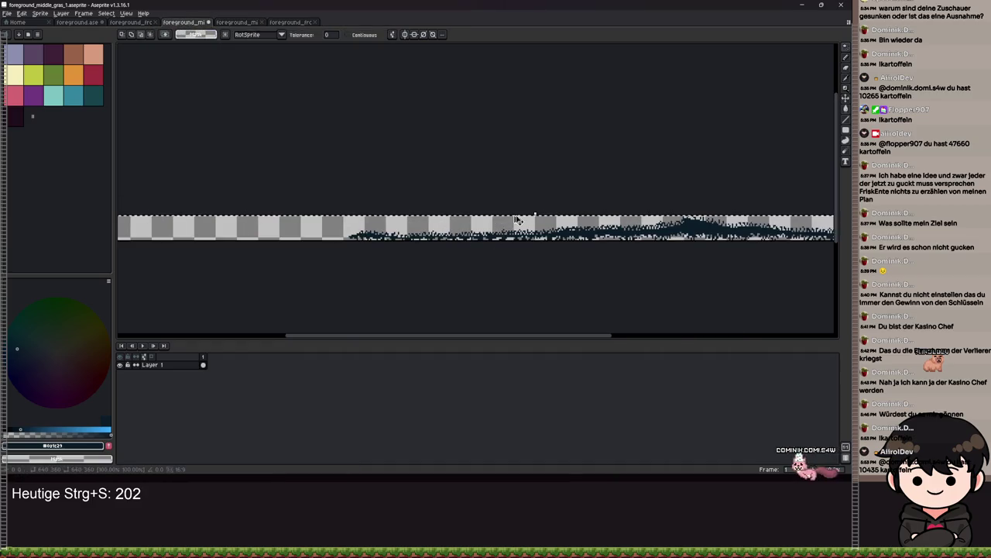
Step: Paste the copied grass strip into the sprite, then undo the paste
key(ctrl+v)
scroll(465, 203, down, 3)
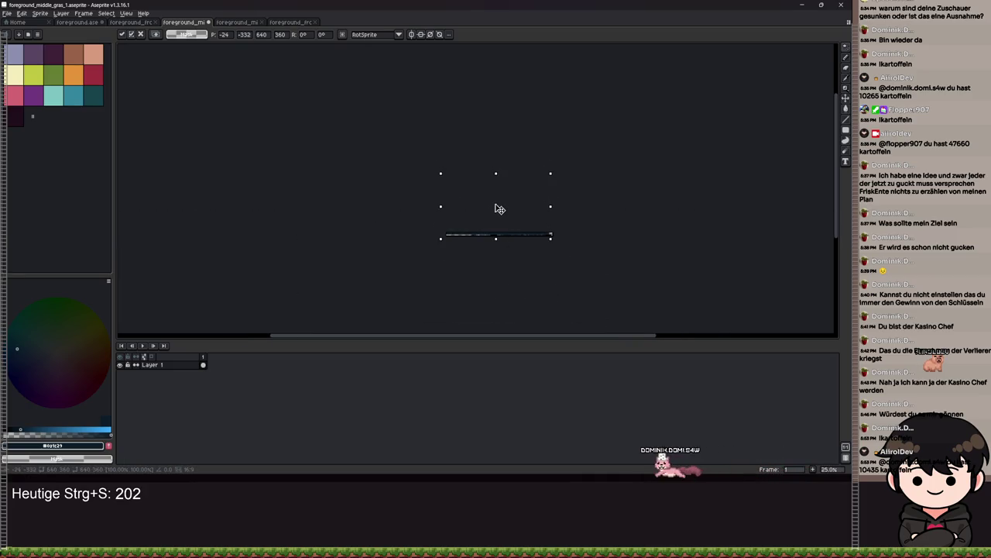
scroll(499, 211, up, 6)
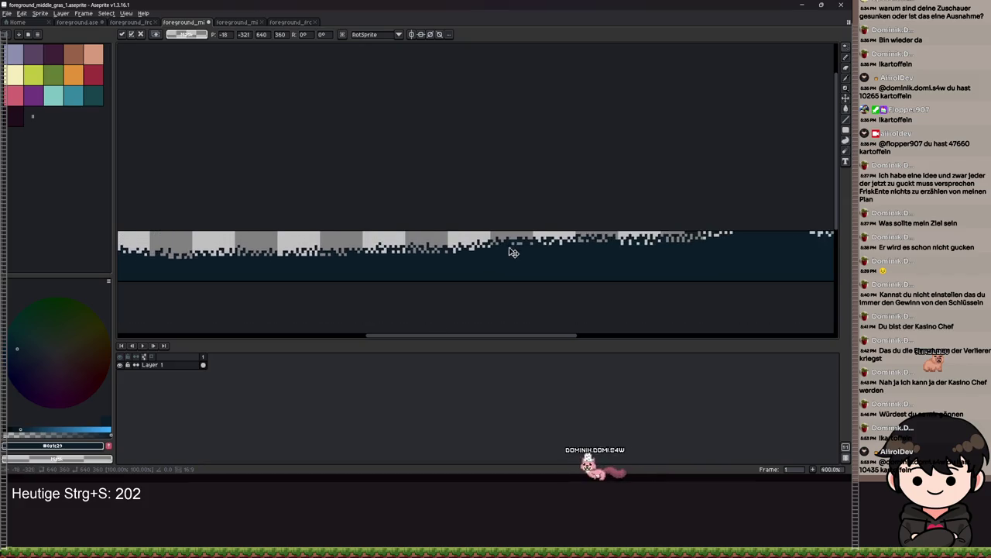
scroll(504, 256, down, 3)
scroll(512, 227, up, 2)
scroll(517, 202, down, 2)
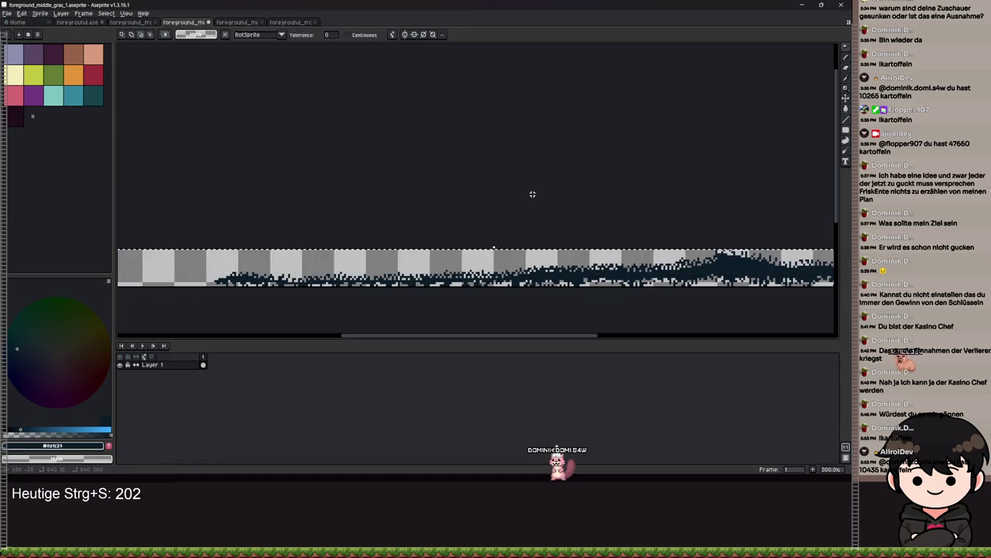
key(ctrl+z)
scroll(541, 222, down, 1)
scroll(595, 249, up, 2)
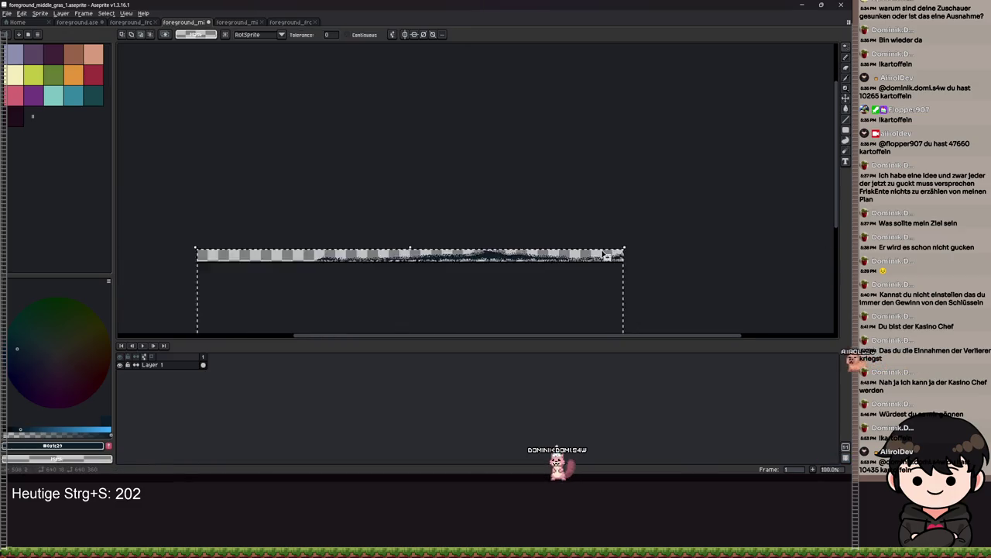
scroll(600, 250, down, 1)
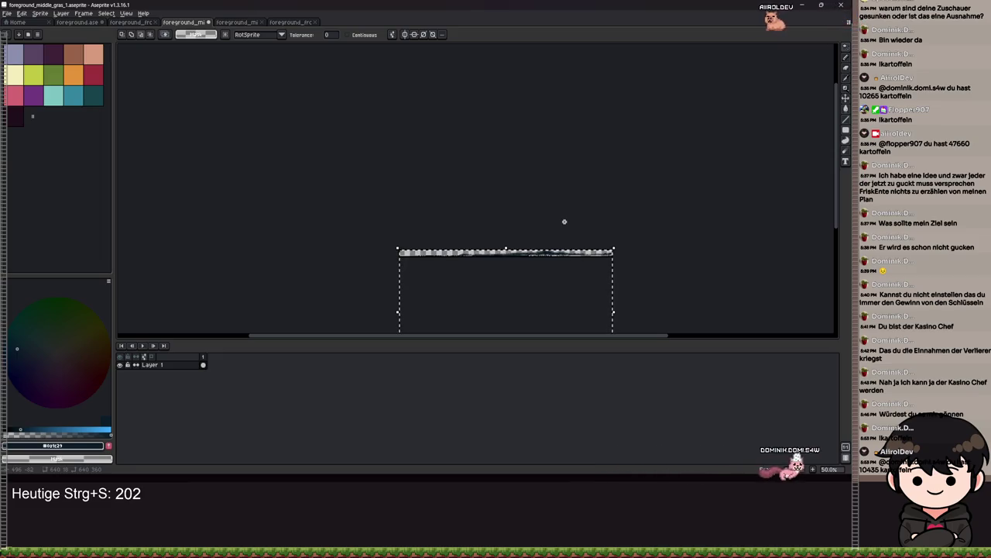
scroll(550, 271, up, 5)
scroll(480, 171, down, 7)
scroll(440, 161, up, 2)
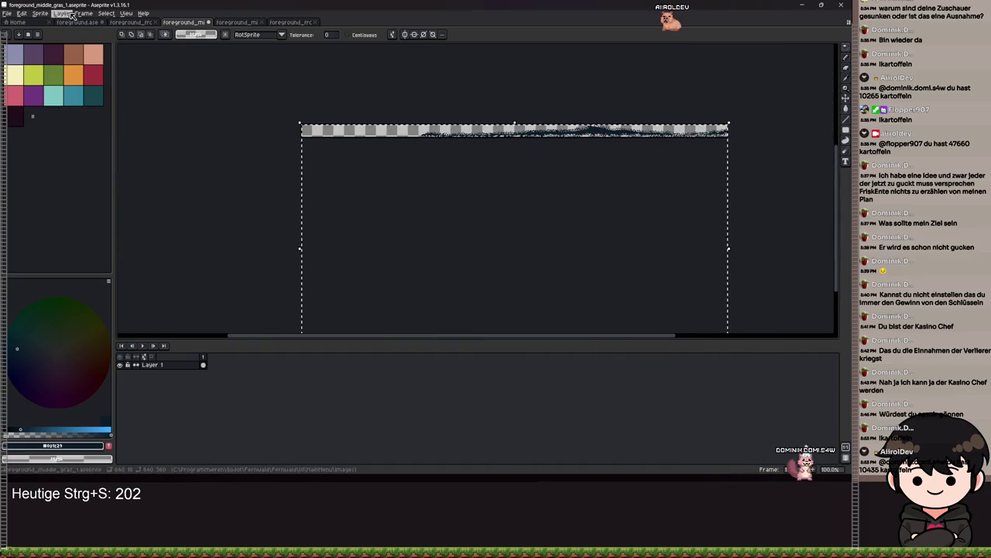
Step: Trim the sprite to its visible content with Sprite > Trim
click(49, 14)
click(44, 99)
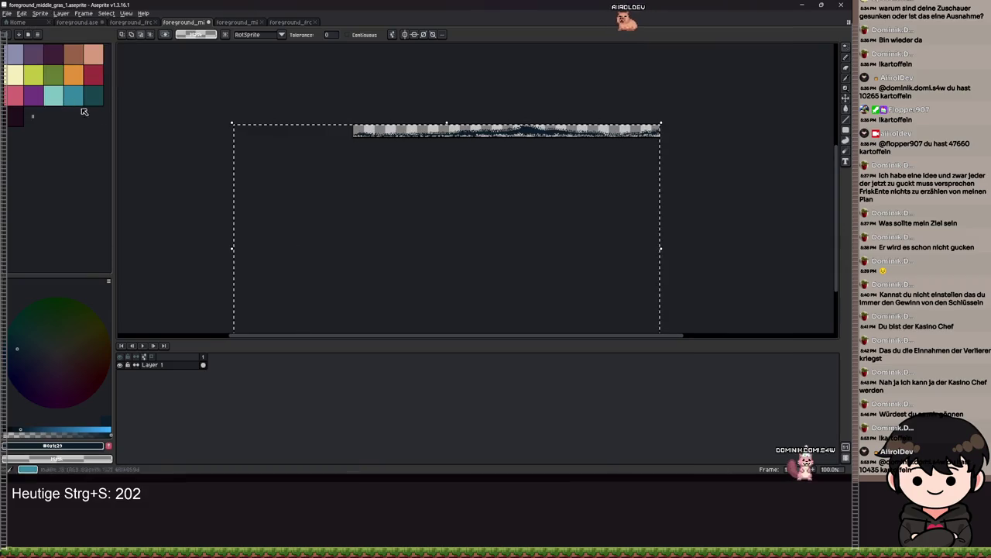
scroll(509, 177, down, 4)
scroll(509, 177, up, 2)
scroll(503, 155, up, 3)
scroll(500, 162, down, 3)
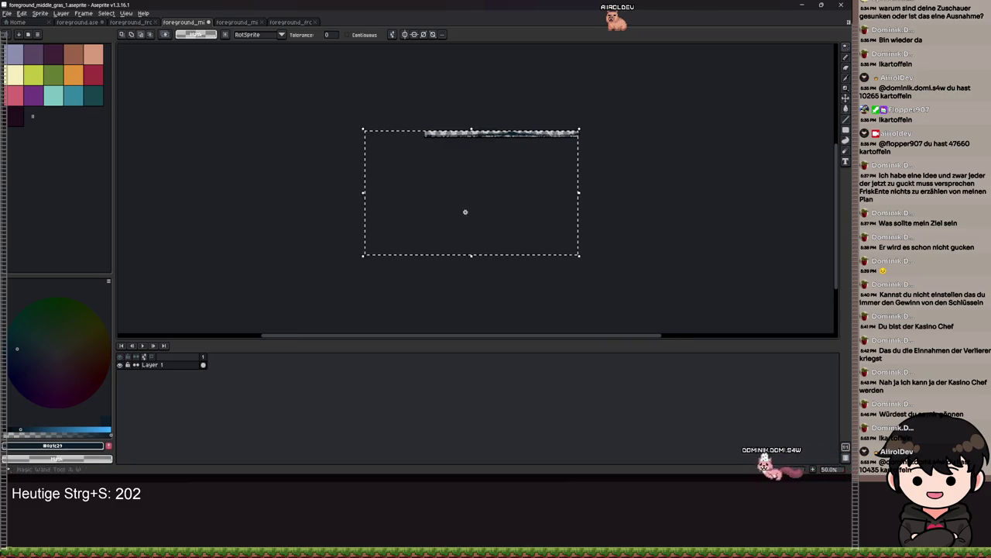
Step: Select the whole canvas and shift the grass strip upward
key(ctrl+a)
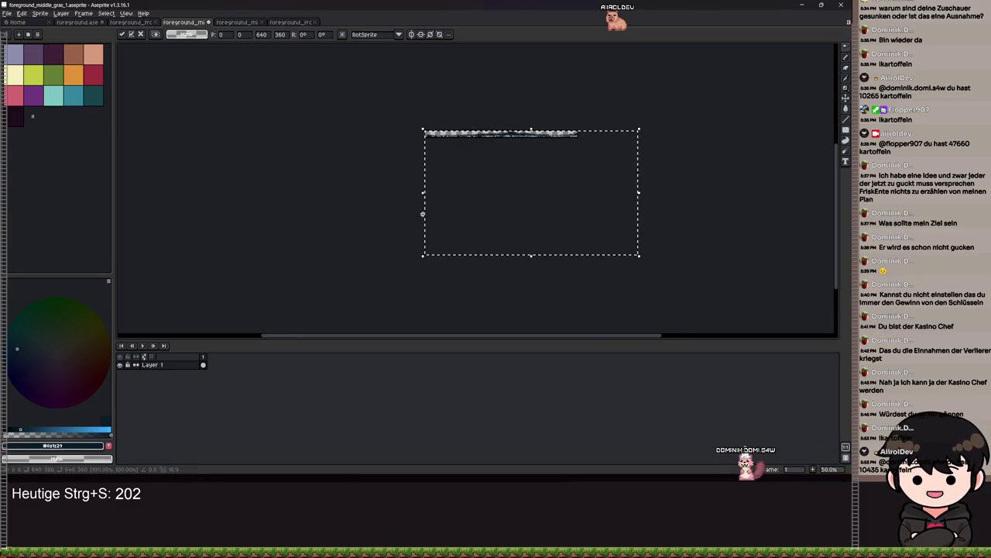
scroll(496, 204, up, 4)
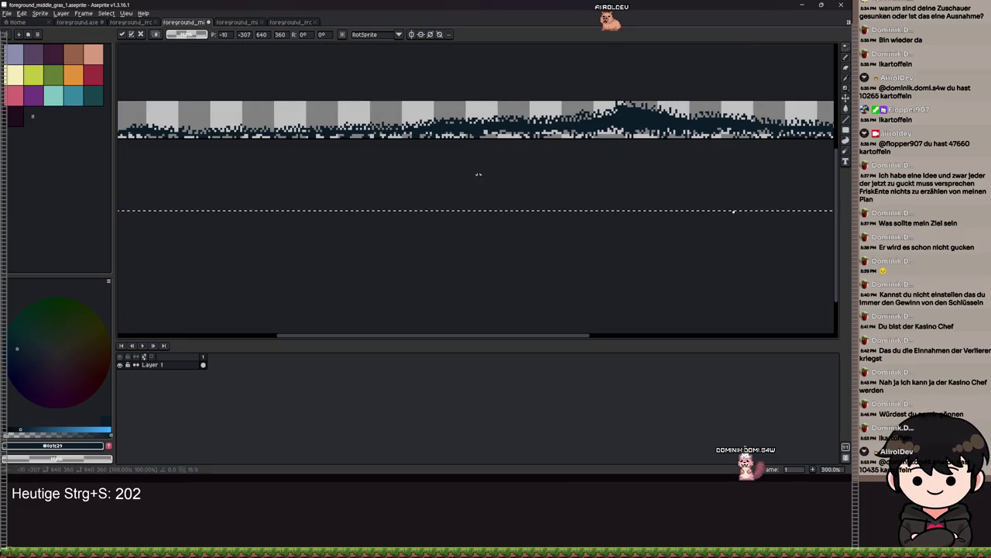
drag(482, 166, 474, 144)
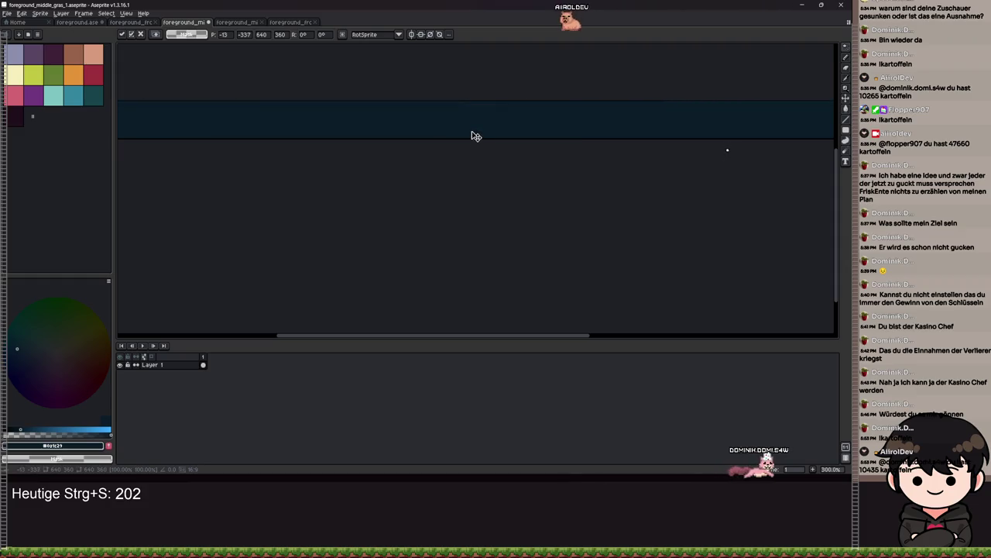
key(ctrl+alt+c)
Step: Resize the grass sprite's canvas to 640×360 pixels
text(640)
key(Tab)
text(360)
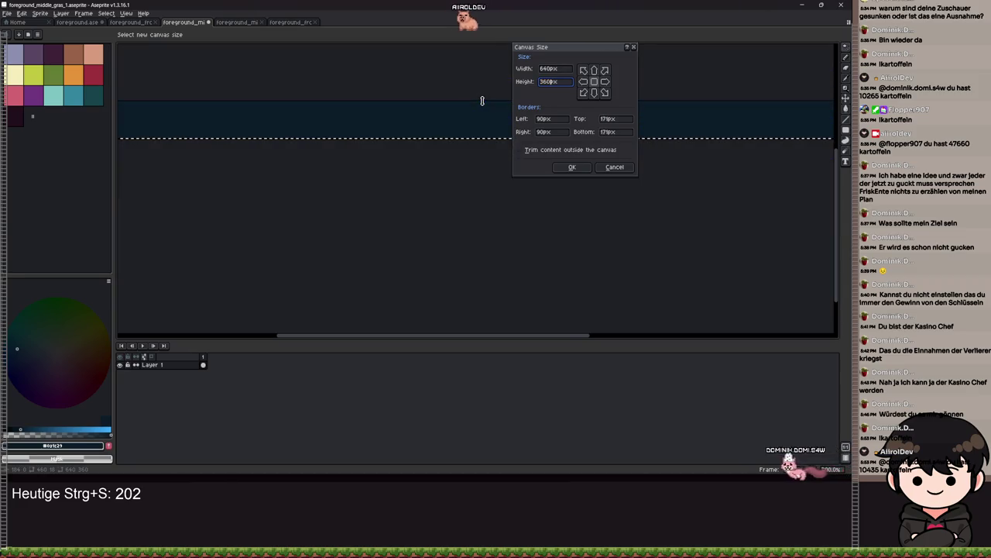
key(Return)
Step: Select the dark bar with the rectangle and magic wand selection tools
scroll(449, 212, down, 3)
scroll(464, 117, up, 3)
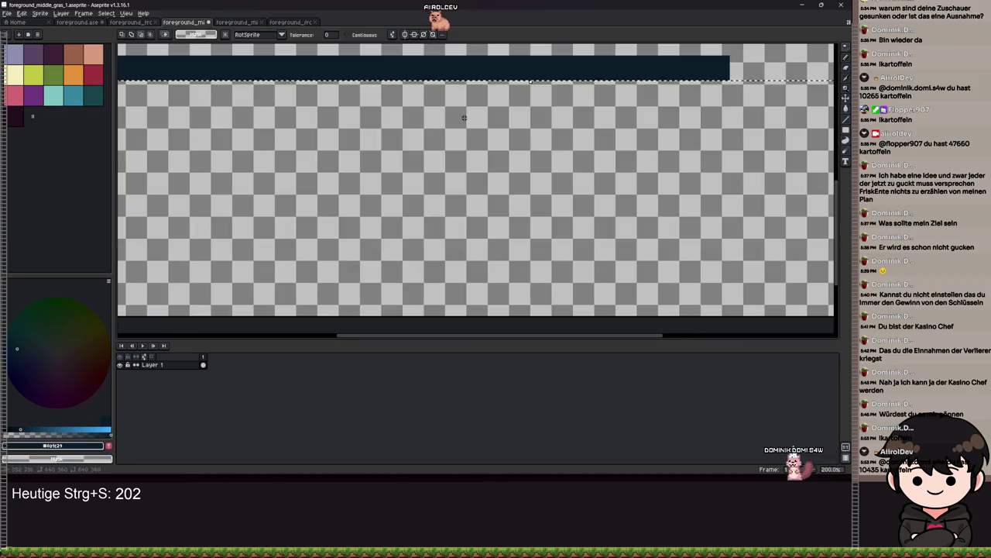
scroll(474, 162, down, 1)
scroll(475, 164, up, 1)
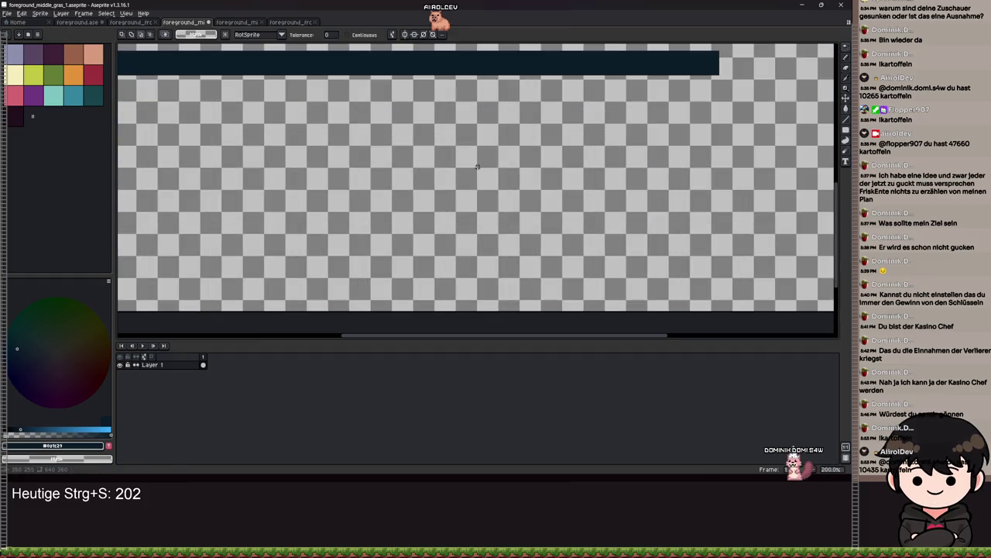
scroll(475, 166, down, 3)
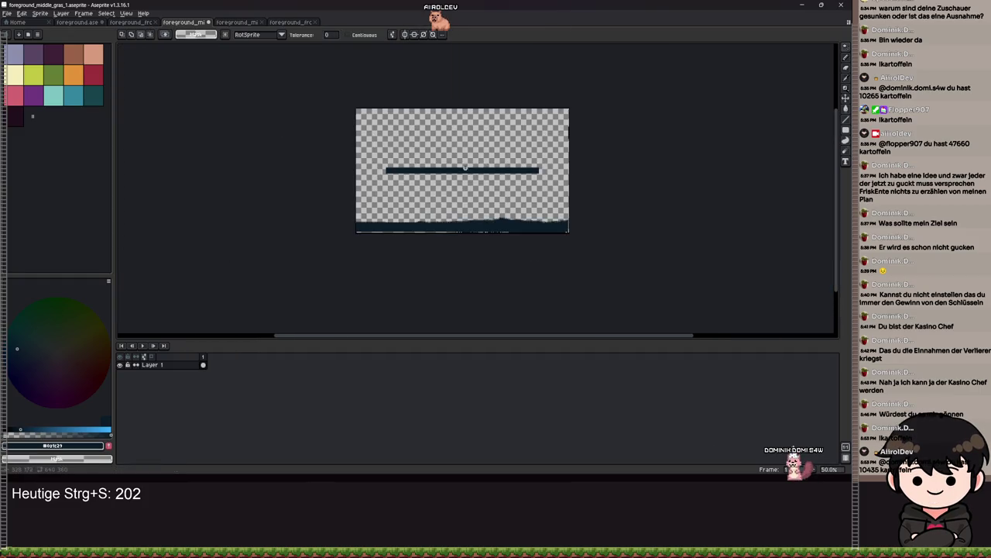
scroll(475, 179, up, 3)
scroll(474, 180, down, 3)
scroll(474, 182, up, 3)
scroll(474, 183, down, 2)
key(v)
scroll(356, 153, up, 1)
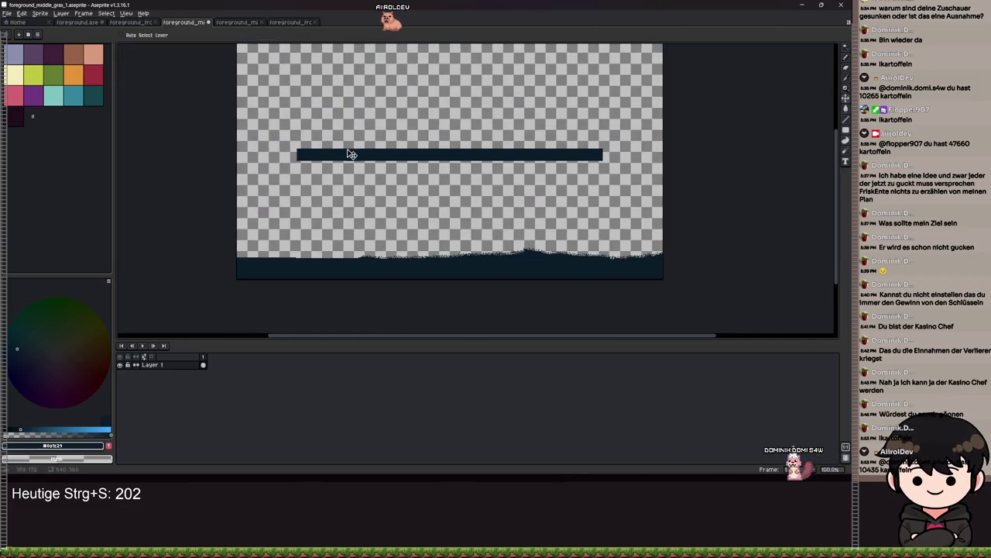
key(m)
drag(287, 128, 613, 177)
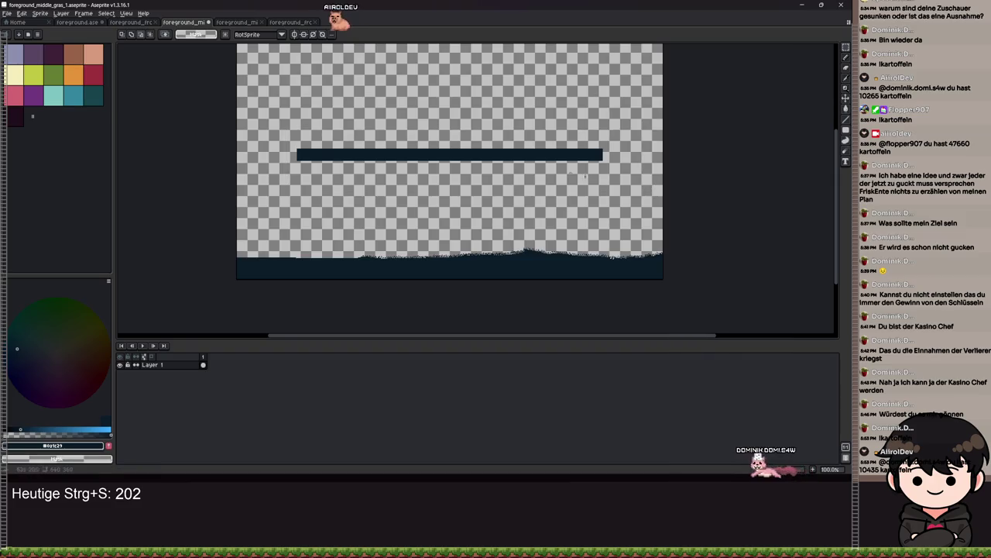
drag(292, 120, 646, 201)
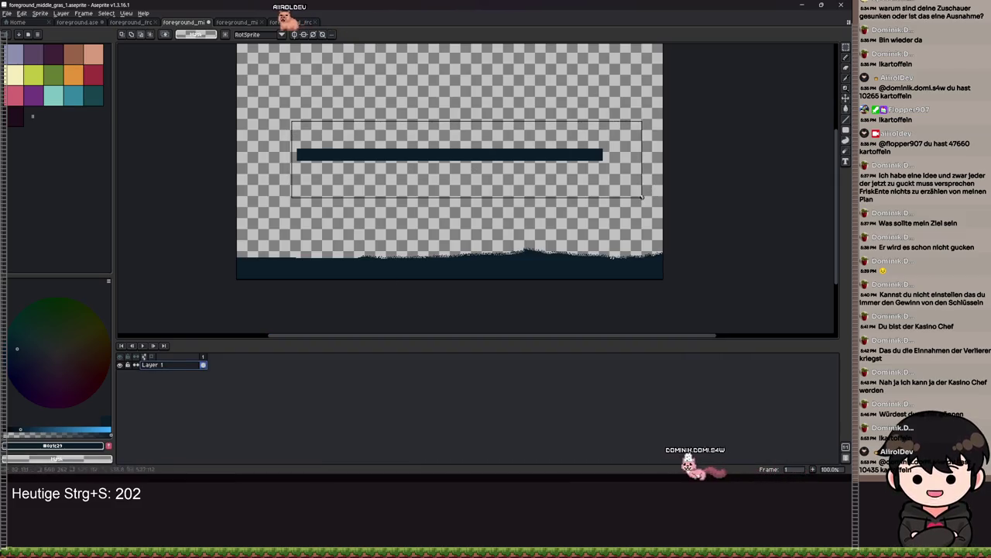
scroll(474, 165, up, 2)
scroll(474, 164, down, 2)
scroll(402, 131, up, 1)
key(w)
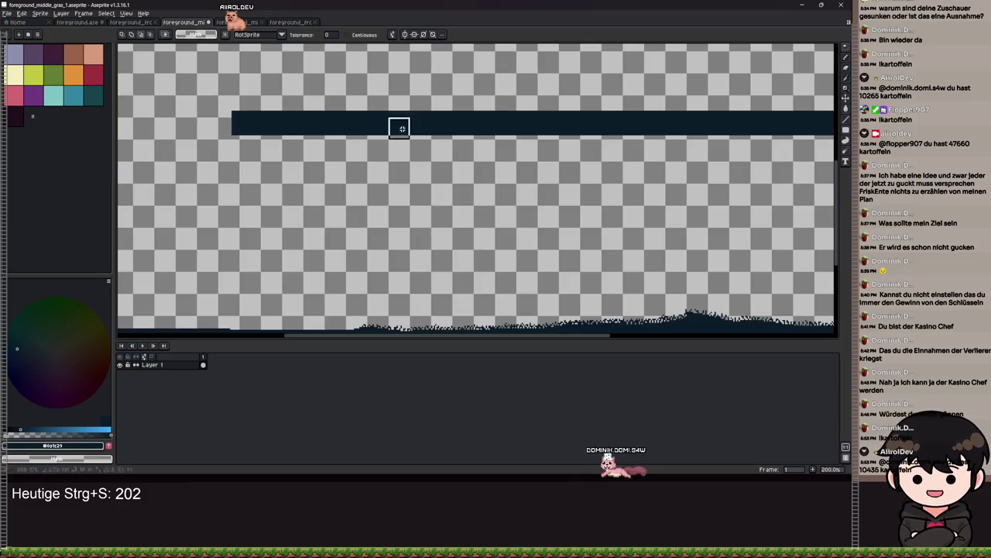
click(402, 128)
Step: Undo an accidental fill of the selection, then invert the selection with Ctrl+I
scroll(495, 124, down, 3)
scroll(591, 137, up, 2)
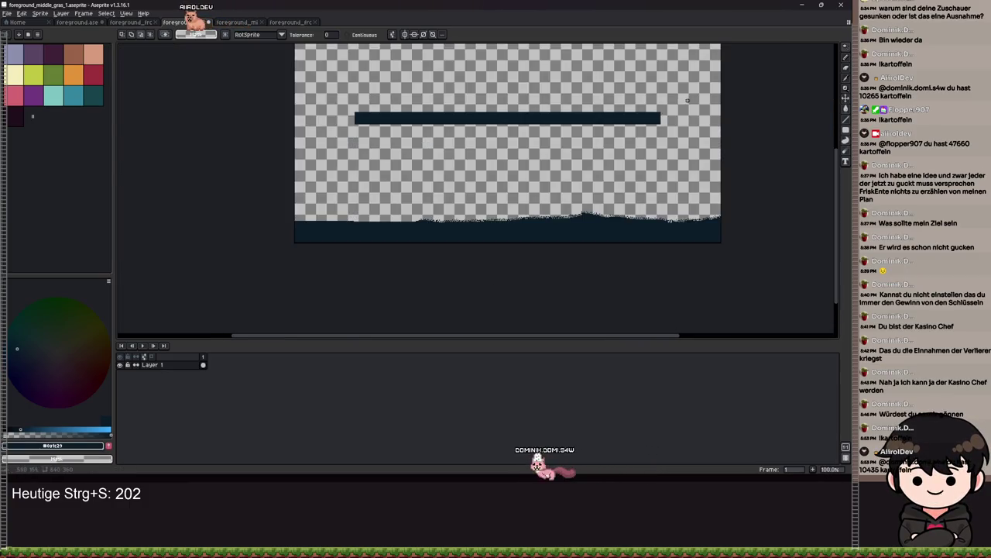
drag(615, 265, 550, 257)
scroll(270, 212, up, 1)
drag(271, 213, 461, 226)
scroll(462, 225, down, 3)
scroll(476, 181, up, 2)
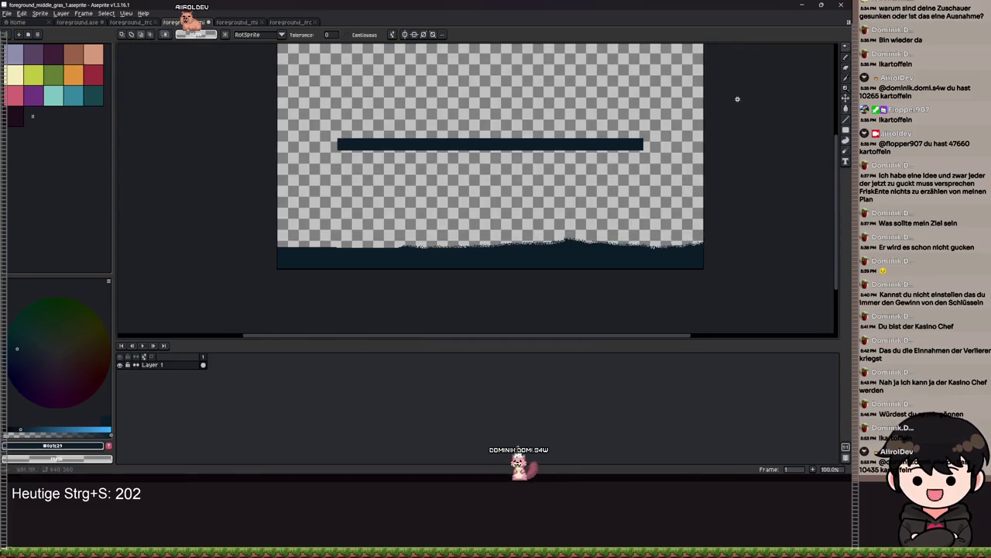
click(664, 144)
key(ctrl+z)
key(ctrl+i)
key(ctrl+i)
key(ctrl+i)
key(ctrl+i)
Step: Reopen the Canvas Size dialog with Ctrl+Alt+C for another adjustment
scroll(284, 126, up, 1)
drag(398, 163, 252, 137)
key(ctrl+alt+c)
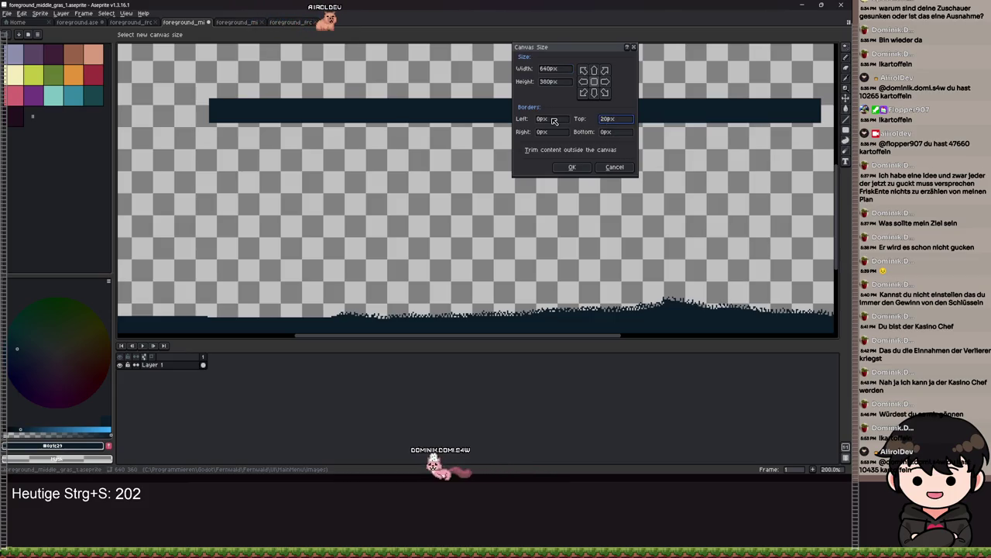
Step: Apply the 20 px top border, then crop 400 px off the canvas top
key(Return)
scroll(504, 189, down, 3)
scroll(505, 189, up, 1)
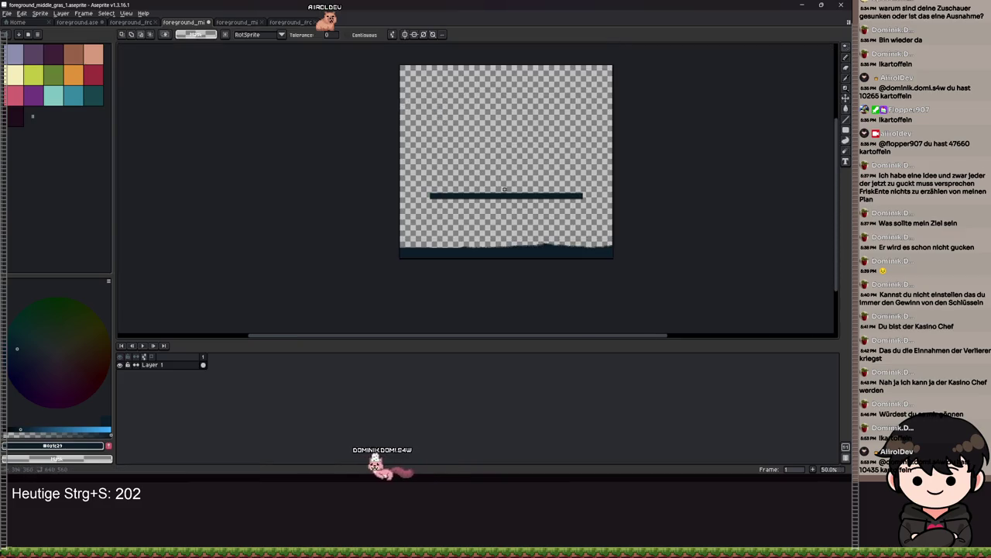
key(ctrl+alt+c)
click(620, 123)
text(400)
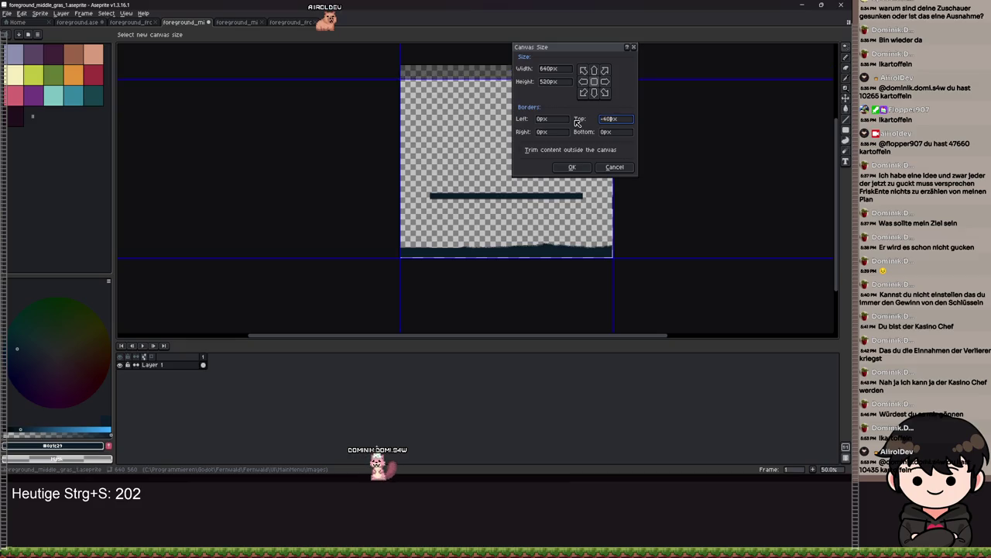
key(Return)
Step: Trim the sprite down to just the grass strip
scroll(544, 106, up, 4)
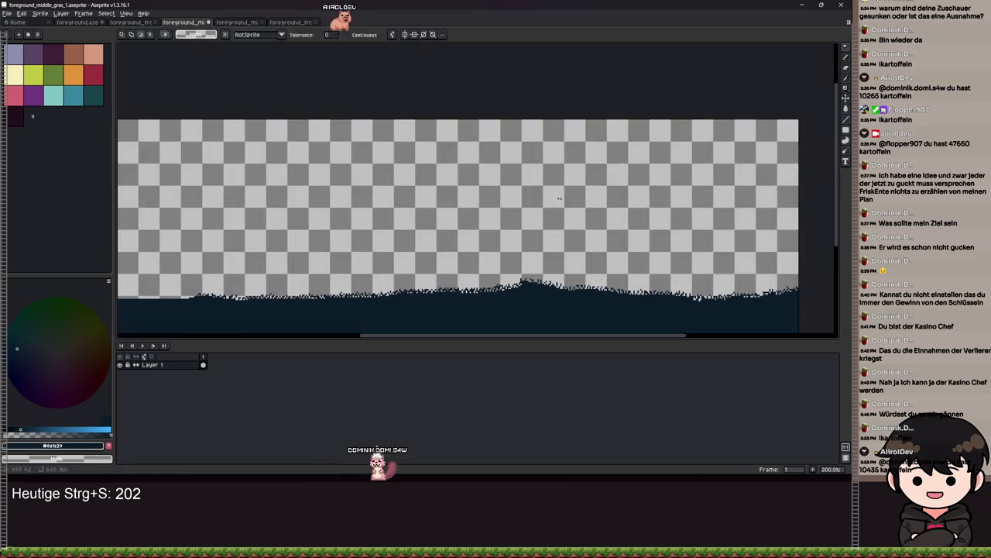
click(106, 14)
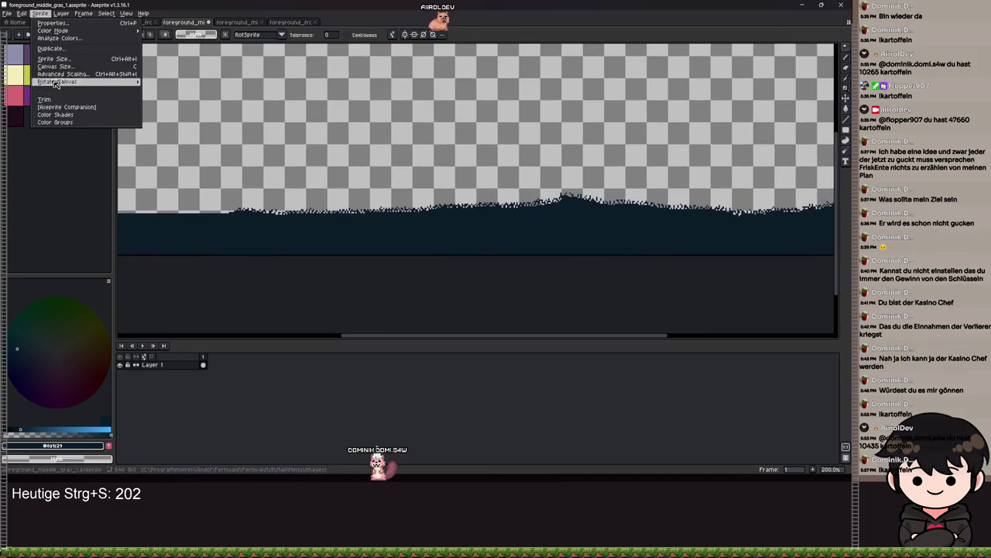
click(57, 100)
scroll(349, 151, down, 2)
scroll(321, 148, up, 2)
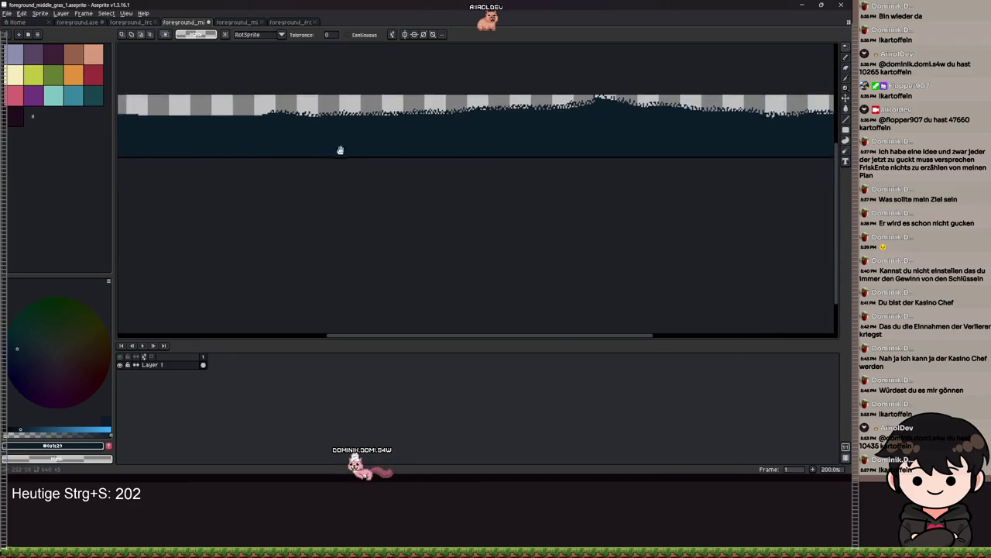
Step: Export the sprite over the existing foreground_middle_gras_1 image, confirming the overwrite
click(6, 13)
key(ctrl+alt+shift+s)
click(152, 116)
click(399, 262)
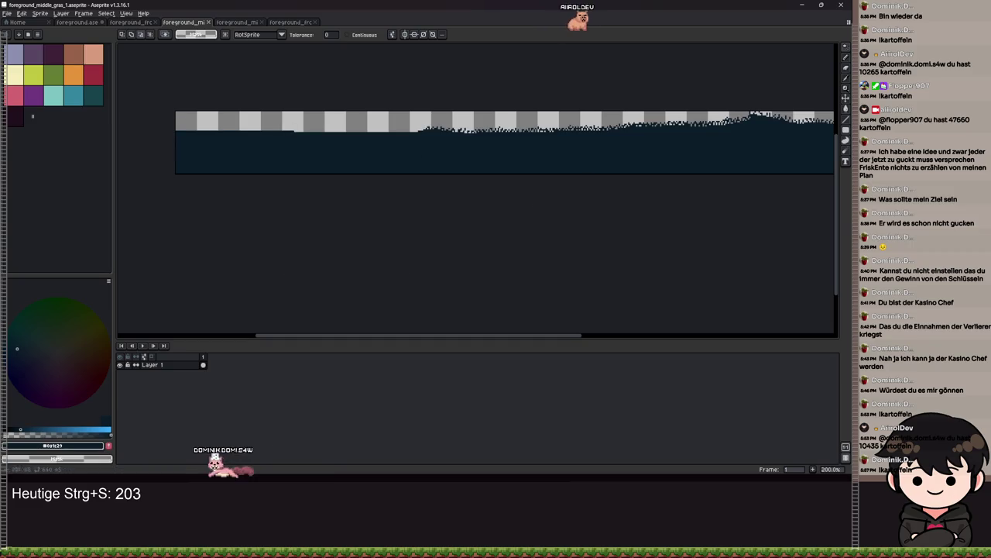
click(811, 8)
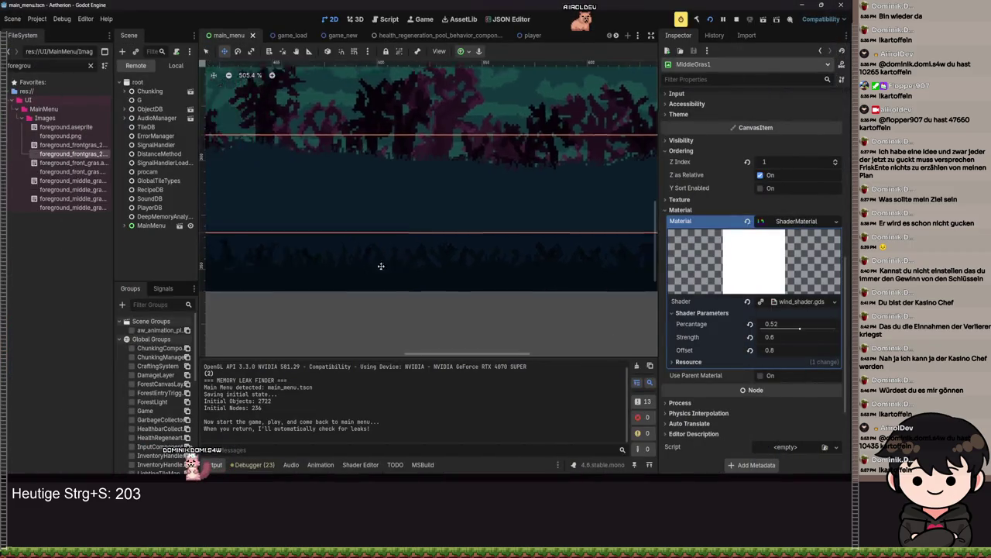
Step: Apply an anchor preset to MiddleGras1 and save the main menu scene
scroll(470, 234, down, 1)
click(462, 51)
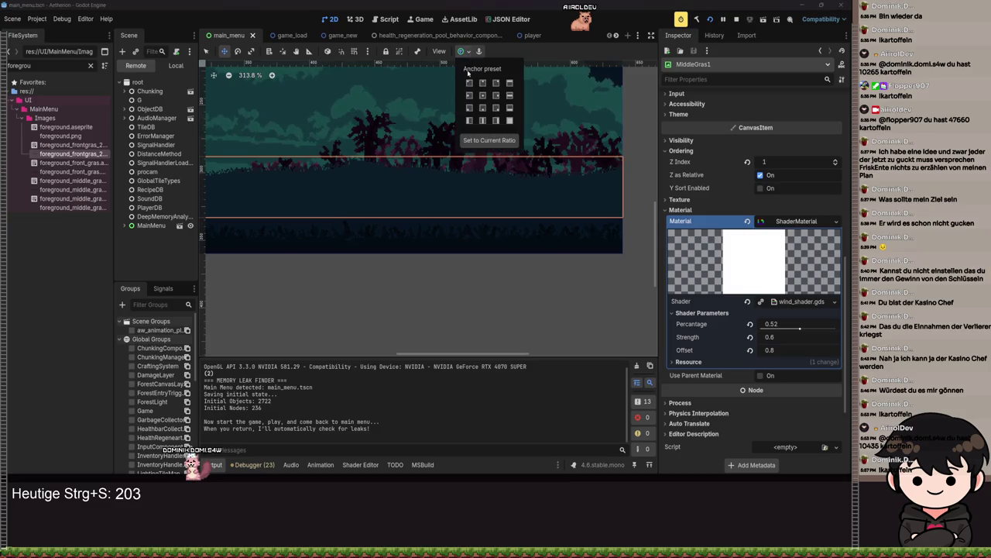
click(512, 110)
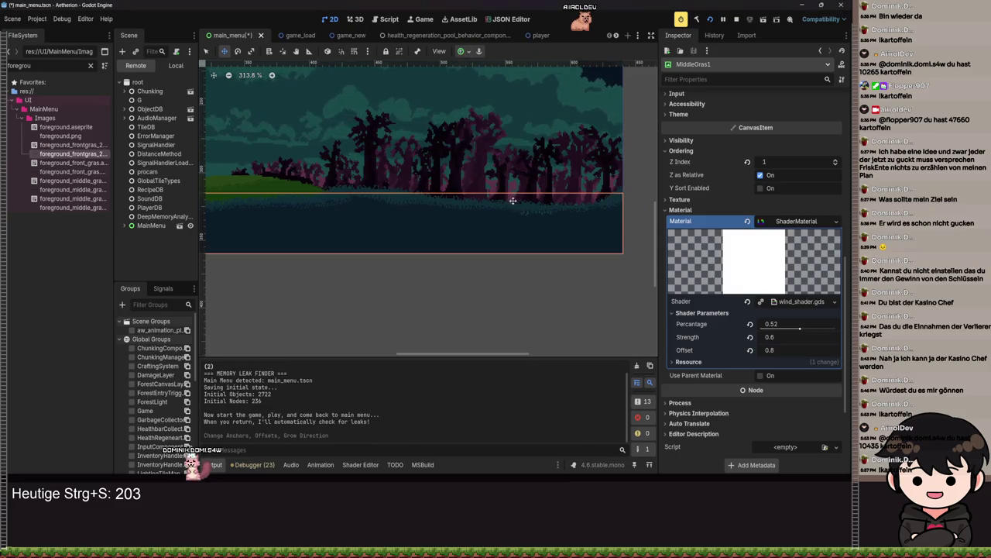
click(513, 199)
click(180, 67)
key(ctrl+s)
Step: Reorder MiddleGras1 and MiddleGras2 under Foreground above FrontGras2
mouse_move(162, 198)
mouse_down()
mouse_move(156, 176)
mouse_move(153, 209)
mouse_move(162, 178)
mouse_up()
scroll(457, 175, down, 2)
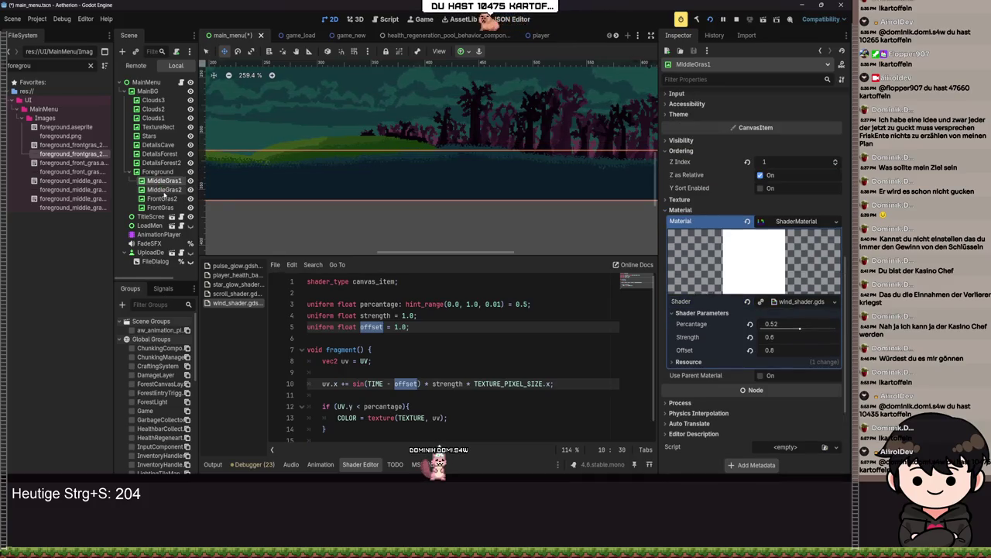
drag(165, 192, 155, 181)
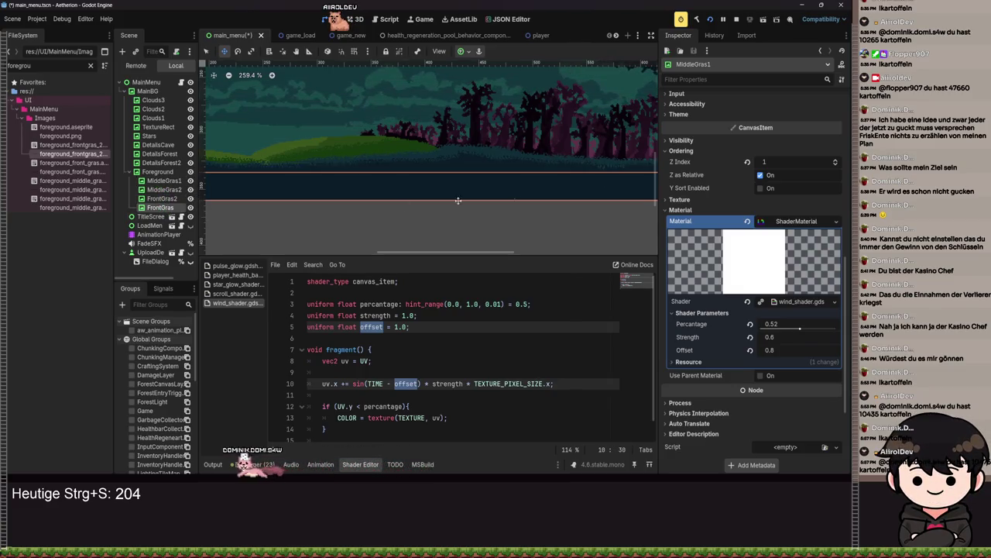
scroll(748, 167, up, 10)
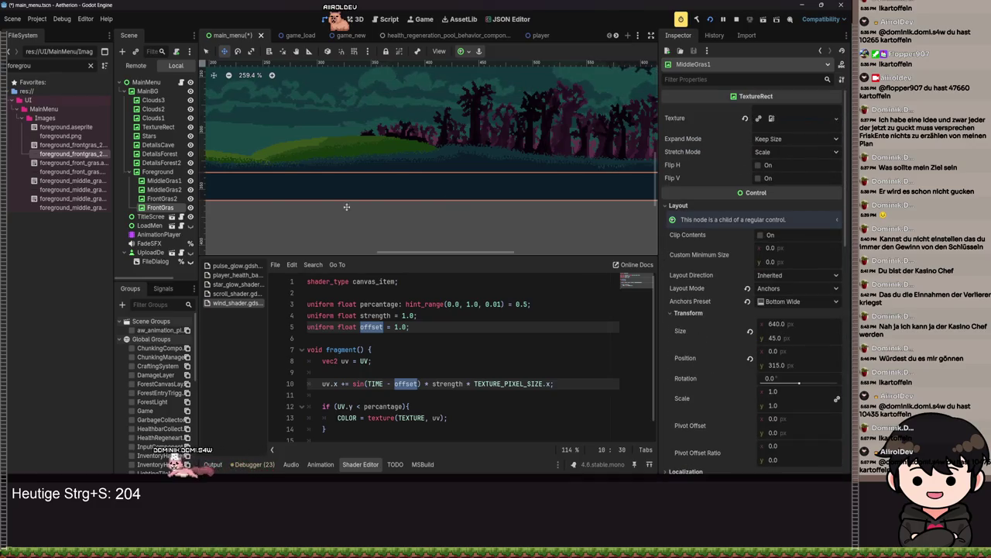
Step: Inspect the wind shader parameters of FrontGras2, MiddleGras2 and FrontGras
click(161, 199)
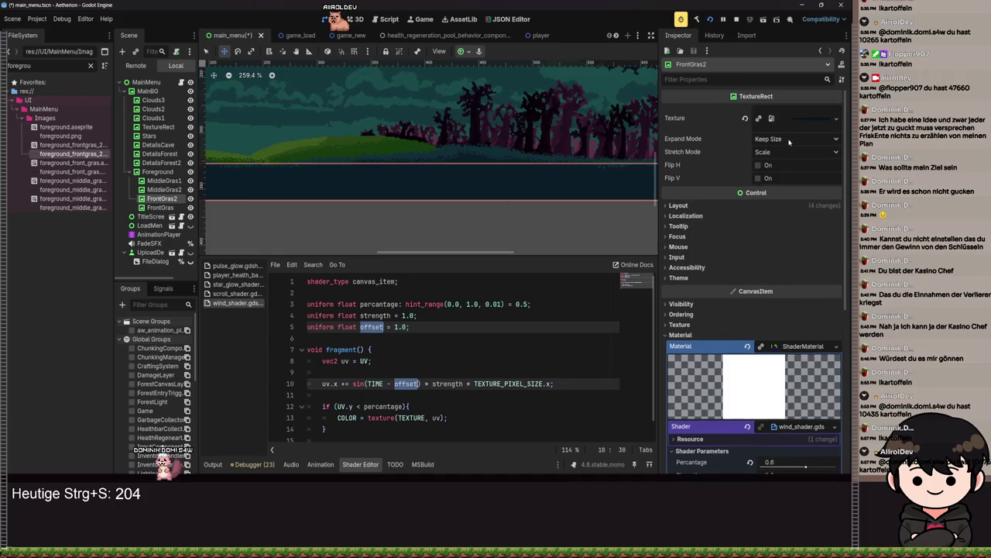
click(158, 190)
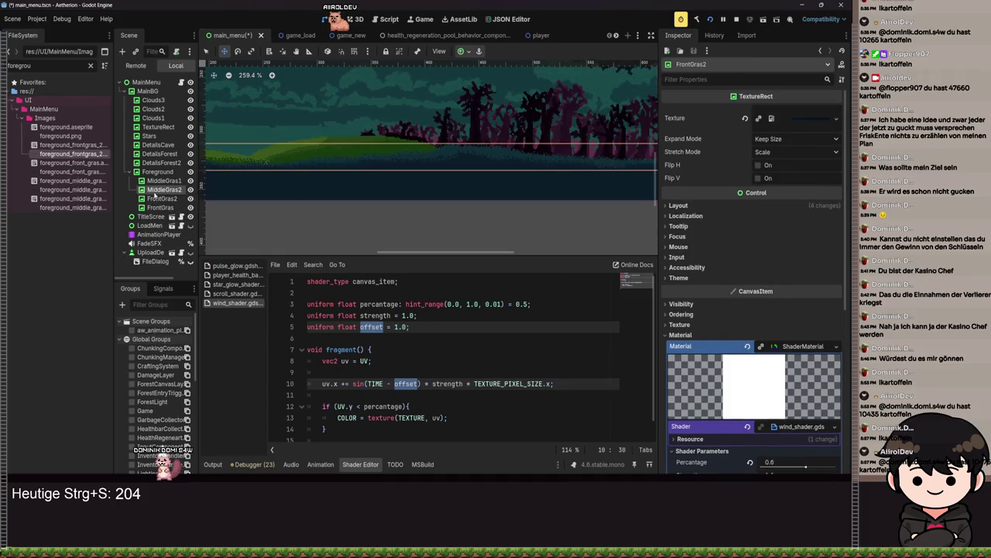
click(163, 207)
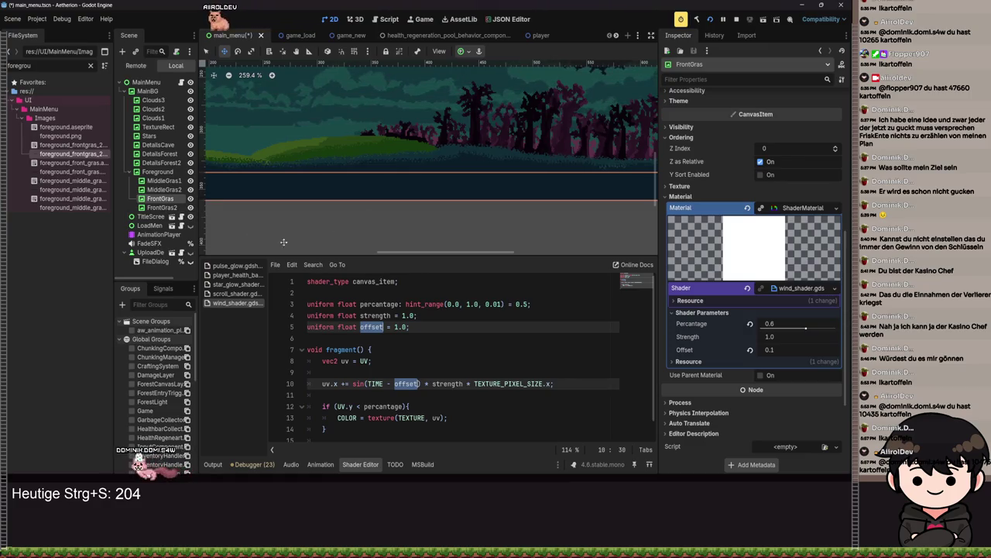
scroll(741, 214, up, 5)
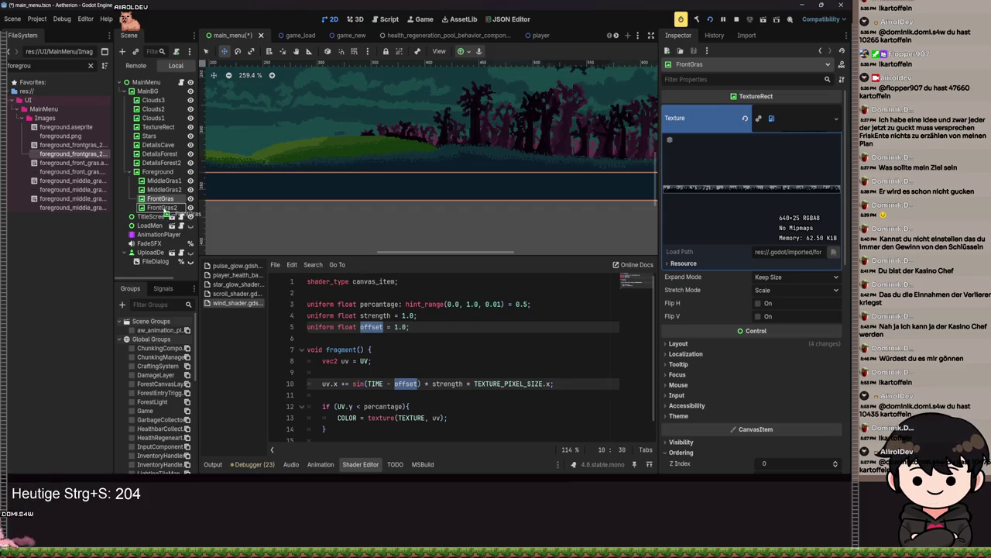
Step: Place FrontGras below FrontGras2 in layer order and raise it about 28 px
click(164, 209)
drag(171, 215, 171, 216)
scroll(357, 187, down, 2)
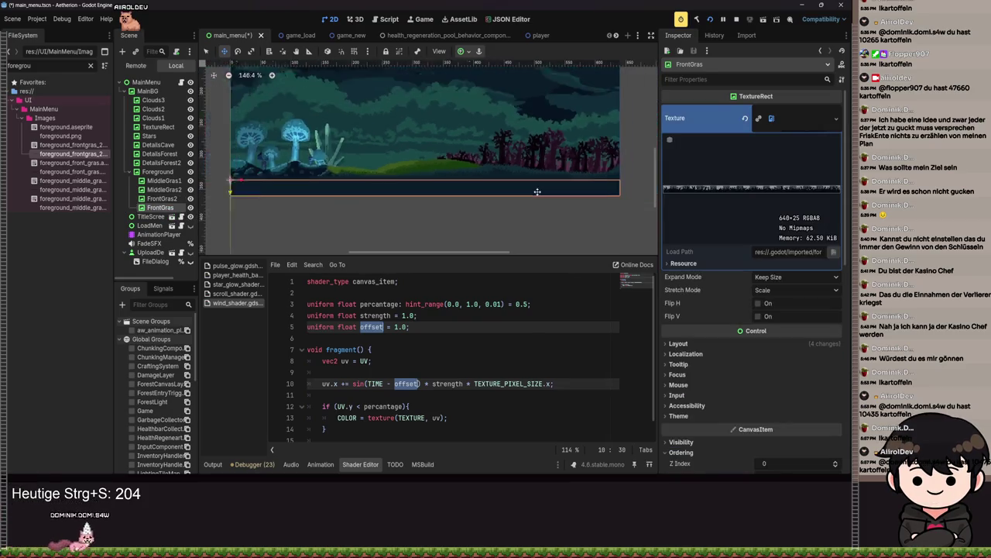
drag(356, 187, 356, 164)
scroll(728, 366, down, 3)
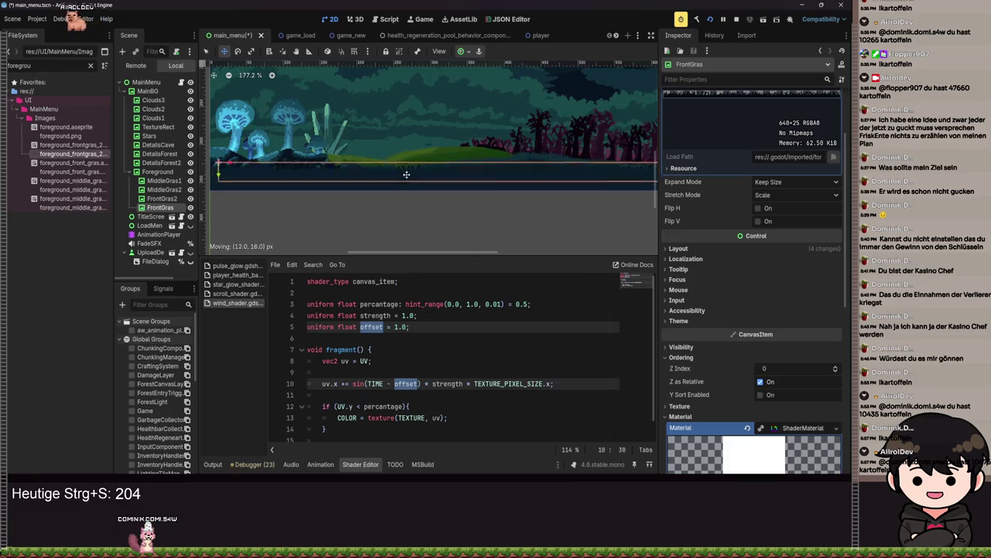
Step: Try shifting FrontGras up ~30 px and making it the first child, then undo both
click(162, 198)
scroll(791, 352, down, 2)
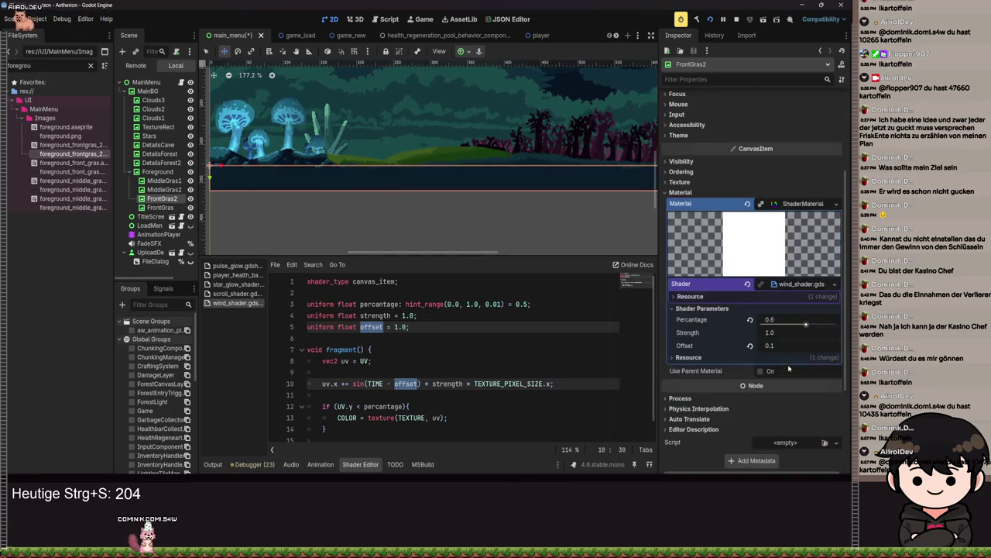
scroll(686, 252, up, 2)
click(686, 219)
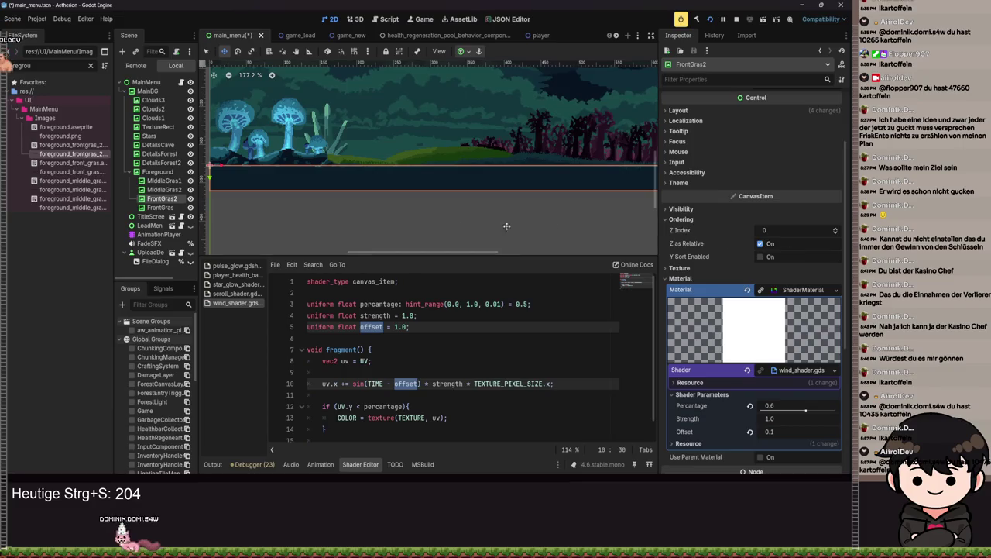
mouse_move(452, 179)
mouse_down()
mouse_move(450, 157)
mouse_move(454, 168)
mouse_up()
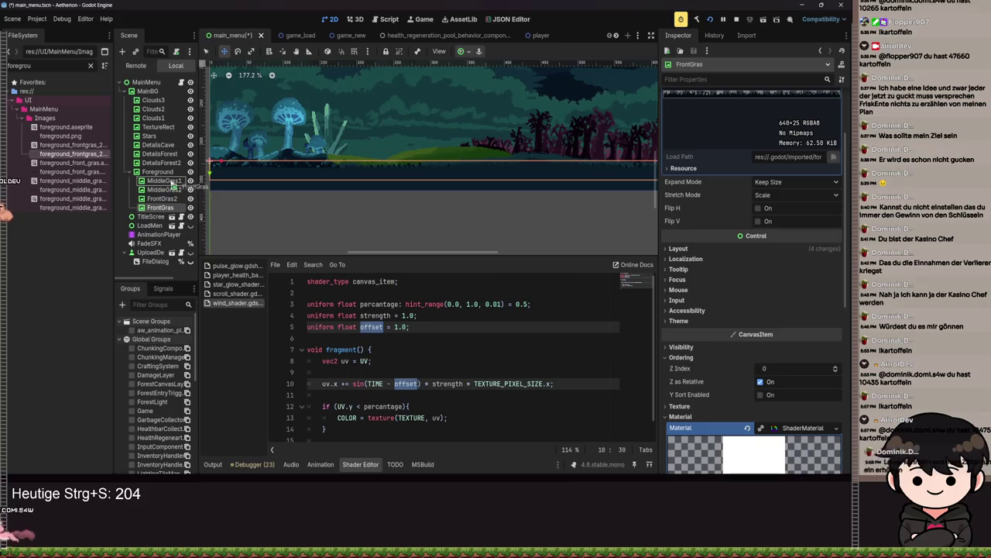
drag(171, 183, 170, 178)
drag(461, 173, 460, 149)
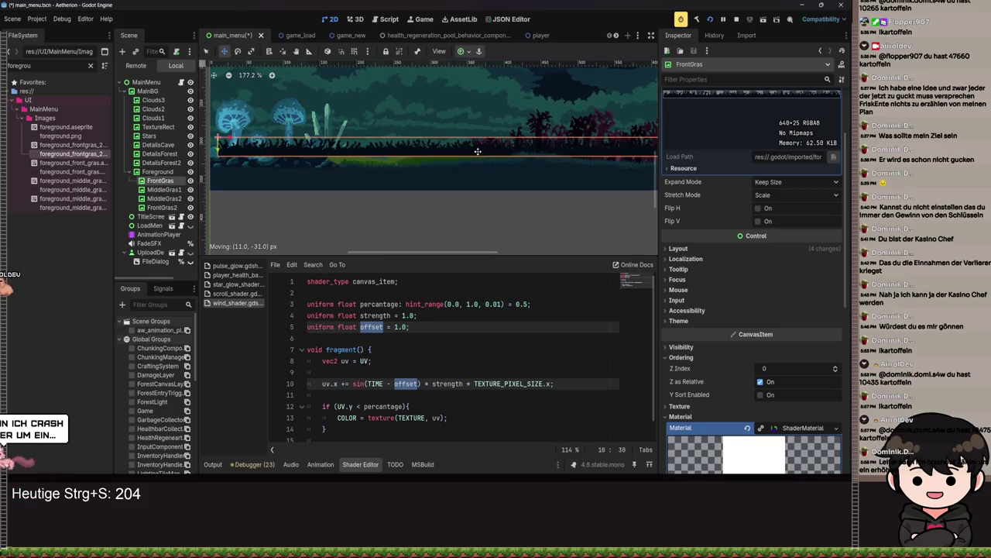
key(ctrl+z)
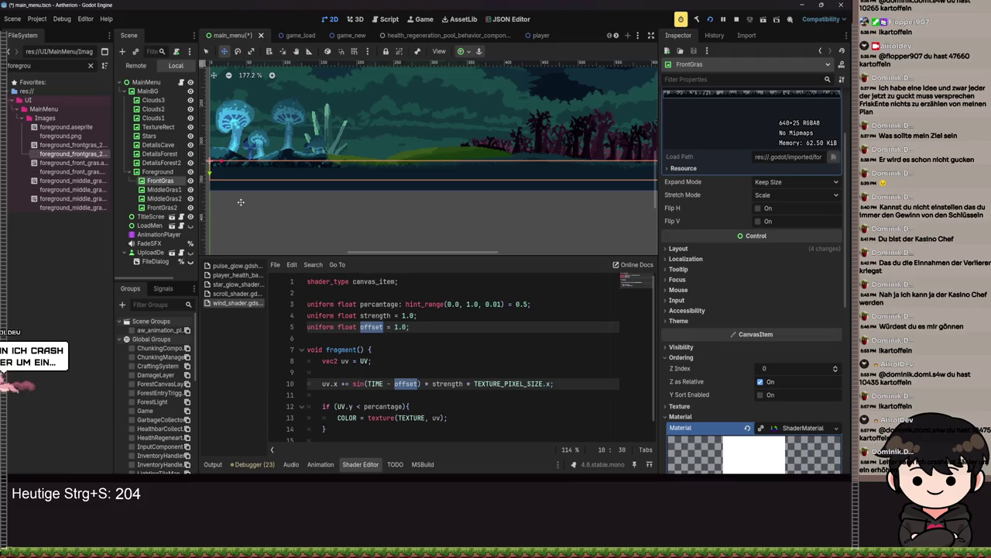
key(ctrl+z)
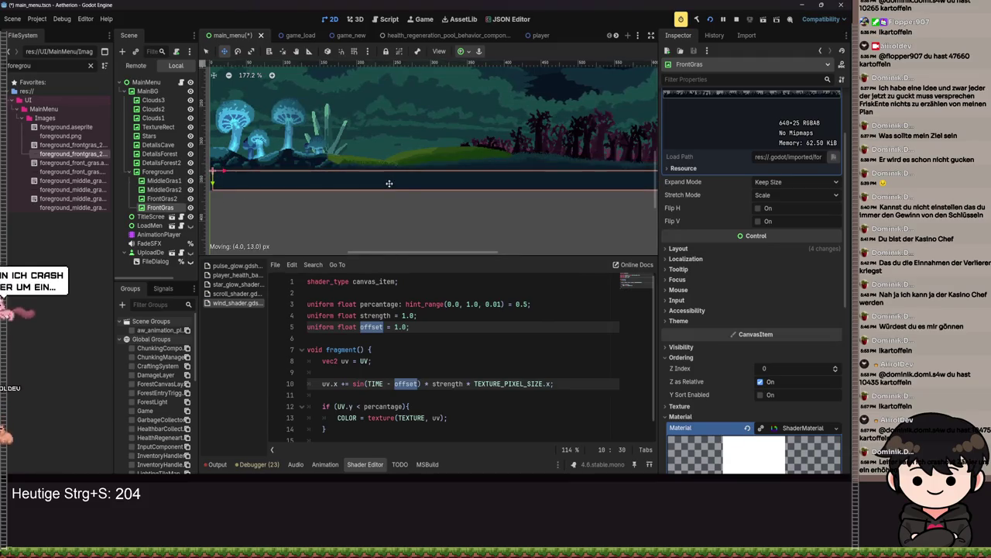
Step: Nudge the FrontGras strip slightly into place and save the scene
mouse_move(382, 172)
mouse_down()
mouse_move(427, 186)
mouse_move(424, 198)
mouse_up()
scroll(395, 180, up, 5)
scroll(252, 200, down, 3)
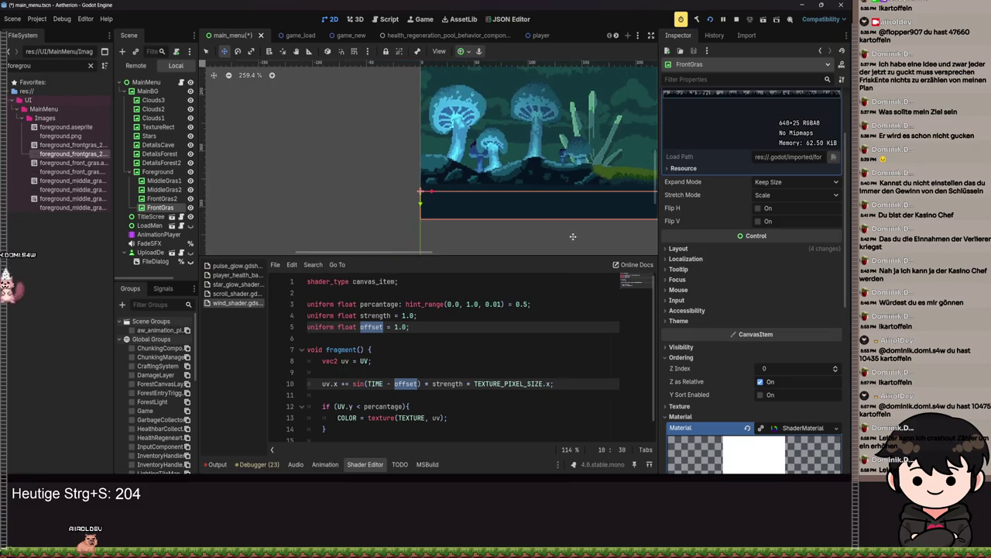
scroll(368, 192, up, 4)
key(ctrl+s)
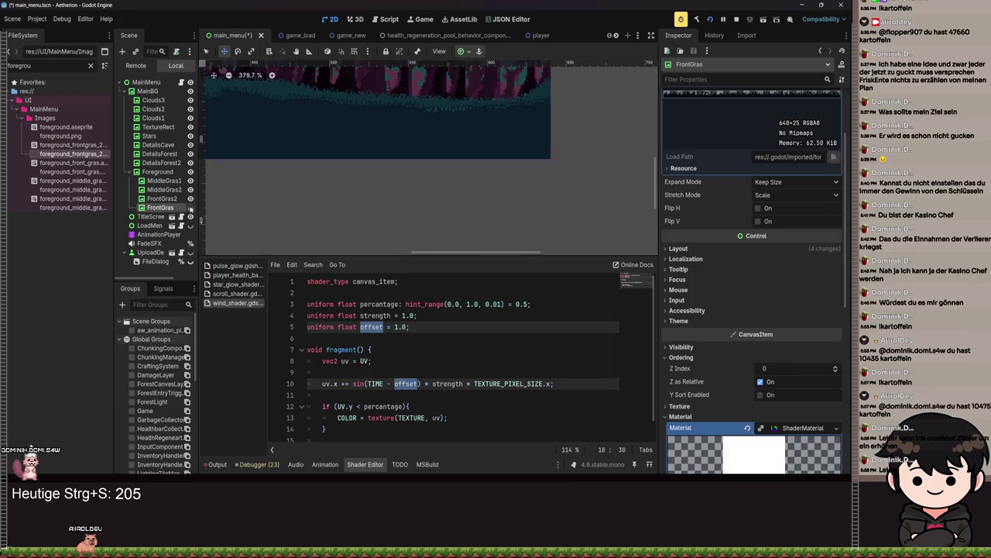
Step: Toggle FrontGras and MiddleGras1 visibility to compare the grass layers
click(190, 208)
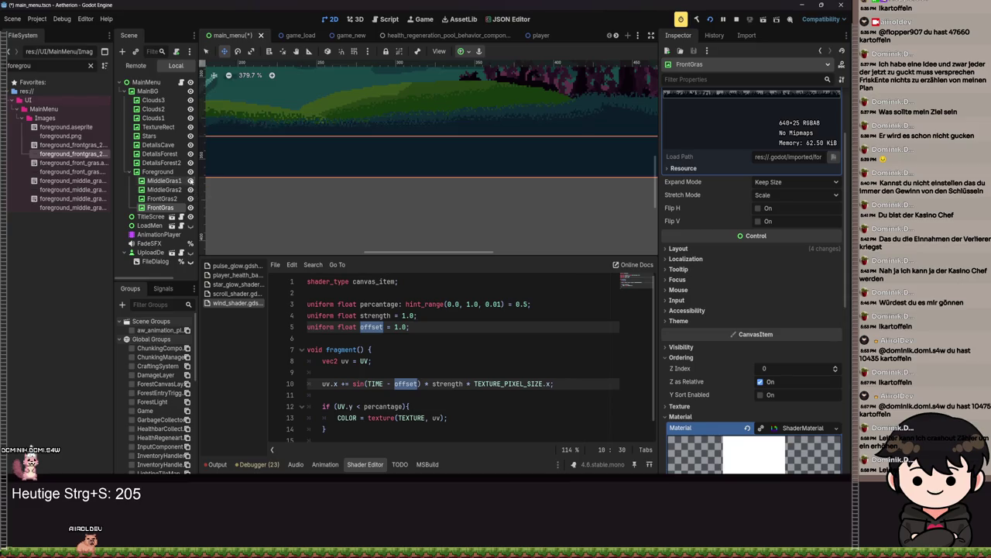
click(191, 181)
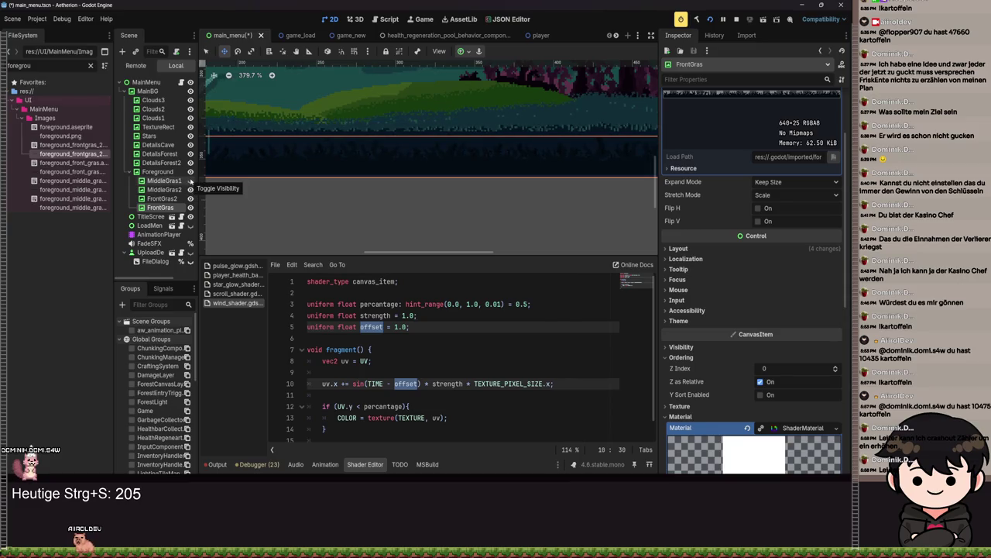
scroll(203, 202, down, 3)
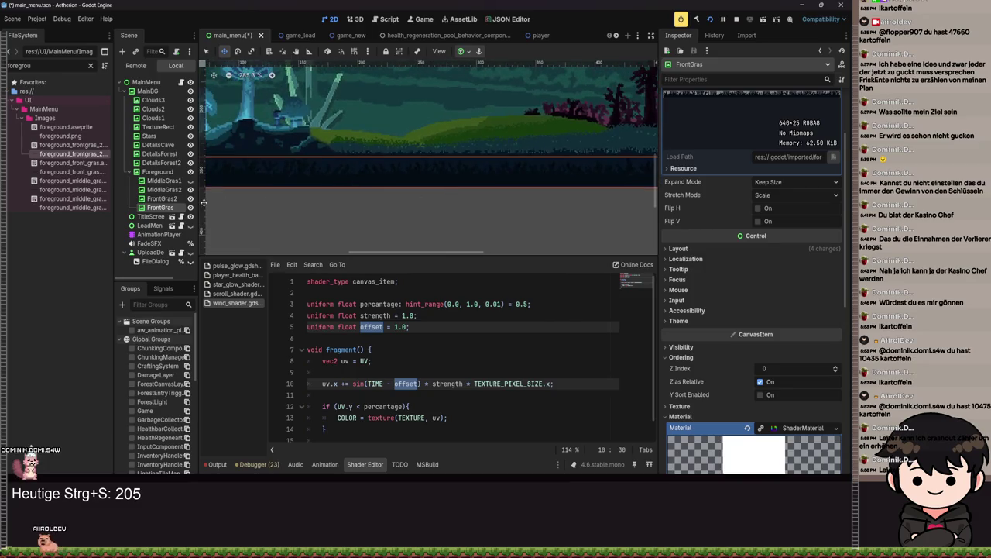
mouse_move(155, 184)
mouse_down()
mouse_move(162, 199)
mouse_move(163, 184)
mouse_move(190, 187)
mouse_up()
scroll(434, 199, up, 1)
mouse_move(434, 198)
mouse_down()
mouse_move(516, 201)
mouse_move(179, 187)
mouse_up()
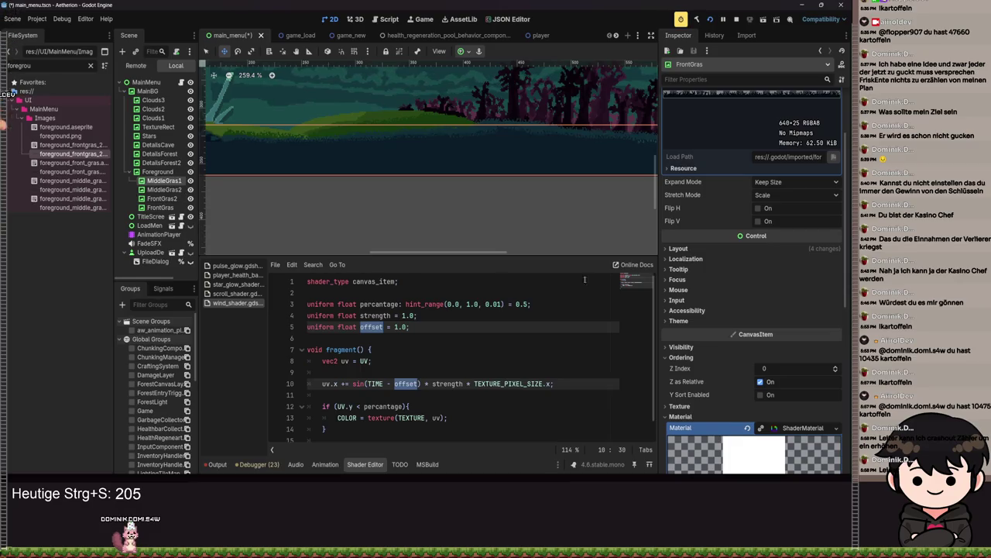
scroll(738, 337, down, 2)
Step: Set FrontGras's Z Index to 1, deselect, and save the scene
click(738, 333)
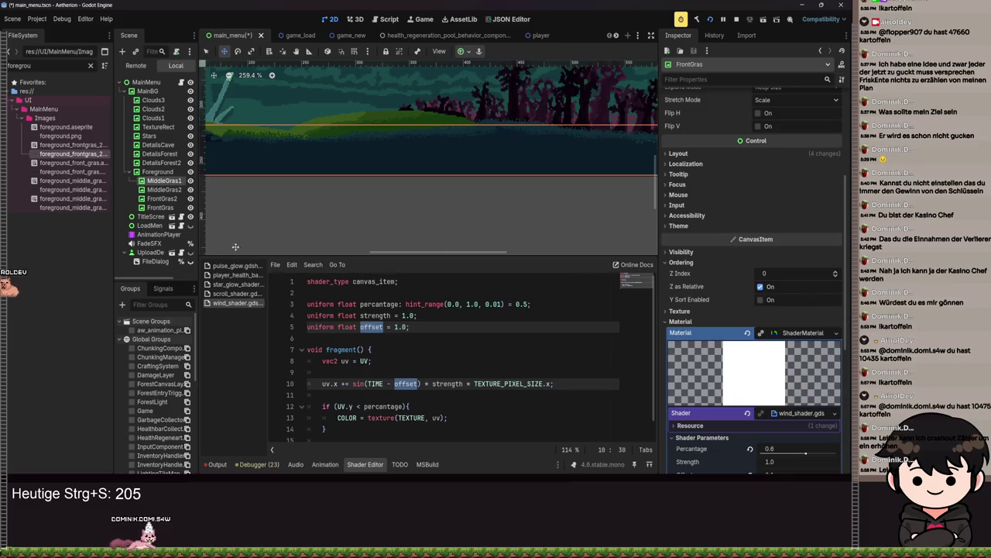
click(836, 274)
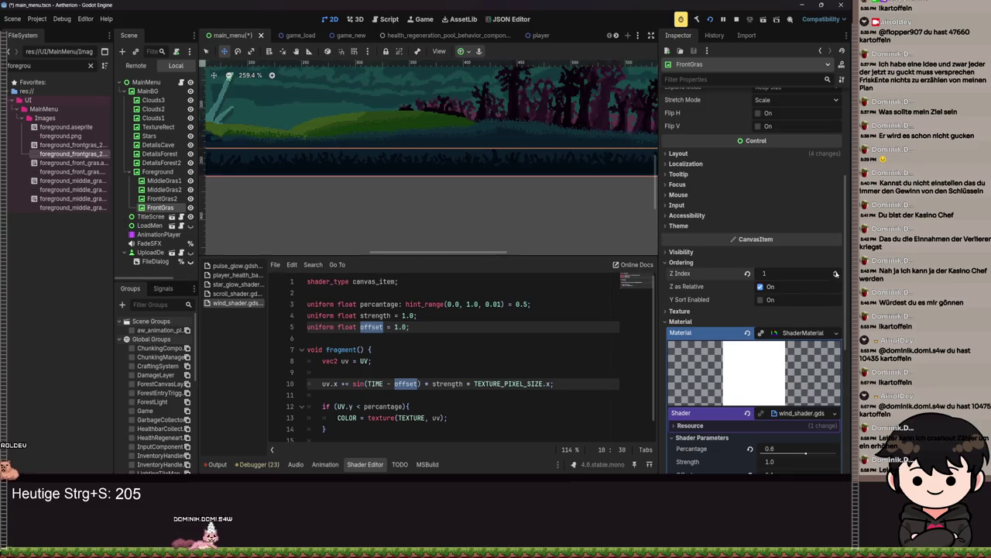
click(308, 186)
key(ctrl+s)
scroll(374, 170, up, 3)
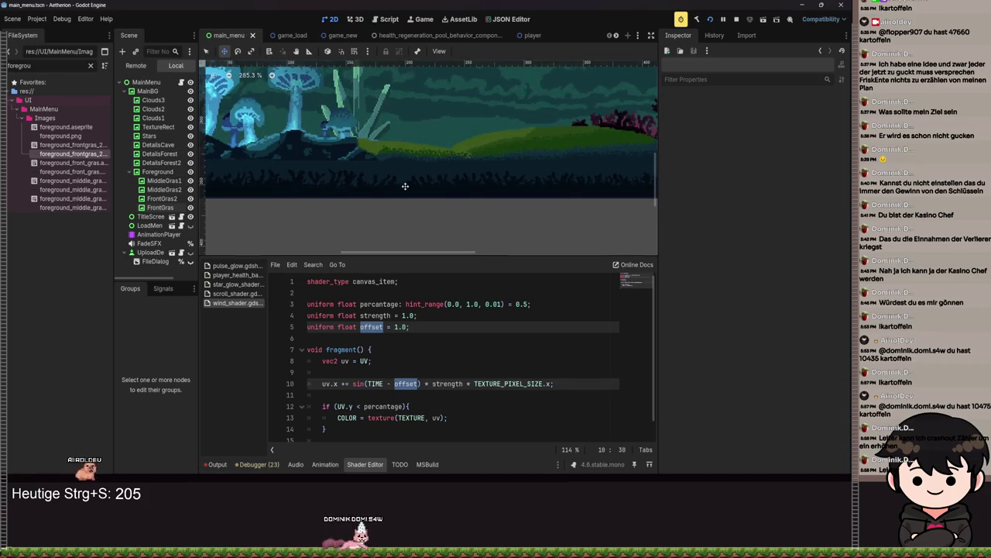
scroll(374, 170, up, 4)
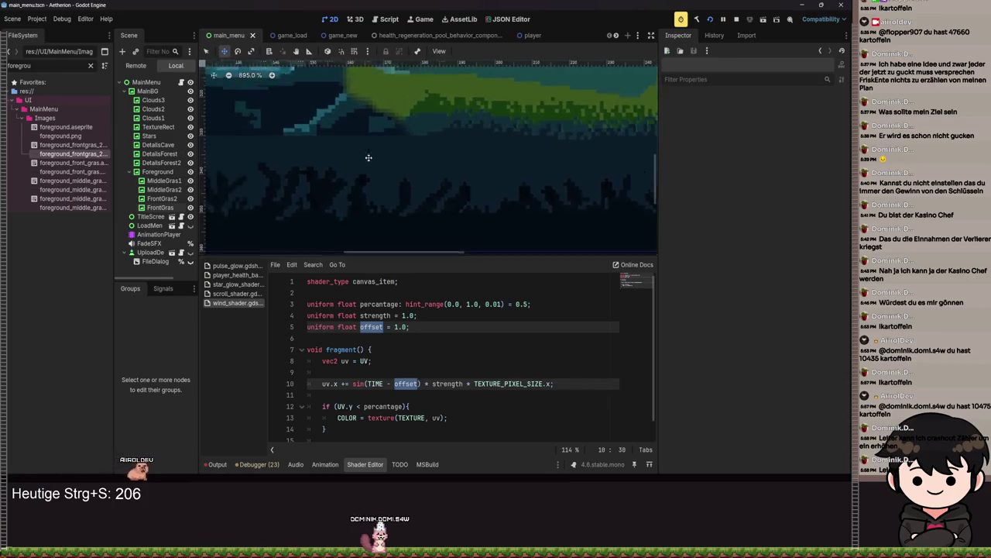
scroll(479, 178, down, 6)
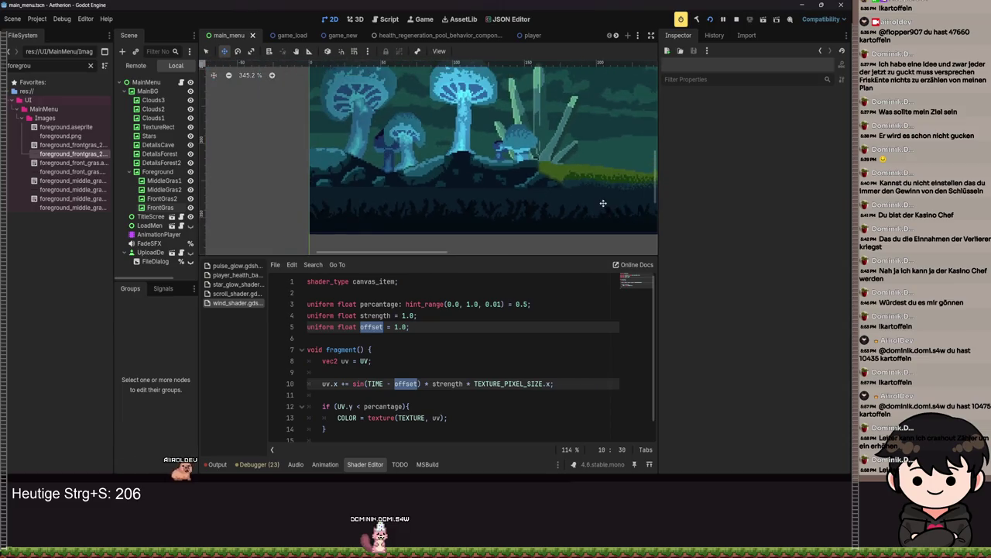
mouse_move(477, 193)
mouse_down()
mouse_move(528, 177)
mouse_move(255, 175)
mouse_move(503, 186)
mouse_move(222, 179)
mouse_move(458, 186)
mouse_move(334, 179)
mouse_up()
key(ctrl+s)
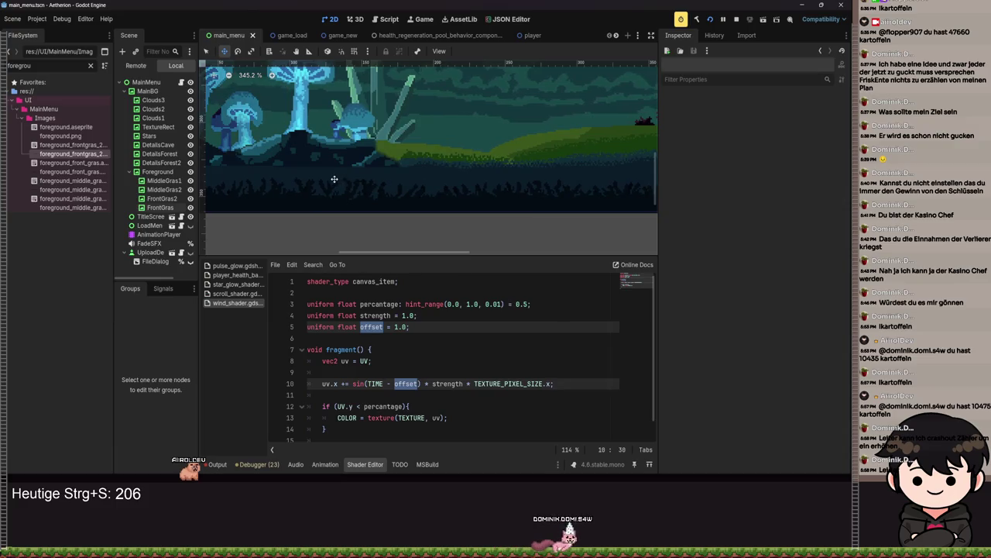
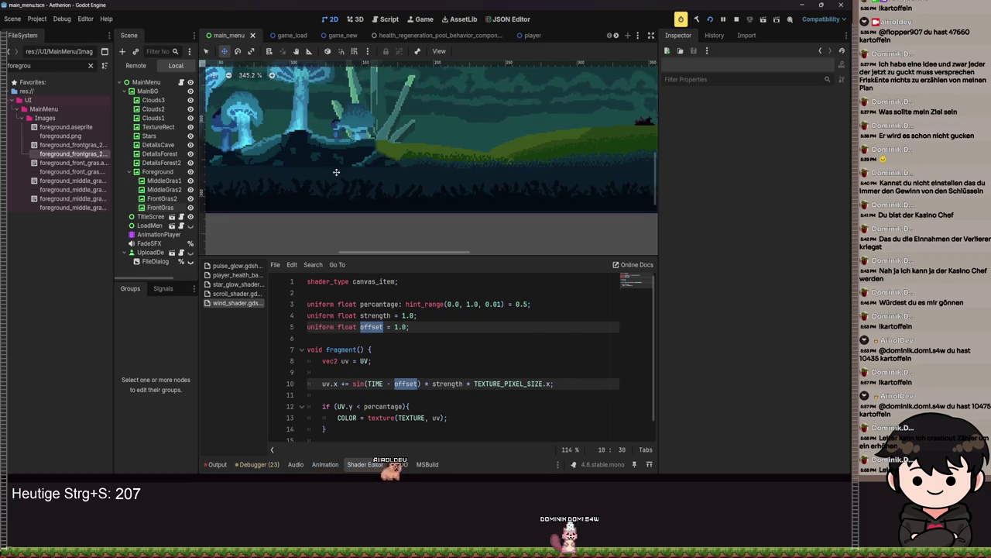
Step: Leave Godot's main menu scene for the Aseprite window showing foreground_middle_gras_2.aseprite
scroll(337, 172, up, 1)
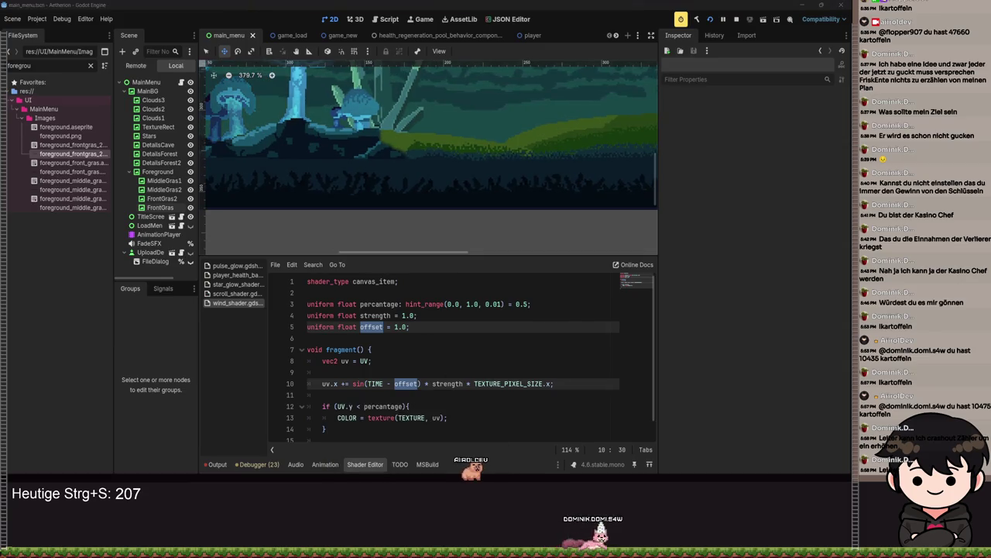
key(alt+Tab)
scroll(421, 160, down, 2)
scroll(420, 160, up, 1)
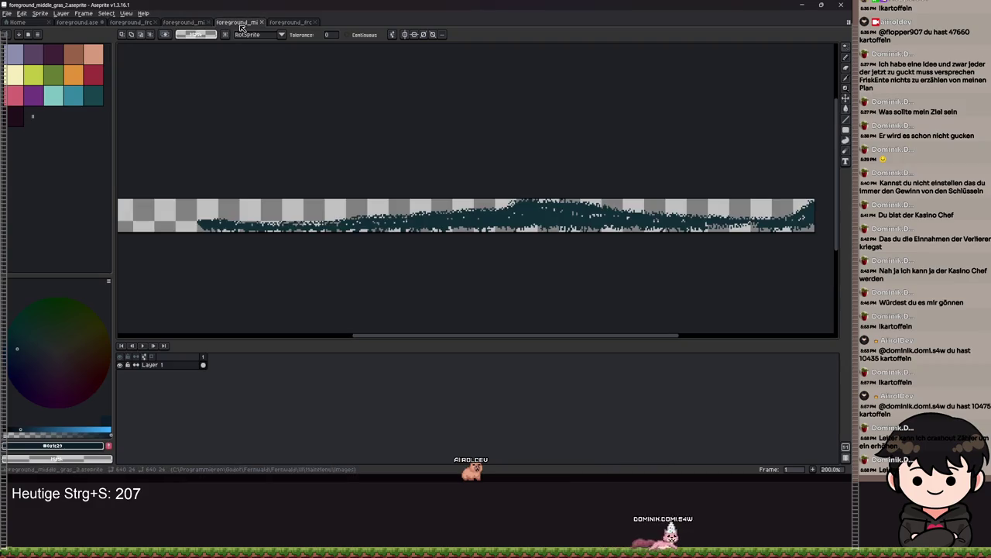
Step: Switch to the foreground.aseprite document and save it
scroll(421, 160, down, 1)
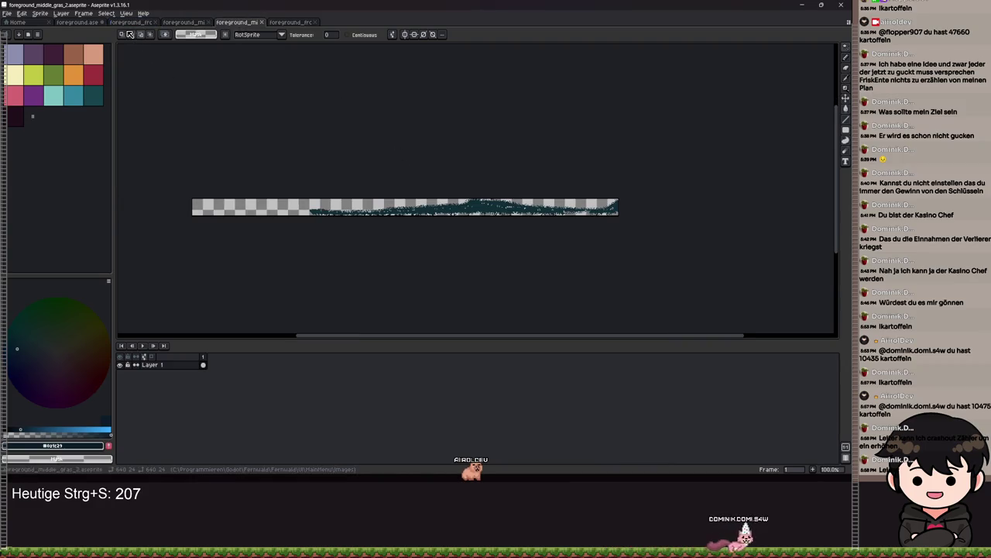
click(73, 26)
scroll(348, 183, down, 1)
key(ctrl+s)
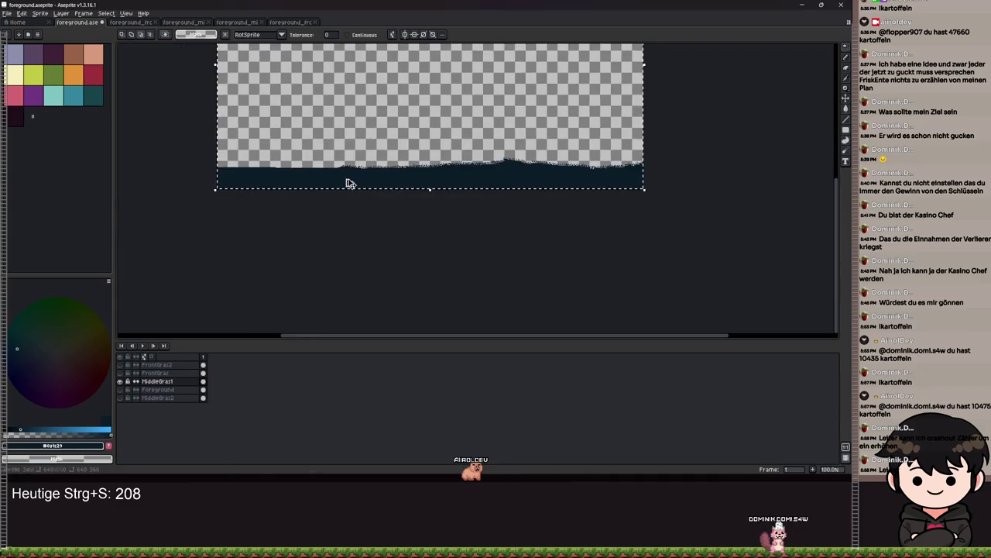
key(ctrl+s)
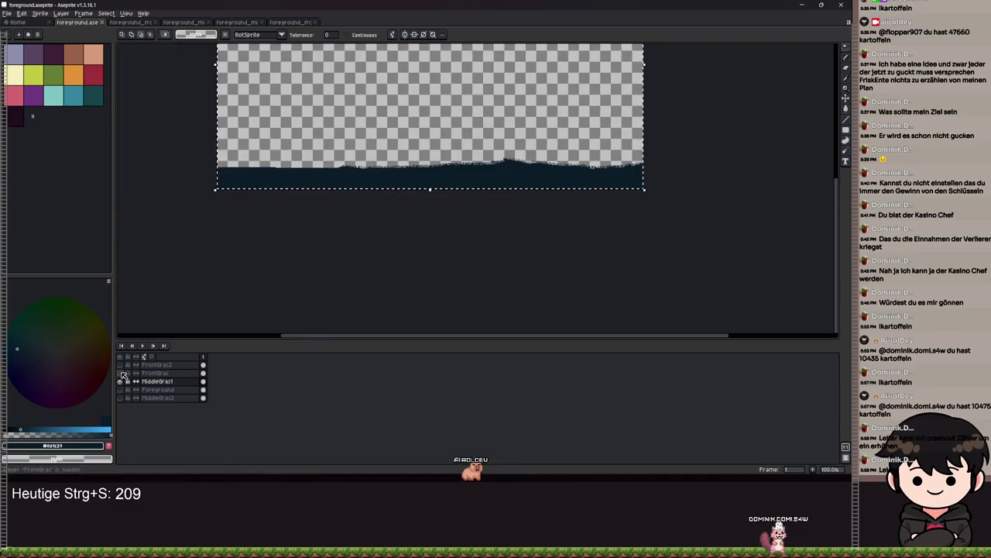
Step: Toggle the MiddleGras2 layer's visibility, then bring up the middle grass sprite document
click(123, 398)
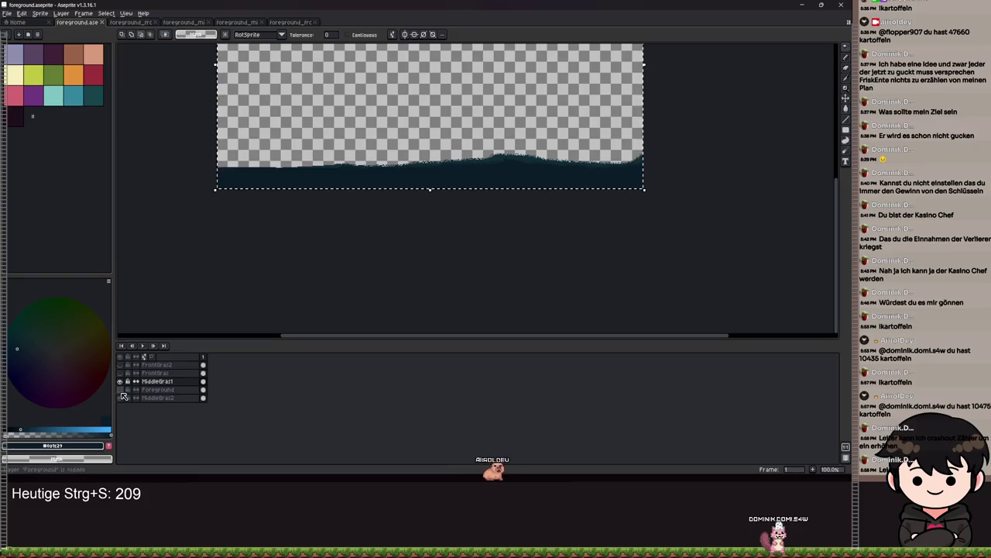
scroll(431, 202, up, 3)
scroll(427, 194, down, 1)
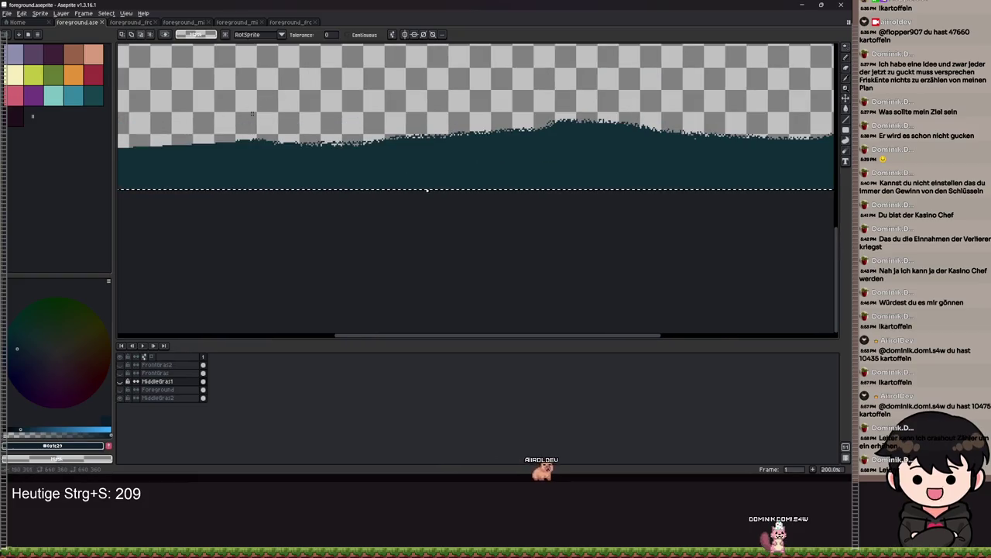
click(289, 23)
click(237, 21)
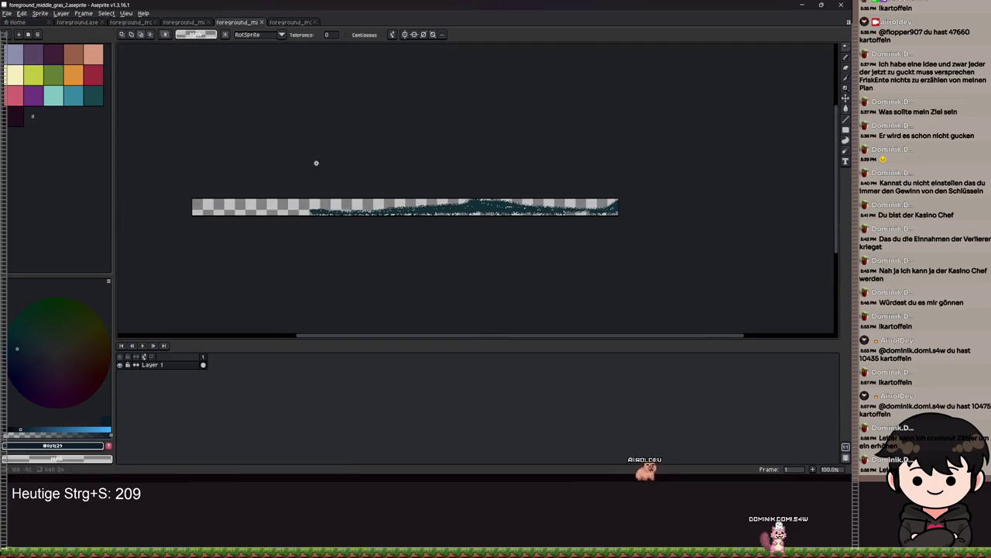
Step: Resize the middle grass canvas to 360 px high and cut 200 px off the top
key(ctrl+alt+c)
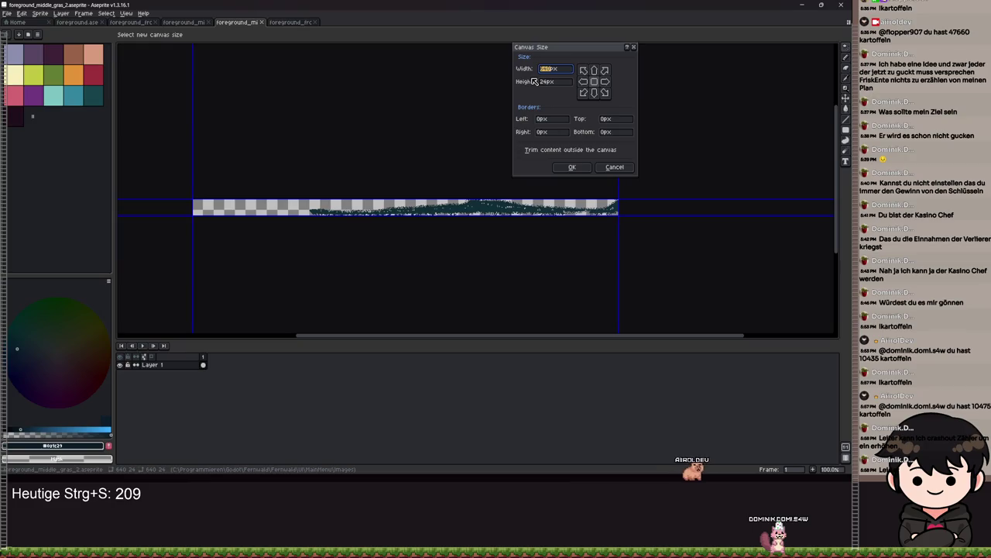
text(360)
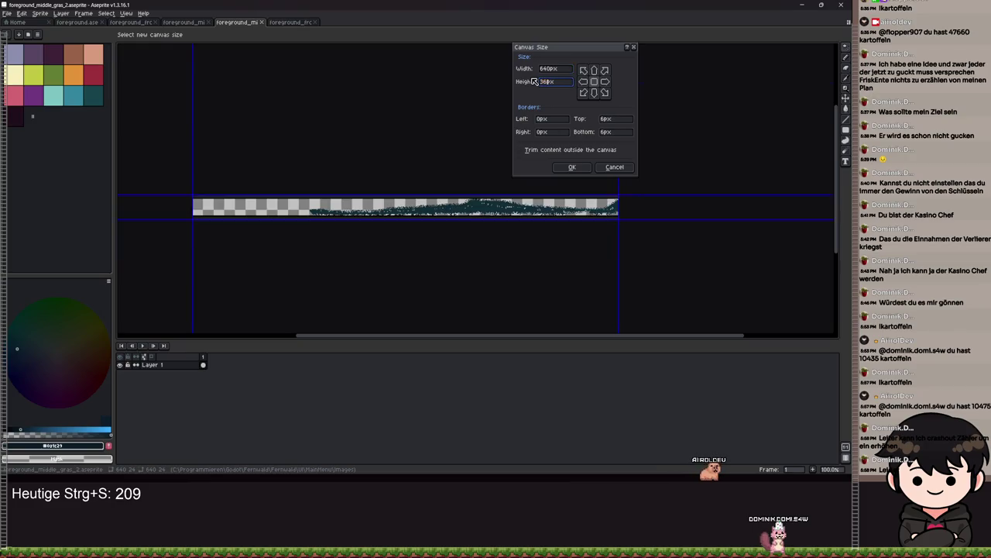
key(Return)
scroll(405, 194, up, 1)
scroll(405, 194, down, 3)
key(ctrl+alt+c)
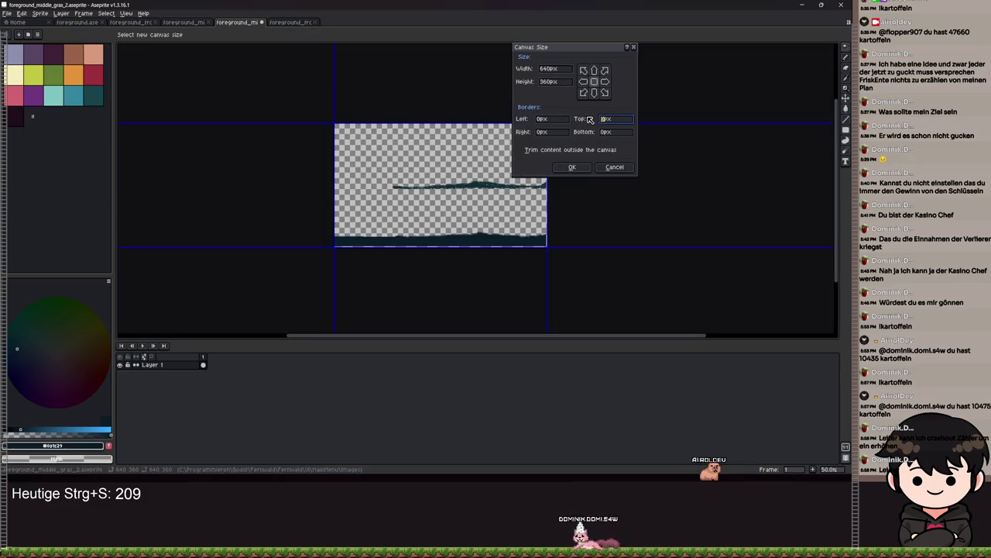
text(100)
key(BackSpace)
key(BackSpace)
key(BackSpace)
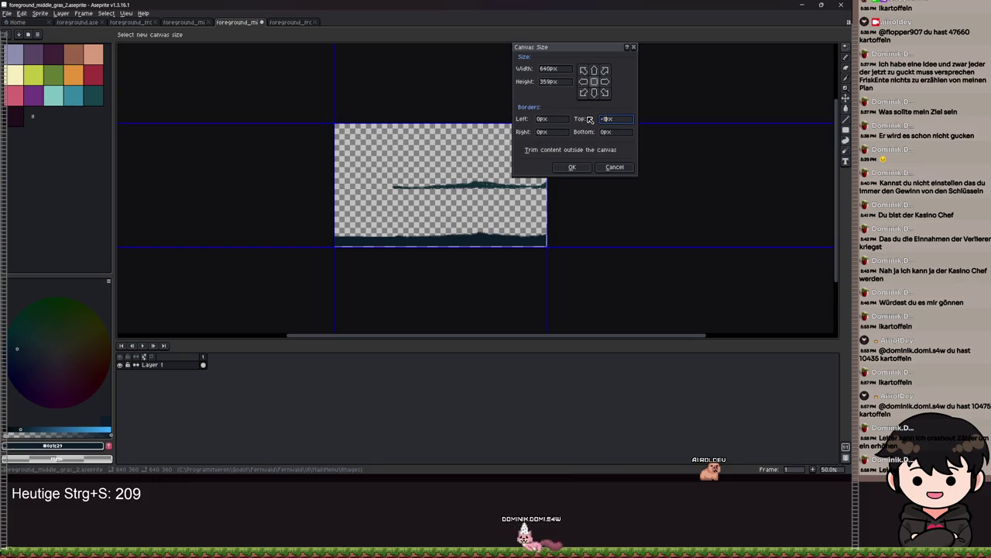
text(00)
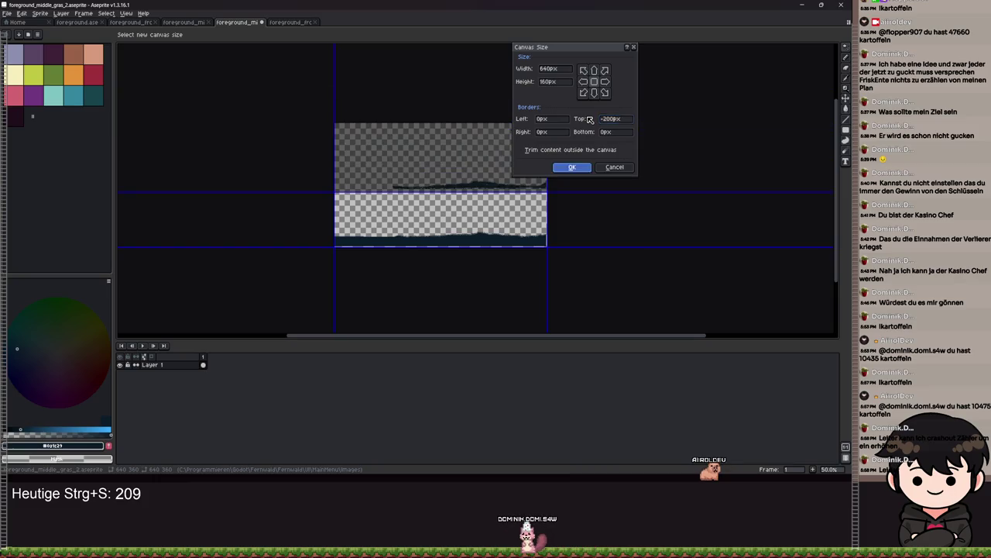
click(571, 167)
Step: Trim the middle grass sprite's canvas down to the grass and save it
click(83, 14)
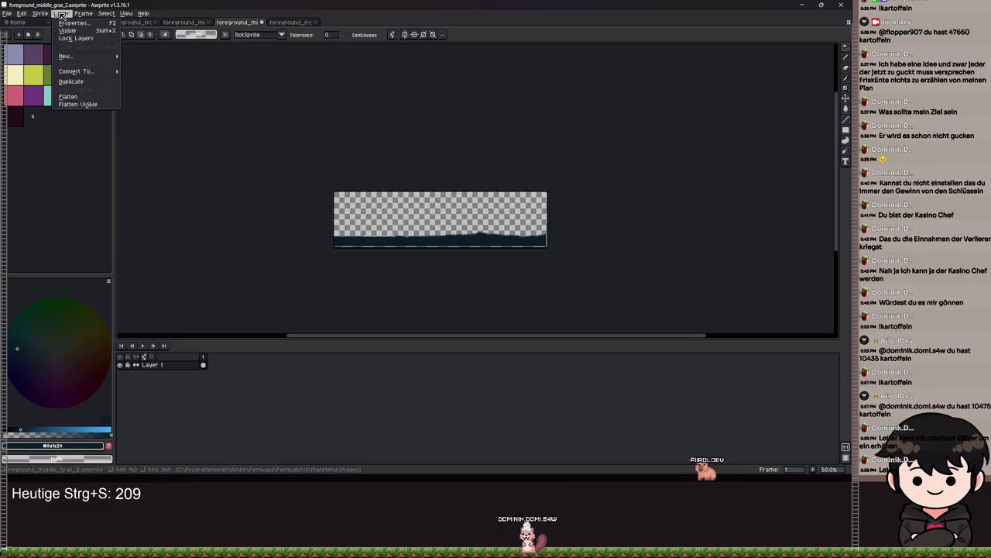
click(45, 99)
scroll(361, 173, up, 4)
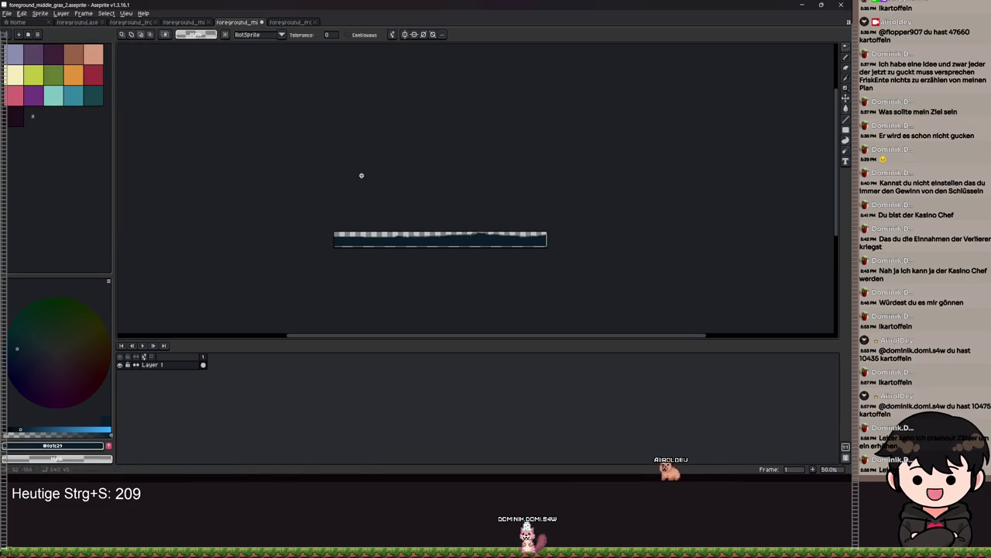
key(ctrl+s)
Step: Export the sprite, overwriting foreground_middle_gras_2.png
click(6, 13)
mouse_move(31, 82)
click(109, 86)
click(144, 118)
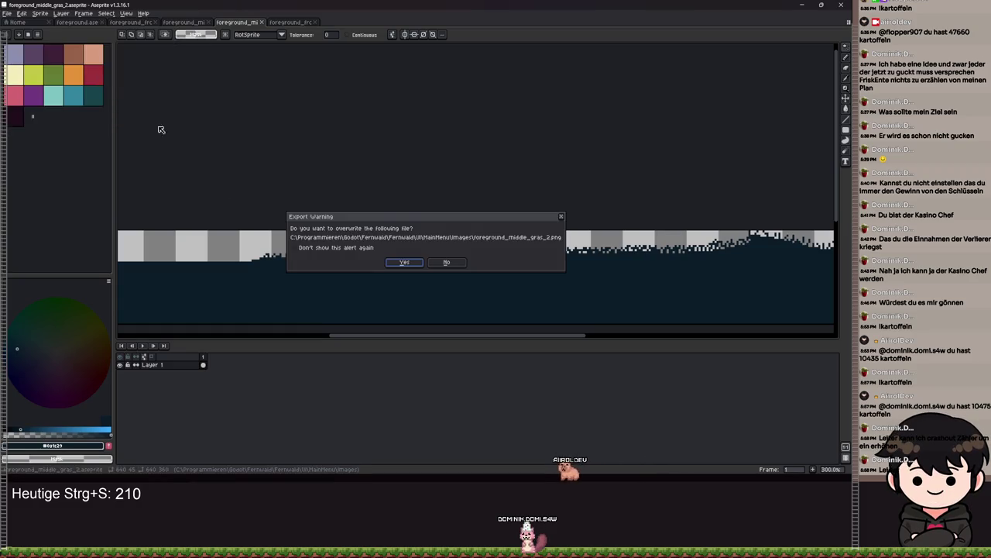
click(403, 261)
key(alt+Tab)
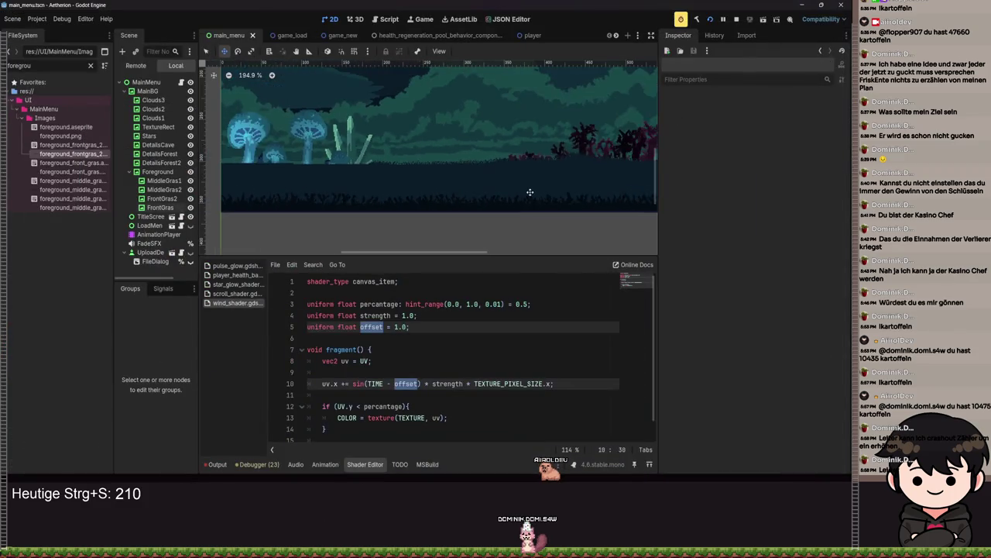
Step: Look through the grass nodes in the Scene tree and select MiddleGras2
scroll(347, 188, down, 2)
click(158, 200)
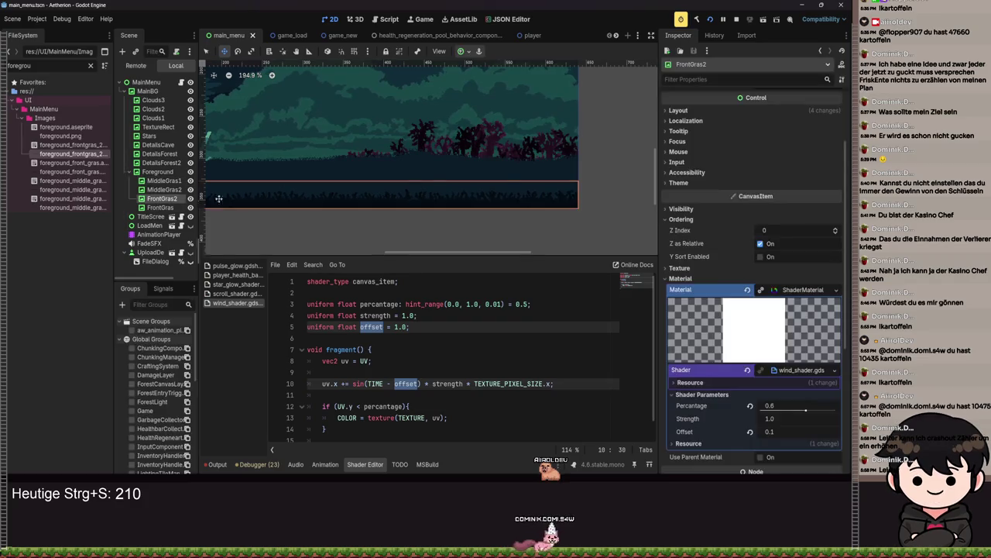
scroll(223, 195, down, 1)
click(162, 190)
click(162, 199)
click(161, 190)
click(163, 180)
click(162, 189)
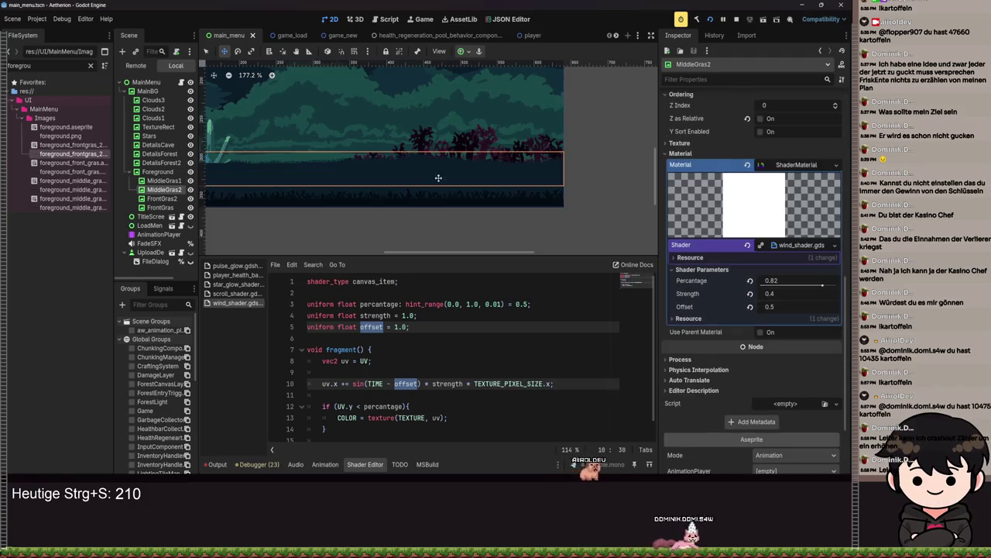
Step: Give MiddleGras2 the Bottom Wide anchor preset and save the main menu scene
click(468, 52)
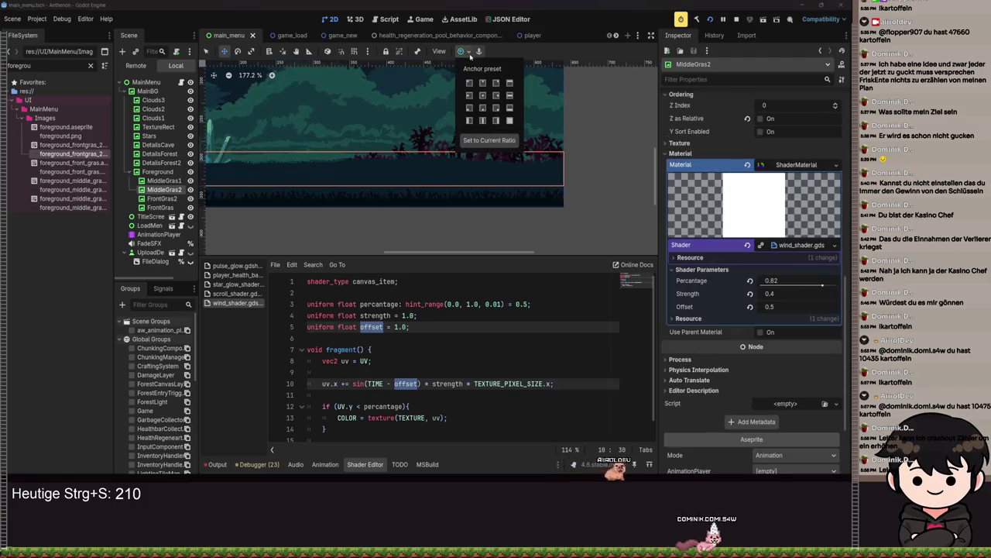
click(510, 108)
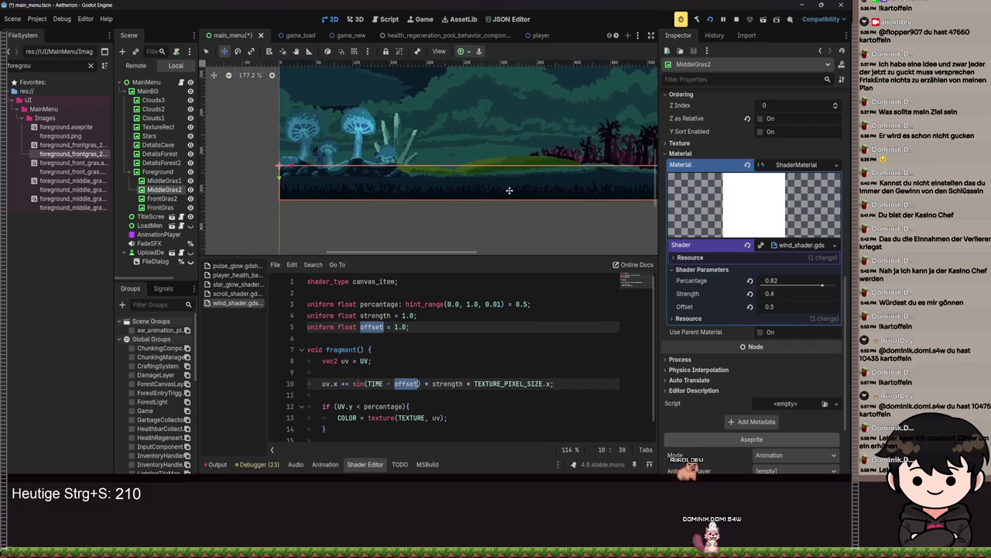
key(ctrl+s)
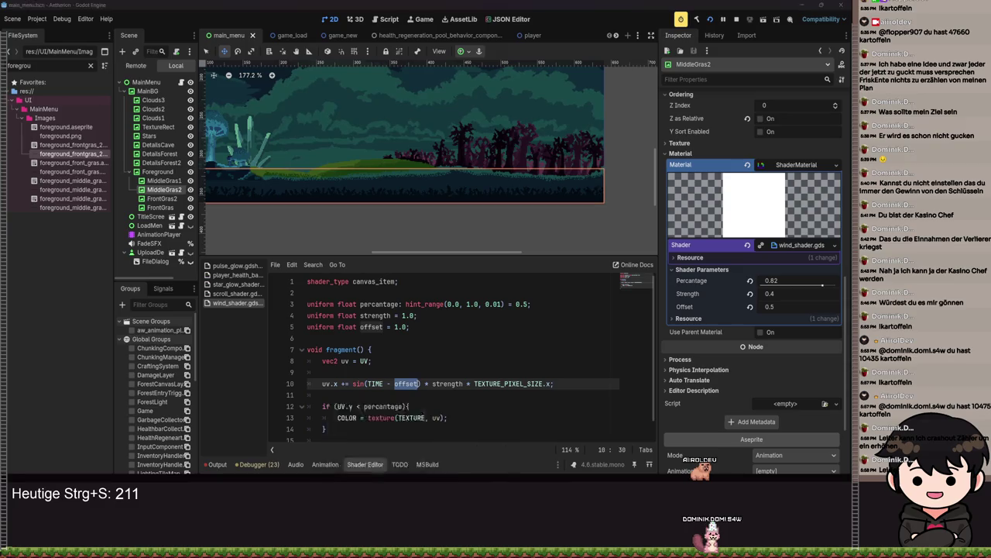
click(379, 423)
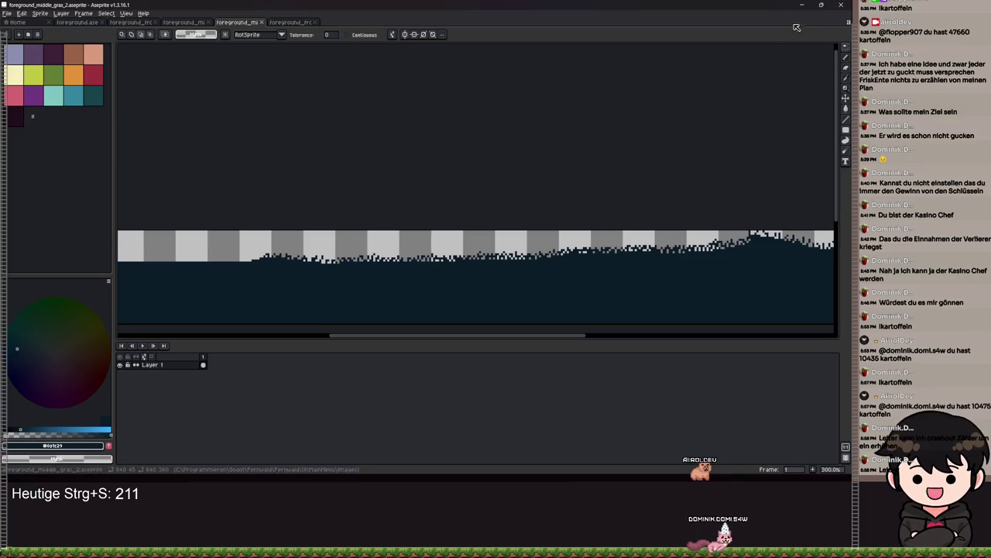
key(alt+Tab)
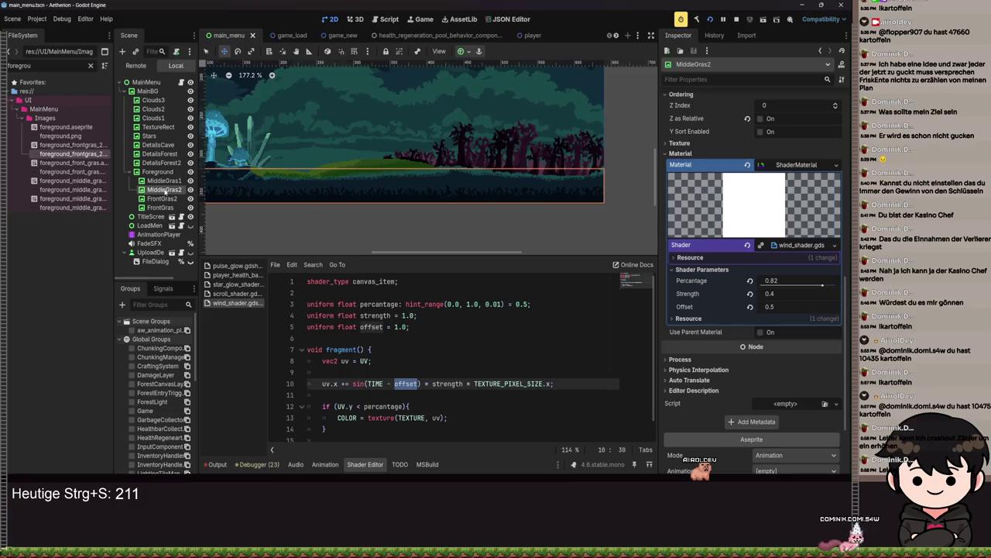
Step: Move the MiddleGras2 grass slightly upward to y 315 and save the scene
scroll(475, 194, up, 5)
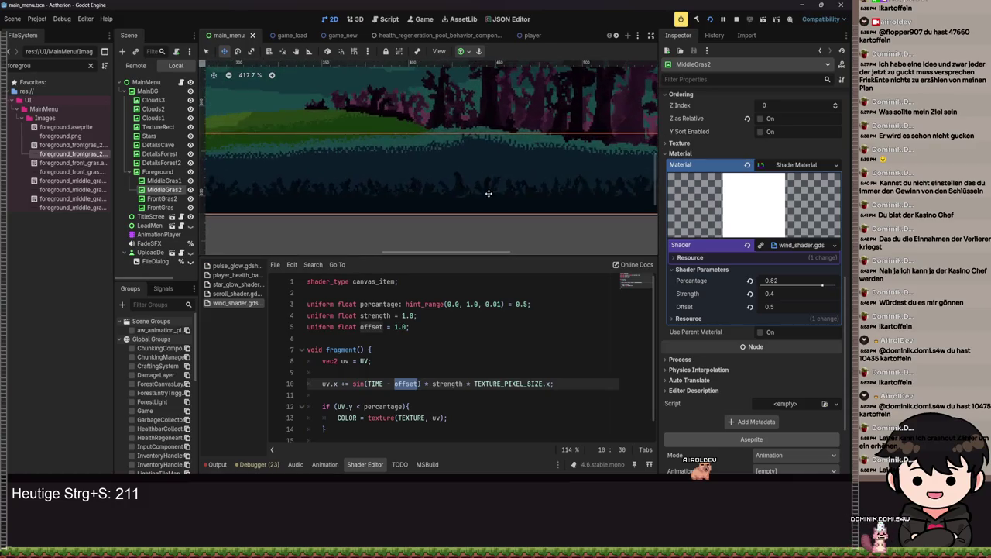
mouse_move(462, 177)
mouse_down()
mouse_move(463, 89)
mouse_move(462, 176)
mouse_up()
scroll(462, 177, down, 5)
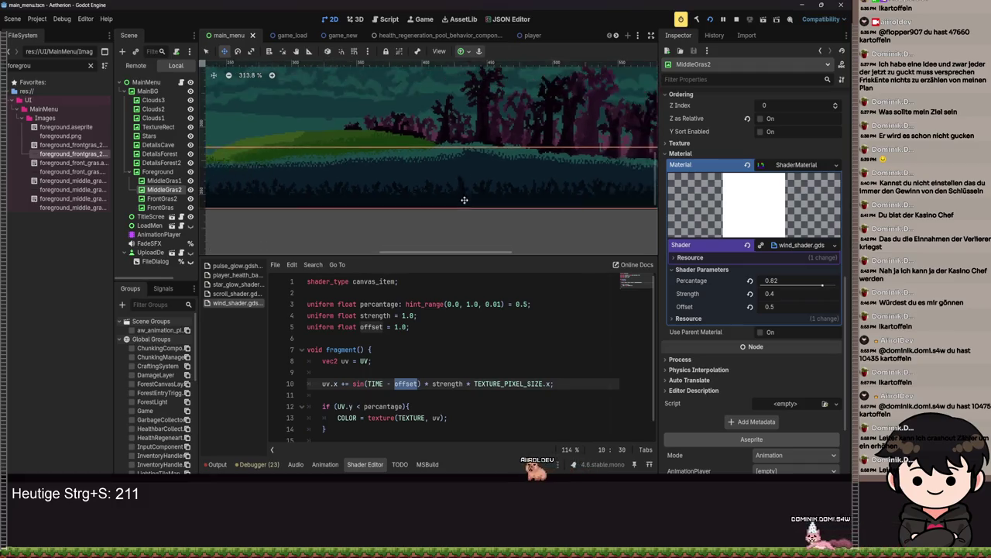
key(ctrl+s)
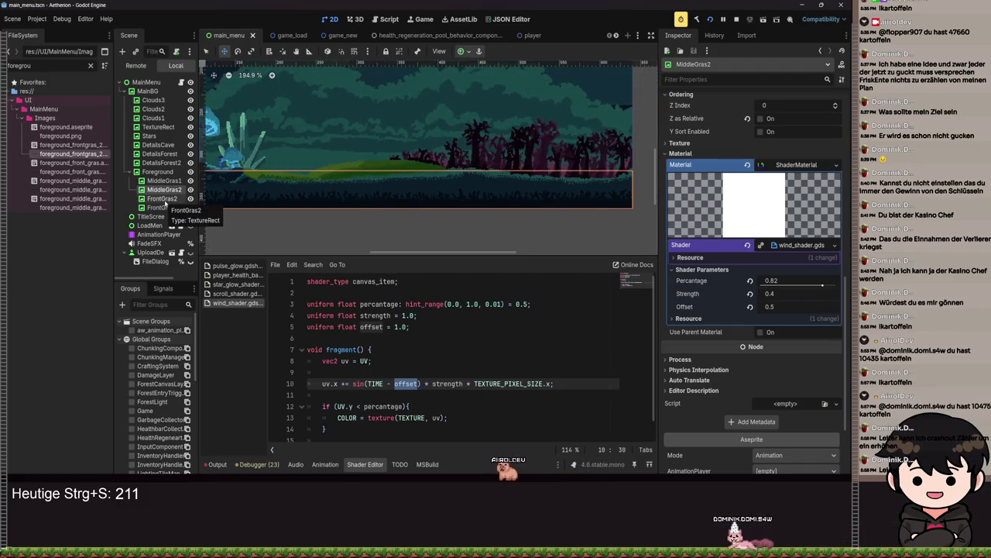
scroll(491, 202, up, 4)
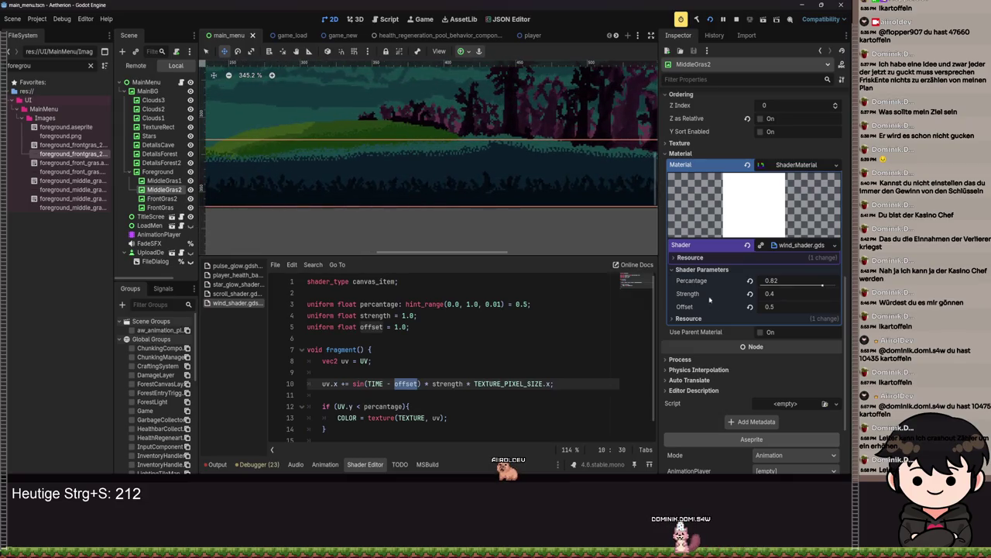
scroll(704, 295, up, 10)
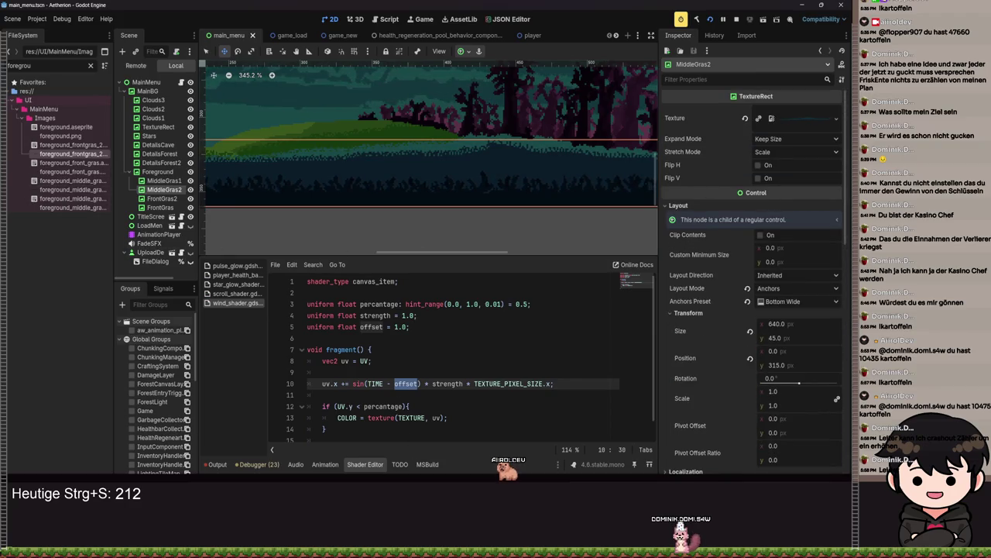
key(alt+Tab)
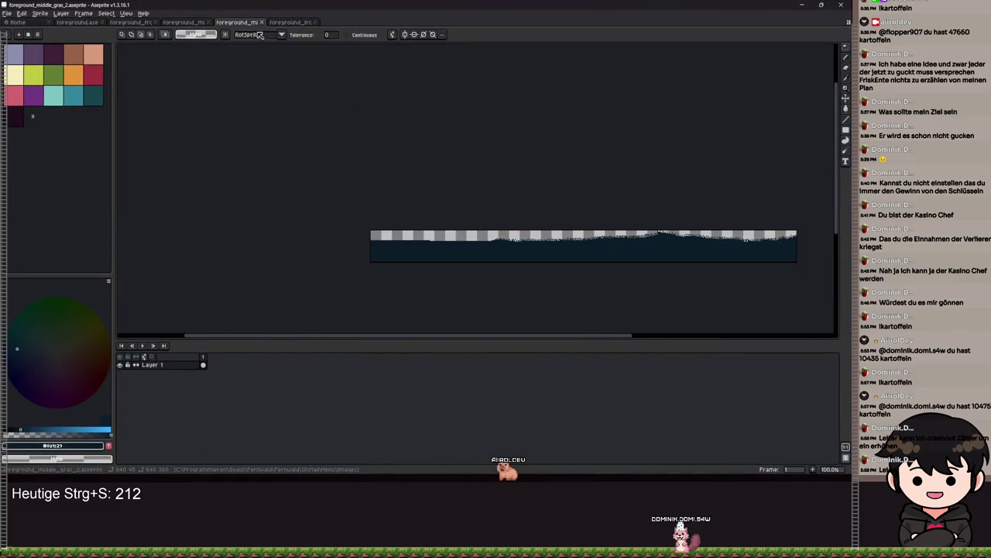
Step: Undo the trim, canvas size and paste changes in foreground_middle_gras_2
click(187, 23)
key(ctrl+Tab)
key(ctrl+z)
key(ctrl+z)
scroll(548, 260, down, 3)
scroll(472, 280, up, 2)
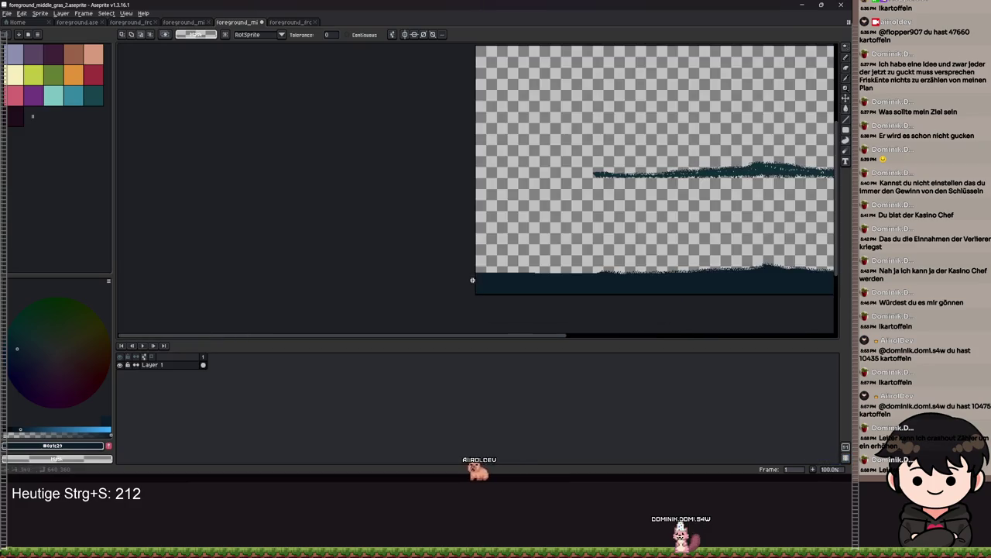
key(ctrl+Tab)
key(ctrl+Tab)
scroll(424, 180, down, 2)
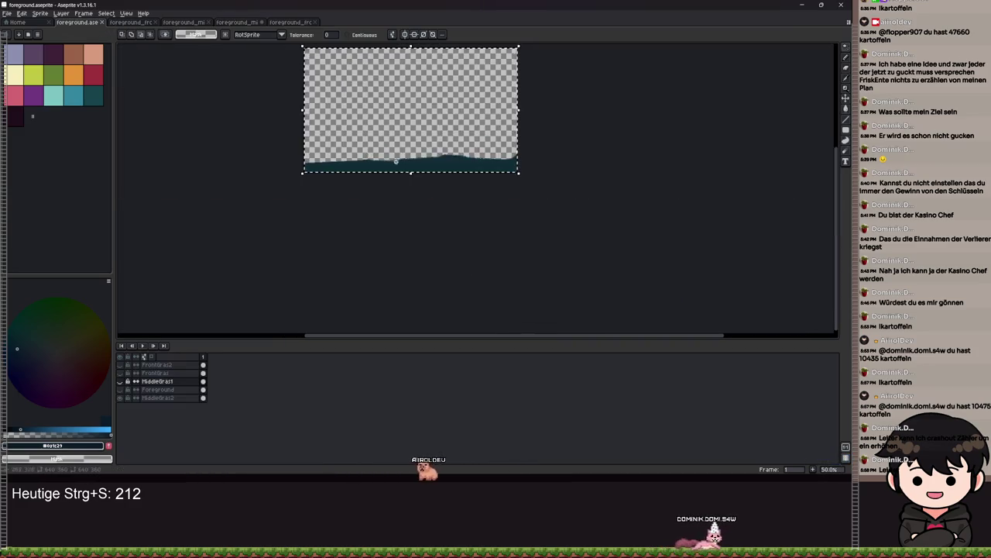
scroll(425, 180, up, 2)
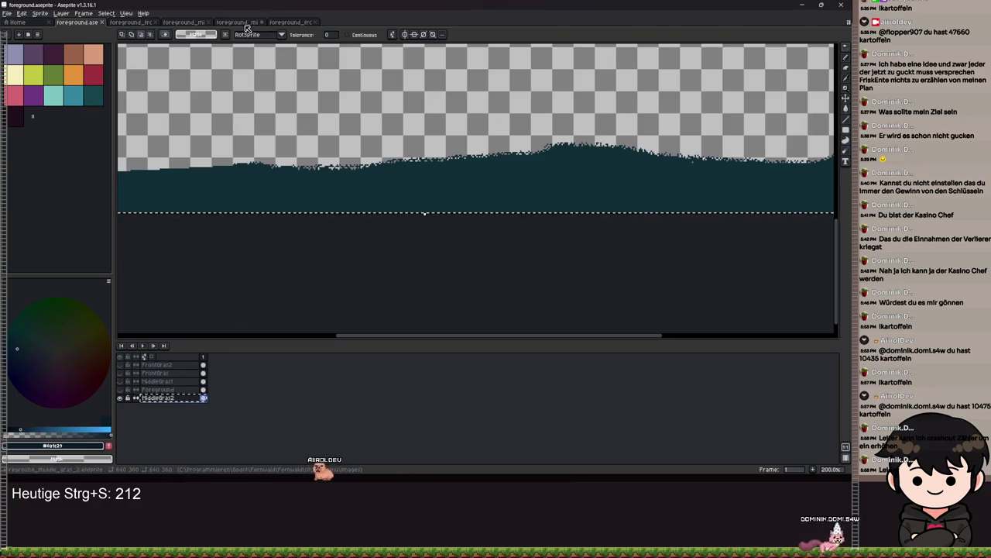
key(ctrl+Tab)
scroll(502, 194, up, 2)
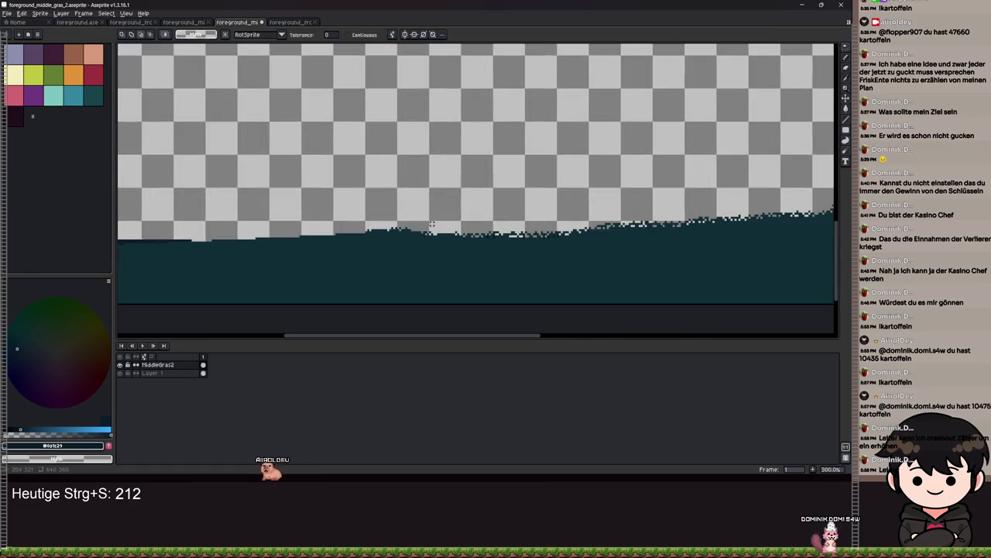
key(ctrl+z)
scroll(496, 231, down, 3)
Step: Paste the MiddleGras2 layer, save, and export over foreground_middle_gras_2.png
key(ctrl+v)
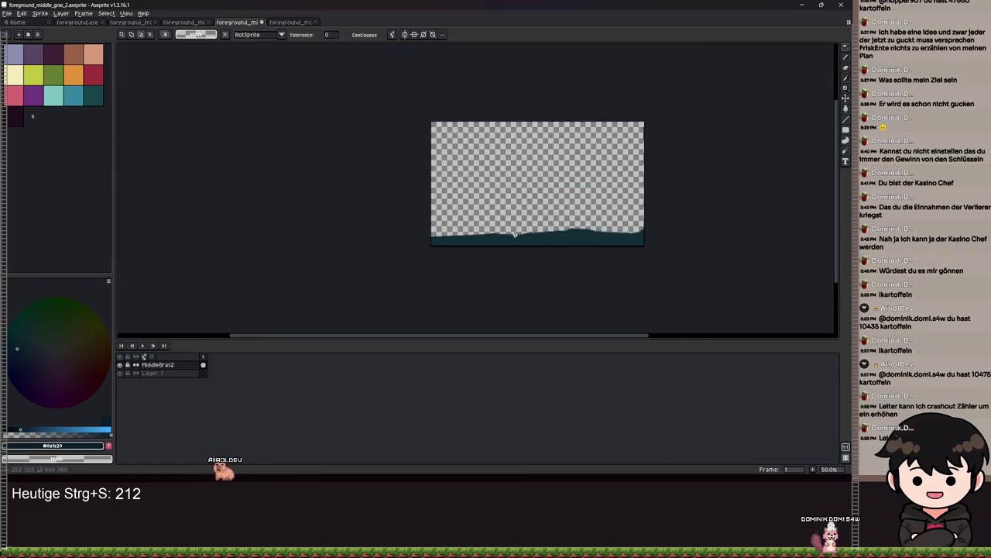
key(ctrl+s)
click(7, 13)
mouse_move(31, 82)
click(99, 82)
click(137, 116)
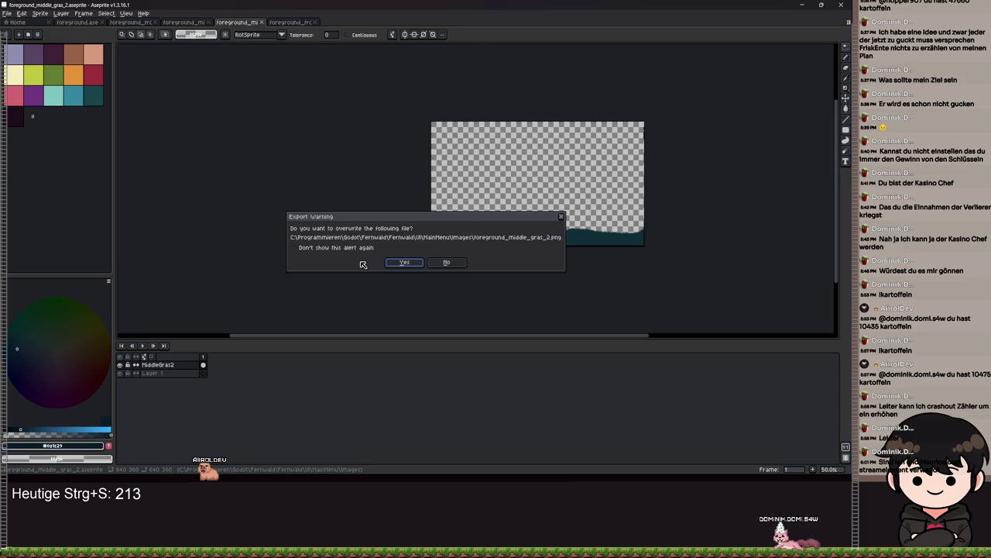
click(404, 262)
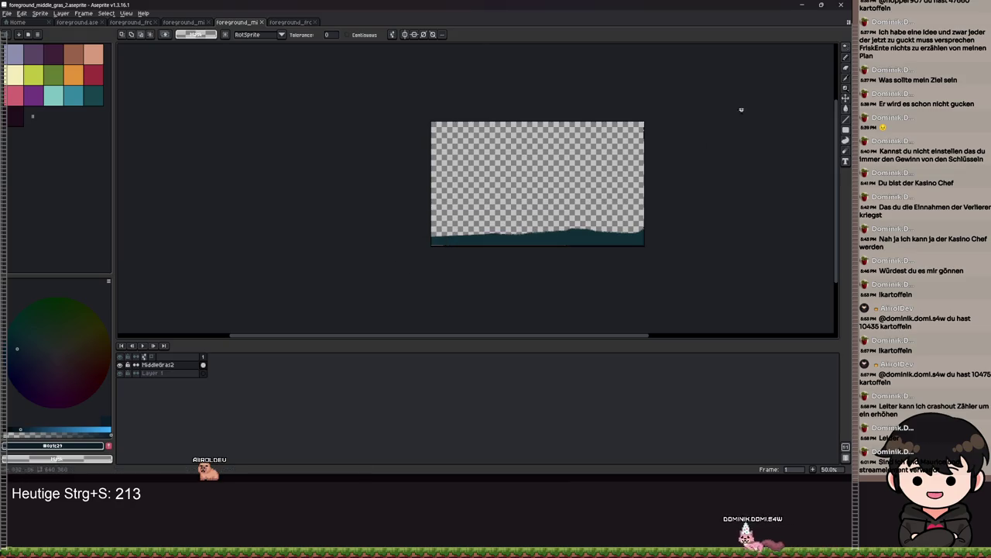
Step: Minimize Aseprite and save Godot's main menu scene
click(803, 5)
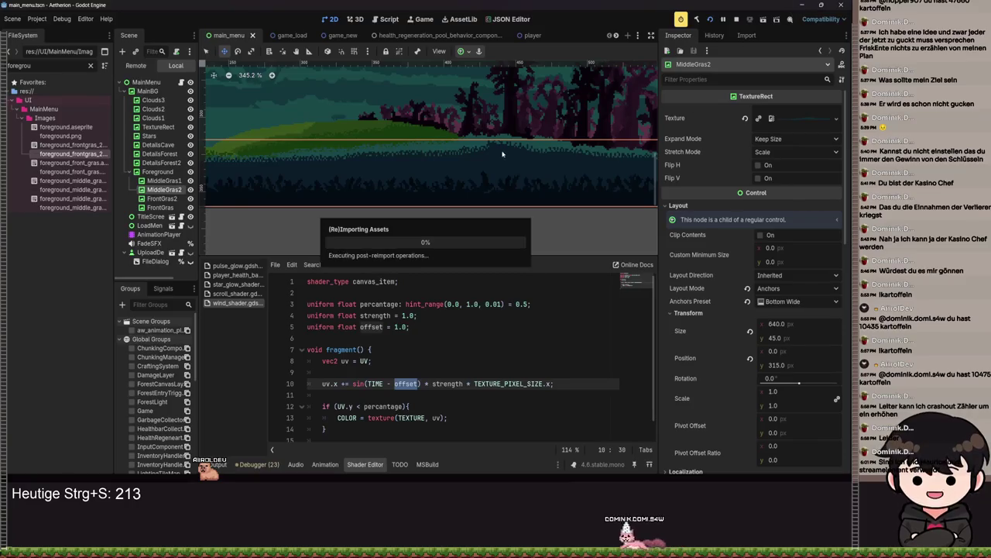
scroll(501, 151, down, 4)
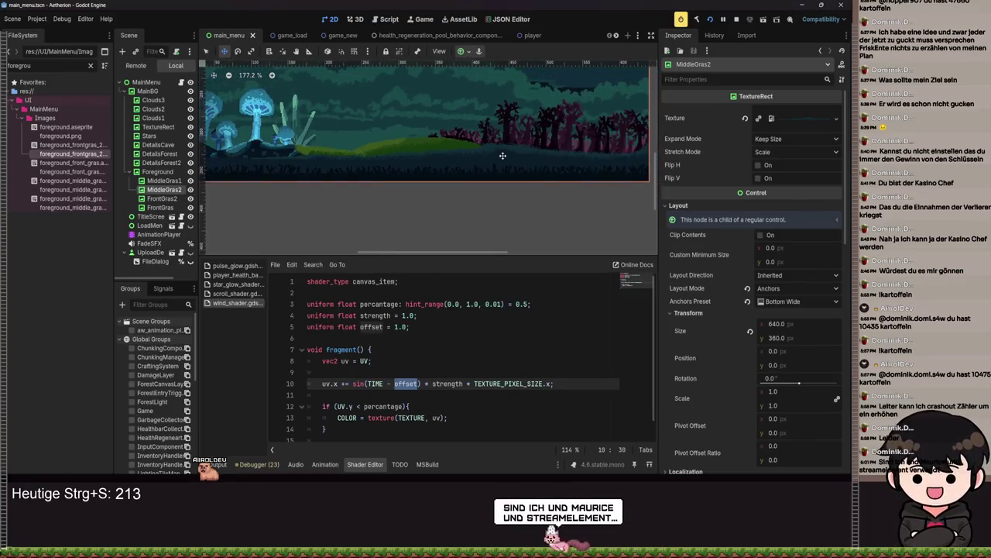
scroll(461, 179, up, 3)
key(ctrl+s)
scroll(482, 169, up, 3)
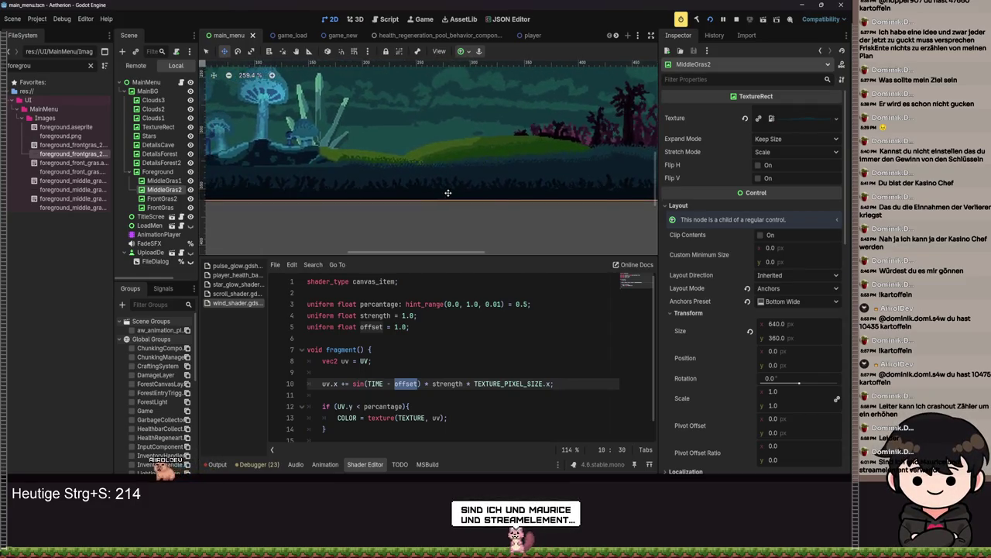
Step: Nudge MiddleGras2's wind shader Percentage from 0.82 toward 0.87, then save at 0.82
drag(588, 193, 248, 246)
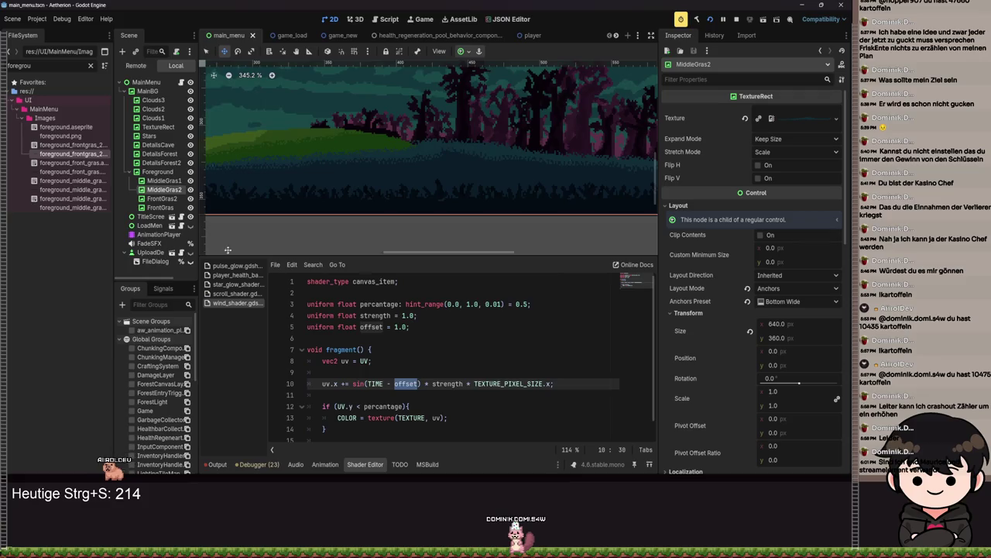
scroll(771, 343, down, 10)
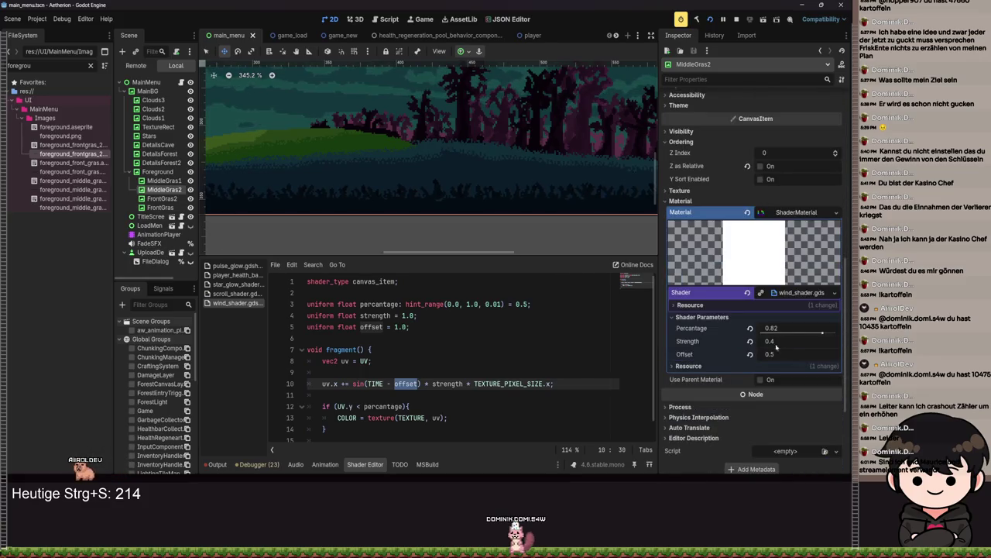
scroll(487, 203, up, 4)
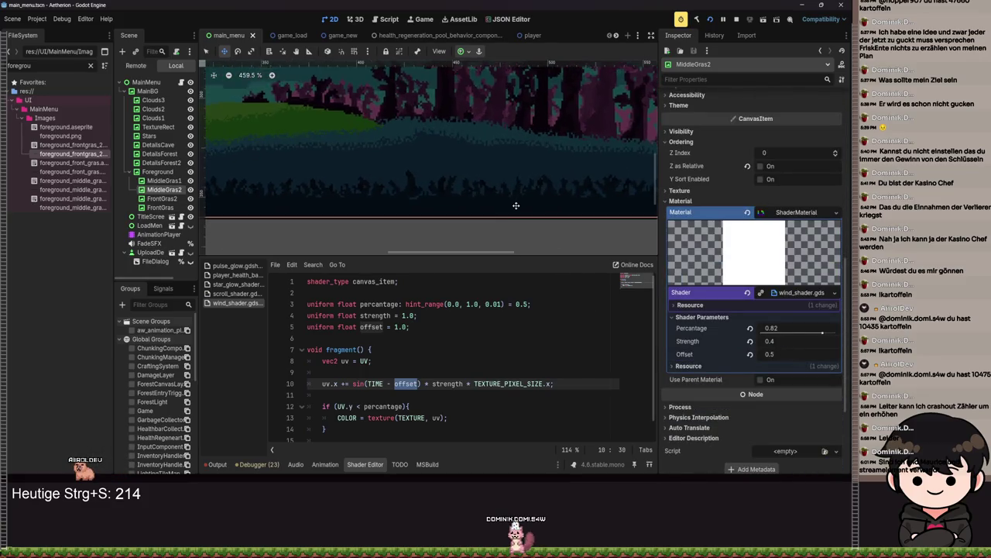
scroll(746, 194, up, 6)
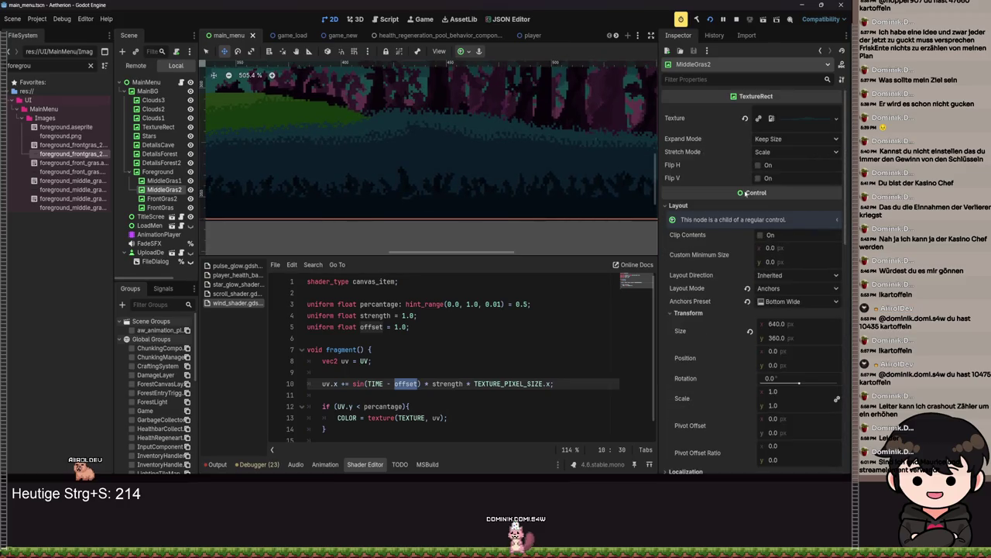
scroll(508, 203, down, 2)
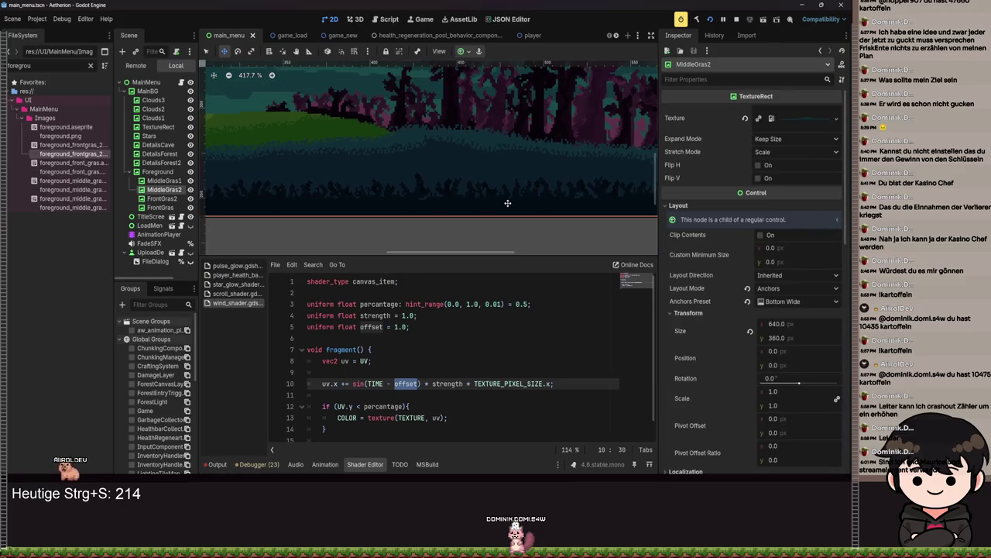
scroll(774, 326, down, 7)
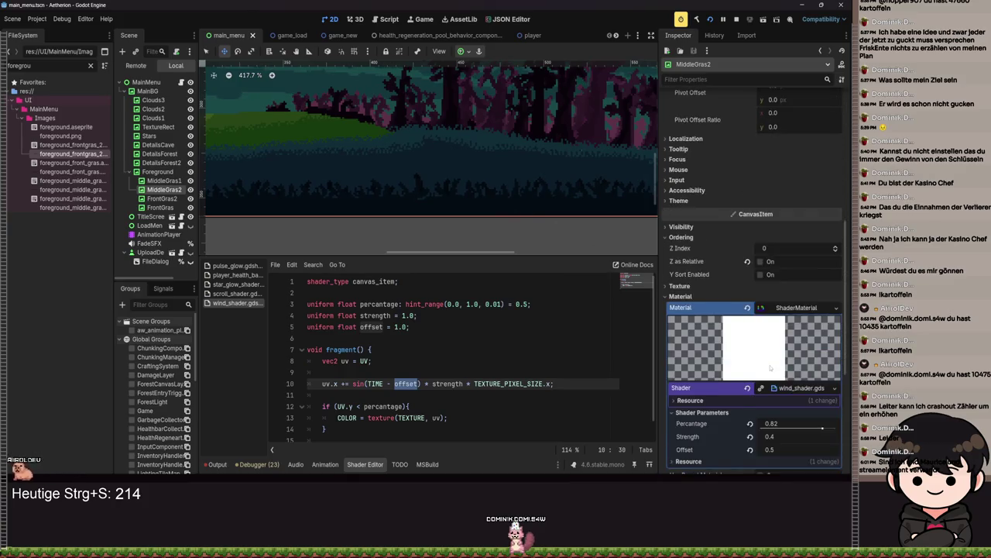
drag(829, 381, 823, 380)
key(ctrl+s)
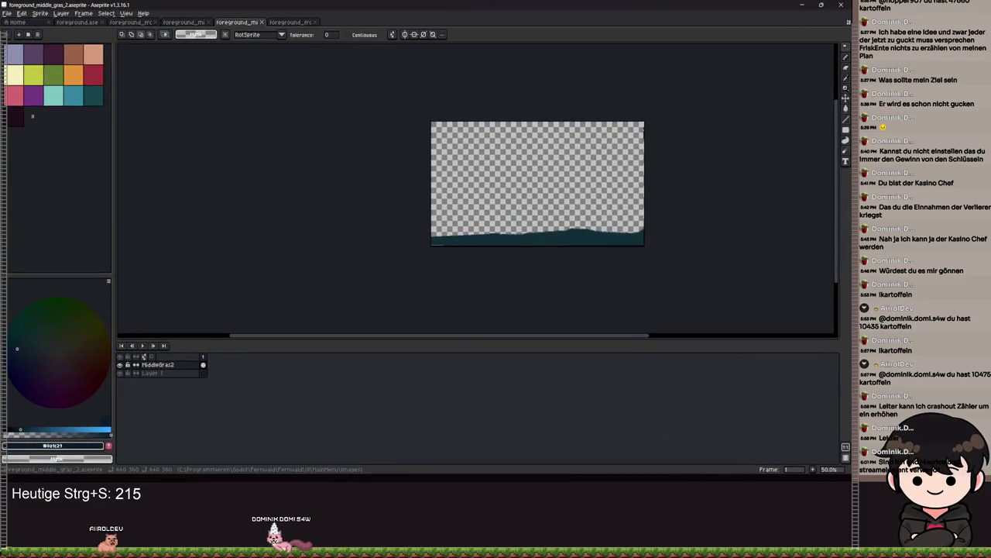
Step: Trim the sprite to its ground strip and repeat the PNG export over foreground_middle_gras_2.png
click(39, 13)
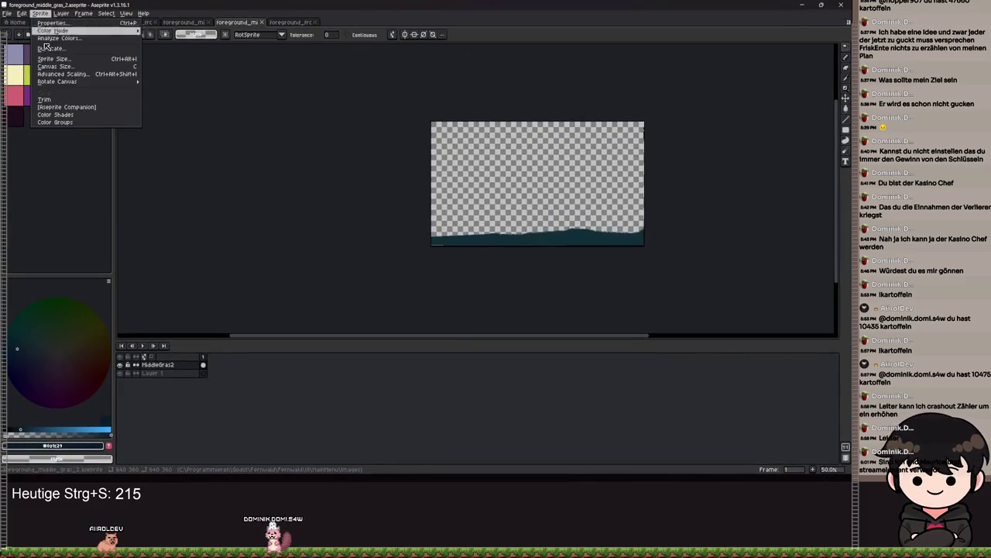
click(48, 99)
click(7, 14)
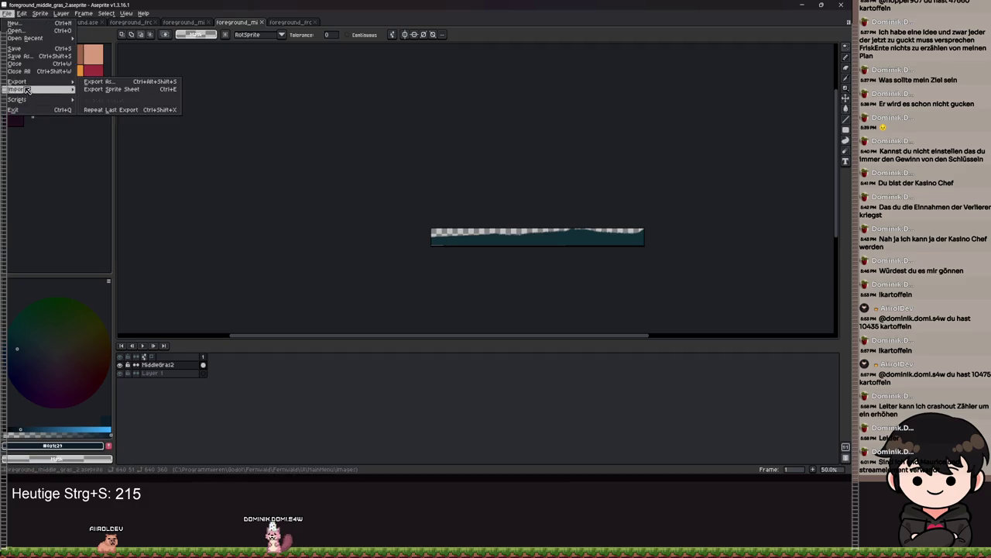
key(ctrl+alt+shift+s)
click(138, 117)
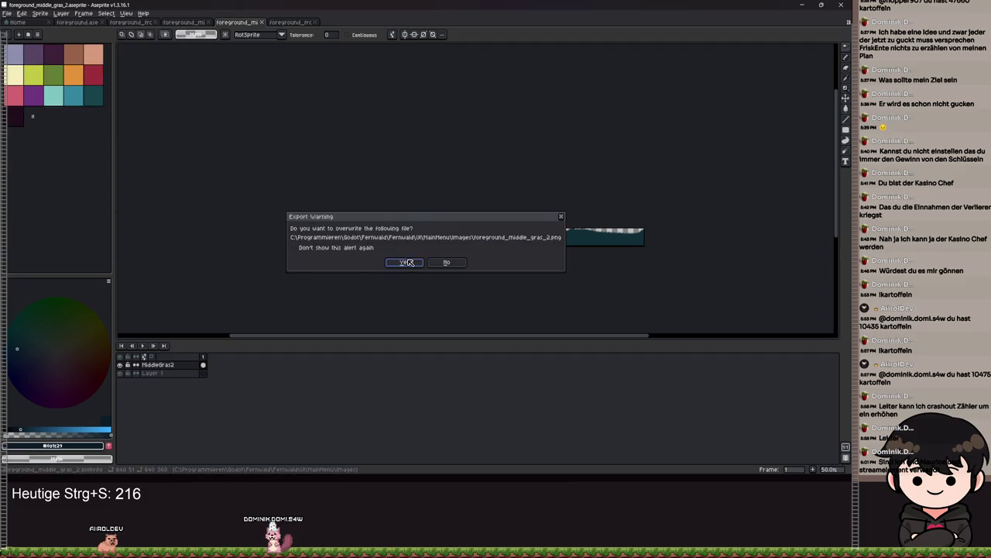
click(408, 262)
click(802, 5)
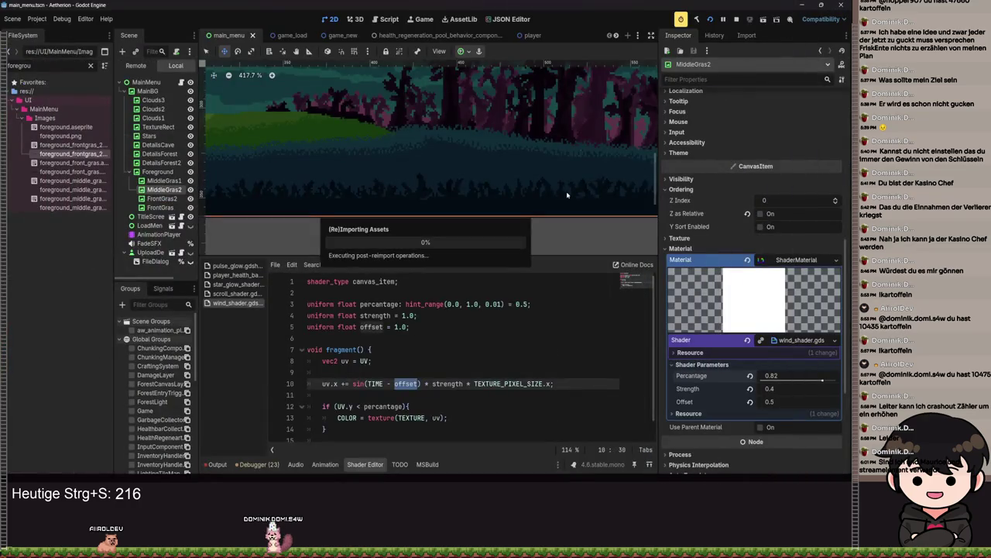
Step: Deselect MiddleGras2 and save the main menu scene
scroll(564, 188, down, 5)
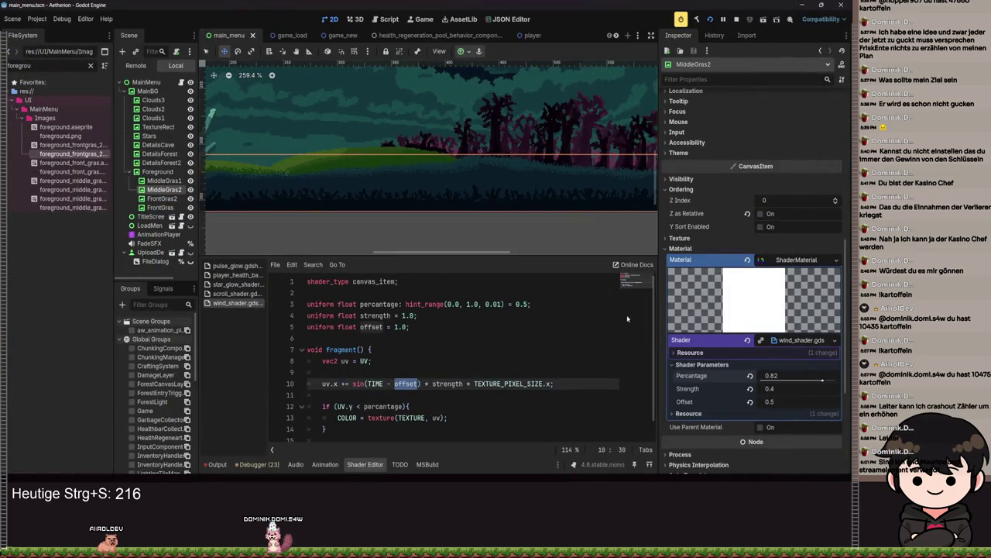
scroll(492, 169, up, 3)
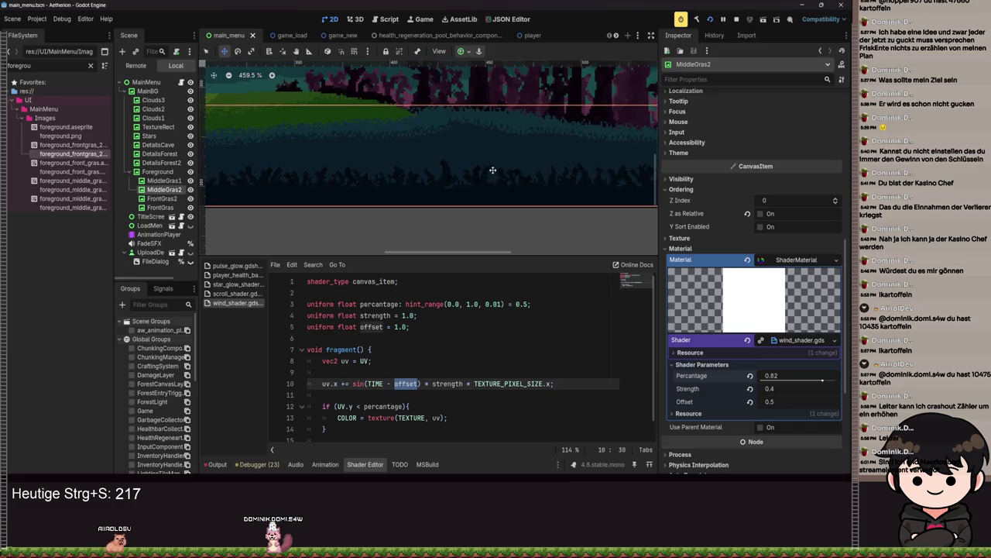
scroll(493, 169, down, 5)
click(330, 206)
key(ctrl+s)
Step: Run the project full screen to view the Aetherion title screen, then close it
scroll(428, 216, up, 2)
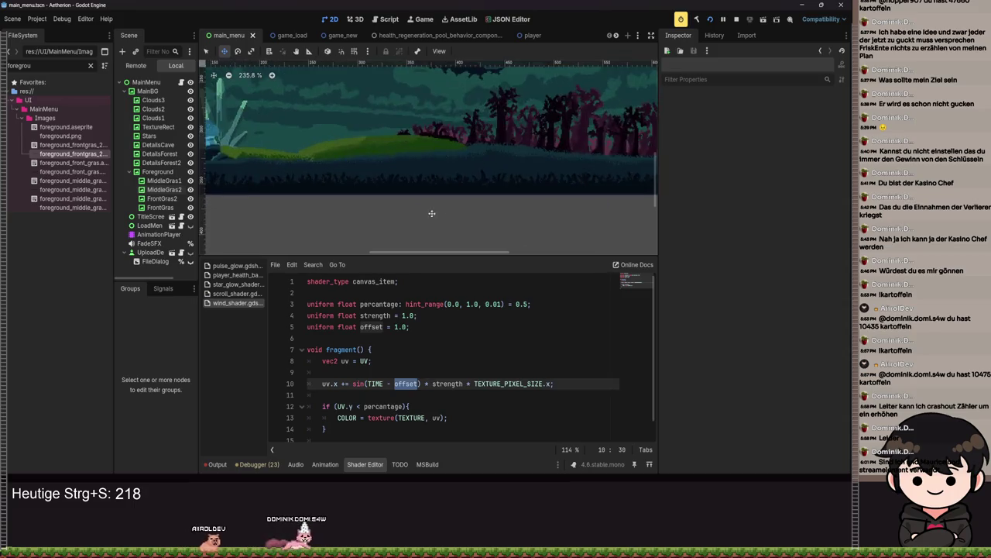
scroll(427, 217, up, 2)
click(711, 19)
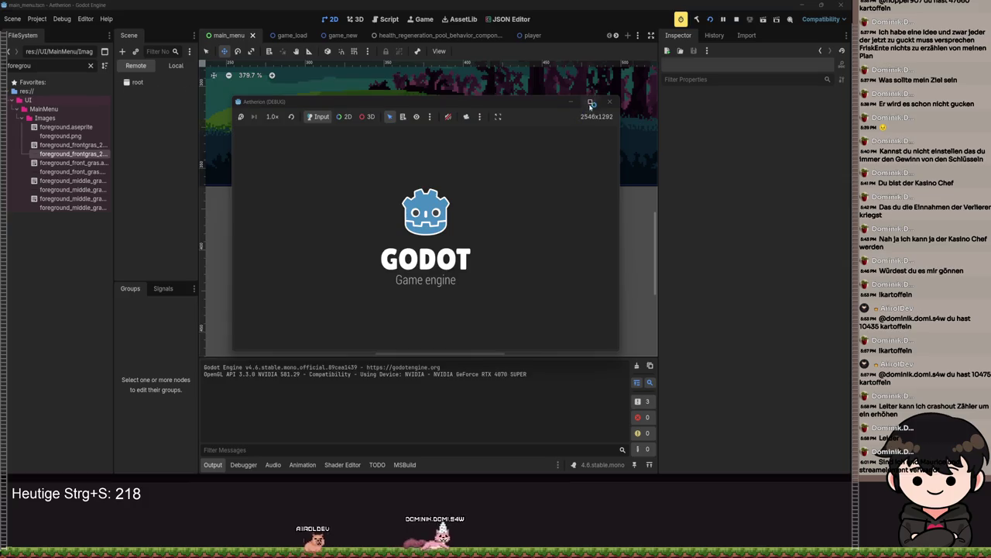
click(593, 102)
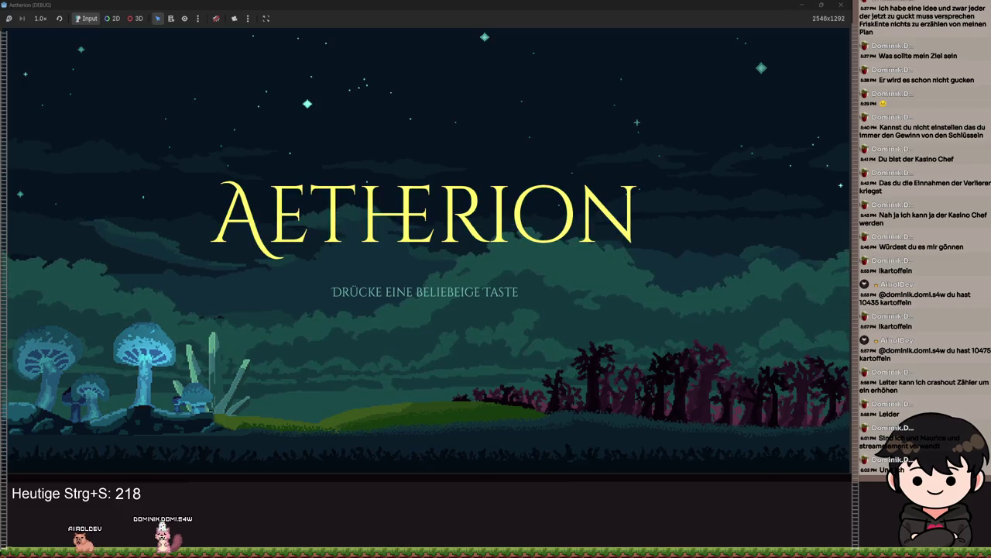
click(800, 6)
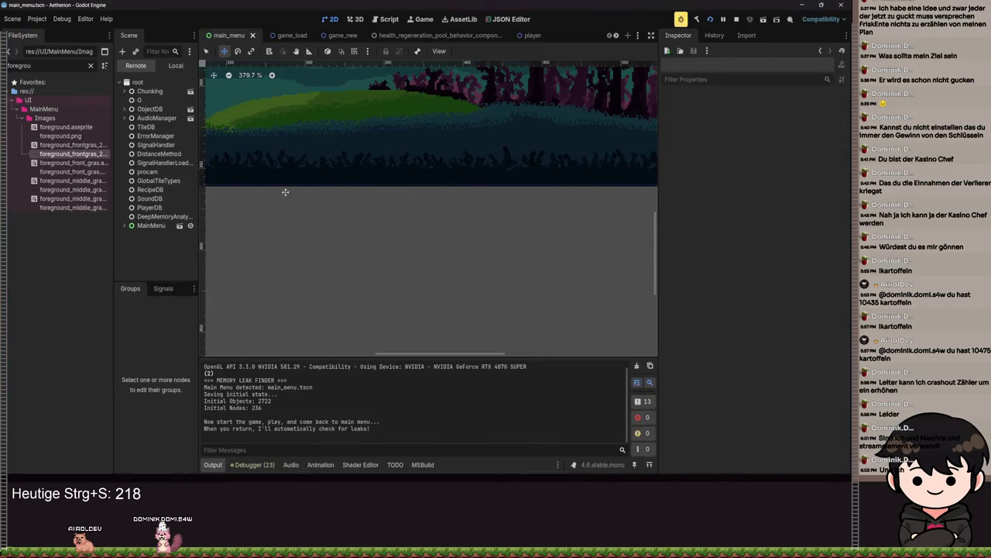
key(alt+Tab)
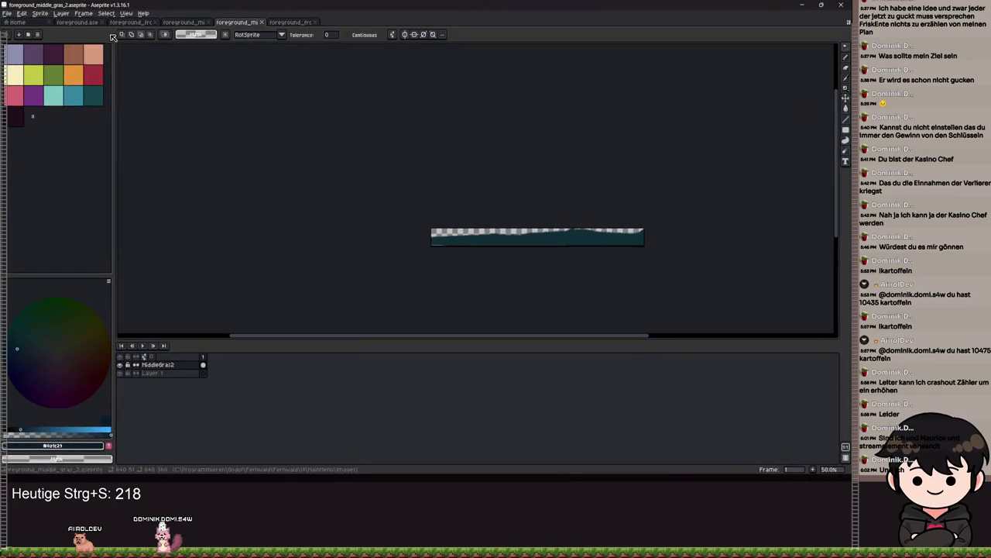
Step: Hide the MiddleGras2 layer and bring the green grass strip into view
scroll(353, 164, up, 3)
scroll(352, 164, down, 3)
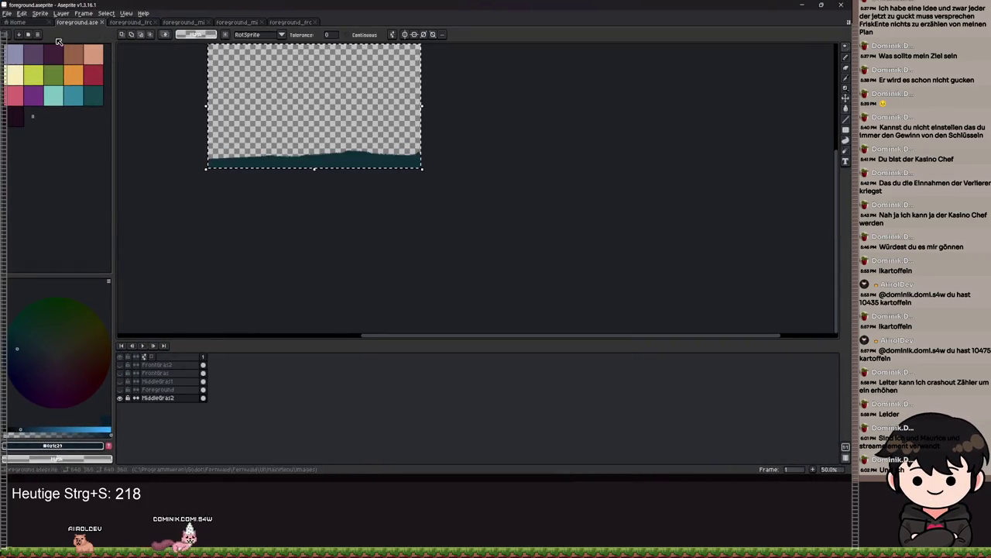
click(119, 398)
scroll(295, 233, up, 3)
scroll(294, 232, down, 1)
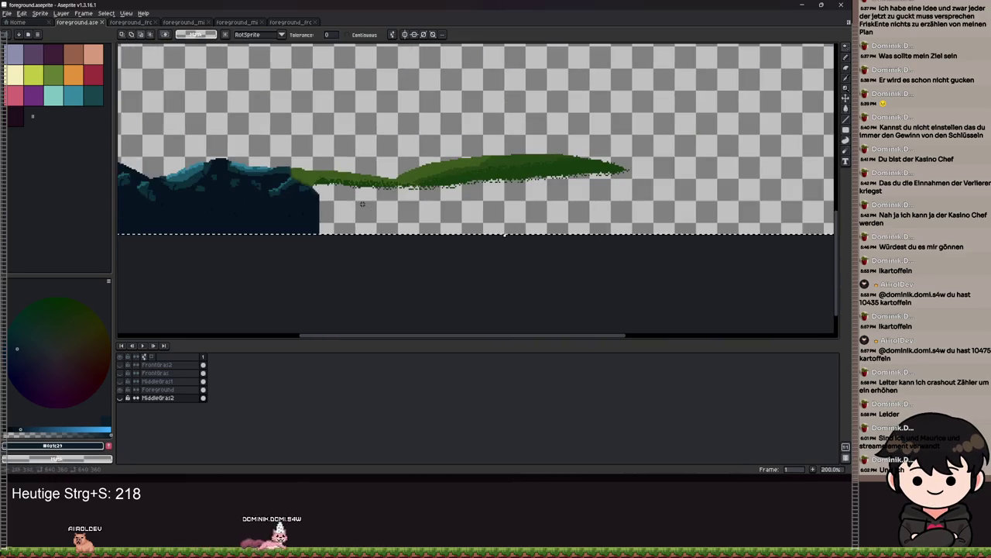
drag(217, 248, 366, 244)
scroll(574, 166, up, 1)
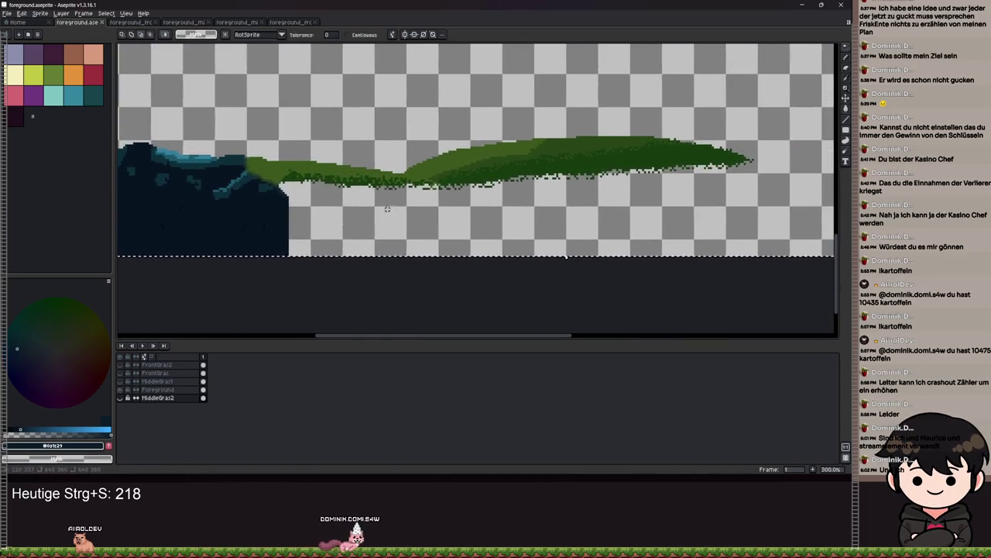
click(575, 166)
drag(575, 165, 467, 247)
Step: Make Foreground the active layer with the Magic Wand tool and save foreground.aseprite
key(b)
key(w)
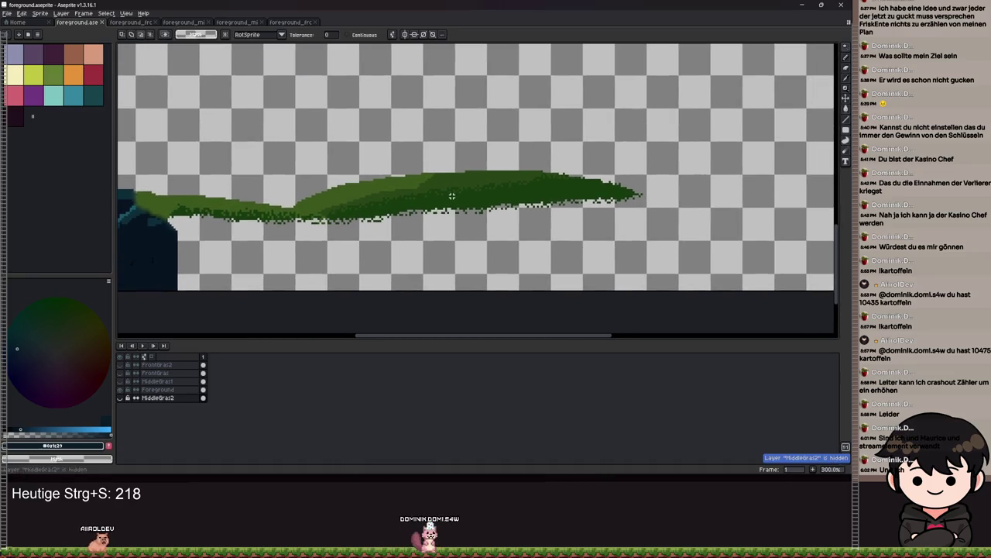
click(158, 390)
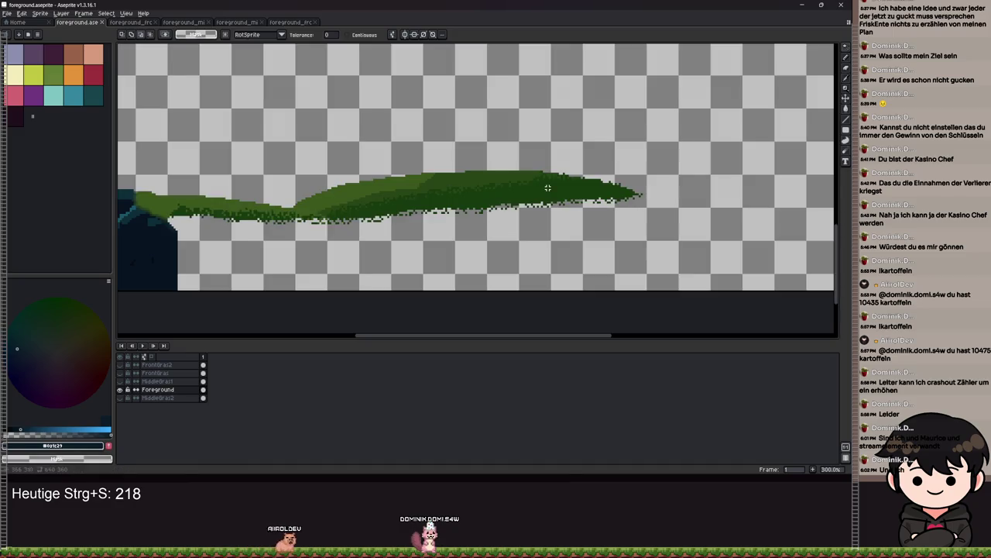
key(ctrl+s)
key(ctrl+s)
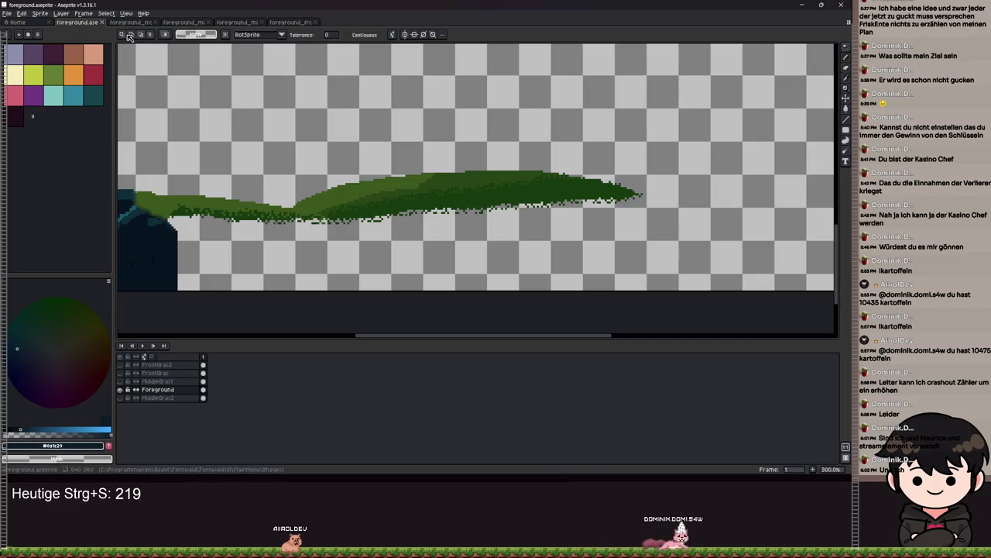
Step: Add a new layer above Foreground and open its properties for renaming
scroll(504, 198, up, 1)
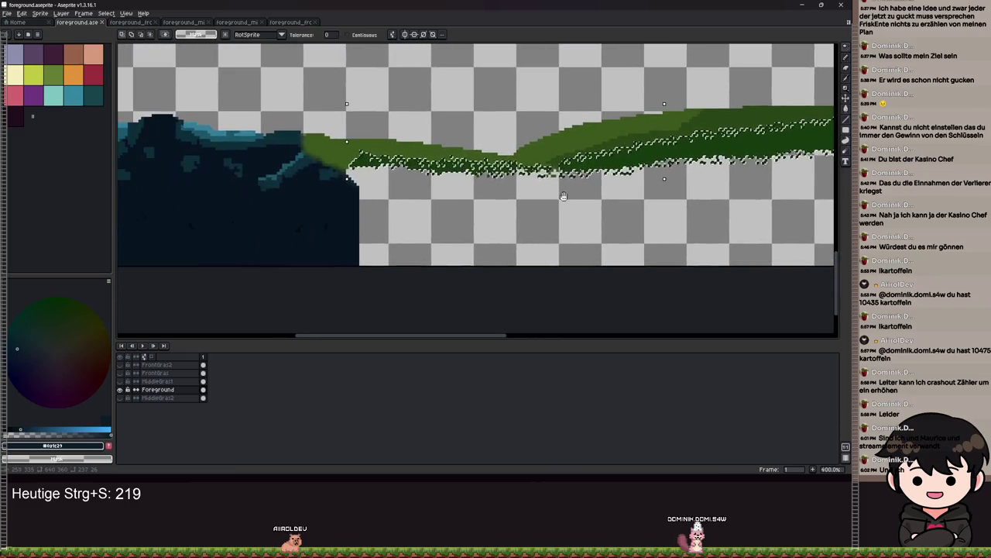
scroll(568, 195, down, 3)
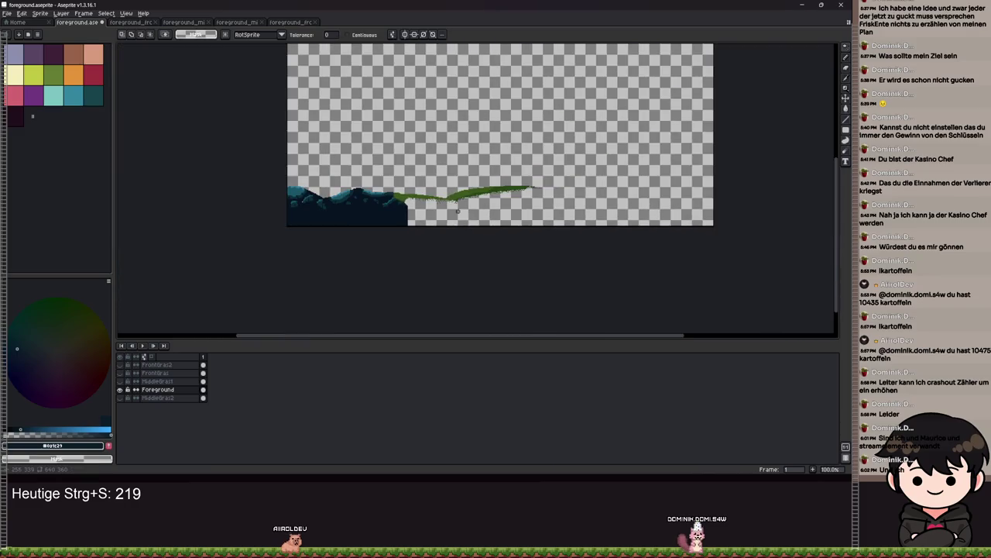
scroll(468, 207, up, 2)
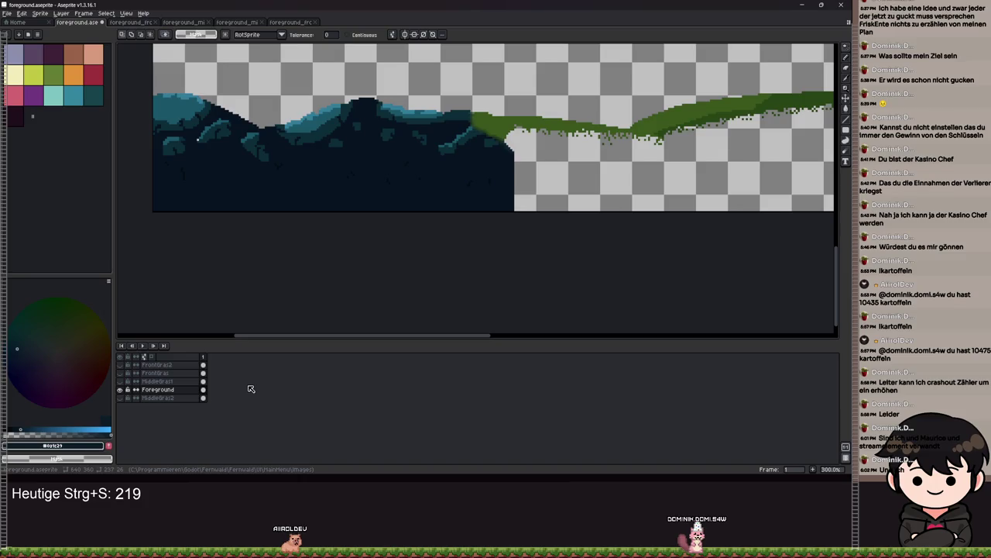
key(shift+n)
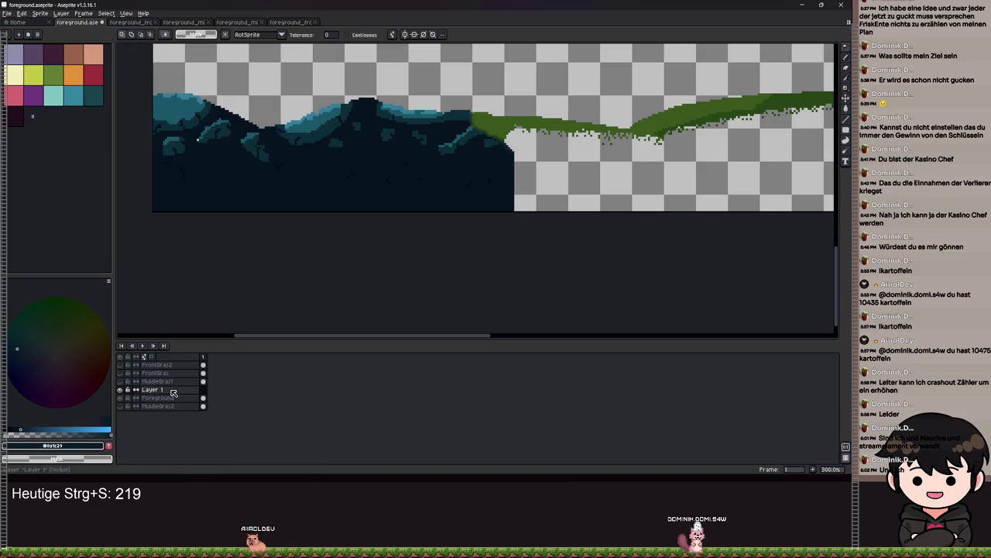
double_click(167, 391)
text(BackGrad)
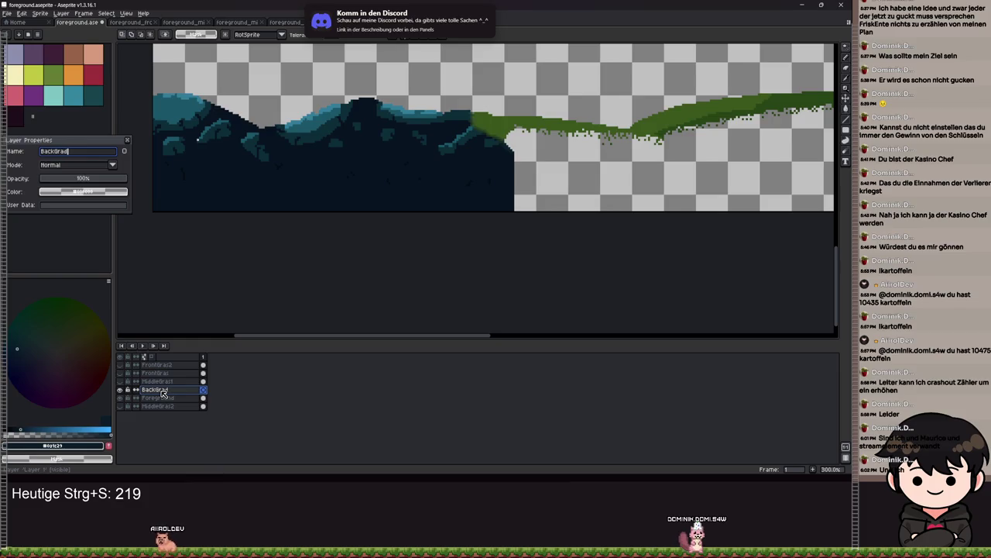
Step: Name the new layer BackGras and paste the grass onto it in place
key(BackSpace)
text(s)
key(Return)
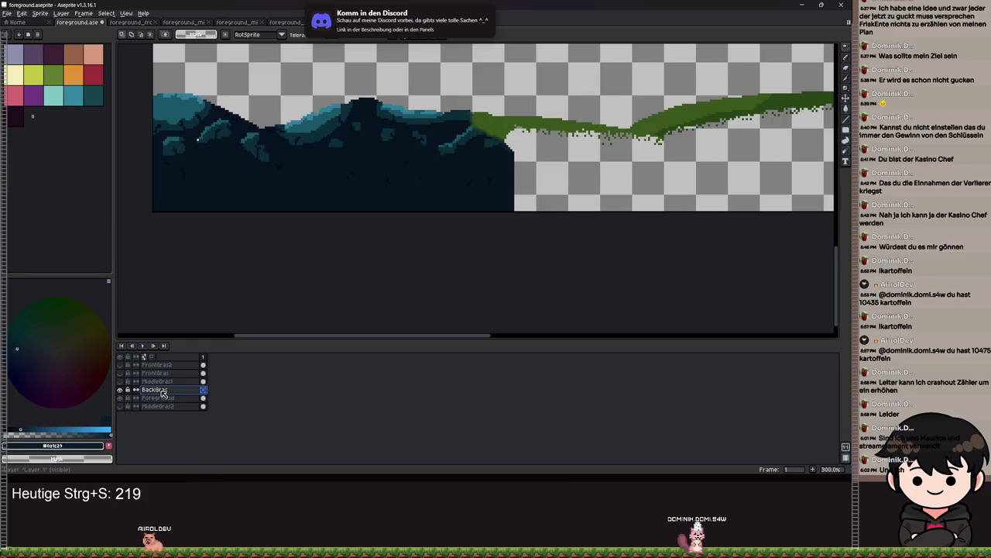
key(ctrl+v)
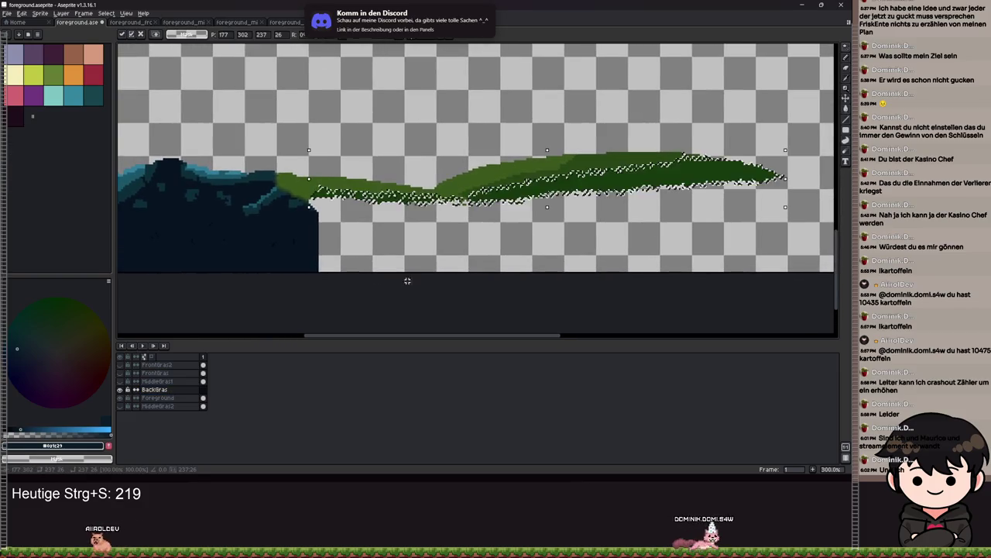
key(Return)
scroll(424, 248, up, 2)
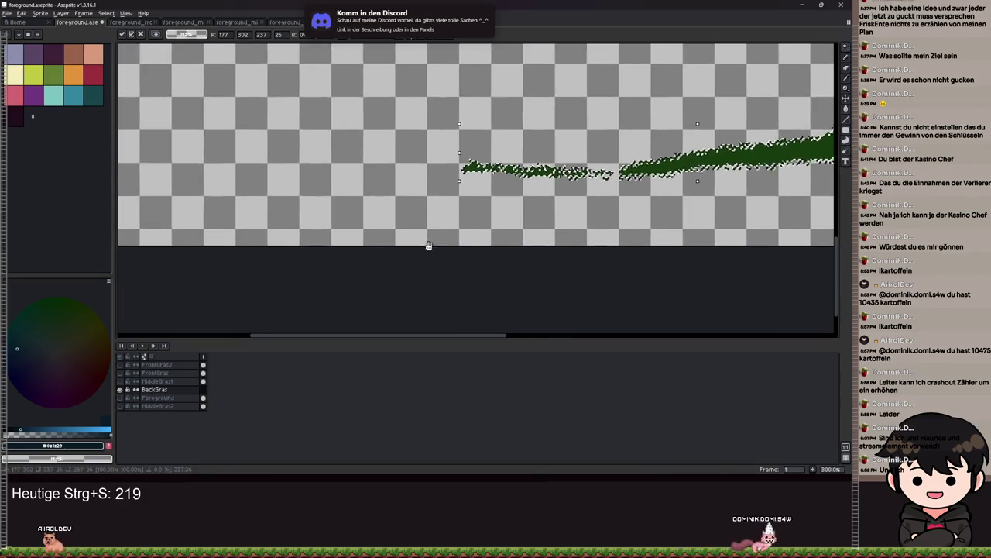
Step: Pick the dark grass green and draw straight pencil lines out to the sprite's left and right edges
key(w)
key(b)
alt+click(490, 166)
drag(423, 175, 658, 133)
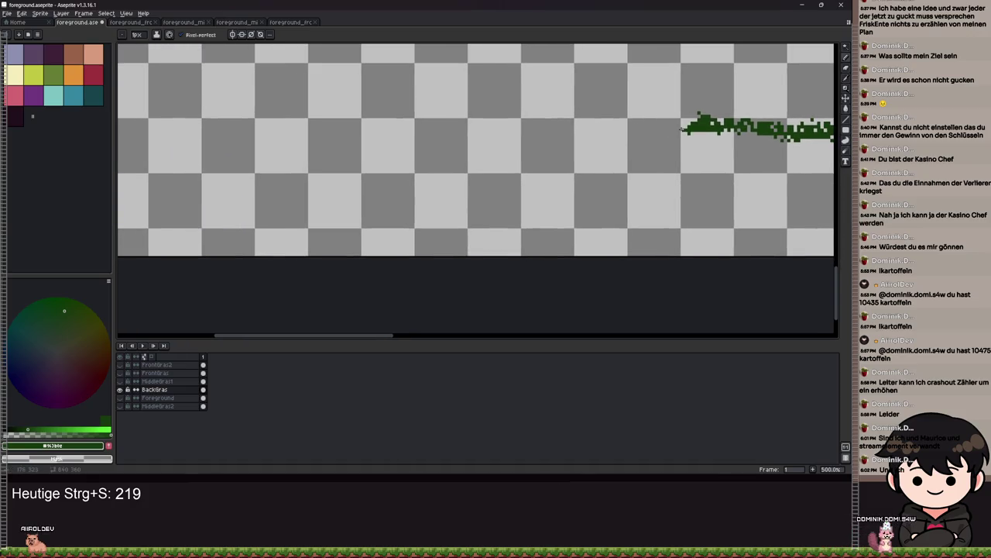
scroll(573, 161, left, 5)
shift+click(404, 133)
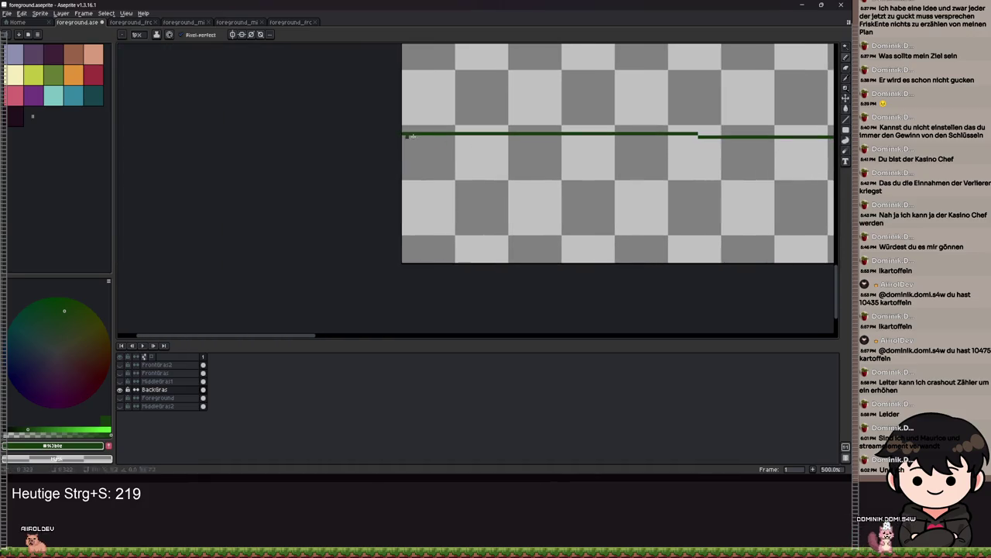
scroll(462, 187, up, 4)
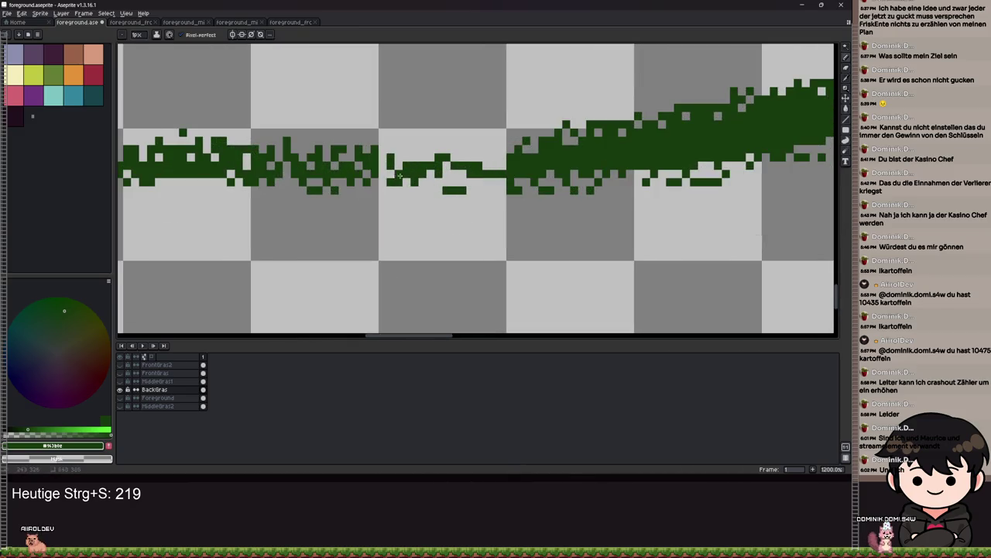
scroll(393, 175, down, 3)
scroll(597, 194, right, 8)
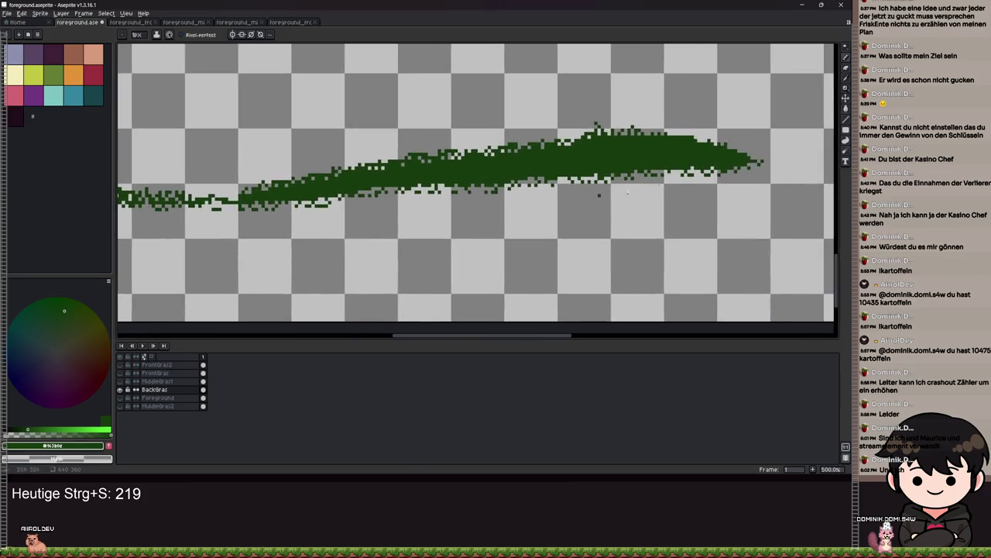
scroll(237, 231, up, 2)
scroll(643, 190, down, 4)
drag(287, 224, 739, 228)
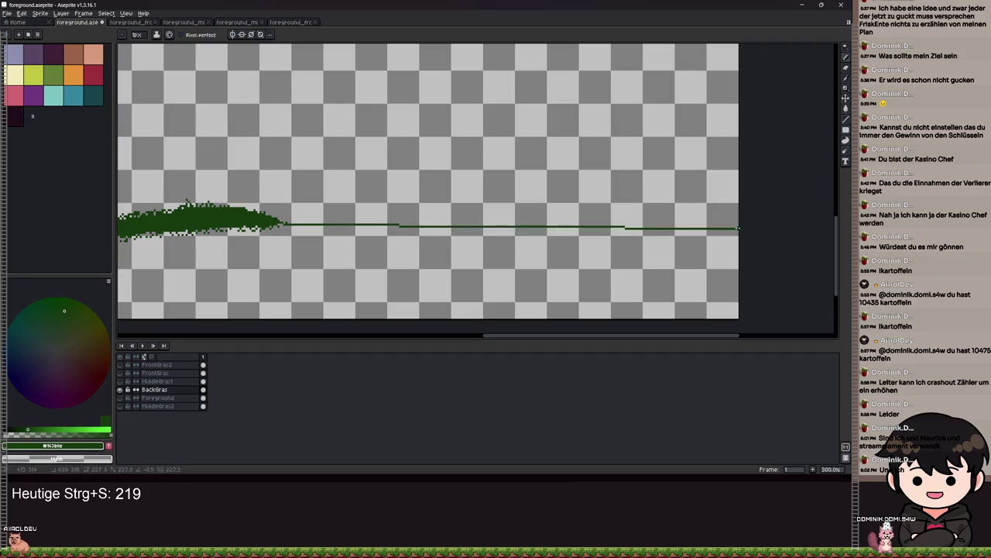
Step: Fill everything below the lines with dark green and undo the stray grey pixel
key(g)
click(486, 278)
scroll(372, 281, up, 1)
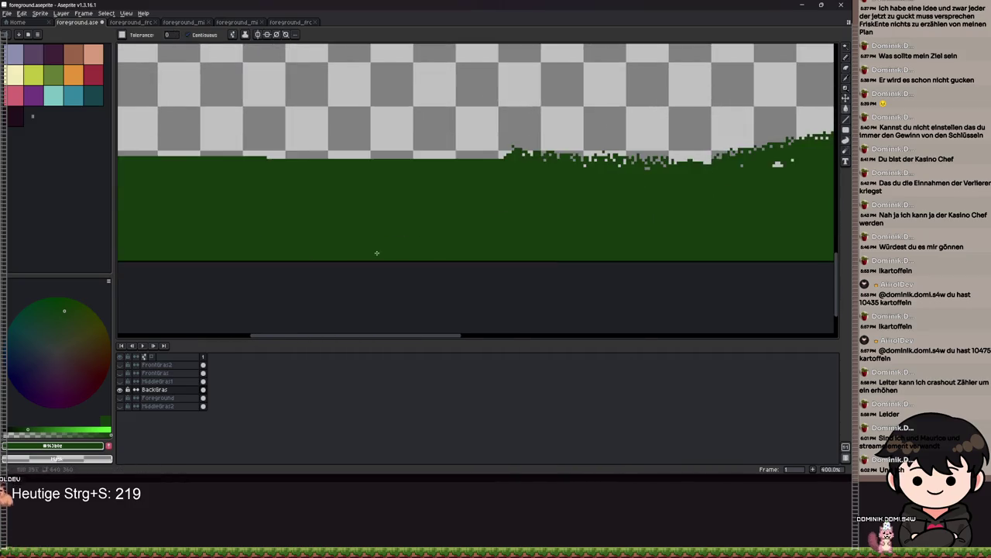
scroll(497, 218, up, 3)
key(shift+u)
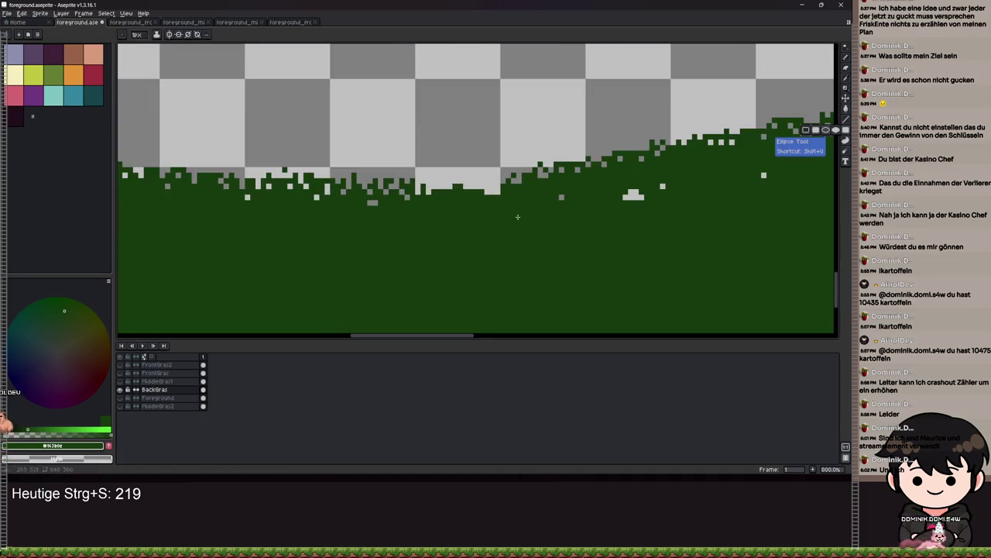
drag(763, 215, 653, 272)
key(ctrl+z)
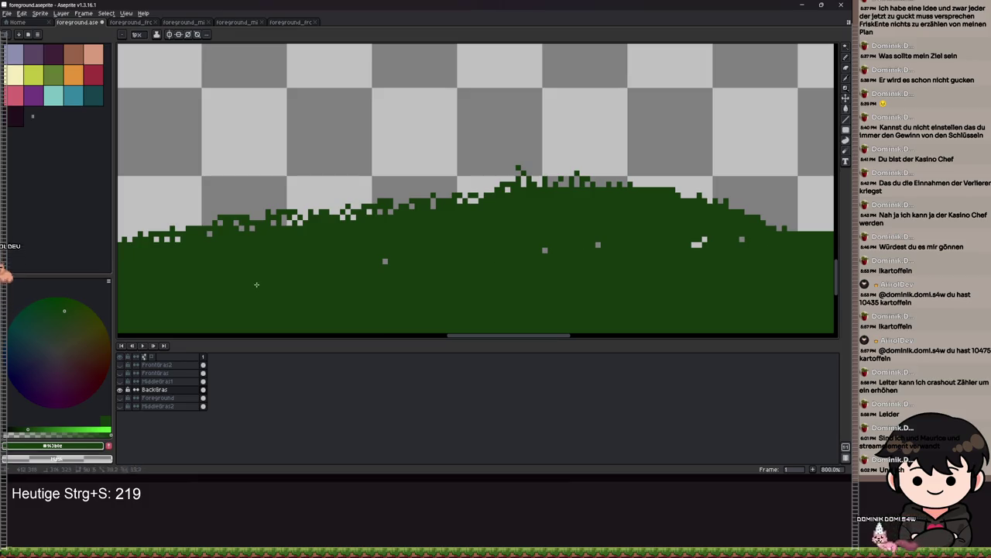
scroll(487, 234, down, 3)
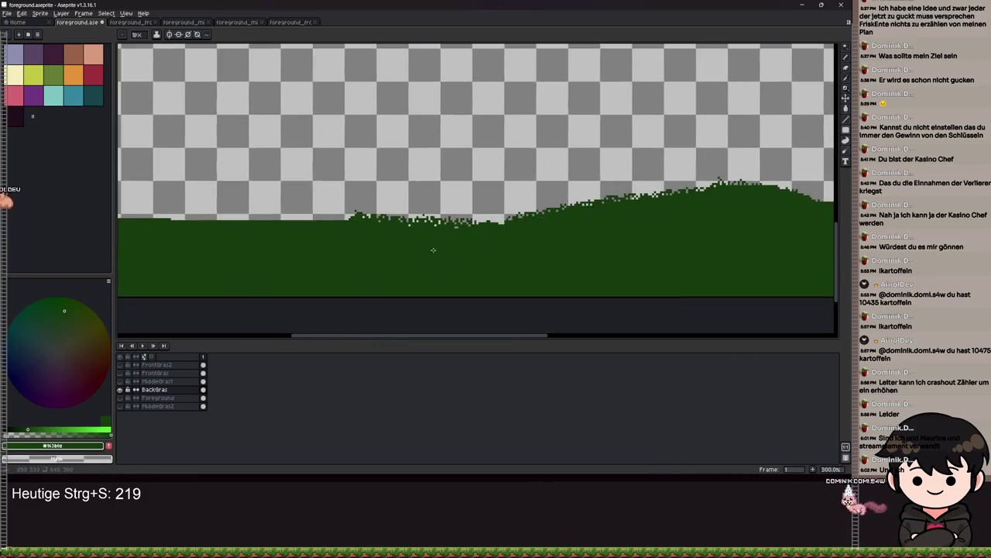
drag(472, 239, 558, 224)
scroll(361, 252, up, 2)
scroll(361, 252, down, 3)
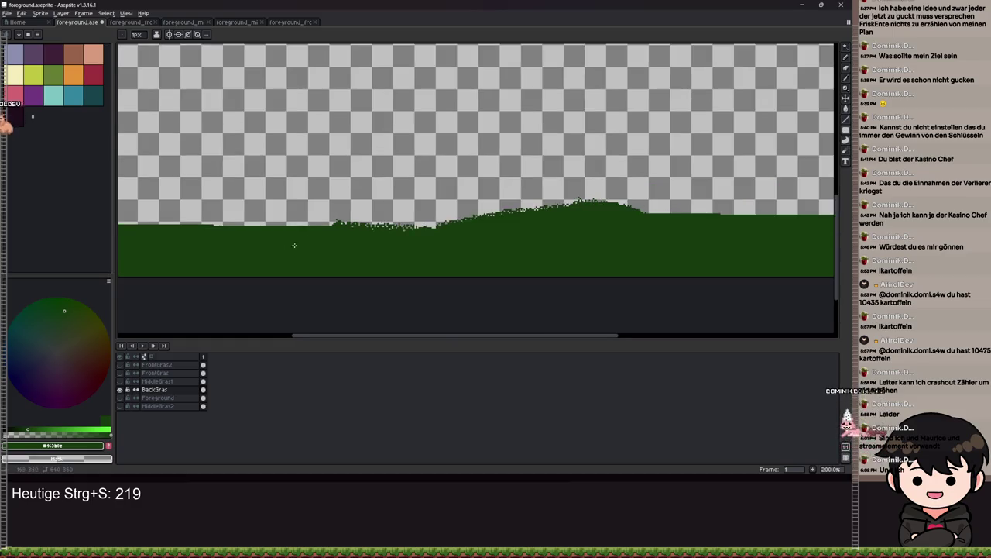
click(7, 14)
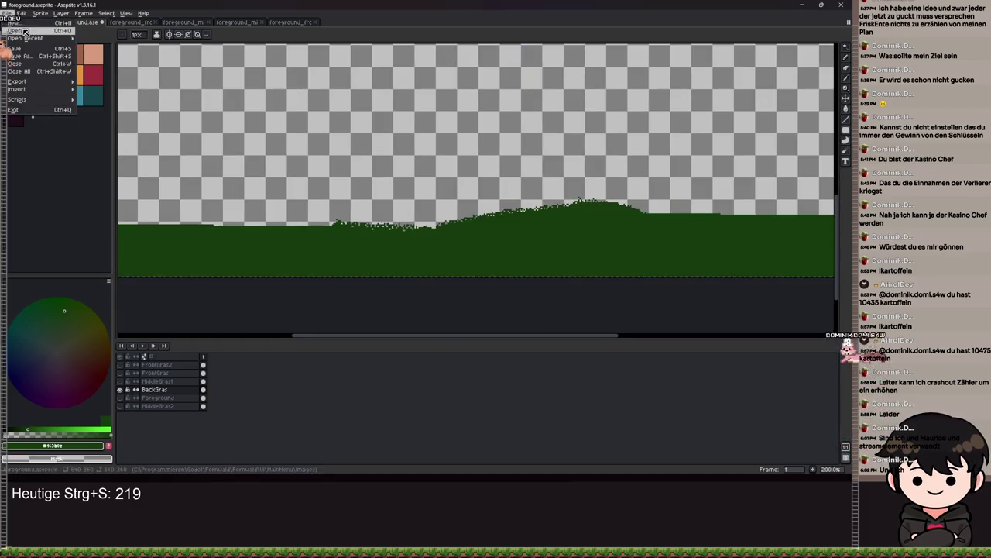
Step: Create a new 640x360 sprite, paste the grass band and crop the sprite to the strip
click(17, 22)
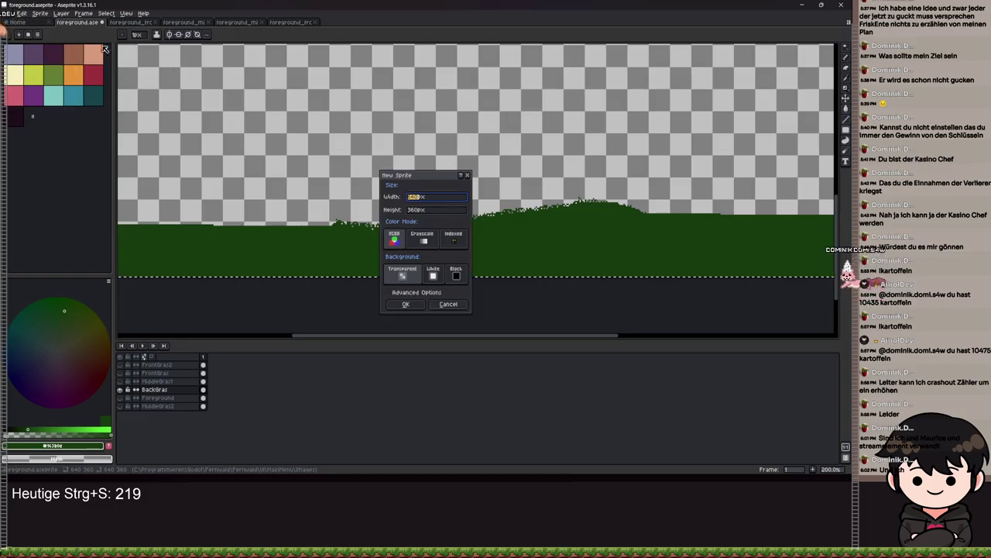
key(Return)
key(ctrl+v)
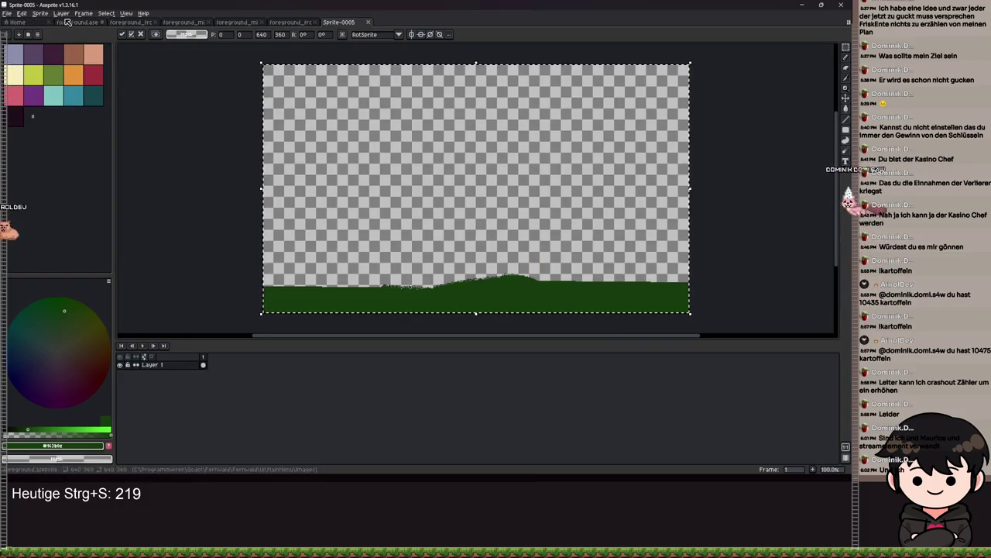
click(59, 14)
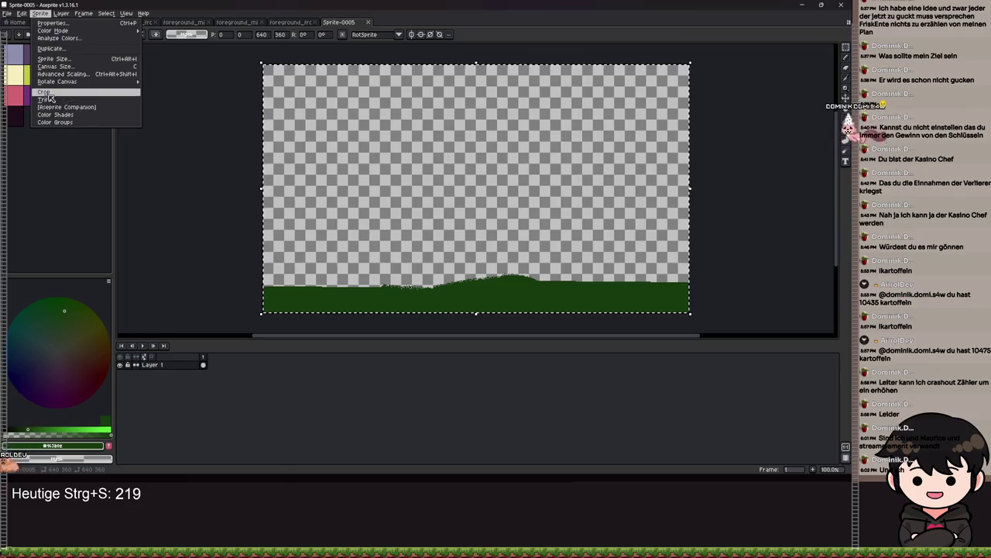
click(77, 98)
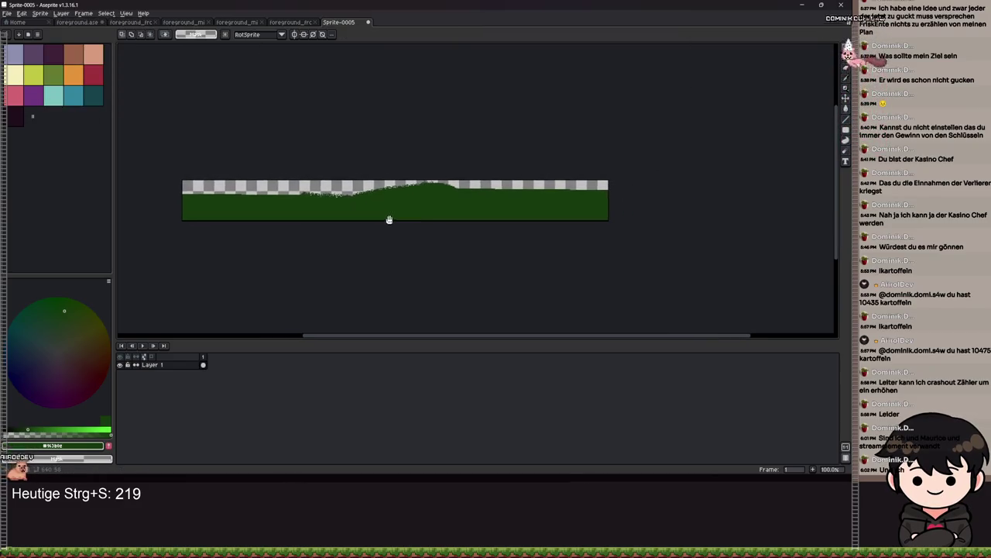
scroll(396, 216, up, 2)
scroll(330, 158, down, 2)
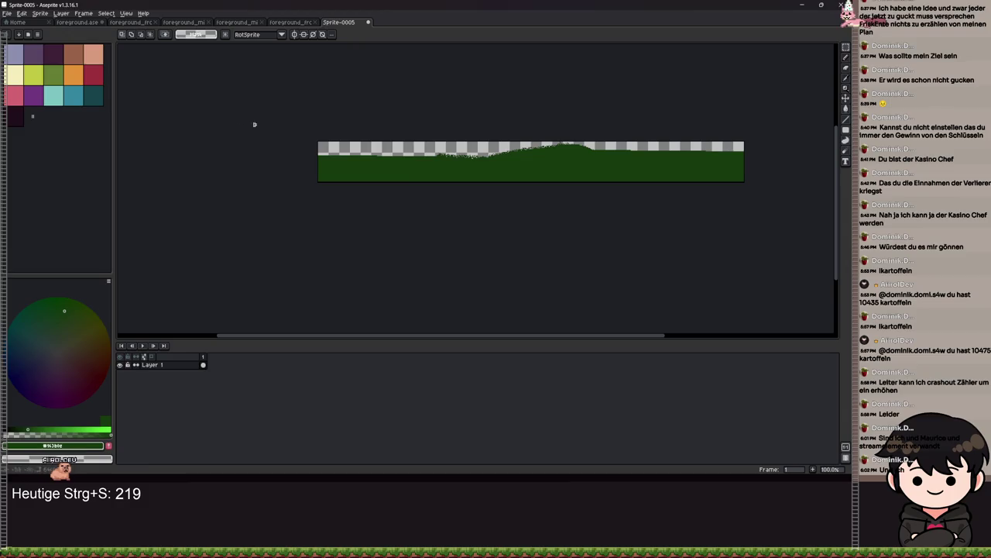
Step: Save the foreground document after checking the Foreground and BackGras layer visibility
click(77, 21)
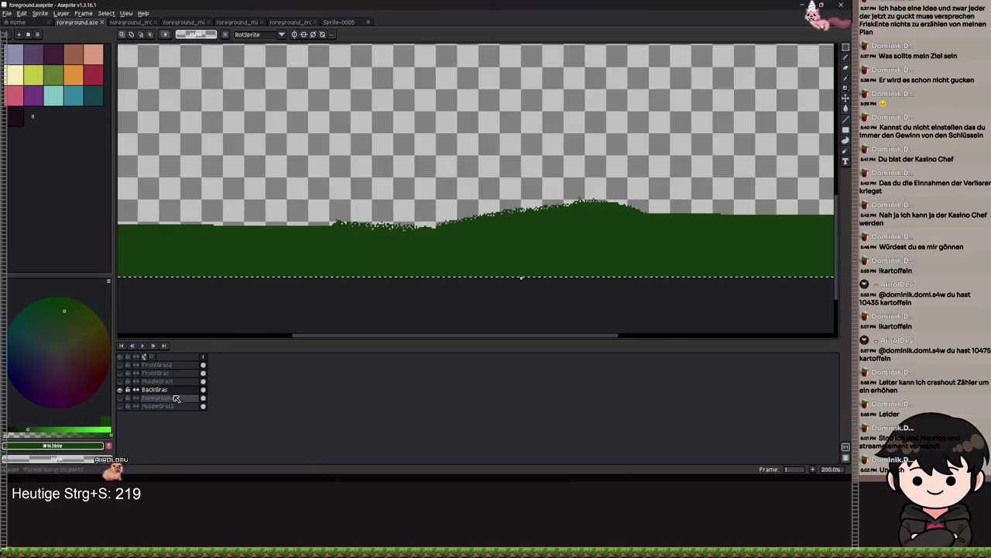
key(ctrl+s)
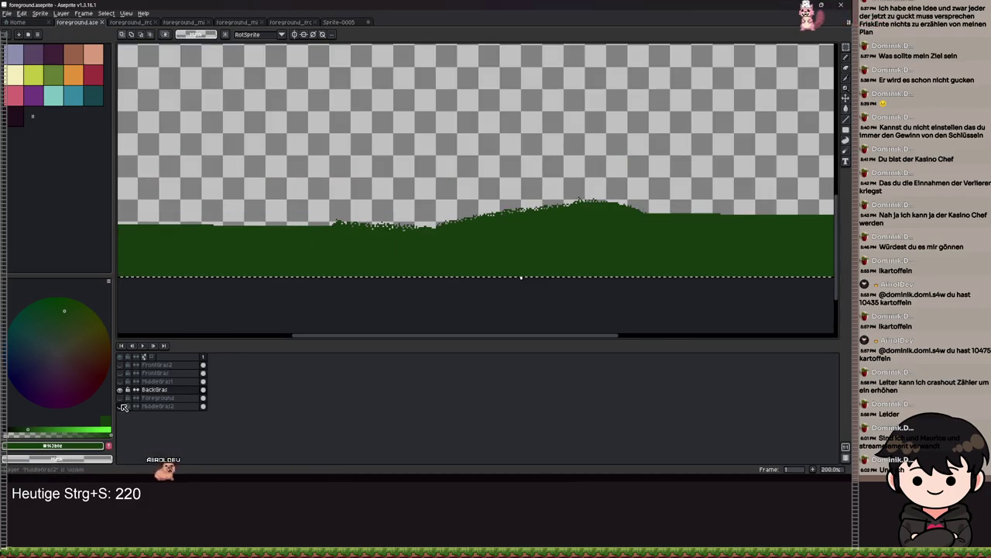
click(121, 397)
click(120, 397)
click(121, 389)
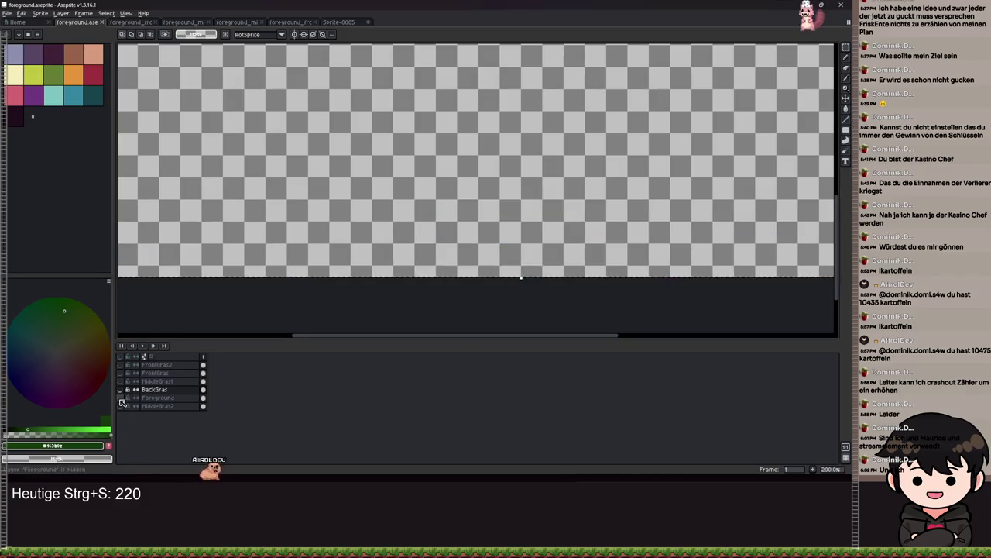
click(121, 389)
scroll(447, 214, down, 3)
scroll(448, 214, up, 7)
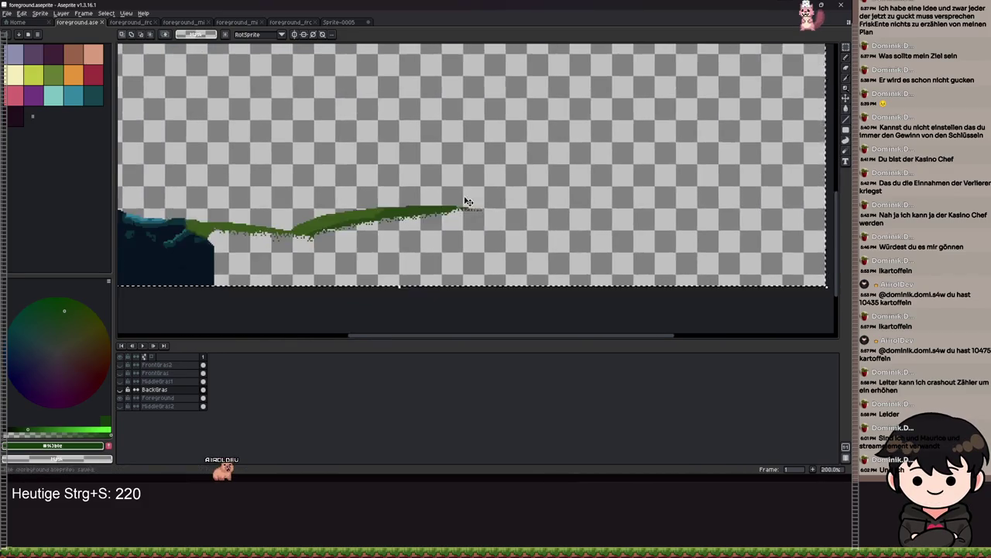
scroll(447, 214, down, 3)
key(ctrl+s)
Step: Switch to the cropped grass sprite and minimize Aseprite to reveal Godot
click(338, 22)
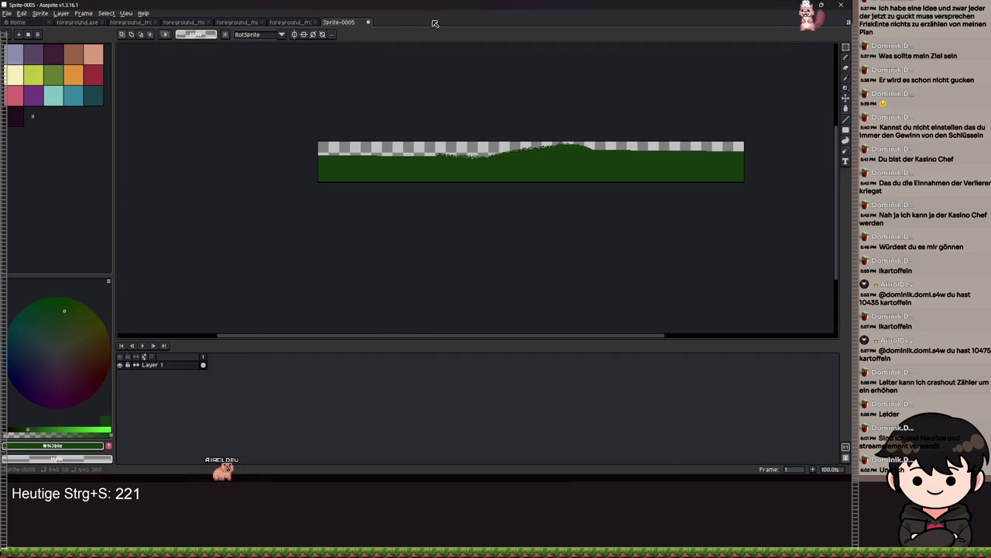
drag(434, 5, 823, 62)
click(823, 57)
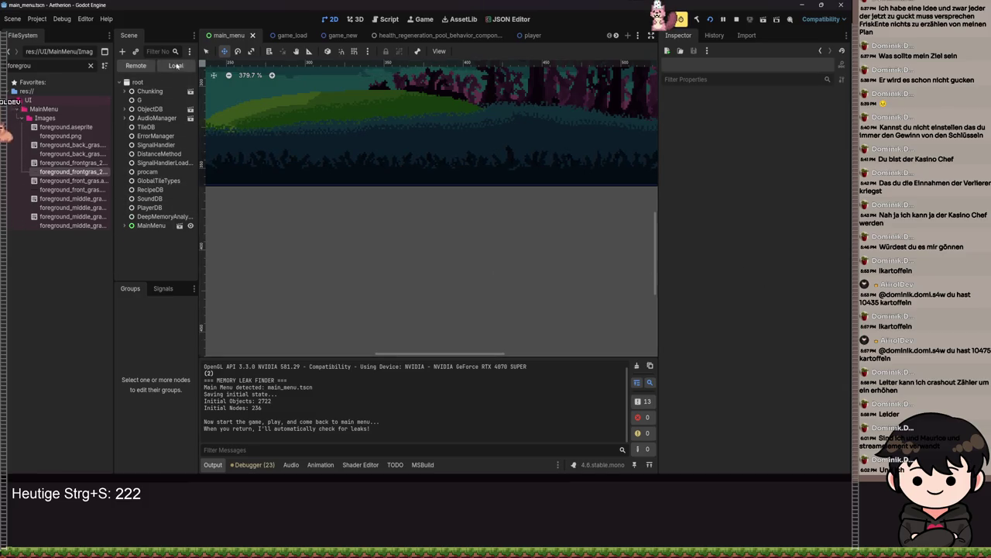
Step: Add a TextureRect child under Foreground showing foreground_back_gras.png and save the scene
click(177, 65)
click(155, 171)
click(121, 51)
text(Texture)
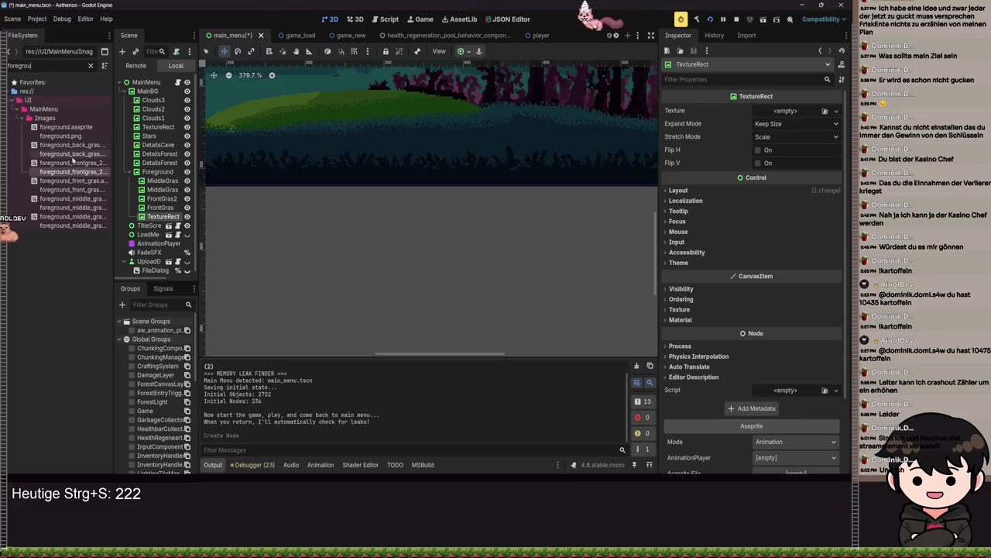
mouse_move(70, 153)
mouse_down()
mouse_move(763, 134)
mouse_move(766, 124)
mouse_up()
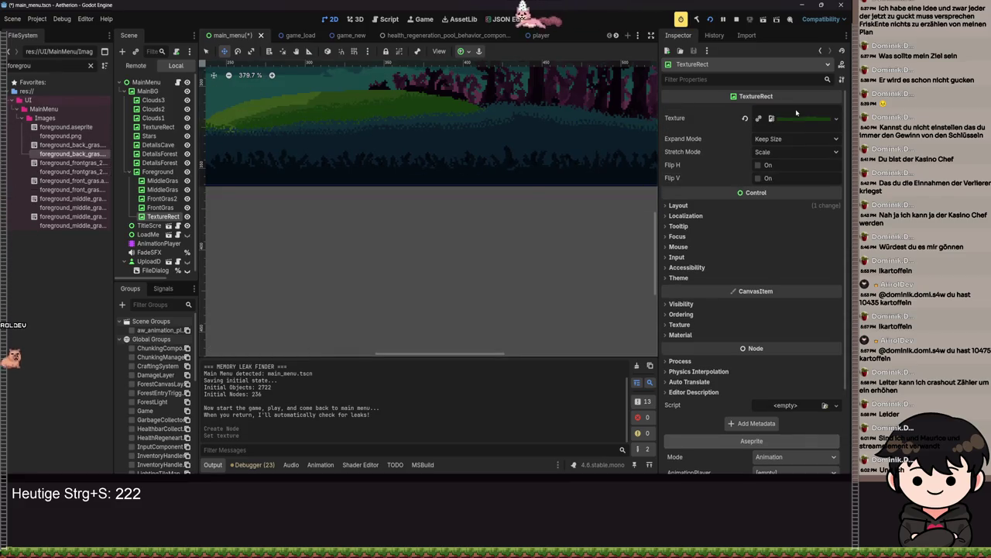
scroll(314, 302, down, 2)
key(ctrl+s)
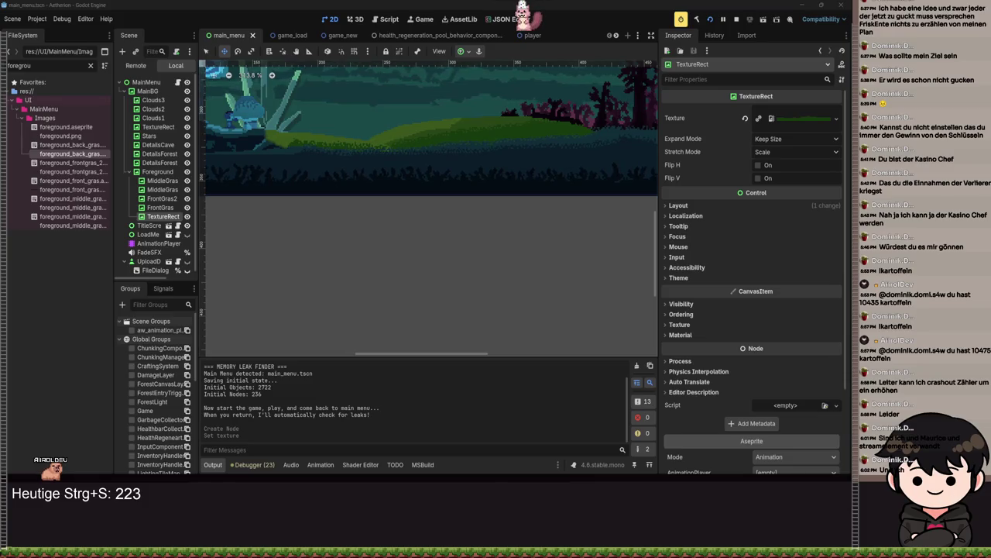
key(ctrl+s)
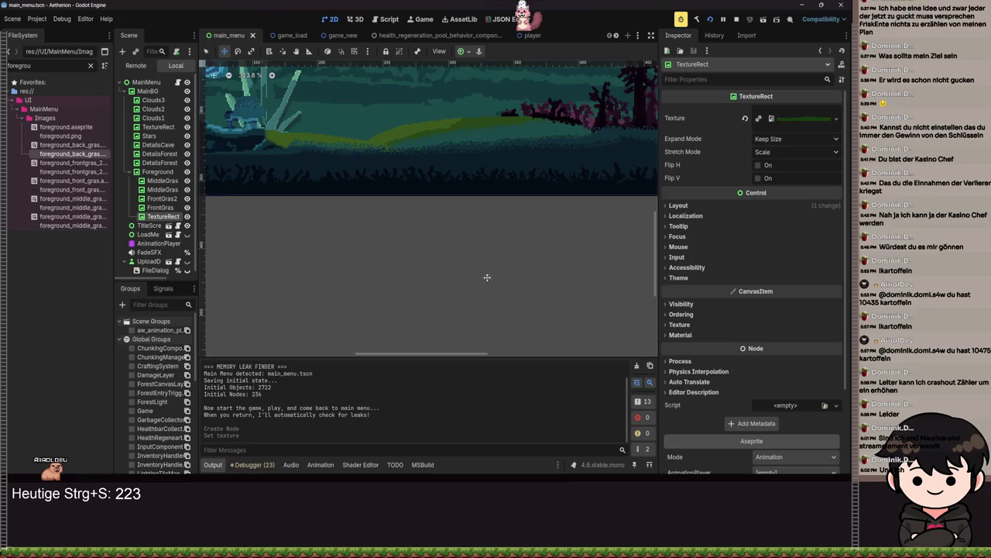
Step: Rename the node BackGras and move it to the top of Foreground's children
scroll(491, 194, right, 5)
key(ctrl+s)
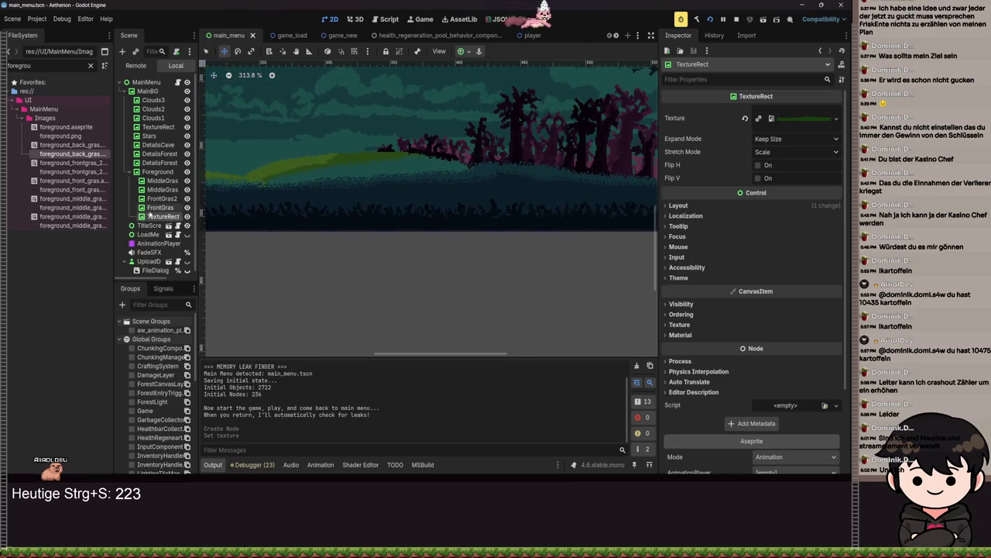
text(BackGras)
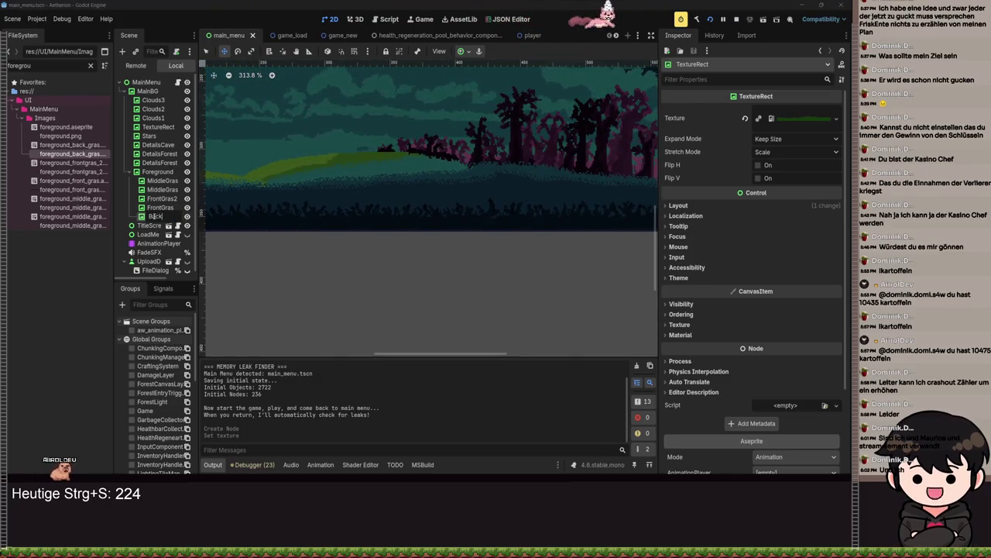
key(Return)
key(ctrl+s)
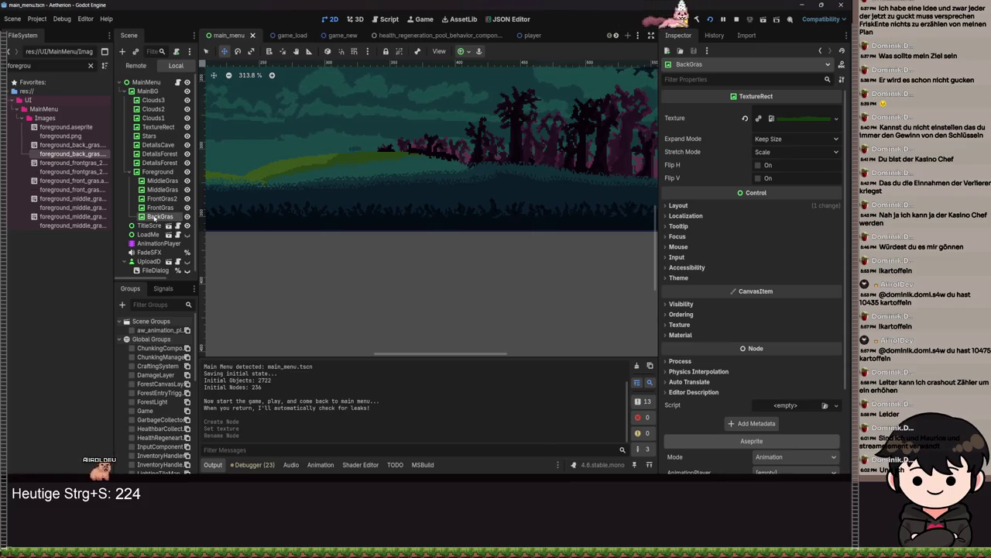
drag(154, 206, 155, 180)
scroll(372, 202, down, 5)
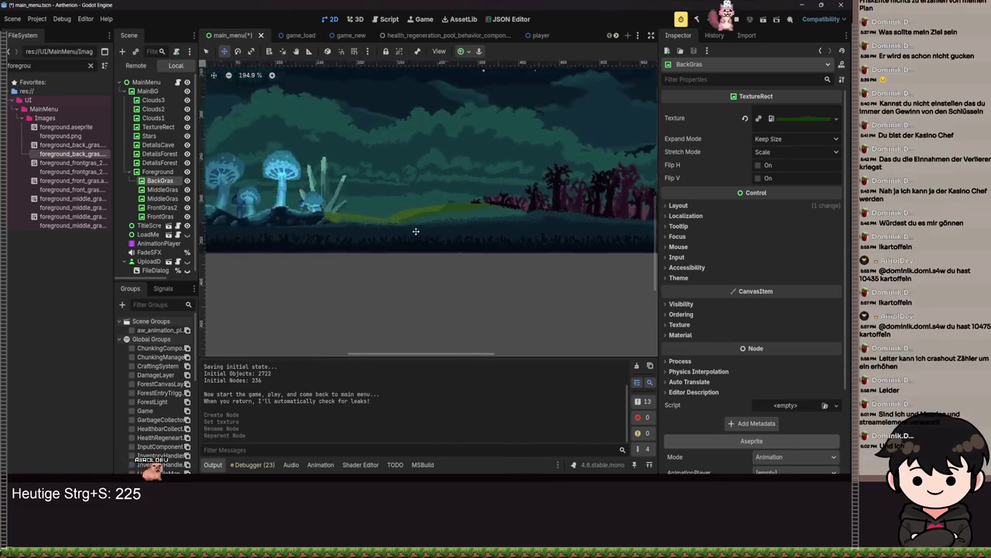
scroll(495, 235, down, 1)
key(ctrl+s)
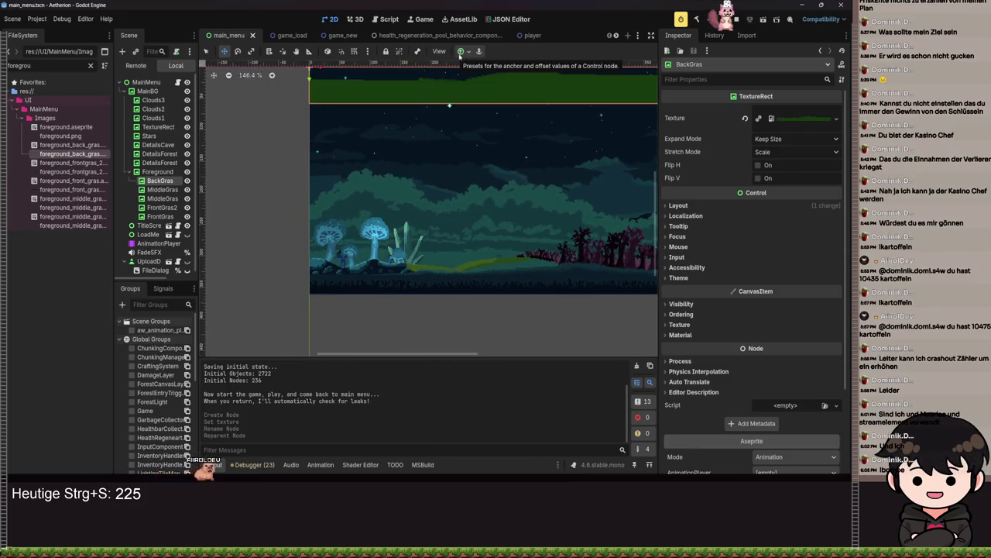
Step: Apply an anchor layout preset to BackGras, save the scene, and inspect the grass edge
click(465, 51)
click(509, 108)
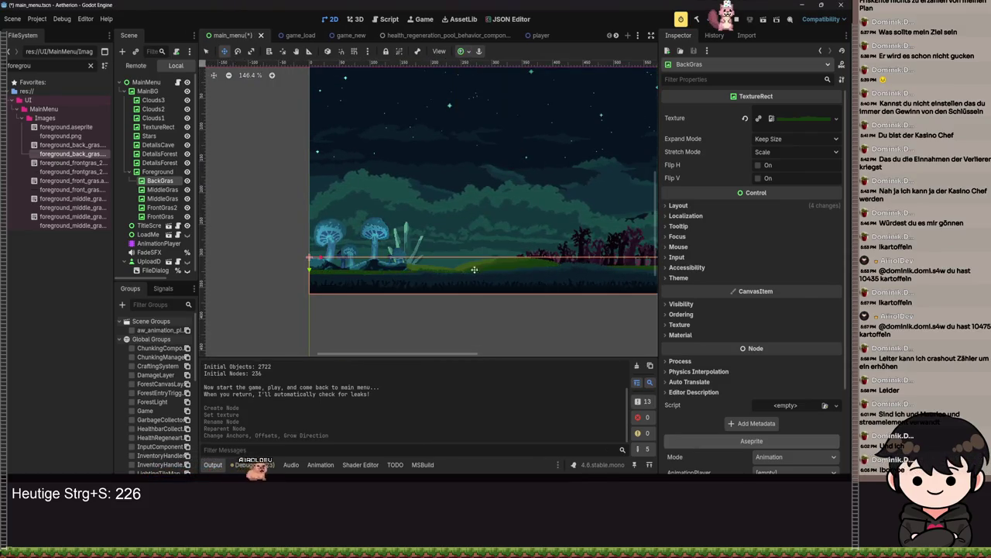
scroll(495, 294, up, 2)
click(526, 316)
scroll(525, 316, up, 4)
key(ctrl+s)
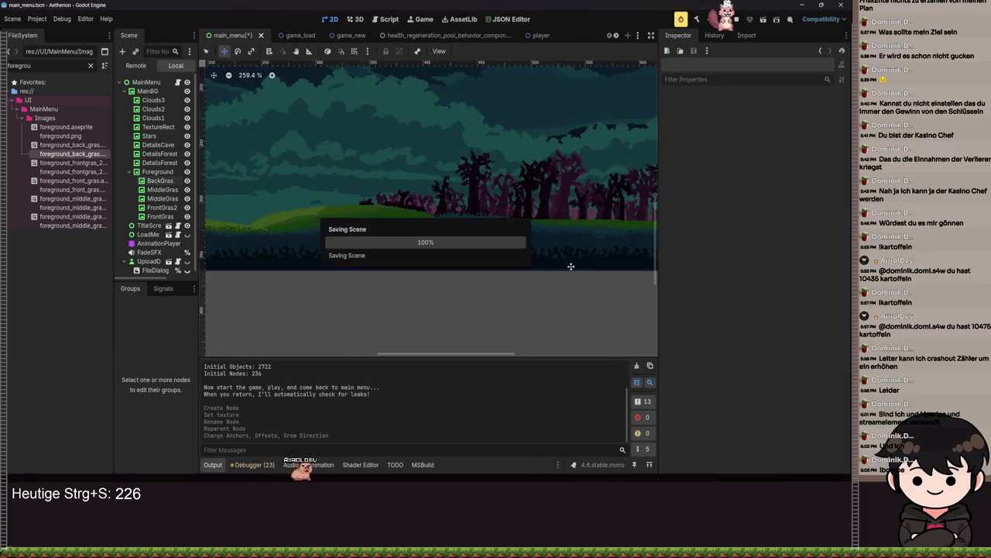
key(ctrl+s)
scroll(469, 239, up, 6)
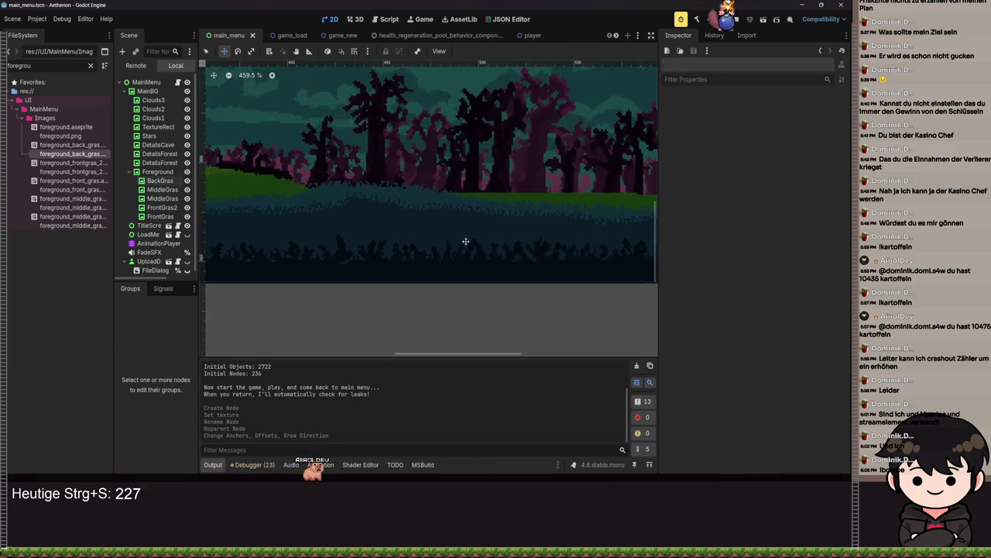
mouse_move(402, 222)
mouse_down()
mouse_move(308, 210)
mouse_move(307, 199)
mouse_move(316, 221)
mouse_up()
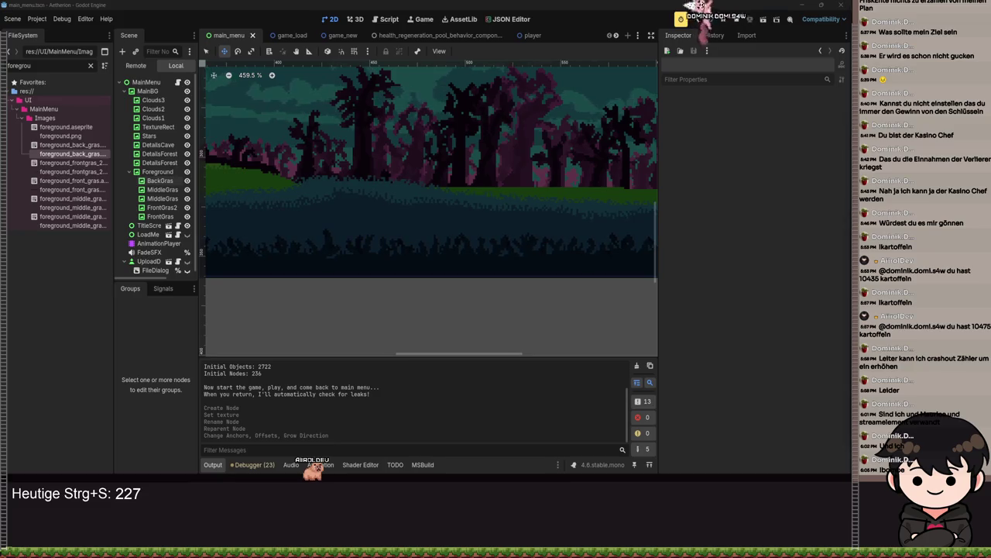
key(alt+Tab)
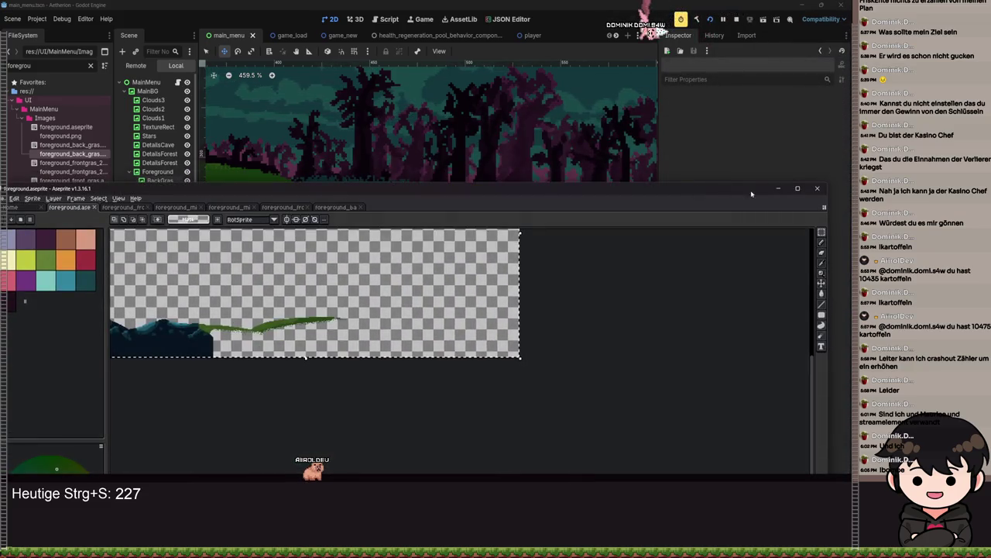
Step: In the maximized back grass sprite, select and delete the strip along the top of the grass
double_click(751, 194)
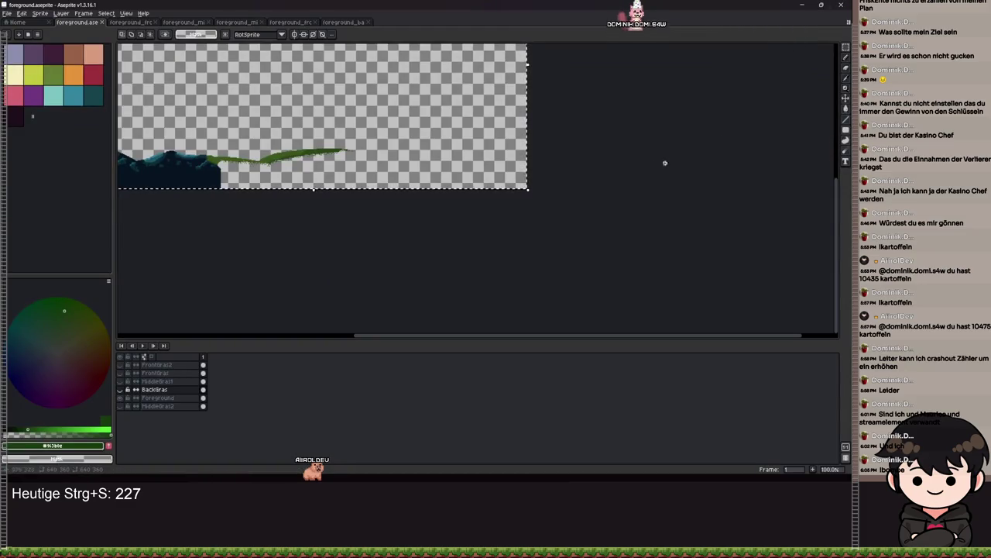
scroll(354, 111, up, 1)
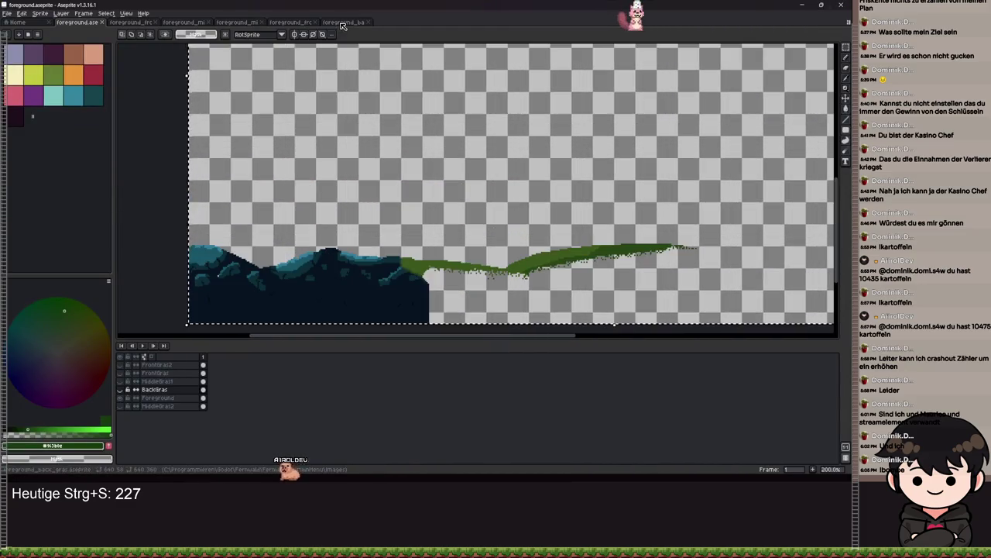
click(343, 22)
scroll(642, 217, up, 2)
scroll(290, 161, down, 2)
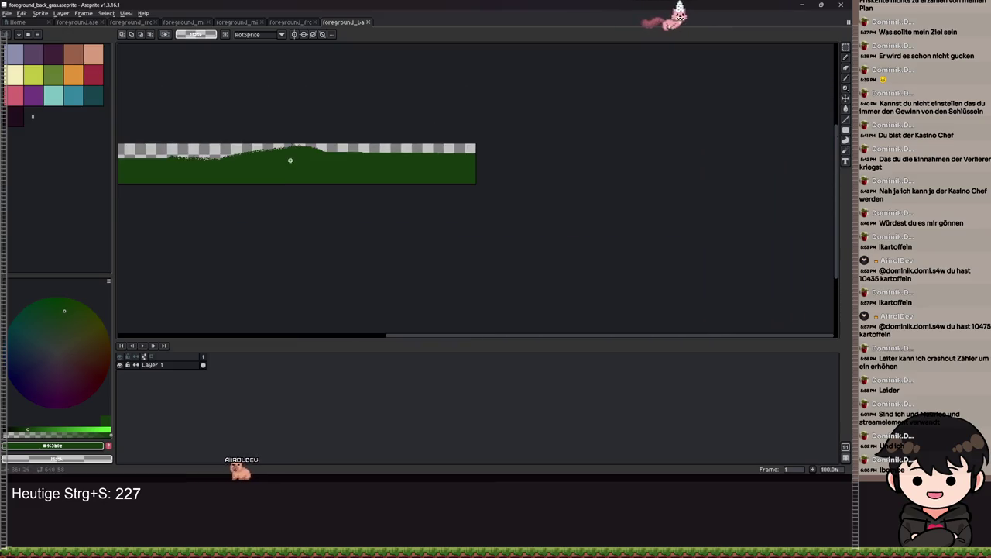
key(b)
scroll(289, 160, up, 3)
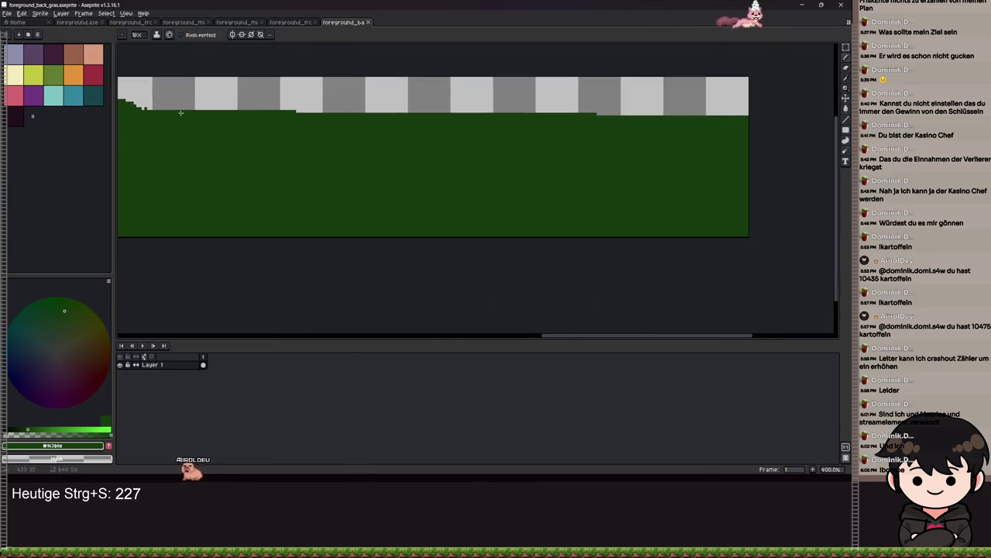
key(m)
mouse_move(155, 98)
mouse_down()
mouse_move(257, 148)
mouse_move(754, 149)
mouse_up()
key(Delete)
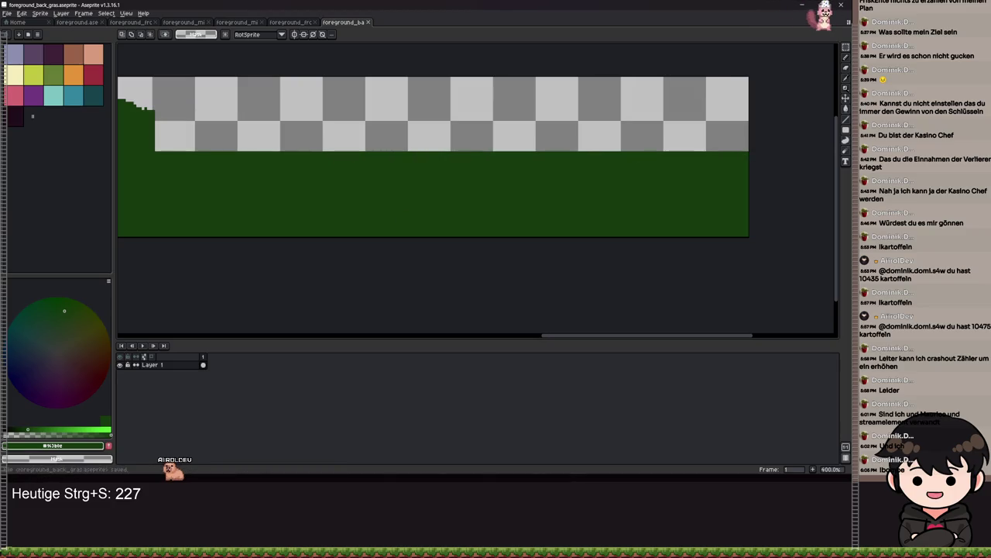
Step: Export the sprite over the existing back grass image, confirm overwrite, and return to Godot
click(10, 16)
mouse_move(19, 81)
click(86, 84)
click(137, 117)
click(404, 261)
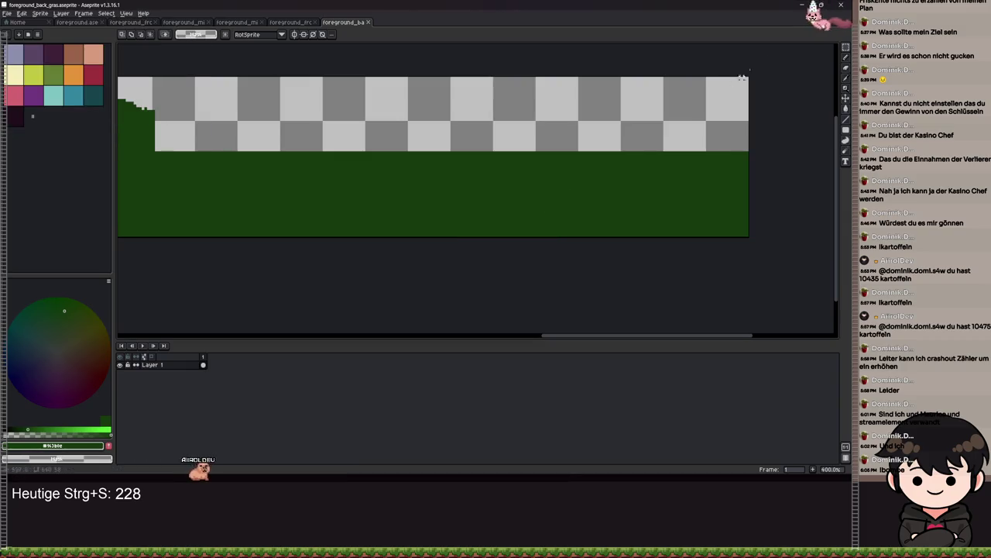
key(alt+Tab)
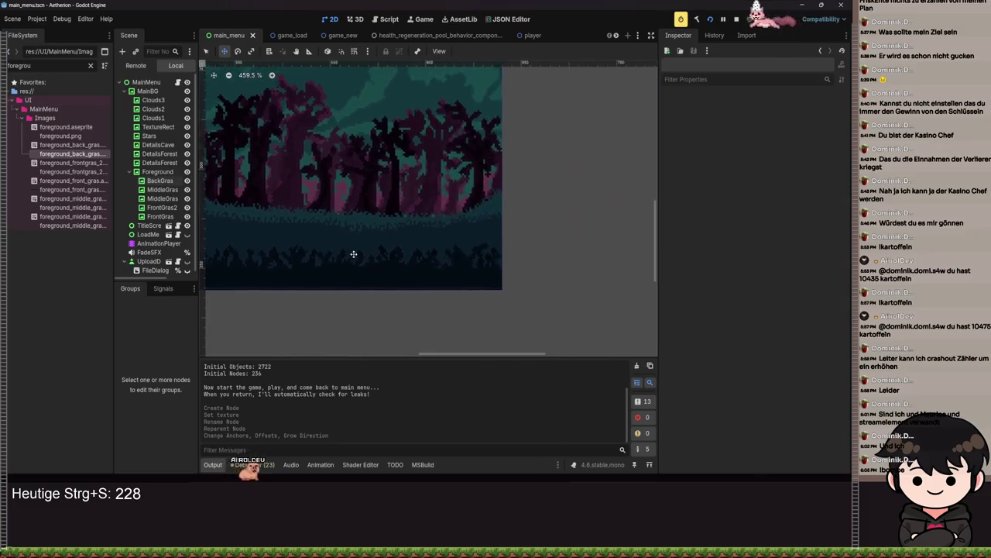
Step: Save the scene and select the BackGras node under Foreground
scroll(421, 242, down, 2)
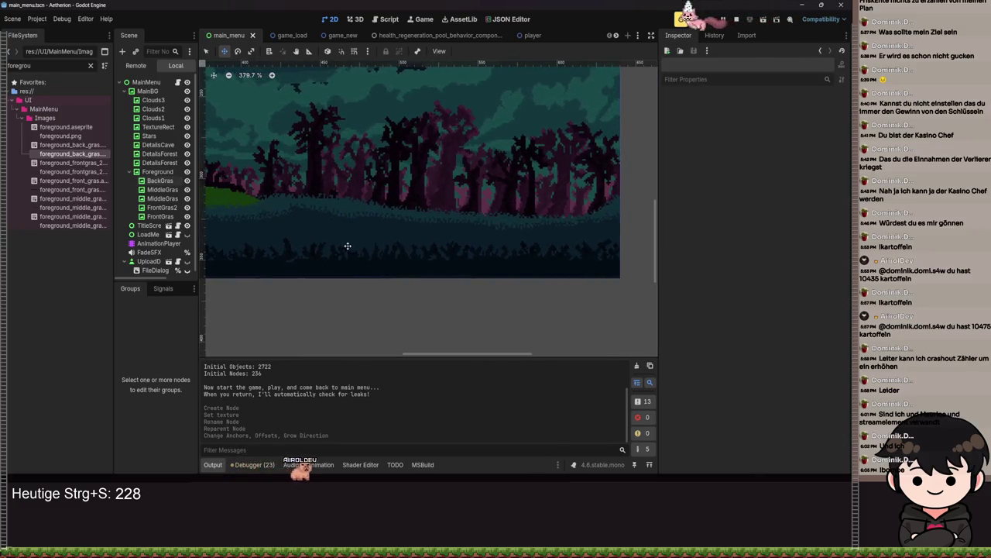
scroll(434, 240, down, 2)
scroll(398, 224, left, 5)
key(ctrl+s)
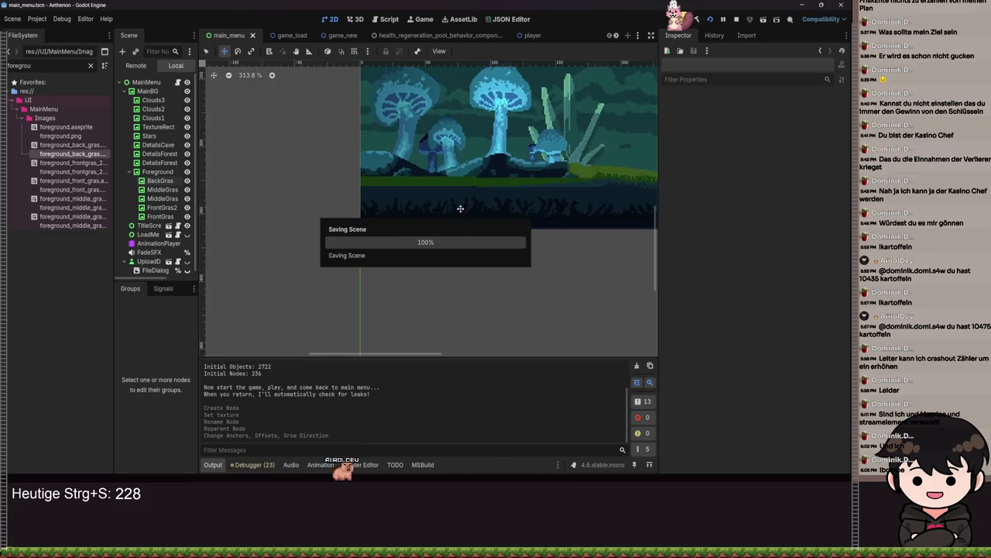
scroll(434, 163, right, 5)
scroll(309, 194, left, 4)
scroll(349, 201, down, 1)
key(ctrl+s)
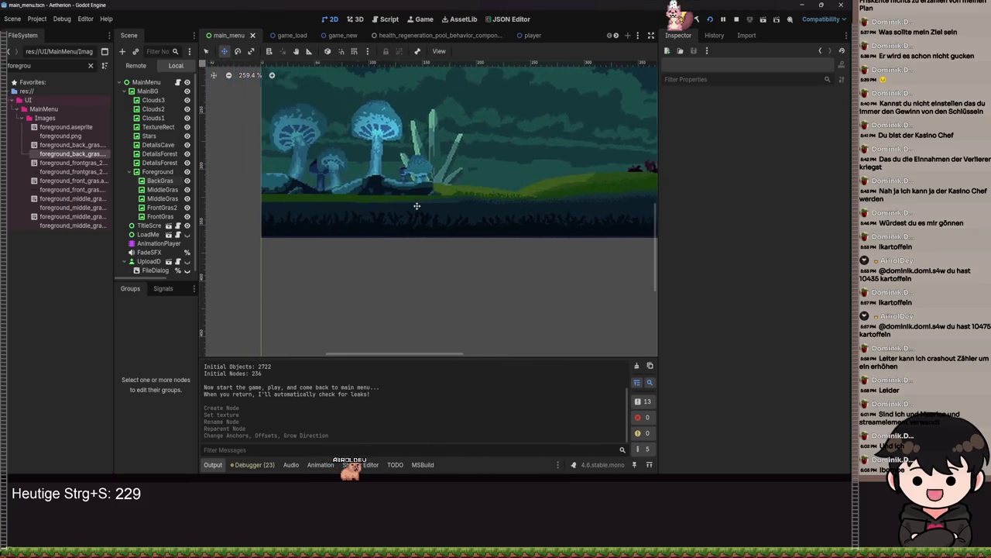
click(132, 171)
scroll(465, 205, right, 5)
scroll(310, 209, up, 1)
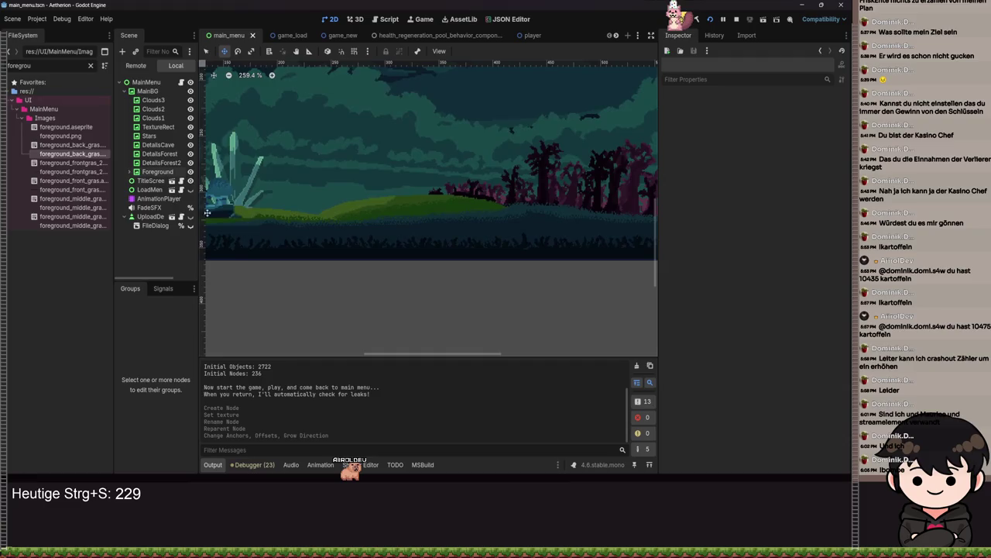
click(132, 171)
click(159, 180)
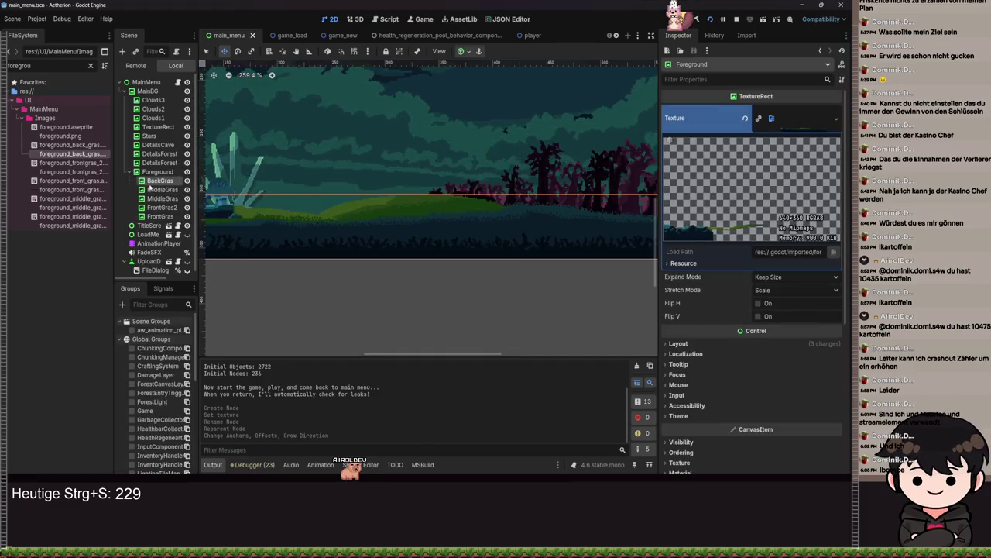
Step: Give BackGras a new ShaderMaterial loaded with wind_shader.gdshader
click(681, 228)
click(788, 240)
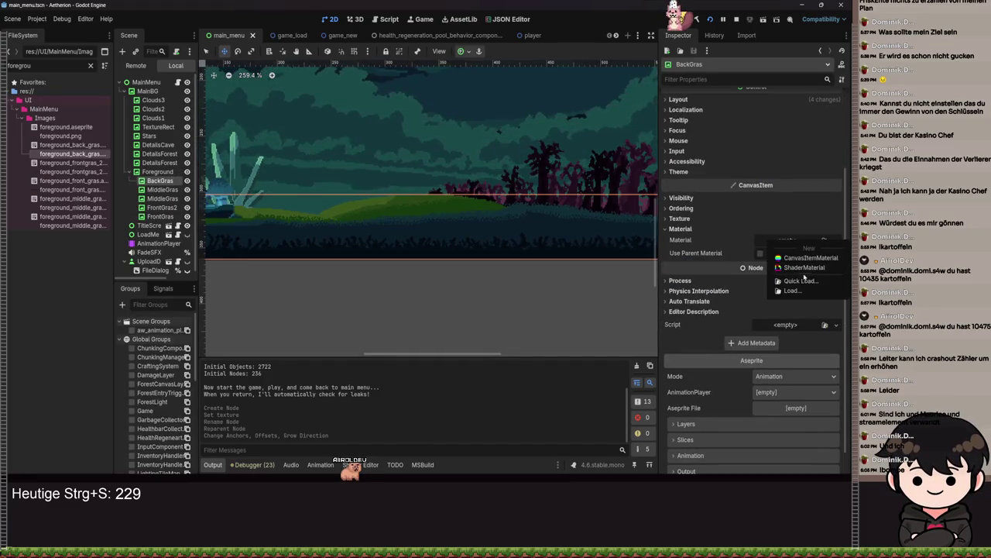
click(809, 257)
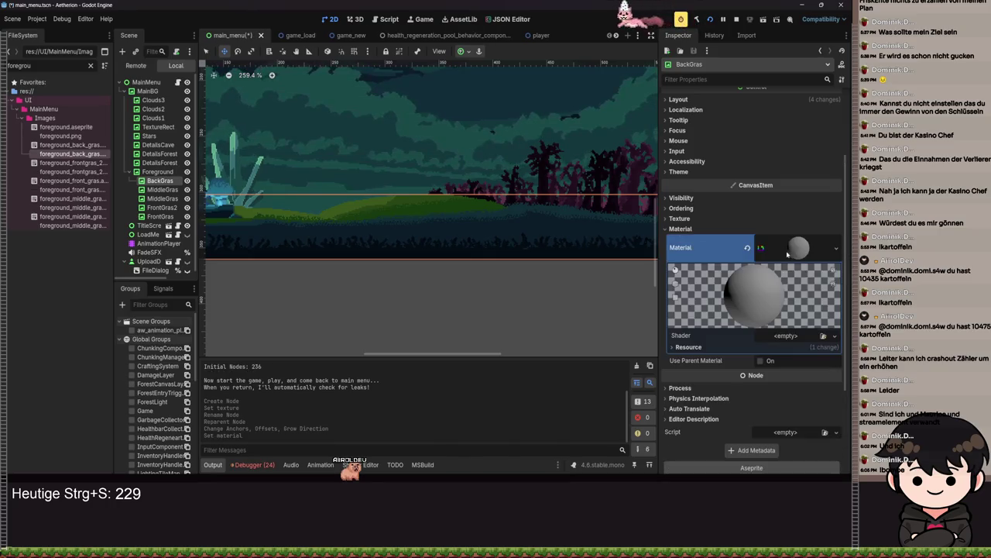
click(790, 336)
click(805, 365)
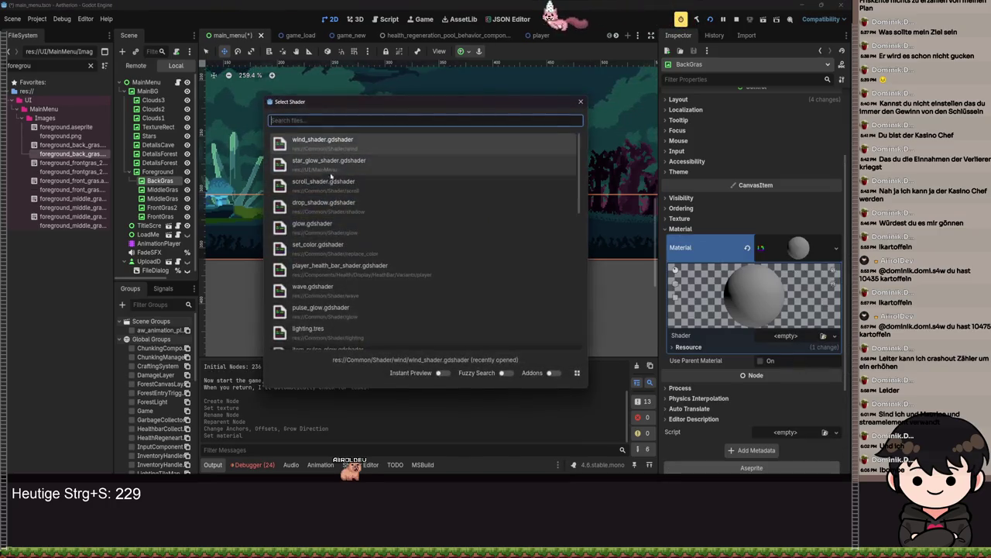
double_click(320, 146)
Step: Show the shader parameters (Percentage 0.5, Strength 1.0, Offset 1.0), save, and return to Aseprite
click(791, 324)
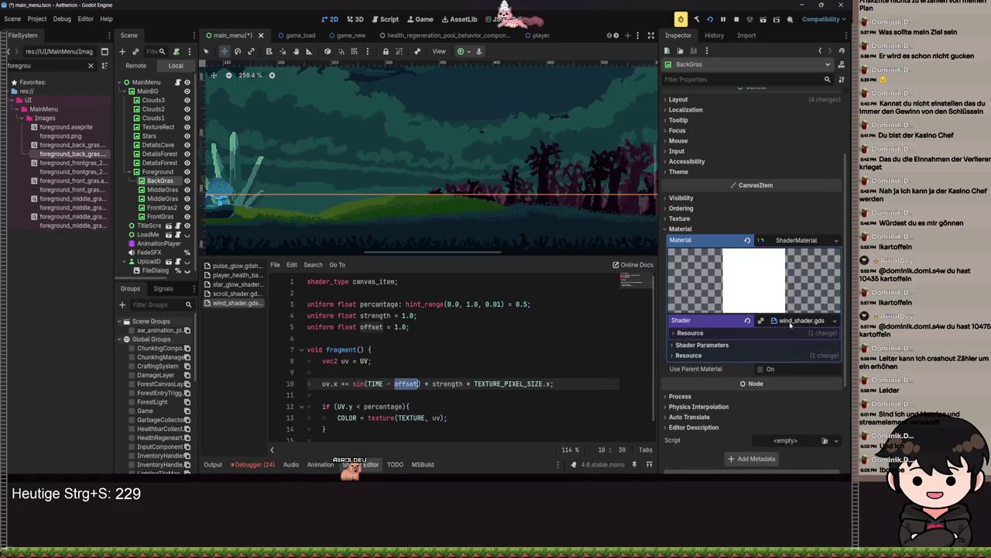
click(702, 344)
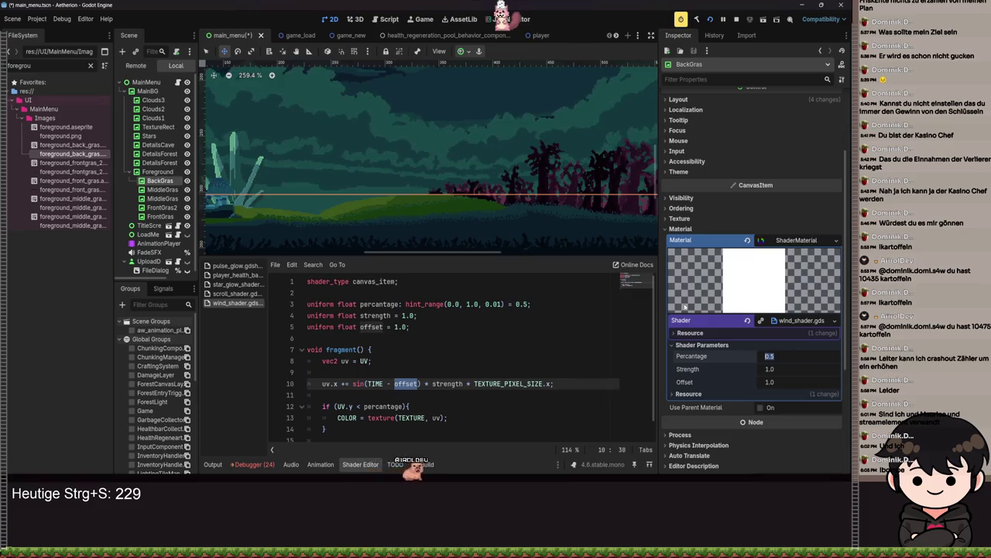
scroll(427, 209, up, 8)
key(ctrl+s)
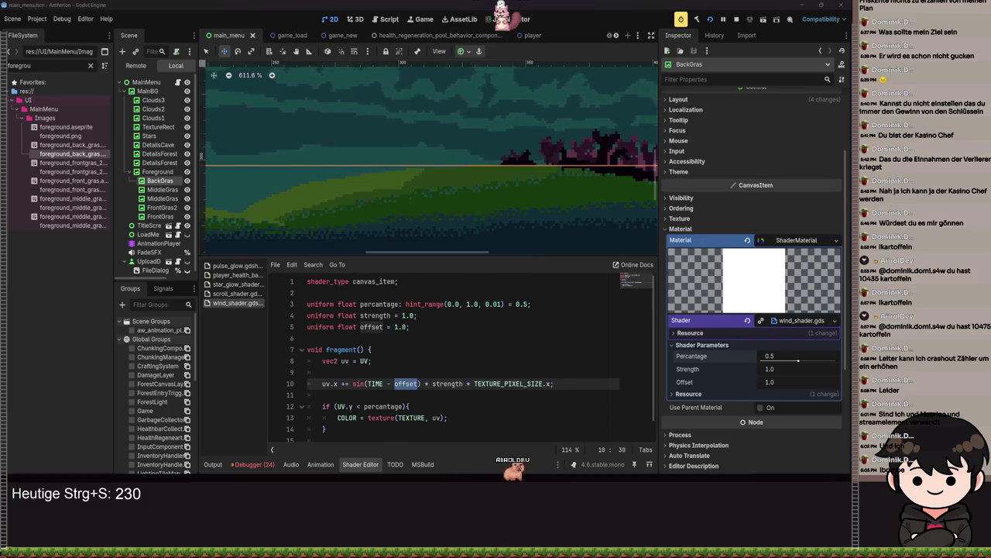
key(alt+Tab)
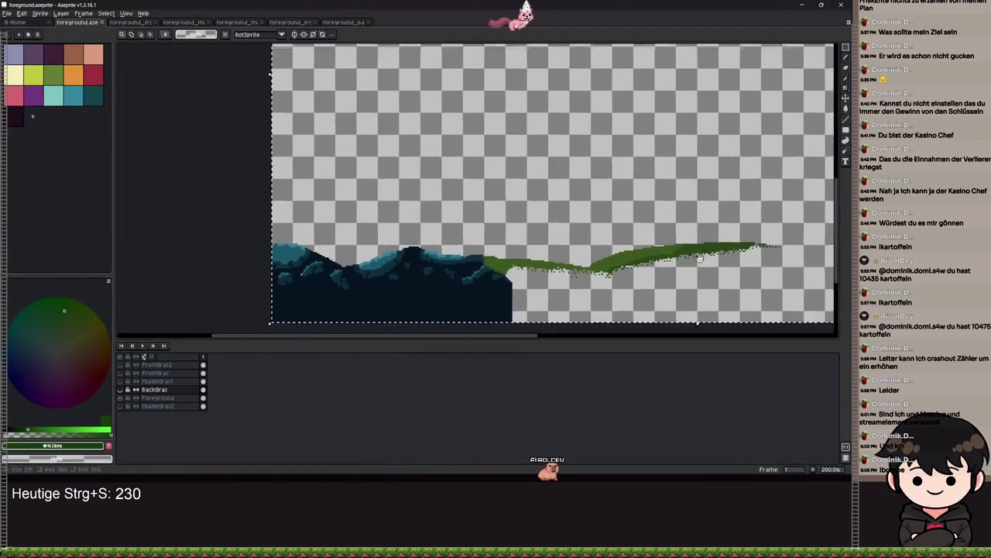
scroll(699, 258, up, 2)
Step: Draw a vertical grass-green pencil line down the right edge of the Foreground grass
key(b)
alt+click(445, 141)
scroll(399, 166, down, 1)
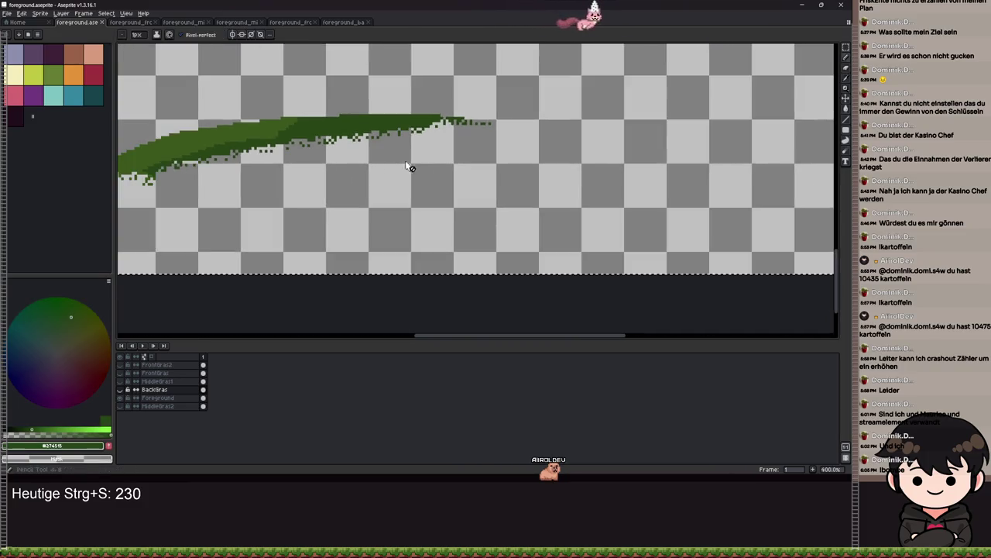
scroll(467, 170, up, 1)
scroll(533, 112, up, 1)
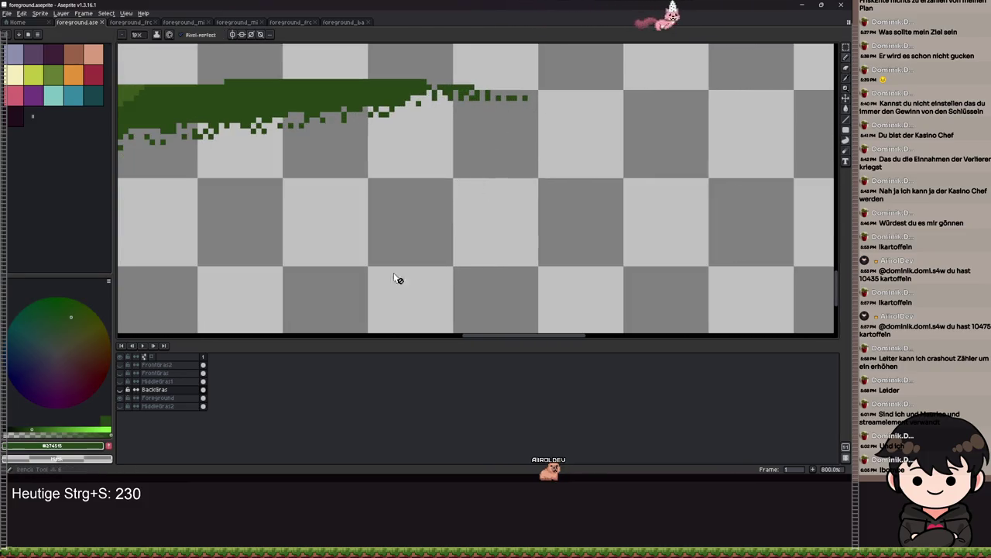
click(166, 398)
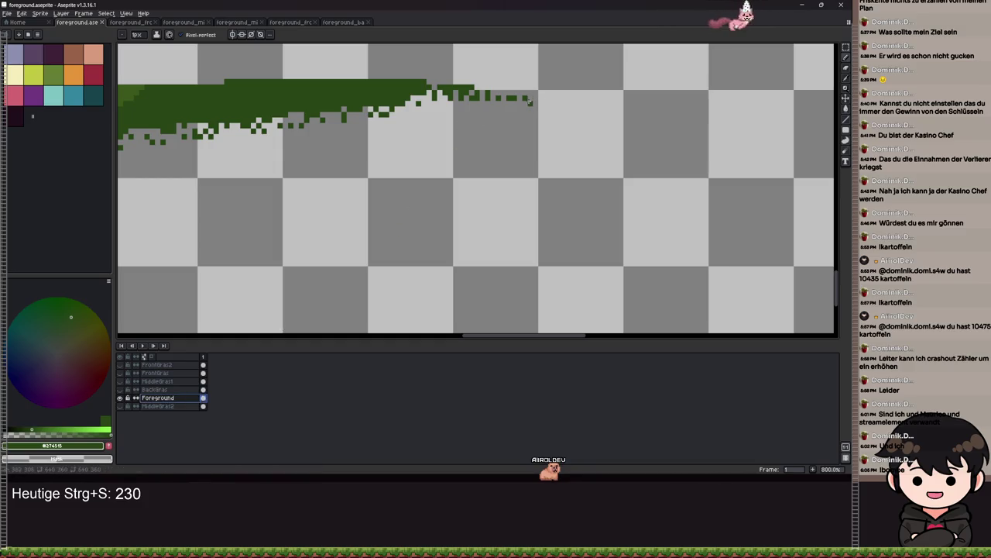
scroll(530, 141, down, 1)
drag(534, 136, 539, 281)
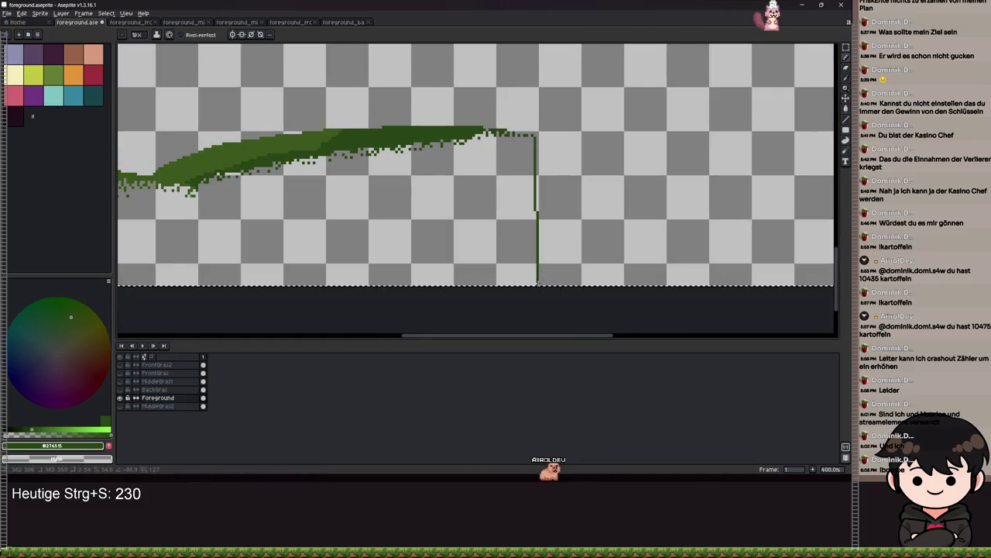
Step: Bucket-fill the area beside the new line with the grass green
scroll(527, 127, up, 2)
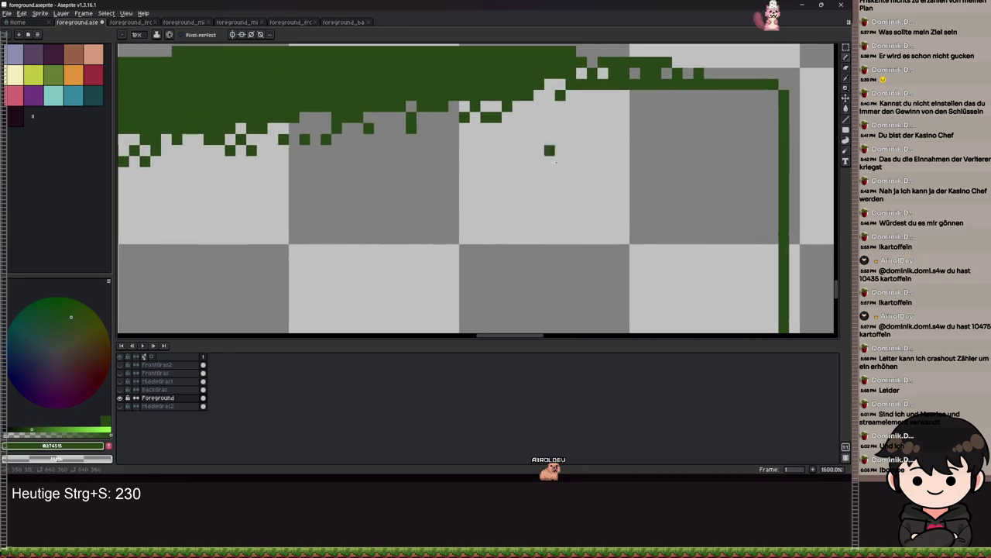
key(g)
click(465, 193)
scroll(555, 153, down, 3)
scroll(508, 223, down, 3)
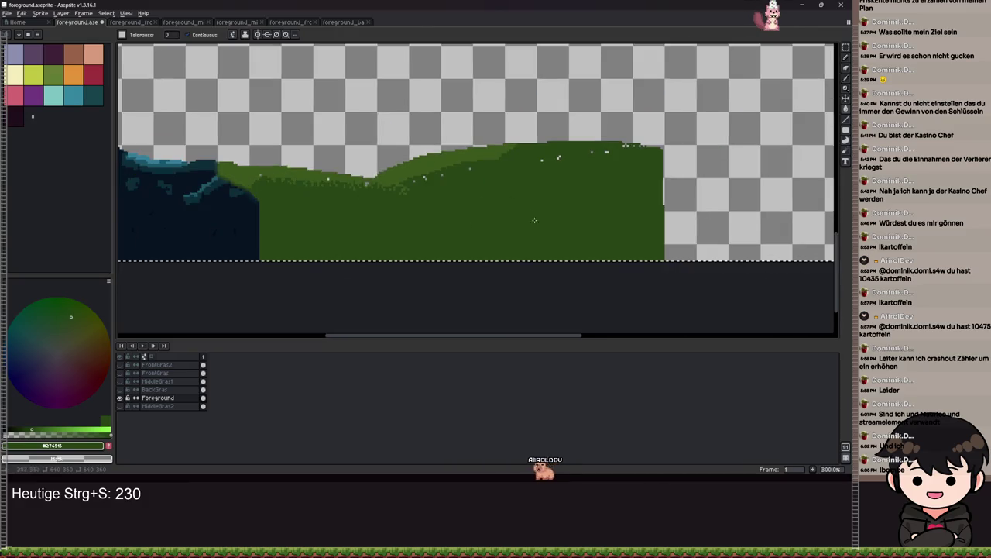
scroll(584, 165, up, 2)
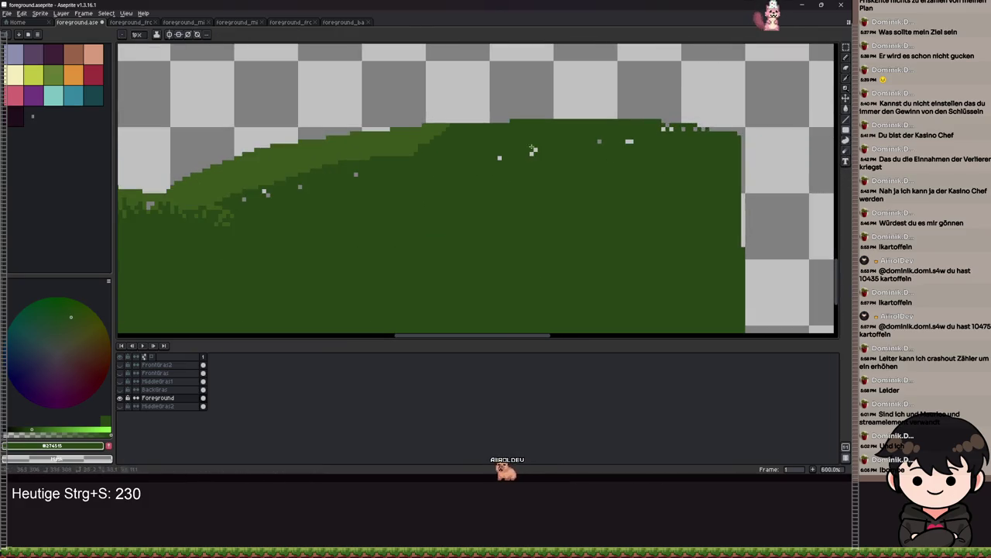
drag(345, 205, 534, 139)
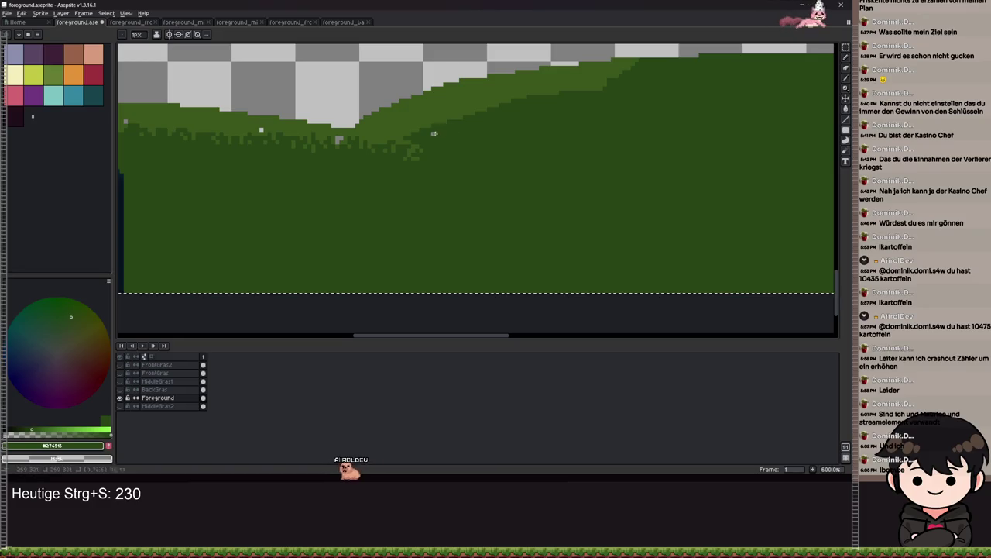
drag(287, 171, 403, 160)
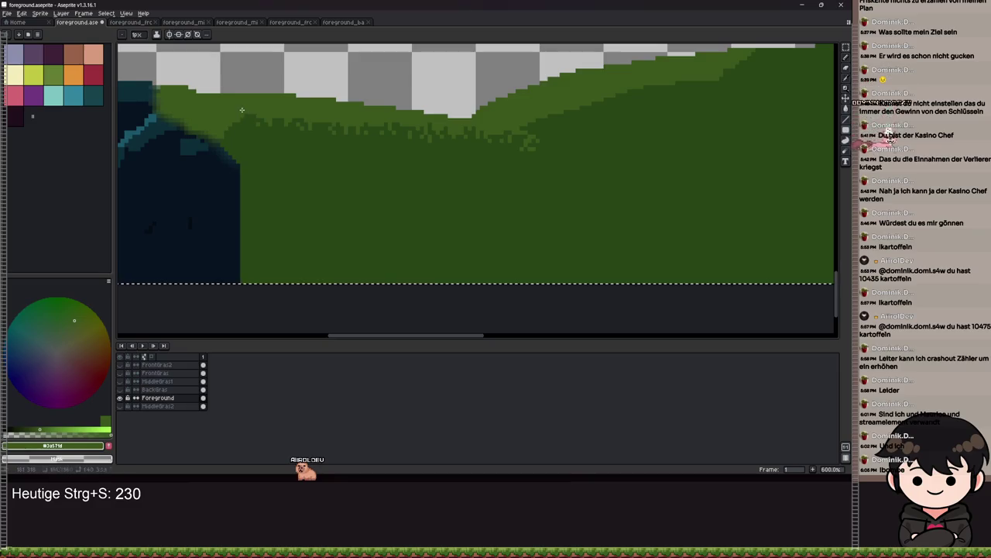
Step: Re-export over the existing back grass image and return to the Godot scene
click(7, 13)
mouse_move(17, 81)
click(100, 80)
click(140, 116)
click(422, 261)
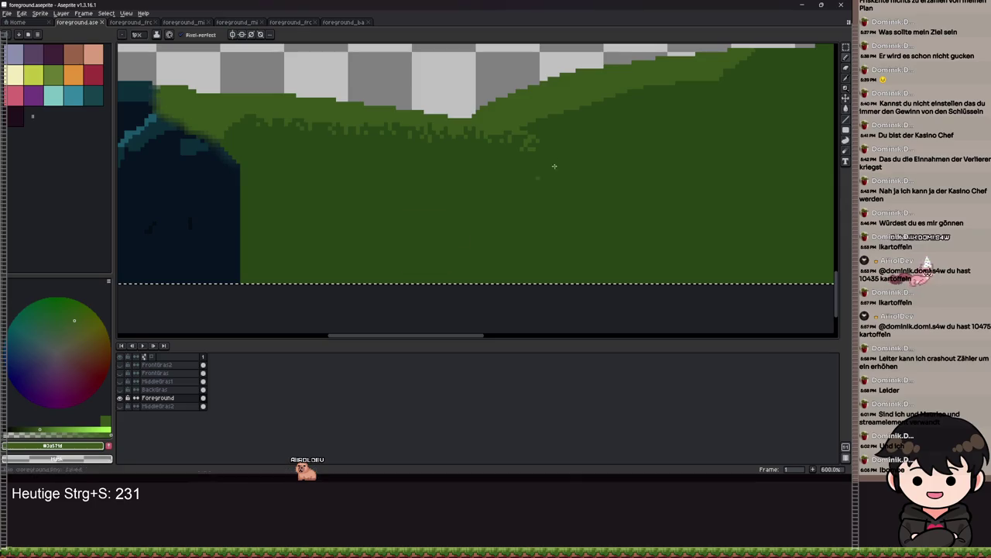
key(alt+Tab)
scroll(599, 193, down, 1)
mouse_move(600, 192)
mouse_down()
mouse_move(531, 210)
mouse_move(409, 210)
mouse_up()
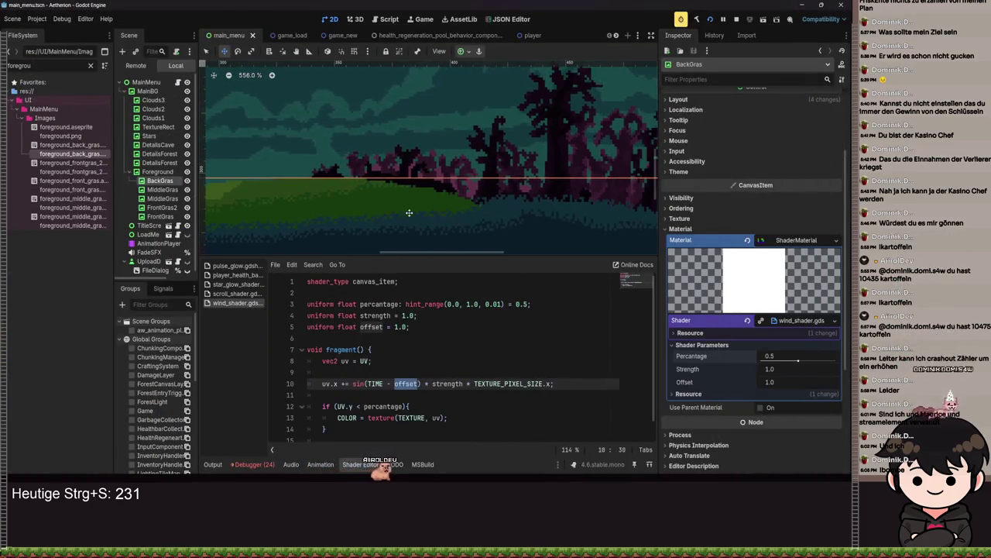
Step: Zoom in and out on the reimported BackGras grass, then return to Aseprite
scroll(395, 203, up, 4)
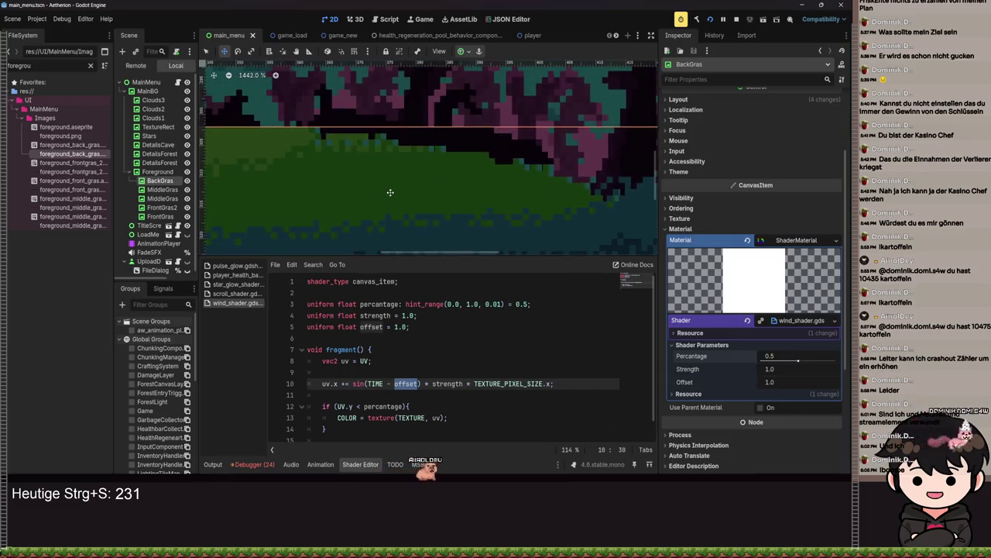
scroll(391, 192, down, 3)
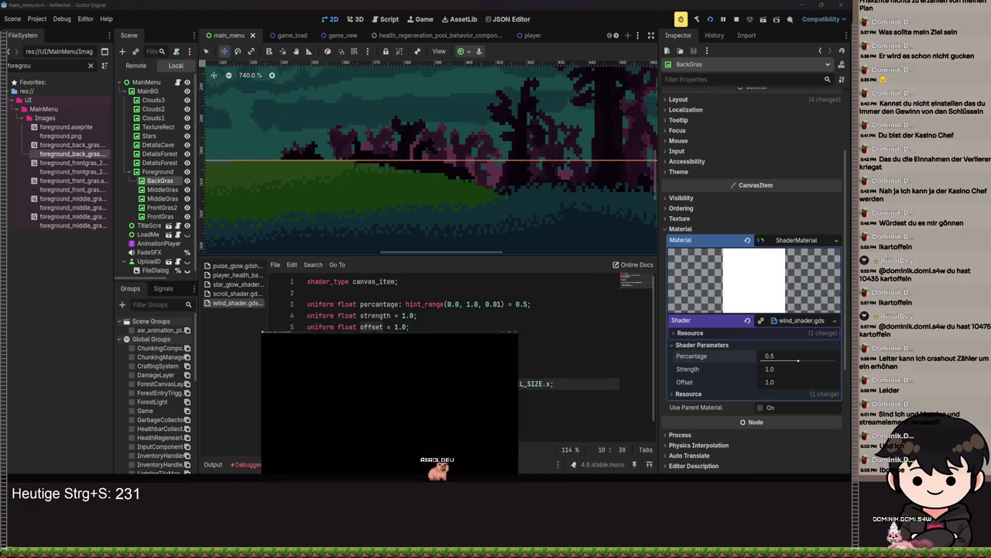
key(alt+Tab)
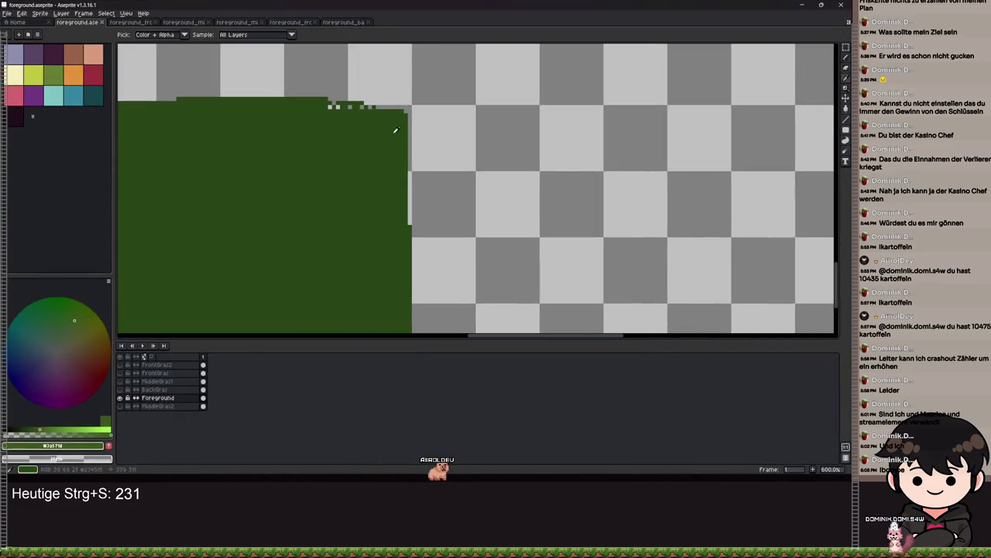
Step: Fill the gap under the diagonal edge with grass green so the grass slopes
alt+click(395, 131)
scroll(396, 130, up, 4)
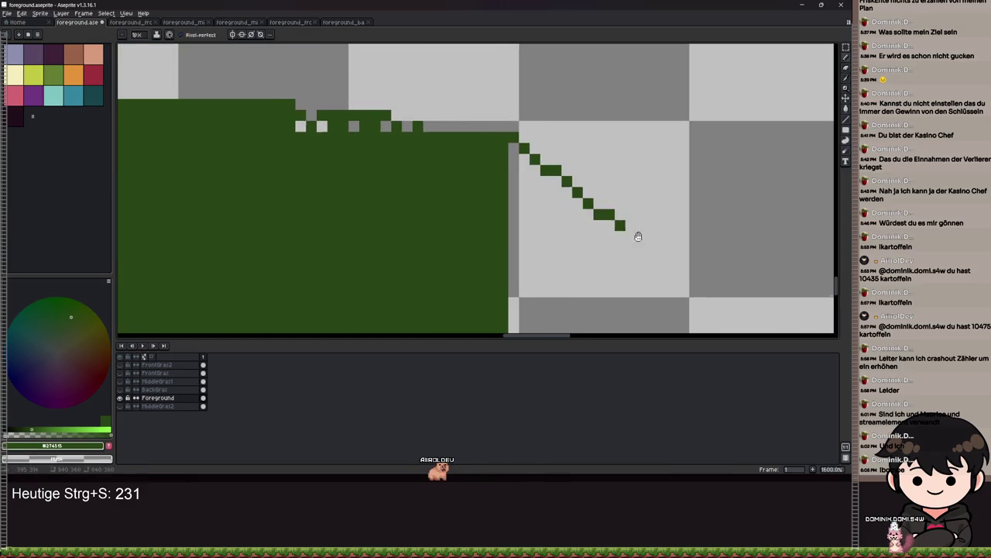
drag(640, 237, 437, 72)
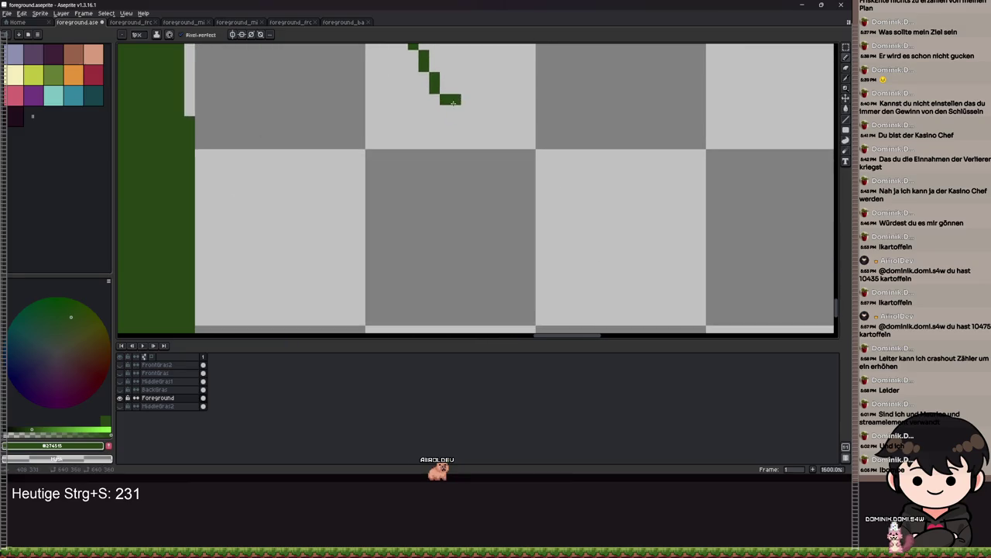
scroll(571, 254, down, 3)
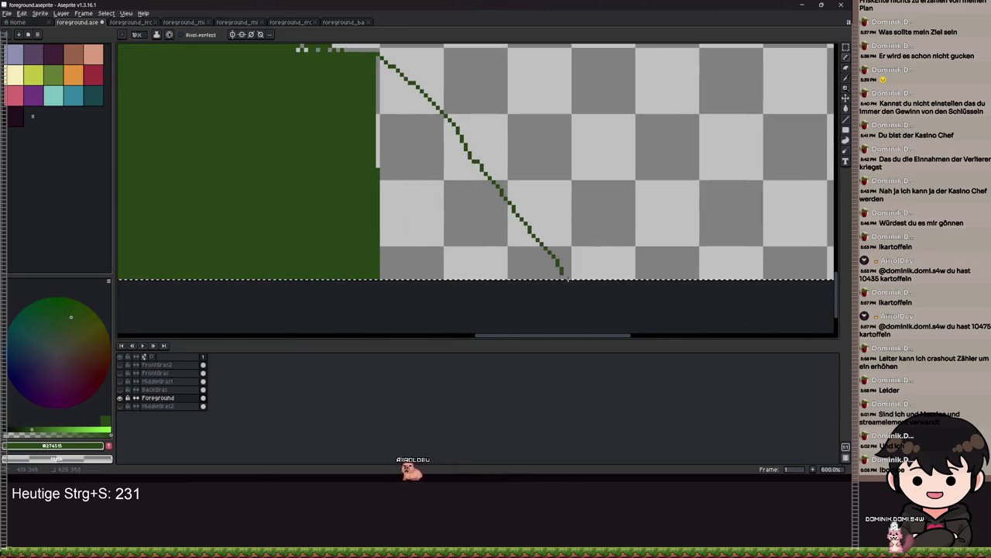
key(g)
click(403, 194)
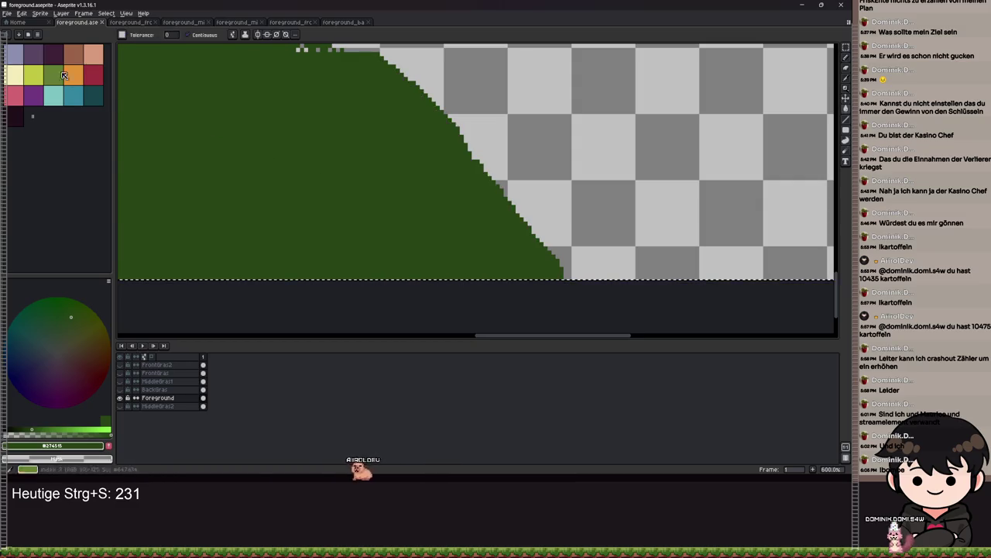
Step: Save the sprite, re-export over the existing image, and switch to Godot
key(ctrl+s)
click(7, 13)
mouse_move(39, 82)
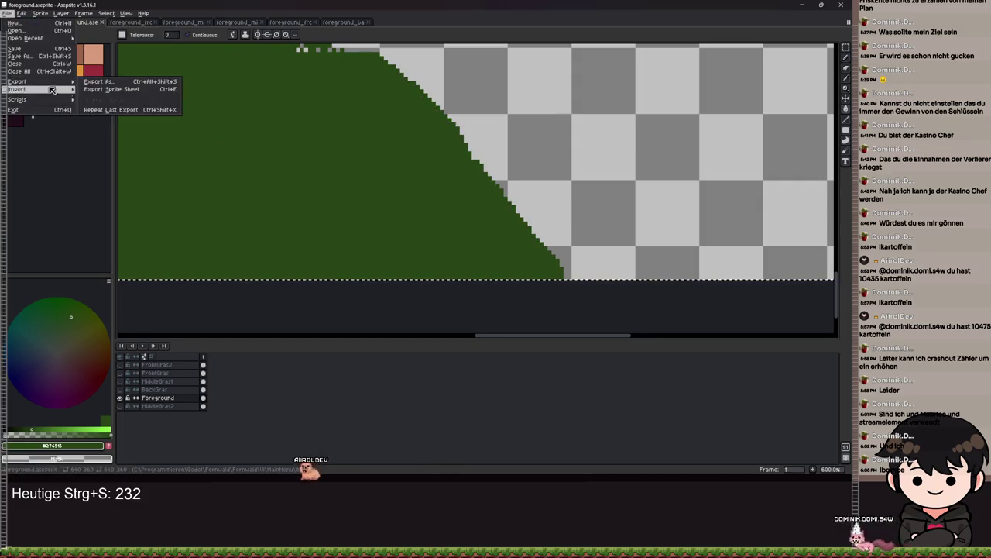
click(101, 83)
click(137, 116)
click(404, 261)
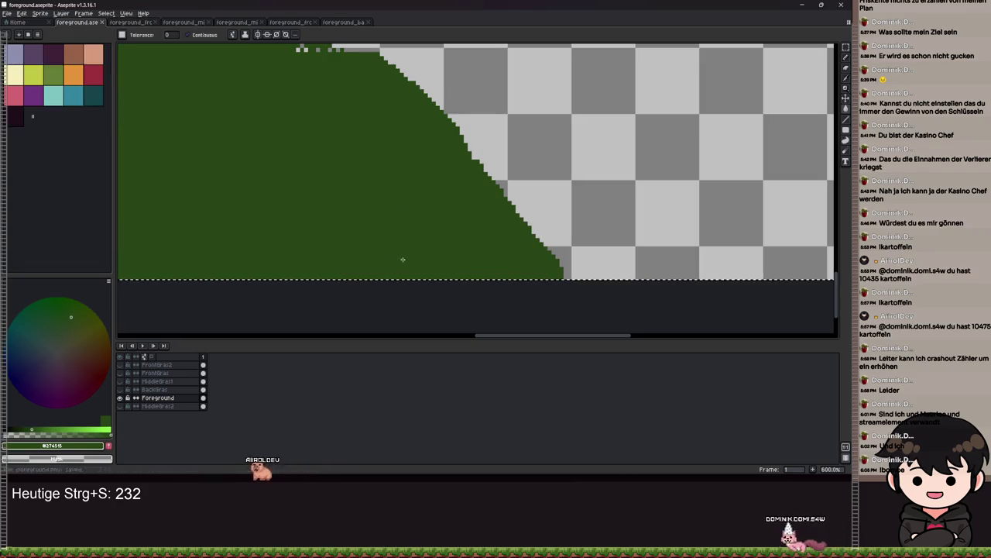
key(alt+Tab)
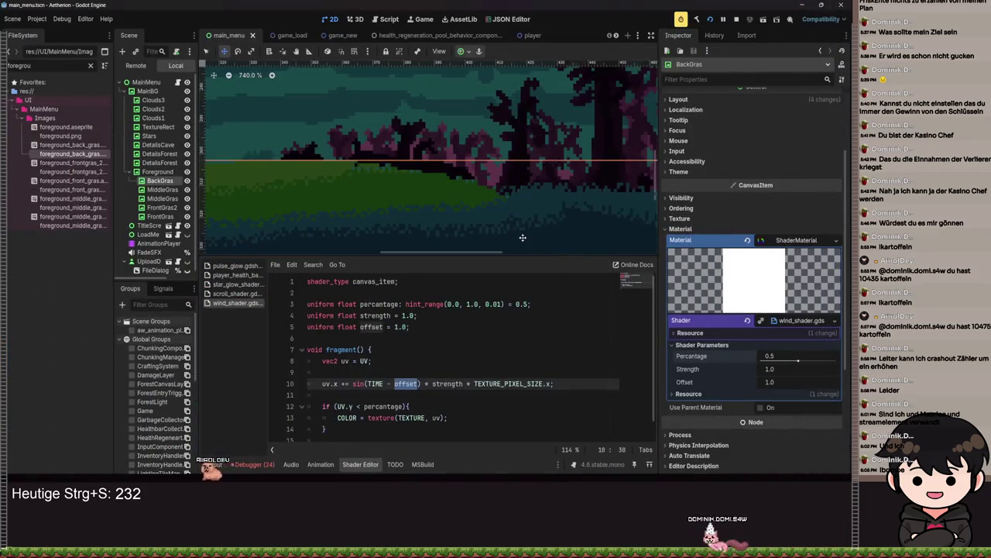
Step: Look over the grass toward the mushroom forest and save the main menu scene
scroll(397, 207, down, 5)
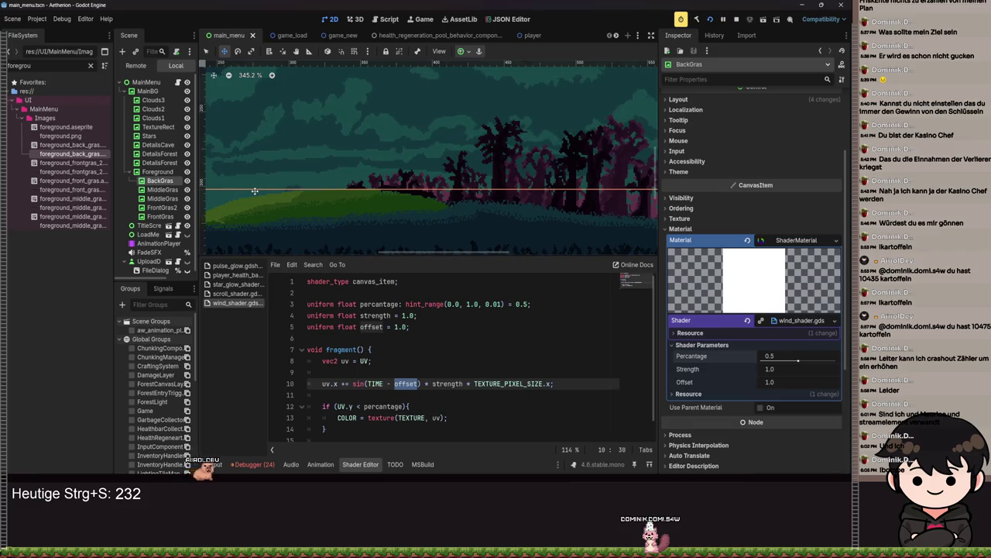
scroll(461, 200, down, 2)
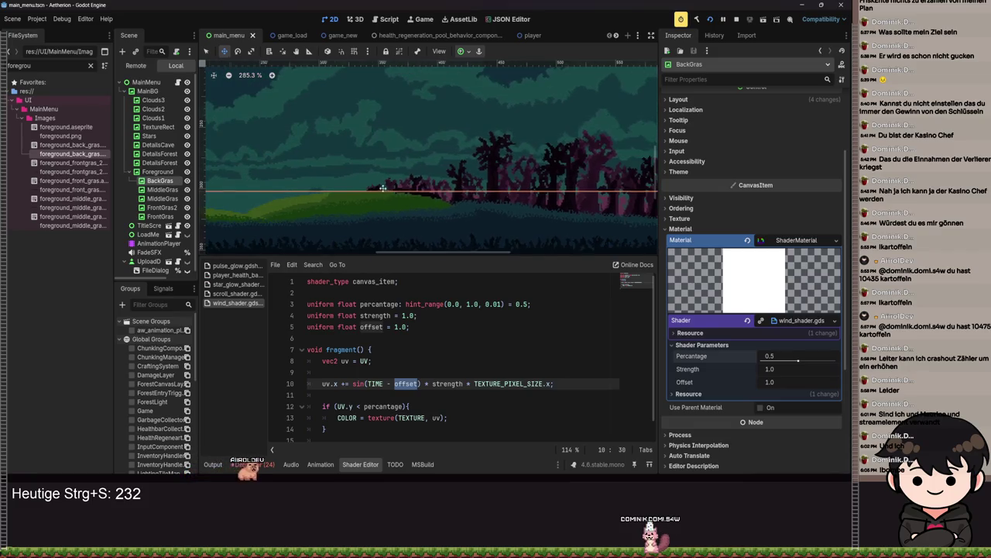
drag(382, 189, 441, 172)
scroll(465, 194, left, 10)
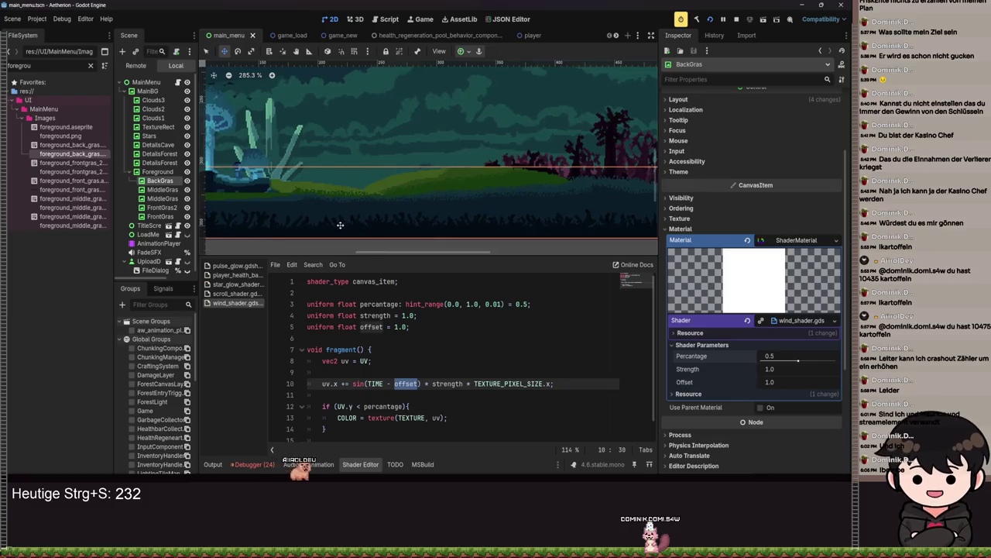
key(ctrl+s)
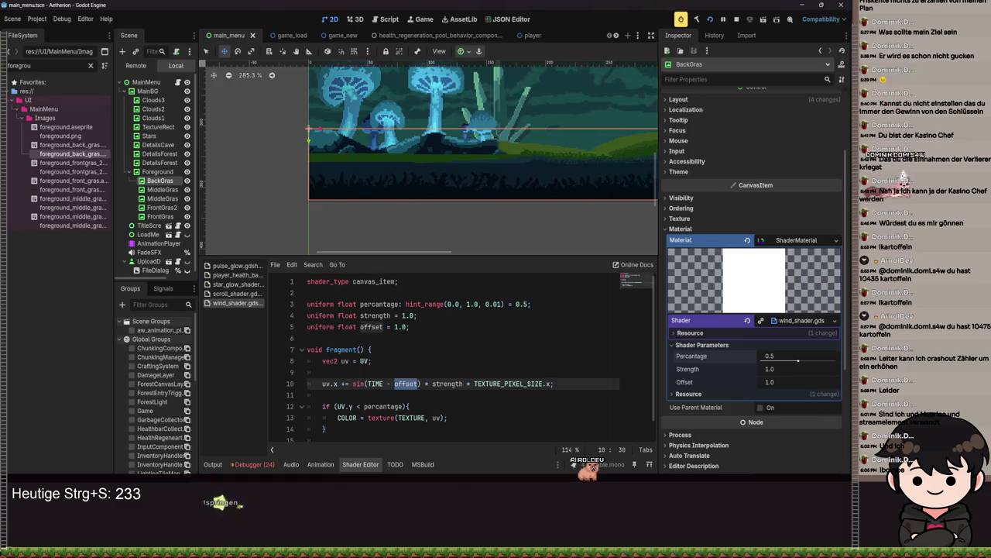
Step: Save the scene again, then return to Aseprite and save the sprite
scroll(323, 159, right, 3)
scroll(323, 159, down, 2)
key(ctrl+s)
scroll(439, 178, left, 3)
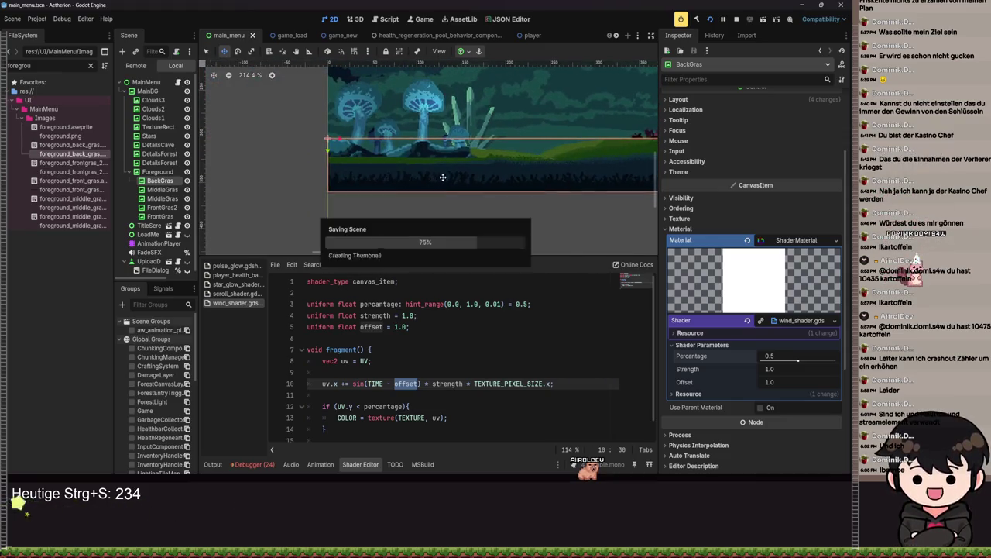
key(alt+Tab)
scroll(464, 194, down, 3)
key(ctrl+s)
scroll(465, 195, up, 5)
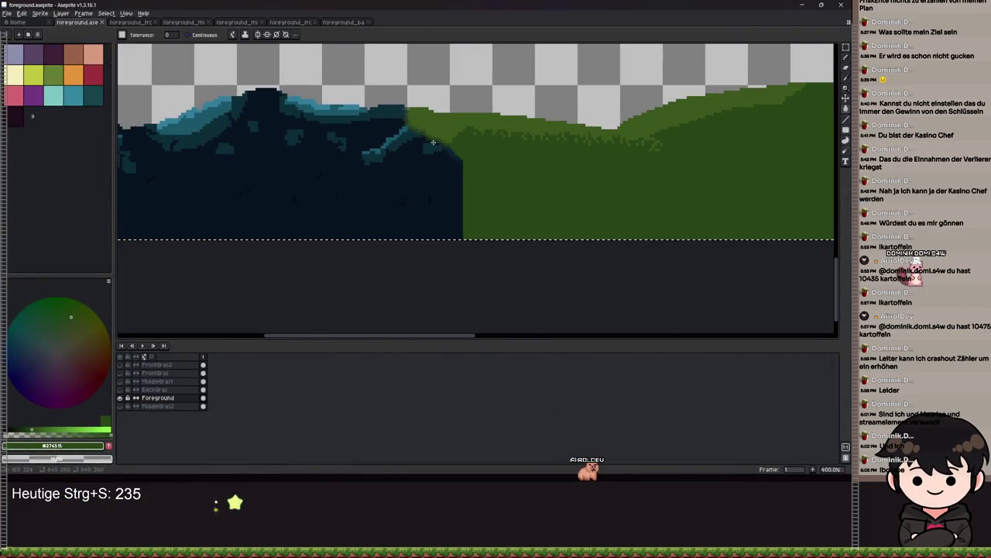
Step: Lasso the dark cave-rock area, save, and delete those pixels from the Foreground layer
key(b)
scroll(382, 116, up, 3)
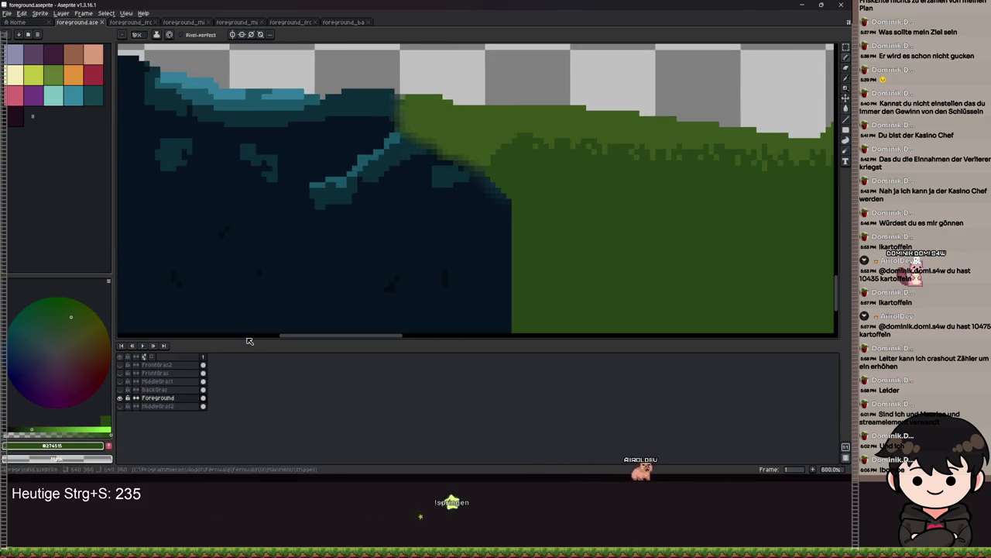
scroll(416, 169, down, 2)
key(m)
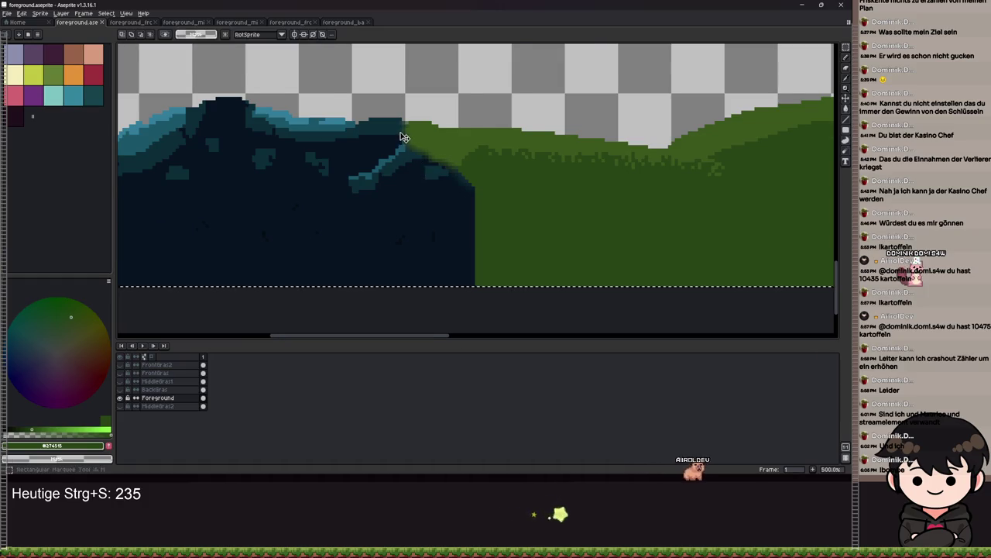
scroll(391, 147, up, 1)
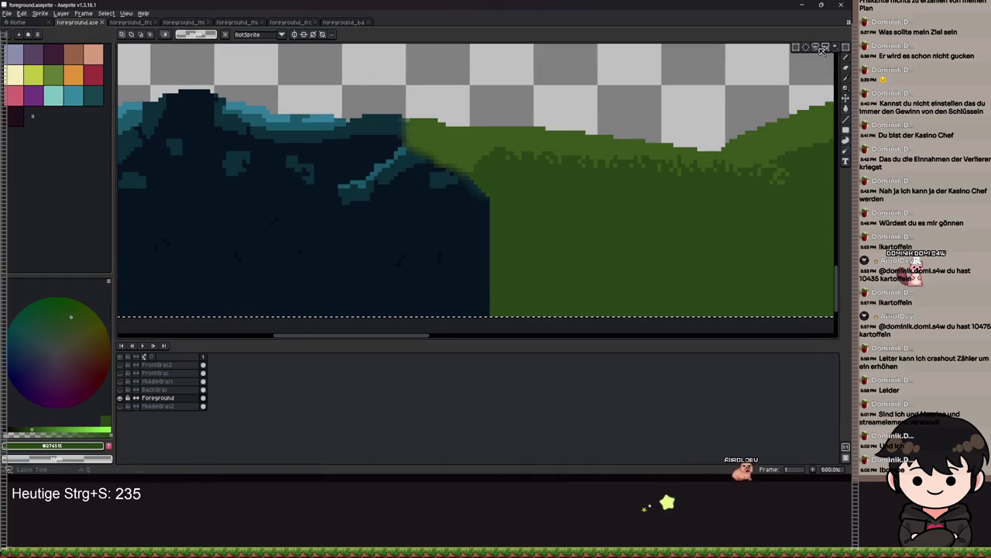
click(408, 111)
key(b)
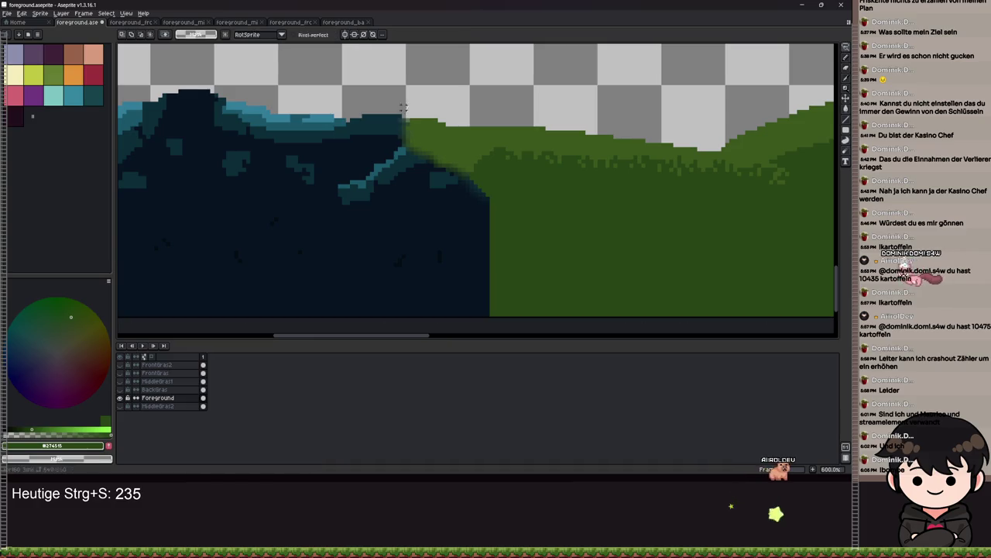
mouse_move(403, 103)
mouse_down()
mouse_move(404, 122)
mouse_move(486, 181)
mouse_move(494, 312)
mouse_move(383, 331)
mouse_move(239, 334)
mouse_up()
mouse_move(500, 73)
mouse_down()
mouse_move(829, 82)
mouse_move(653, 100)
mouse_move(735, 139)
mouse_up()
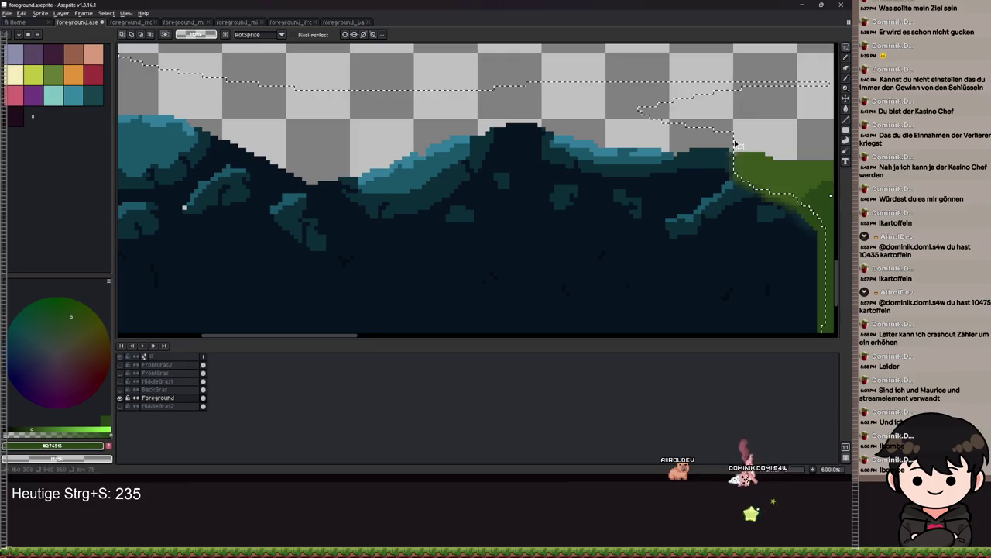
scroll(588, 196, down, 4)
key(ctrl+s)
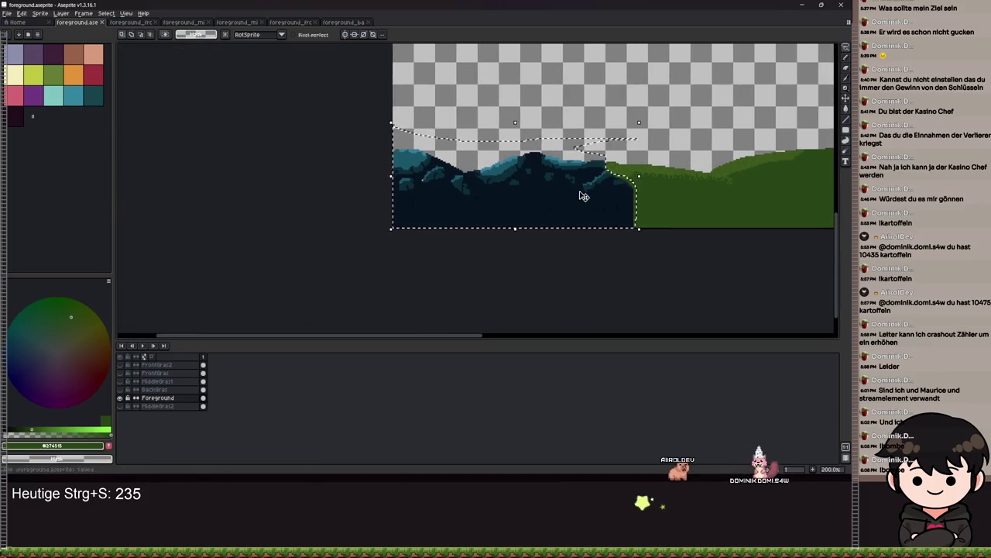
key(Delete)
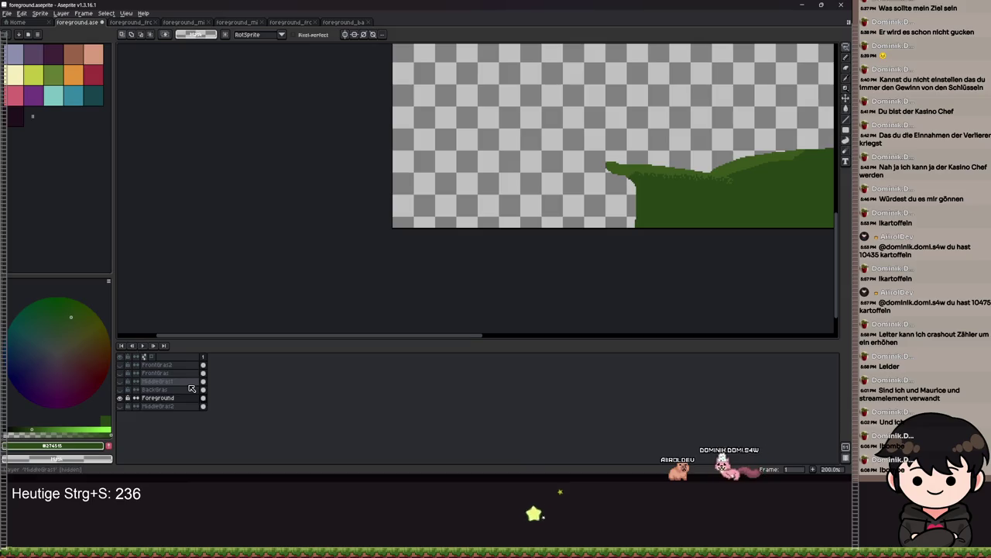
Step: Add a new layer named CaveStones
key(shift+n)
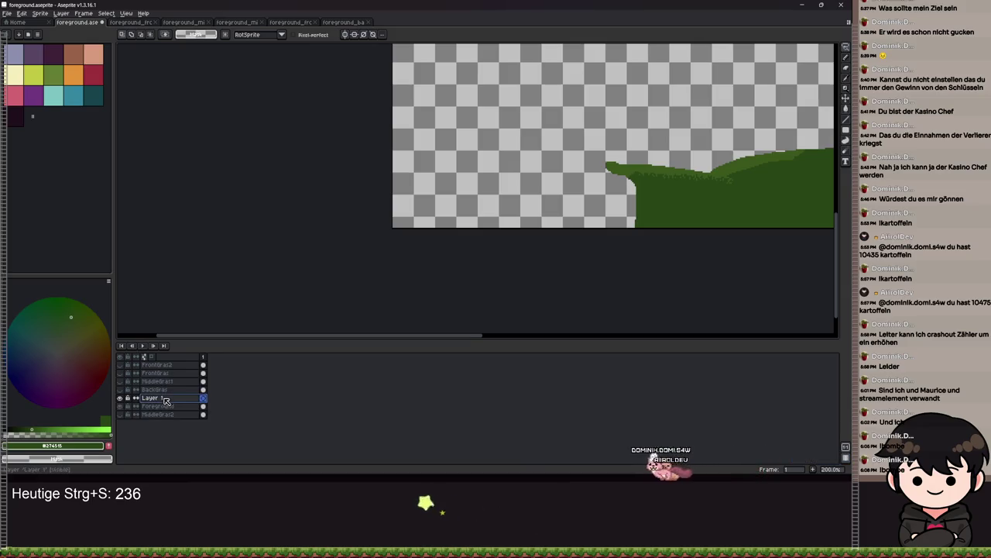
double_click(163, 398)
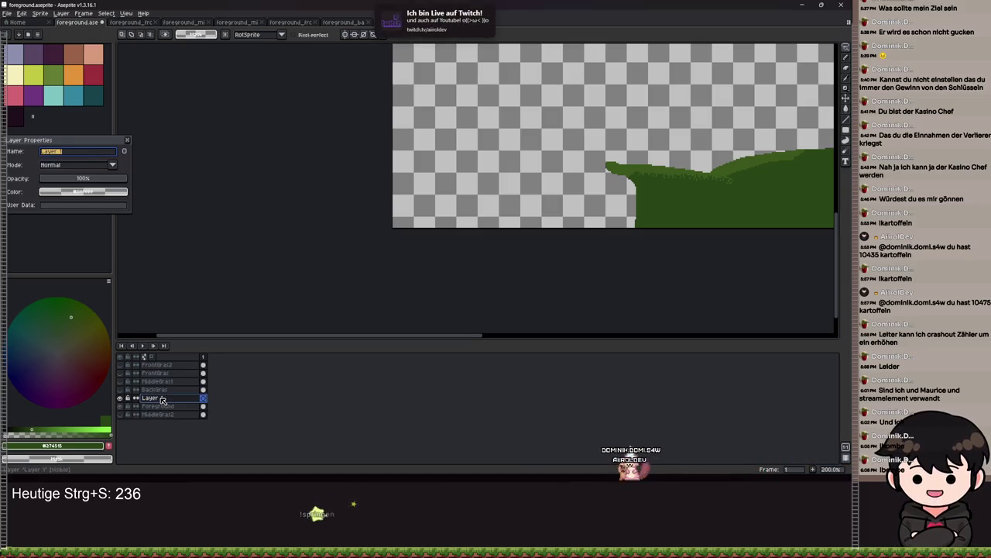
text(ve)
key(BackSpace)
key(BackSpace)
key(BackSpace)
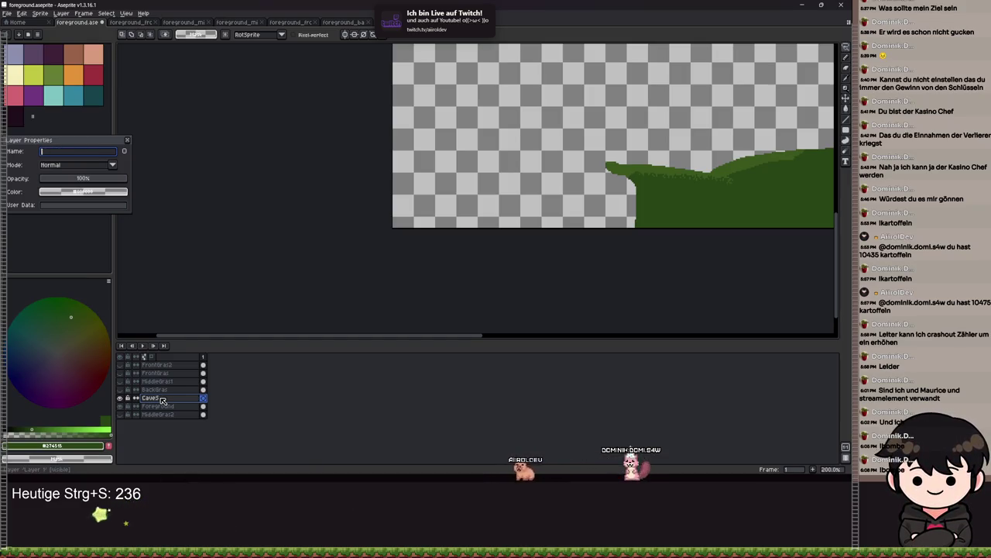
text(CaveStones)
key(Return)
Step: Paste the cave-stone rocks onto the CaveStones layer and save
key(ctrl+v)
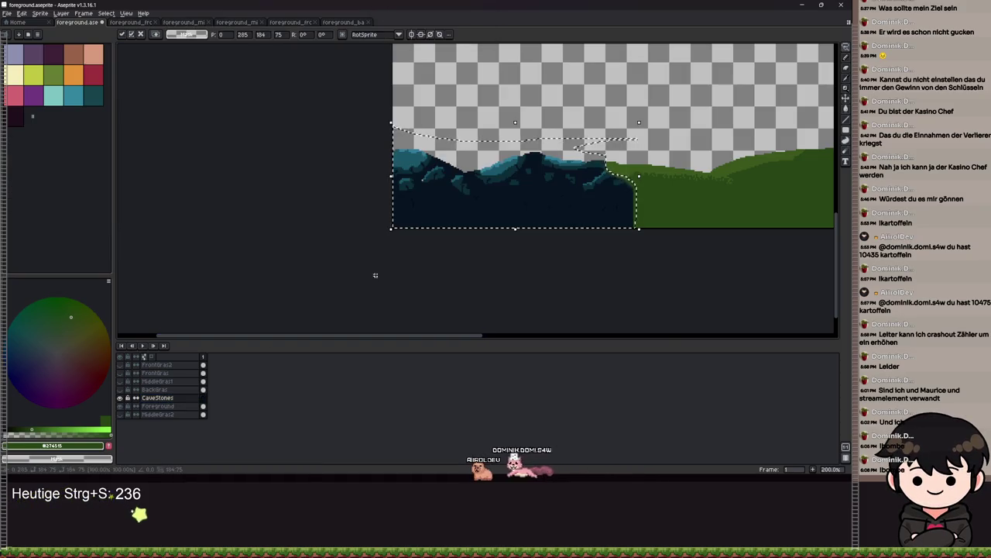
scroll(374, 276, down, 2)
scroll(356, 299, up, 3)
key(ctrl+s)
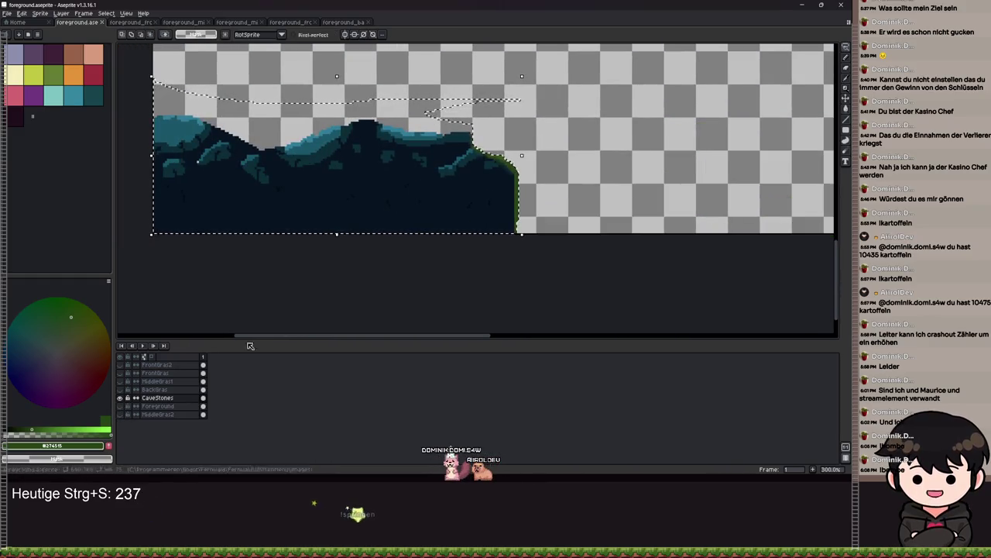
scroll(371, 265, down, 1)
right_click(401, 217)
scroll(597, 219, up, 2)
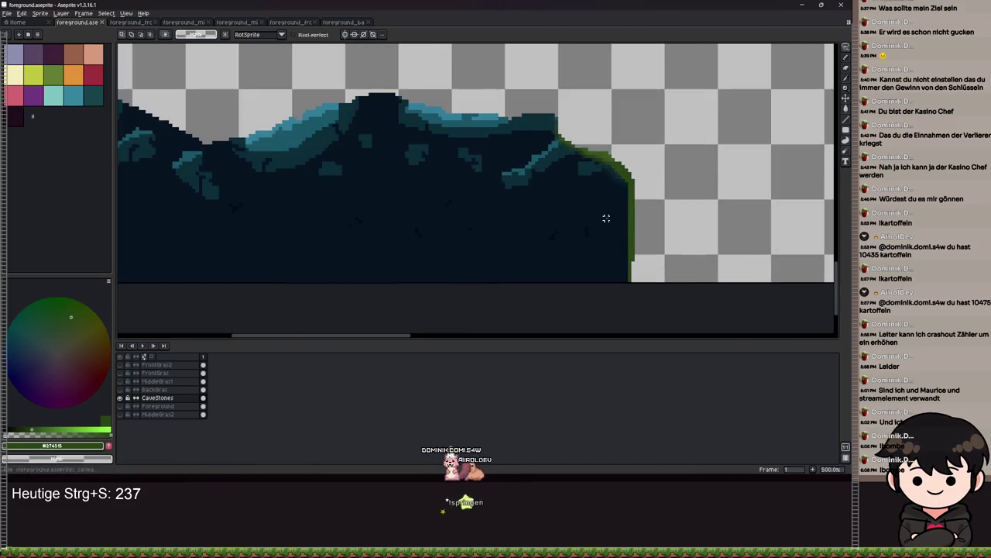
key(ctrl+s)
scroll(538, 206, up, 1)
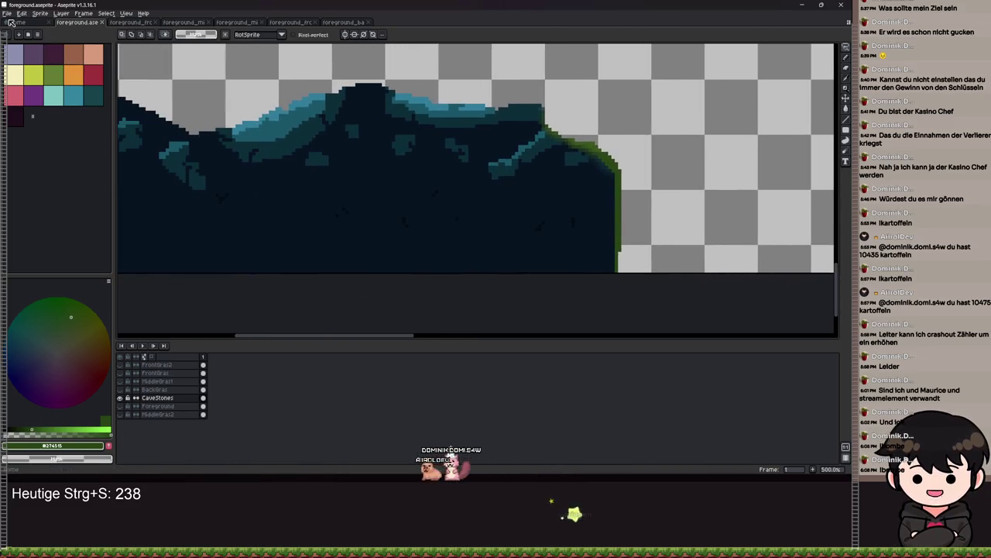
click(7, 13)
mouse_move(21, 86)
click(576, 185)
scroll(576, 186, up, 2)
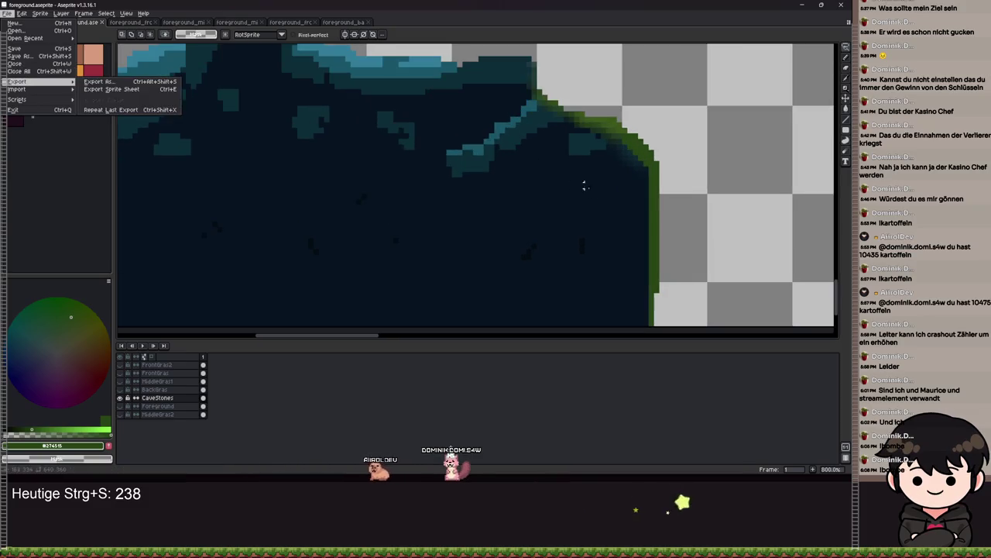
scroll(470, 260, up, 3)
scroll(470, 260, up, 5)
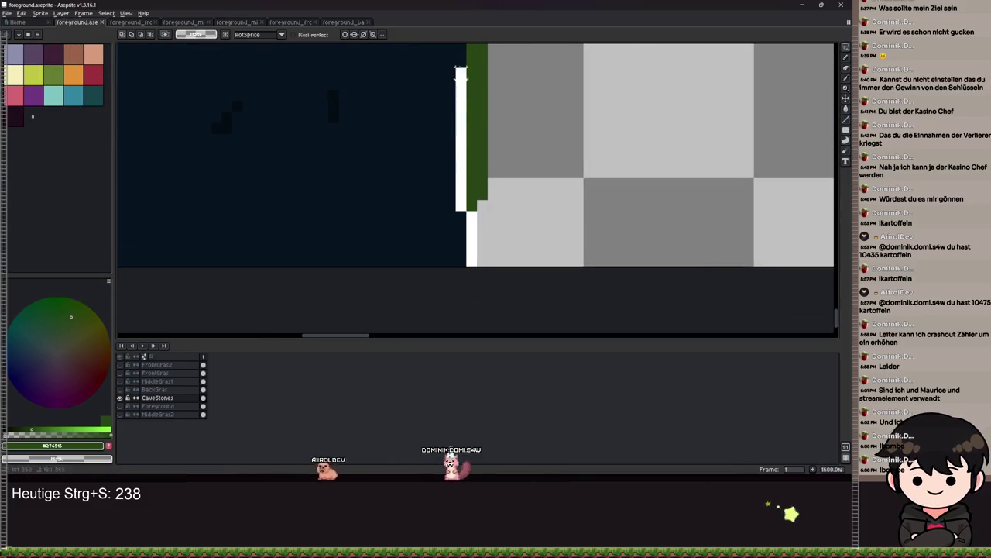
mouse_move(445, 159)
mouse_down()
mouse_move(418, 116)
mouse_move(252, 50)
mouse_up()
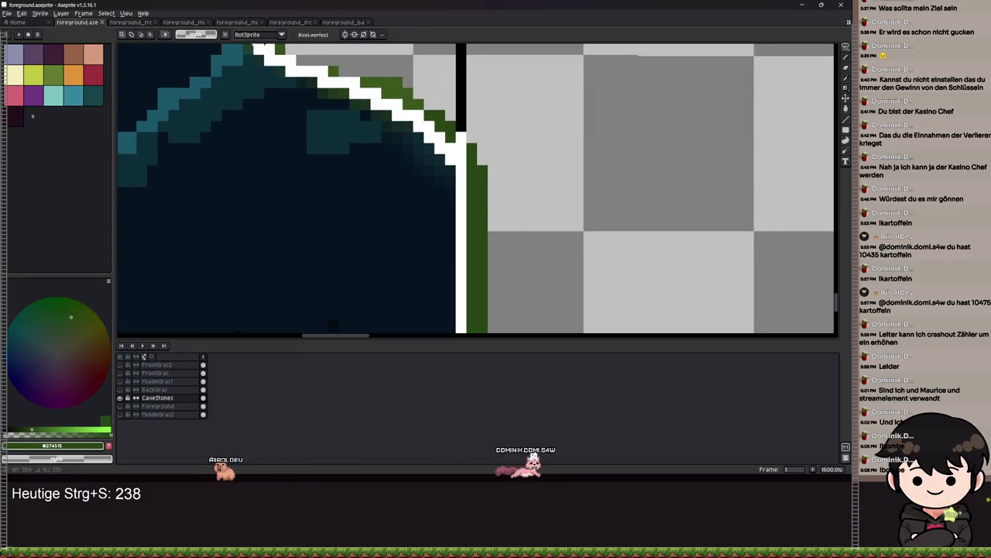
mouse_move(457, 48)
mouse_down()
mouse_move(542, 99)
mouse_move(518, 331)
mouse_move(480, 265)
mouse_up()
scroll(480, 265, down, 1)
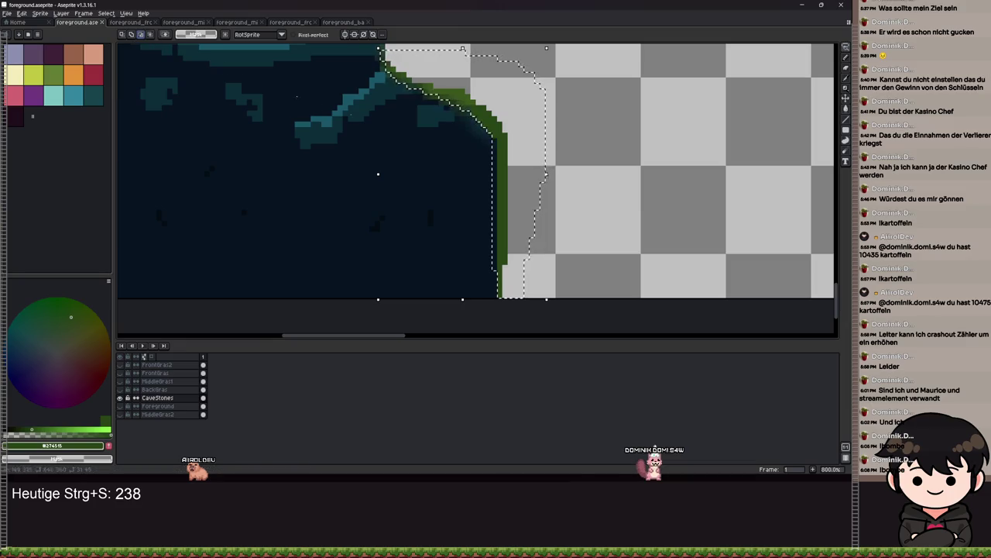
scroll(493, 177, up, 3)
drag(498, 48, 498, 282)
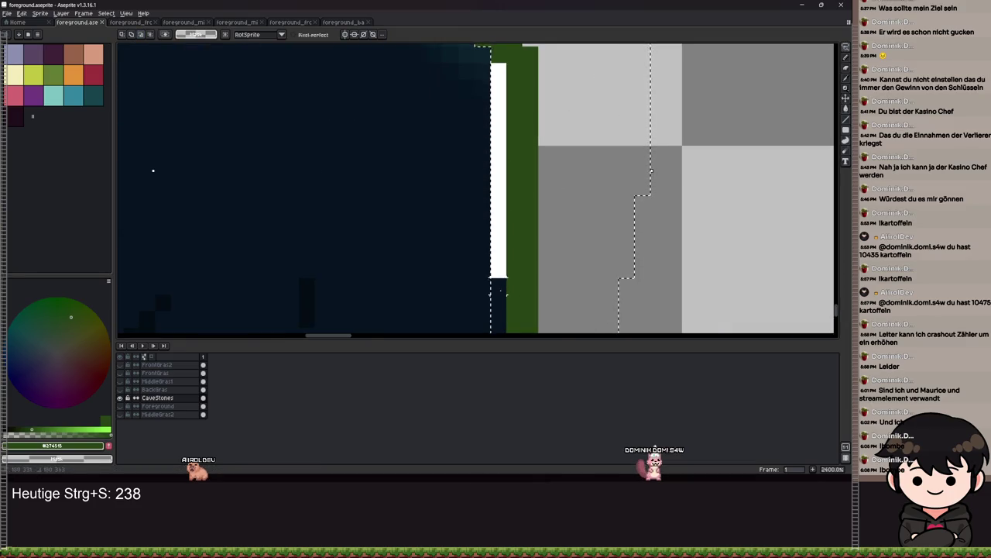
key(ctrl+z)
scroll(476, 116, down, 2)
drag(478, 183, 478, 289)
key(ctrl+z)
scroll(359, 224, down, 4)
drag(359, 224, 410, 227)
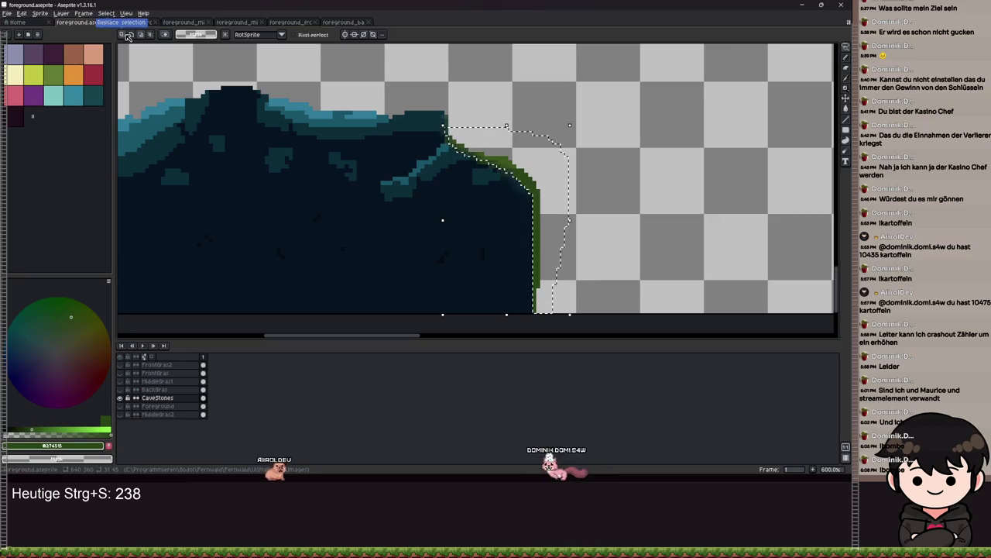
scroll(548, 209, down, 1)
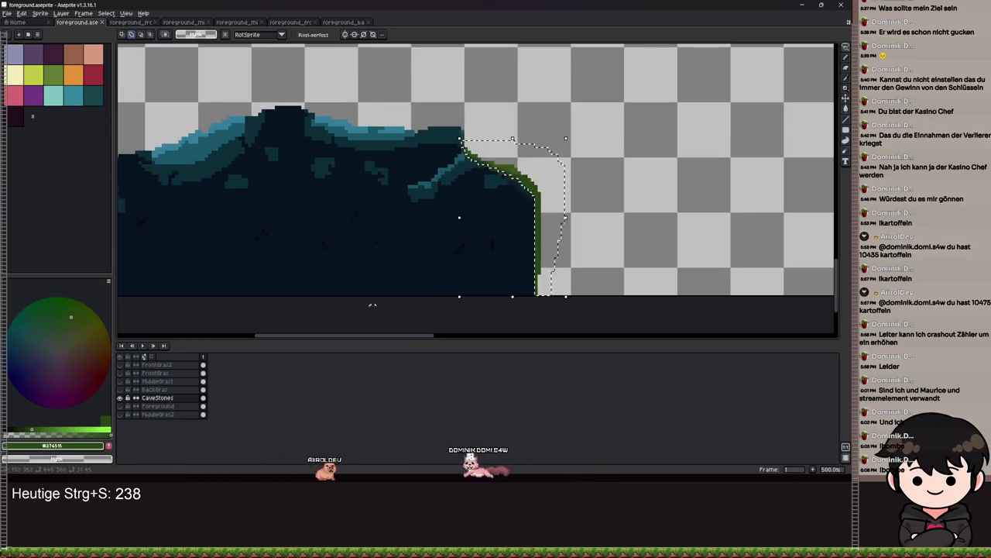
key(Escape)
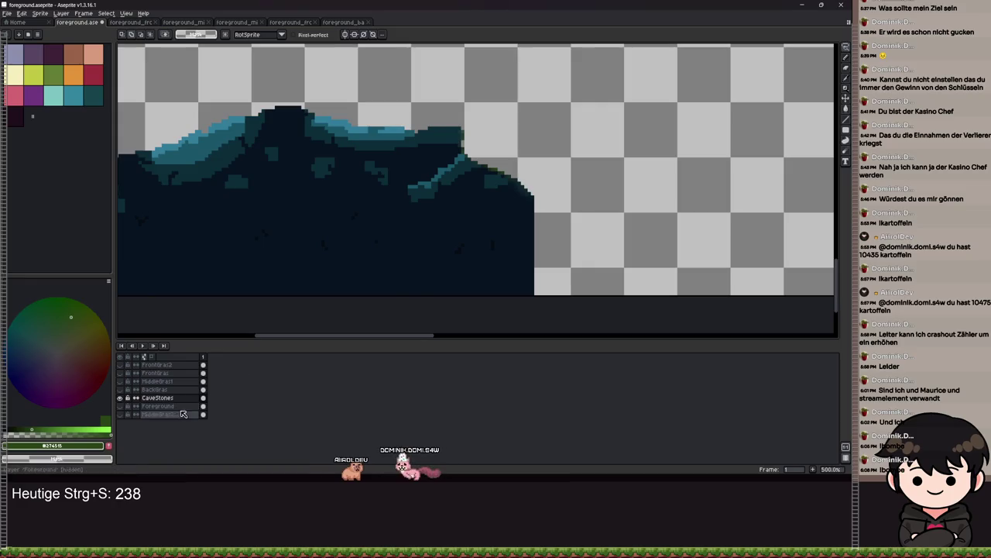
key(ctrl+v)
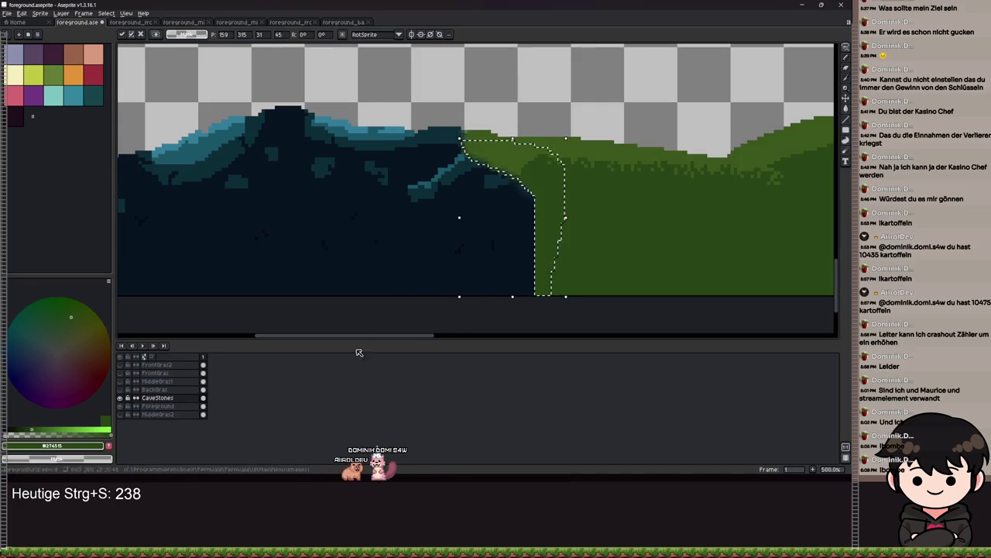
key(Return)
key(ctrl+z)
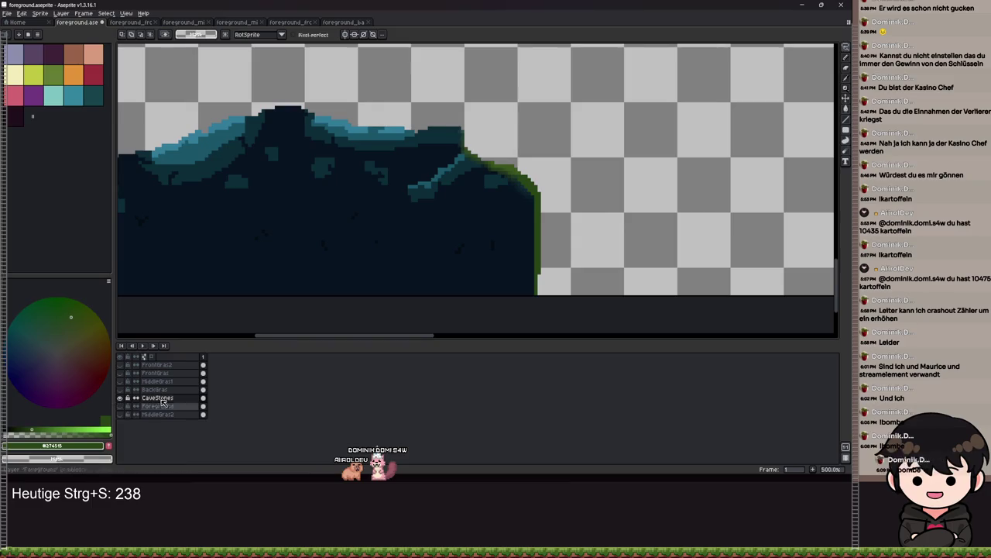
scroll(543, 275, up, 2)
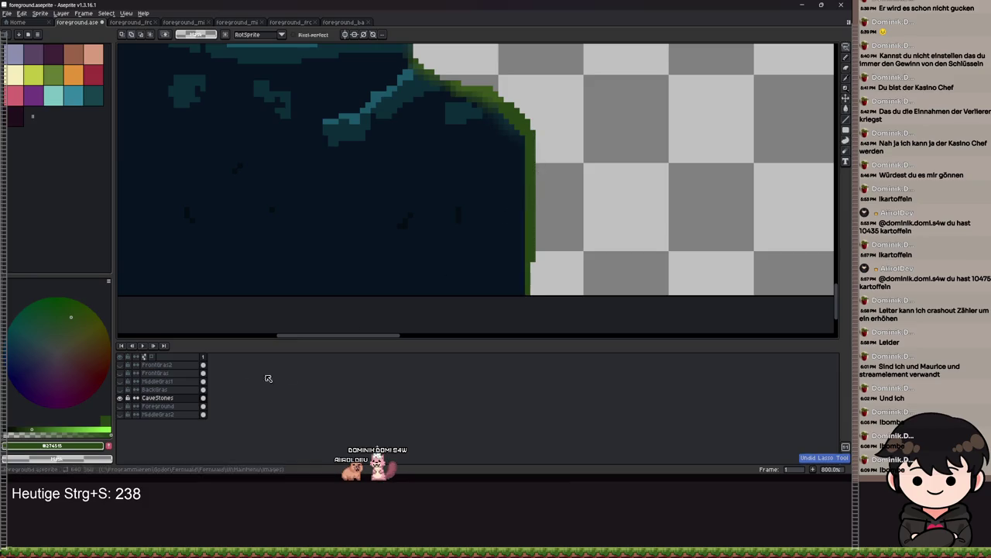
key(ctrl+z)
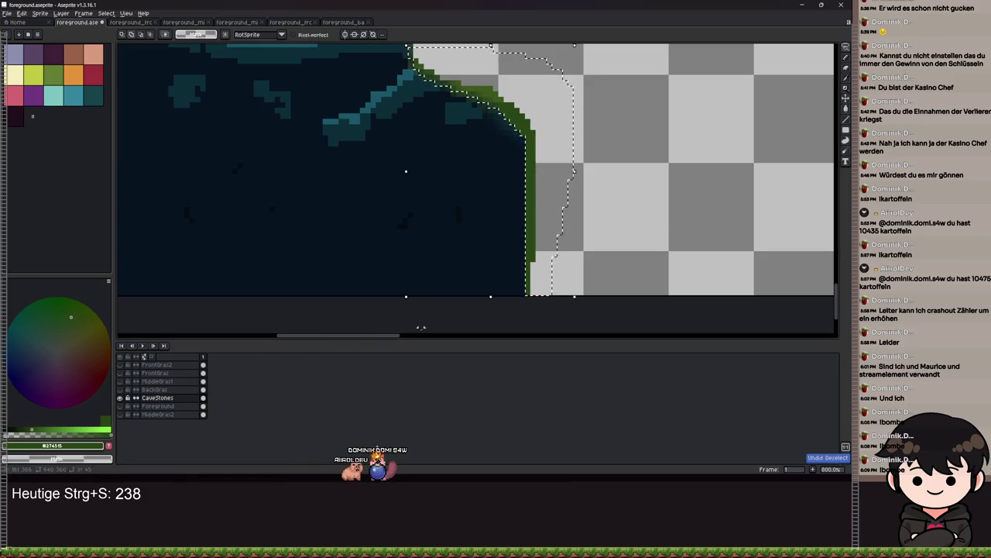
key(Delete)
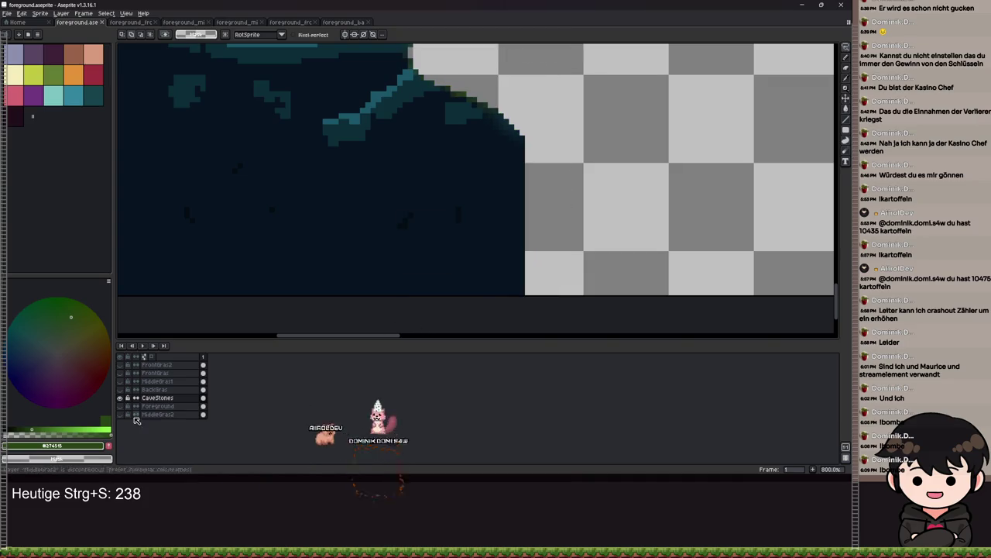
key(ctrl+z)
key(ctrl+s)
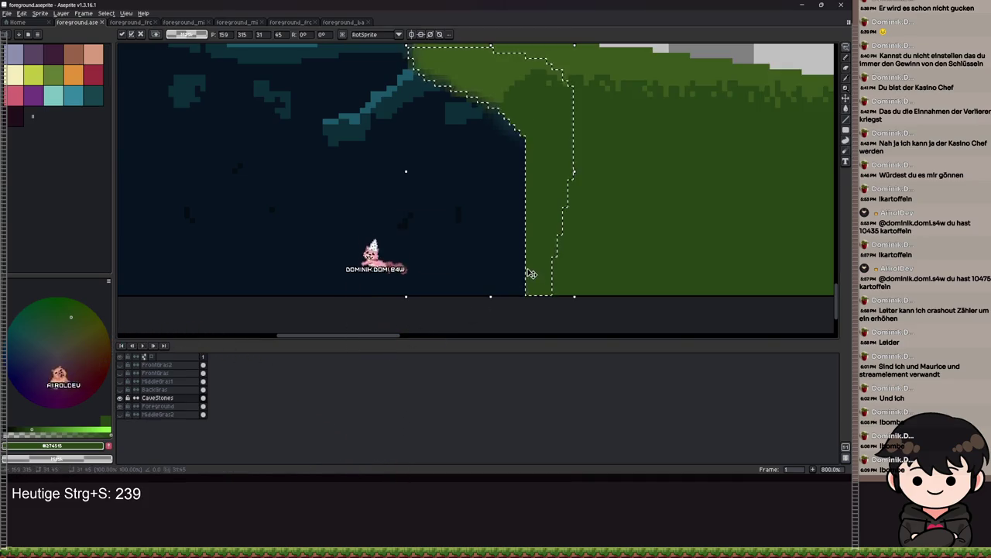
key(ctrl+d)
key(b)
scroll(527, 267, down, 1)
scroll(489, 240, down, 1)
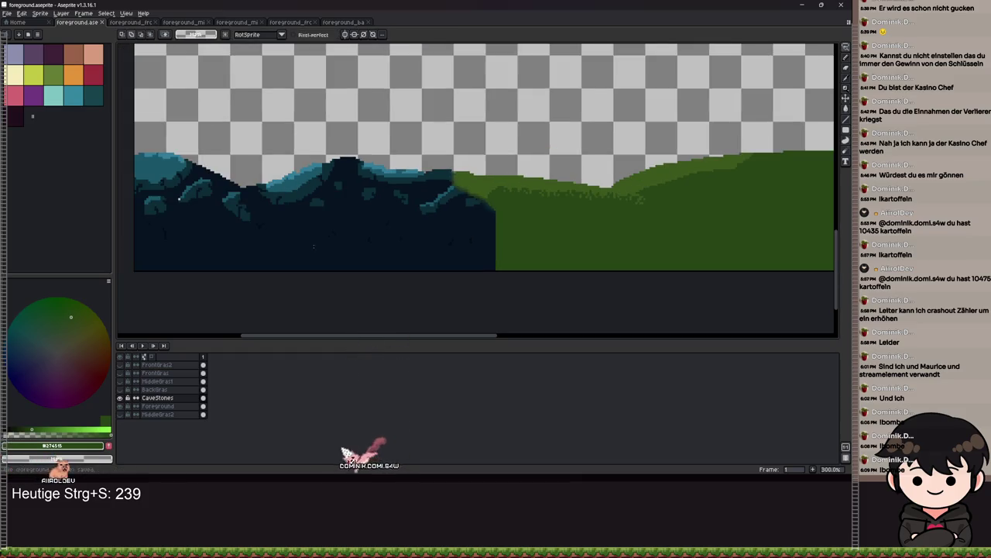
key(ctrl+s)
scroll(688, 217, right, 3)
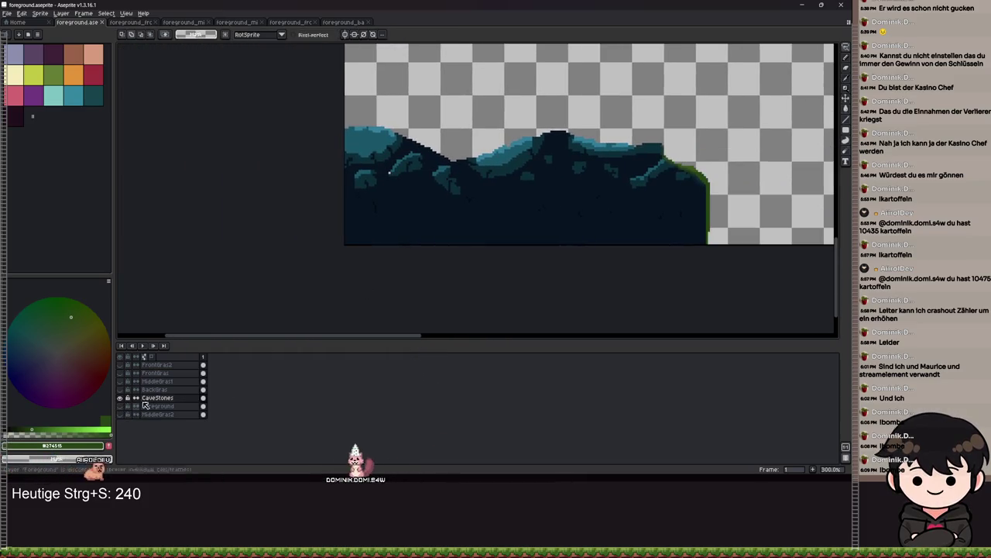
scroll(591, 254, up, 4)
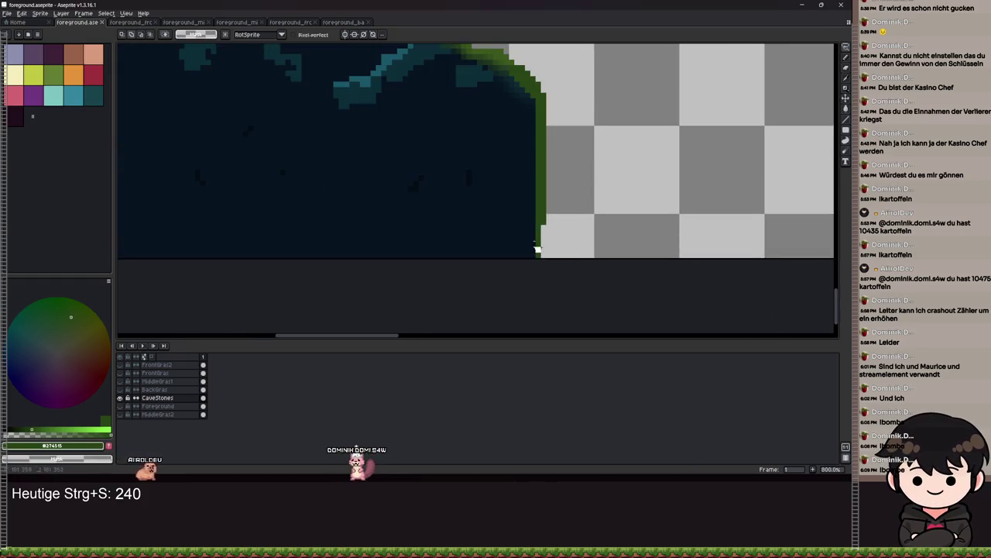
scroll(514, 243, up, 6)
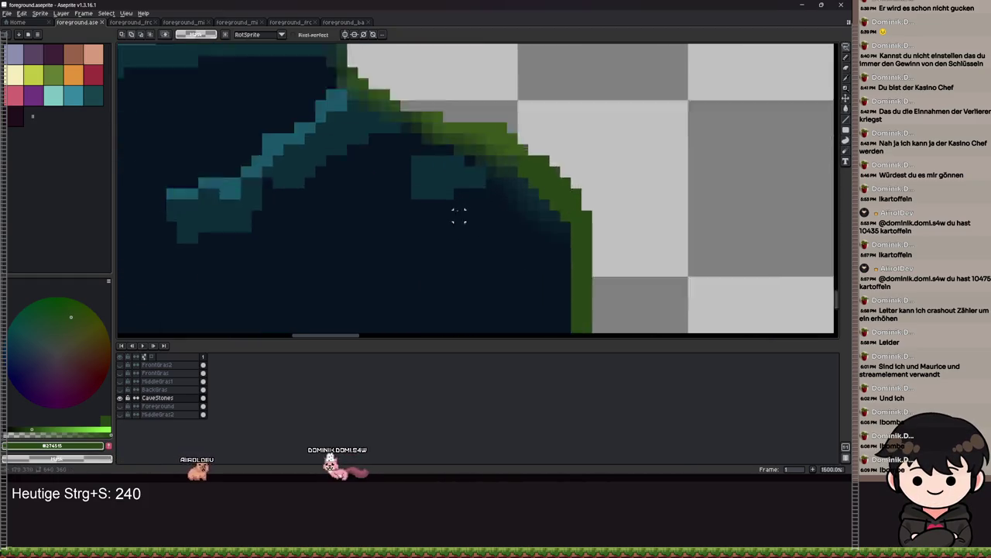
mouse_move(401, 122)
mouse_down()
mouse_move(647, 232)
mouse_move(658, 306)
mouse_move(730, 314)
mouse_move(655, 283)
mouse_up()
mouse_move(676, 239)
mouse_down()
mouse_move(657, 236)
mouse_move(677, 260)
mouse_up()
scroll(689, 225, down, 5)
drag(707, 191, 615, 248)
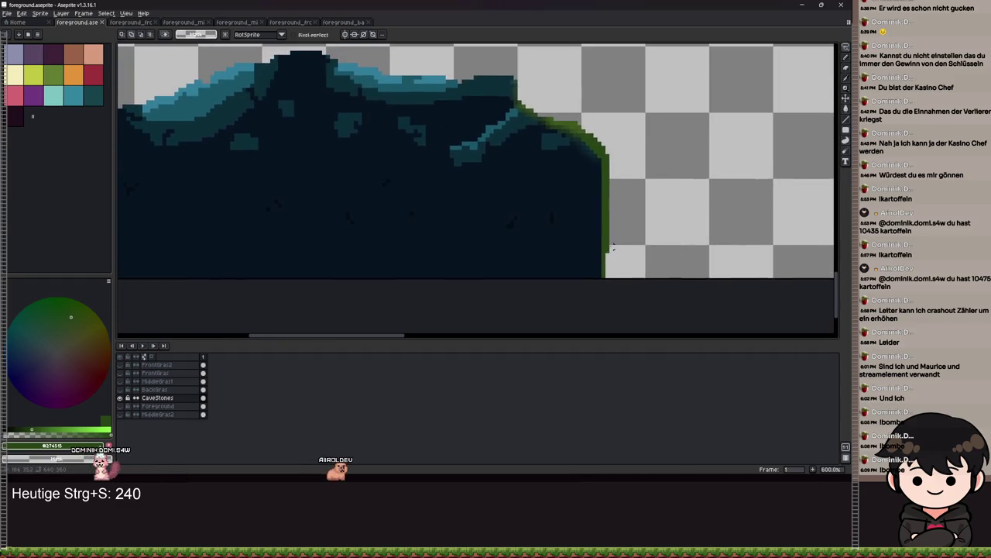
scroll(591, 230, up, 3)
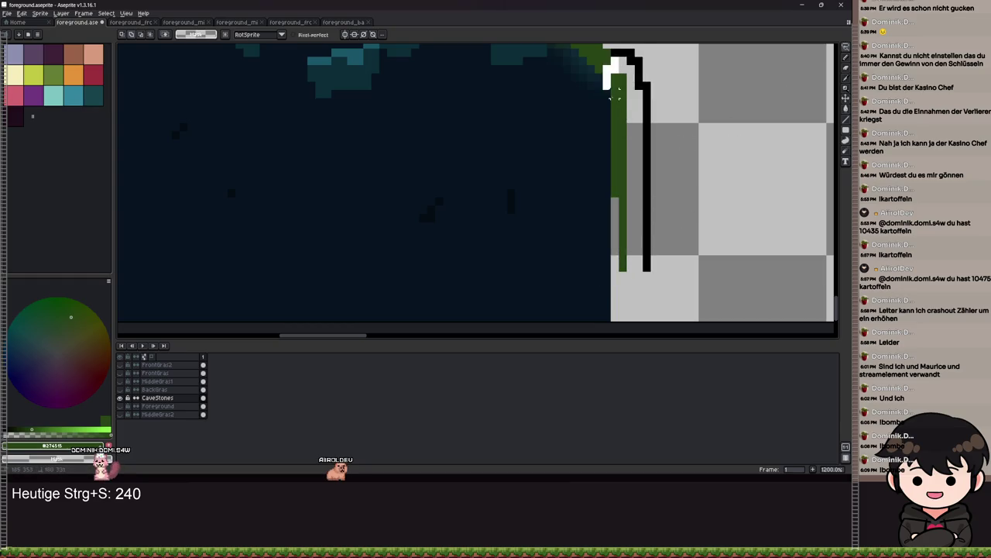
Step: Delete the selected green fringe pixels along the CaveStones edge
key(ctrl+z)
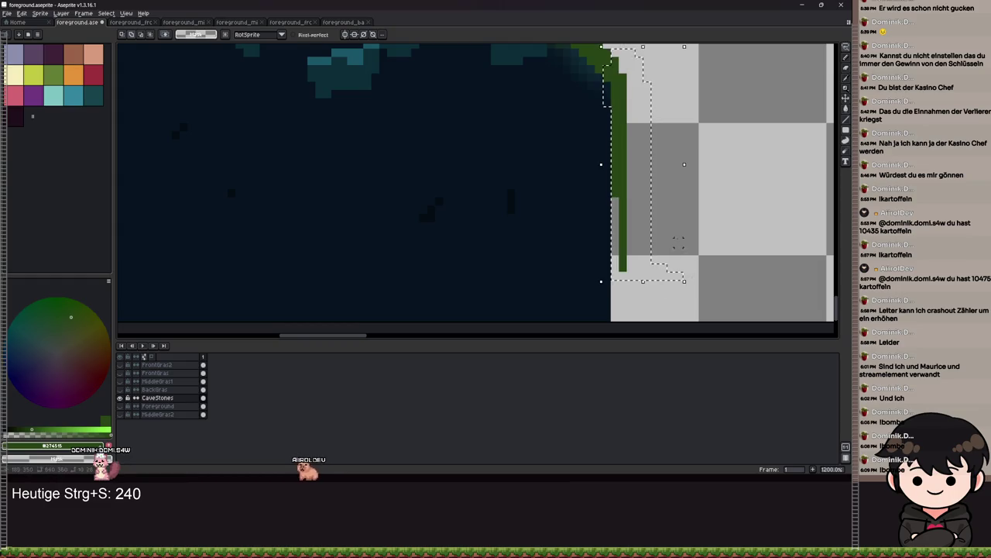
scroll(611, 216, up, 3)
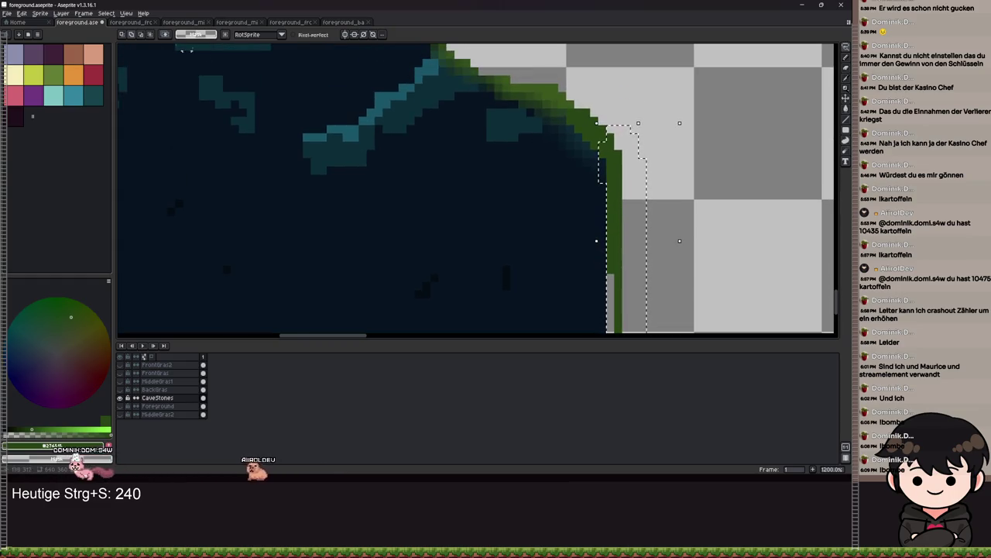
scroll(563, 141, up, 3)
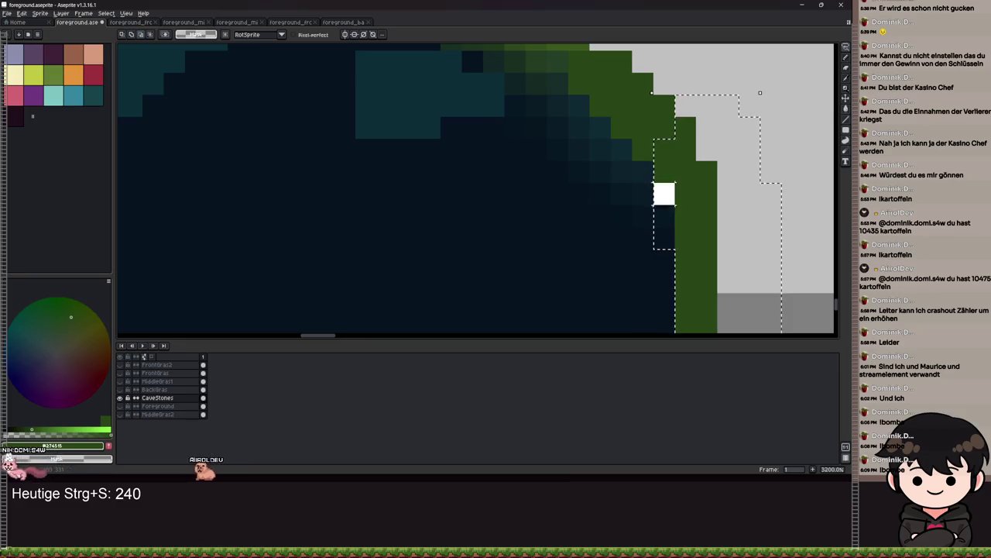
scroll(524, 206, up, 2)
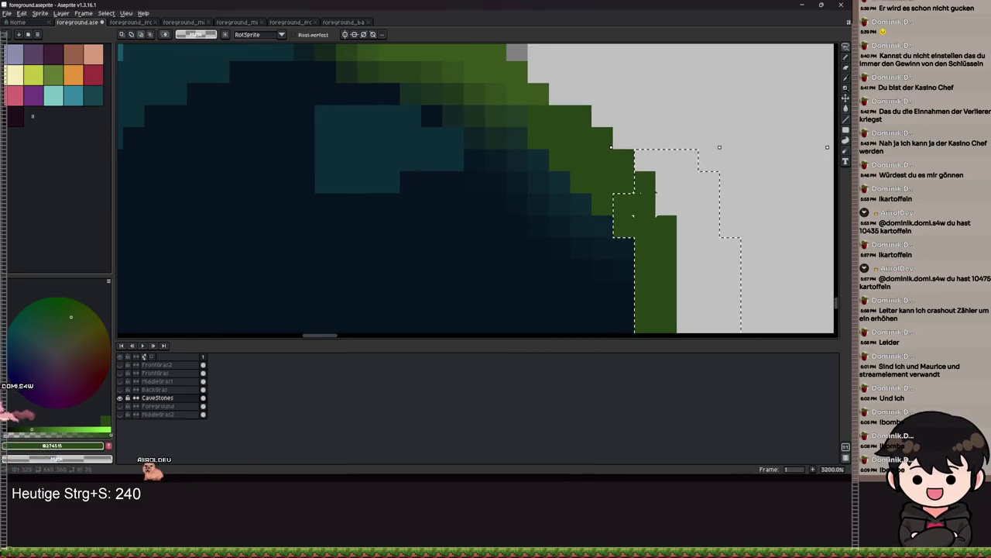
key(Delete)
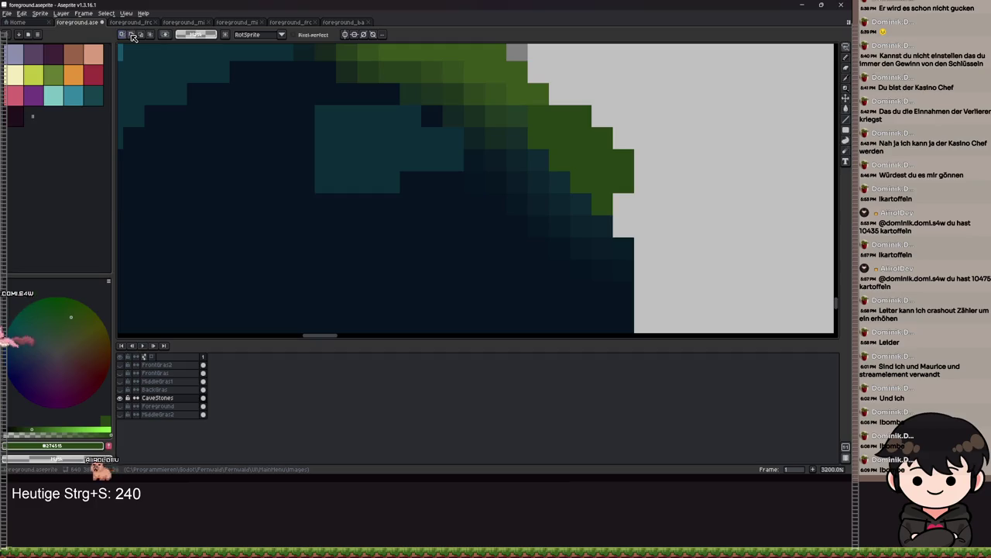
scroll(635, 240, up, 2)
Step: Pencil over the remaining stray green edge pixels, then show the Foreground layer
key(b)
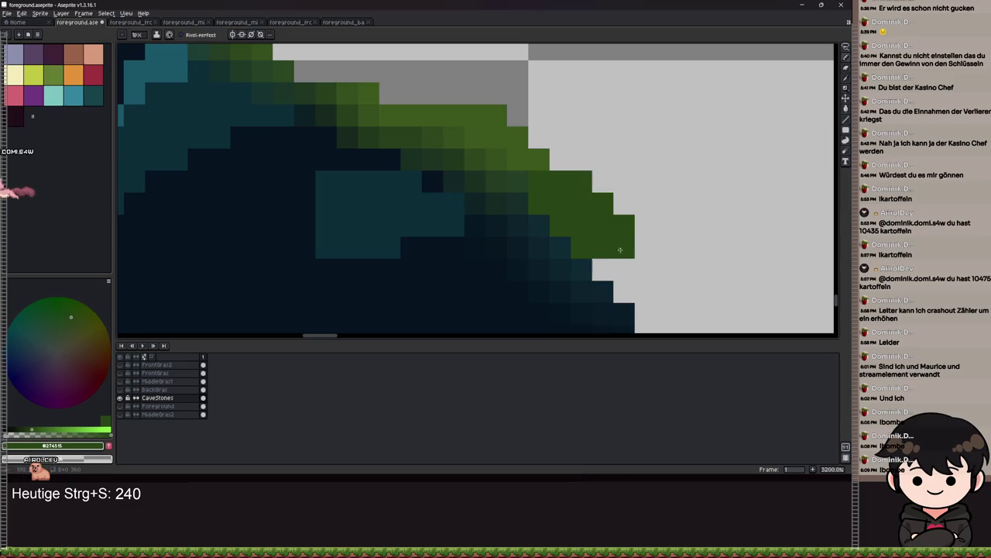
drag(594, 217, 581, 183)
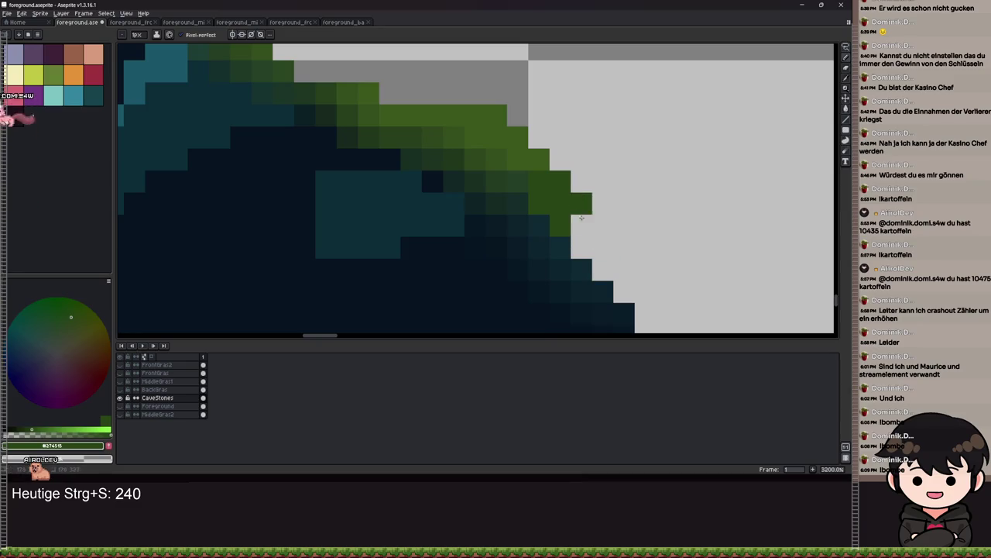
drag(569, 220, 554, 179)
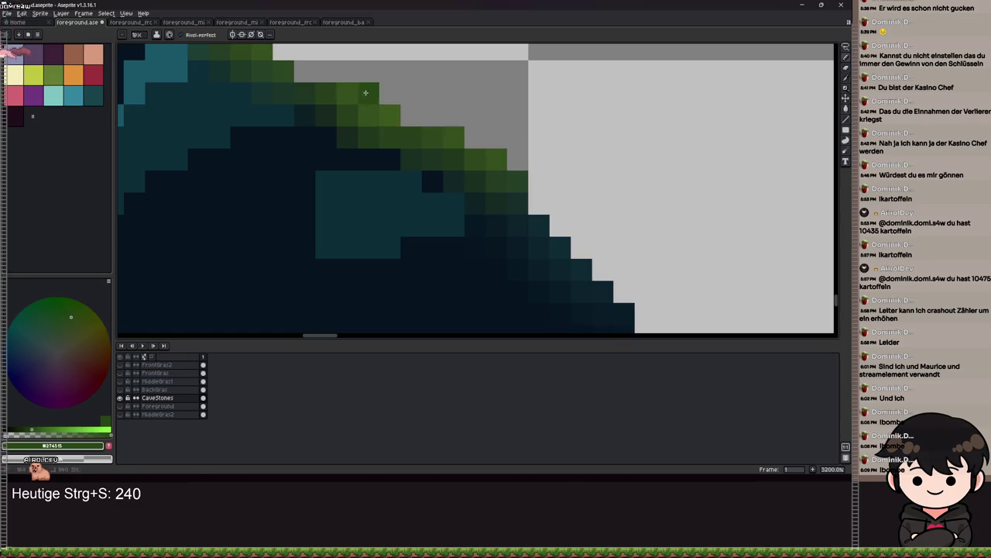
scroll(365, 92, down, 4)
scroll(638, 146, up, 4)
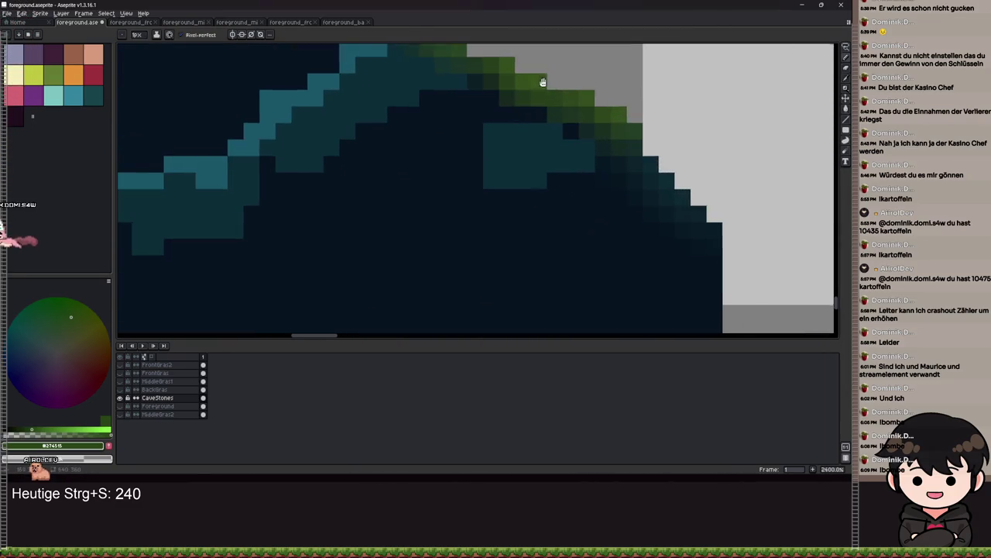
drag(545, 80, 509, 164)
scroll(397, 95, down, 8)
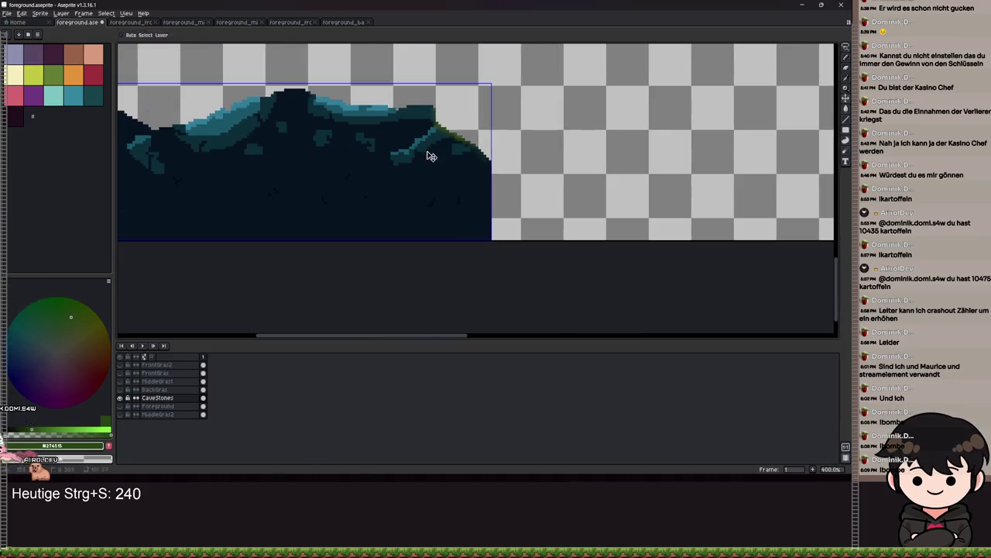
click(121, 406)
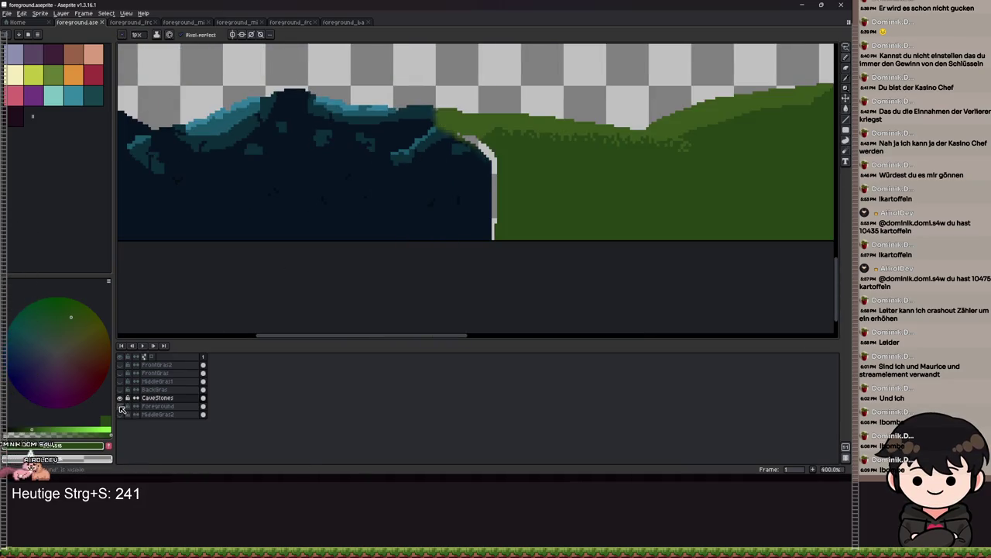
Step: Undo the last pencil strokes and edge clear, comparing the CaveStones edge with the grass
click(121, 409)
click(122, 409)
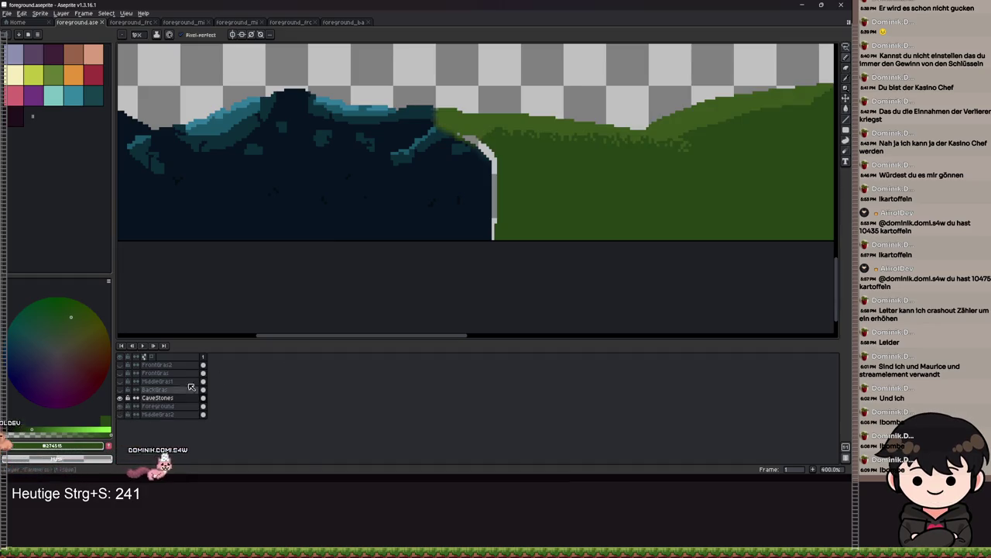
key(ctrl+z)
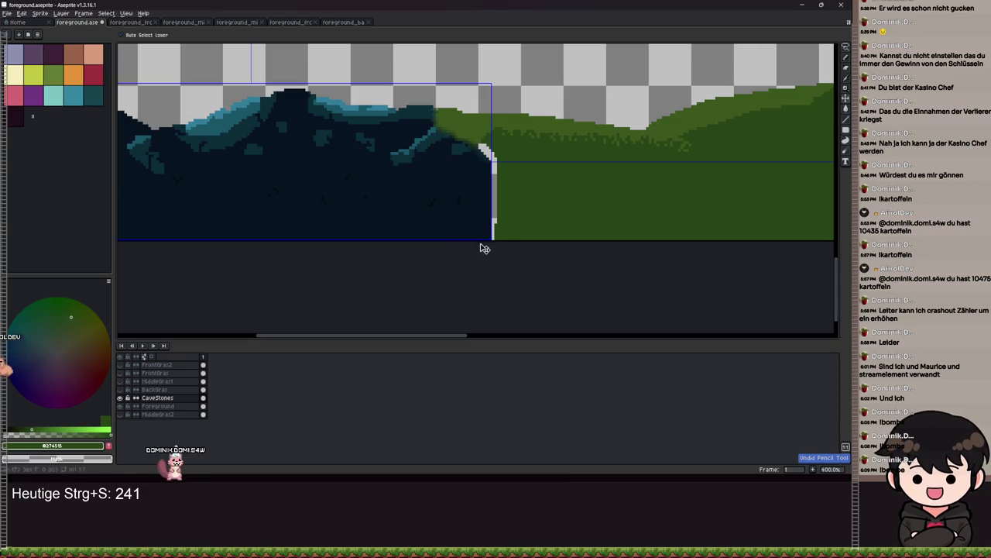
key(ctrl+z)
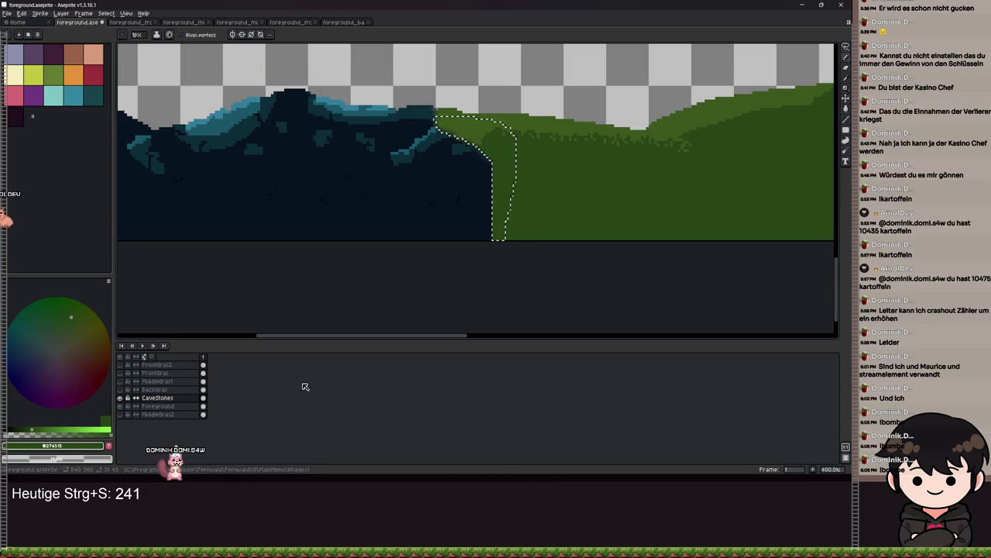
key(Down)
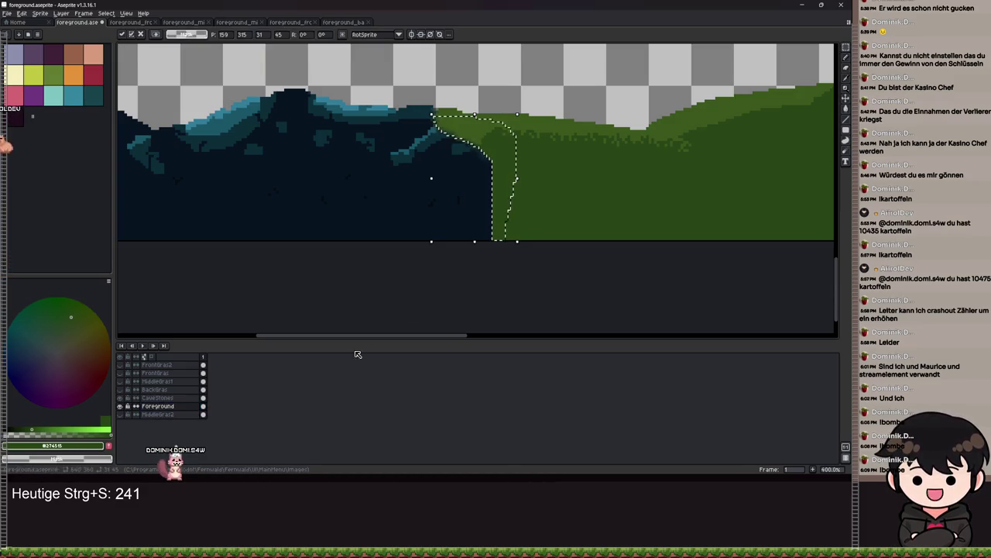
key(Up)
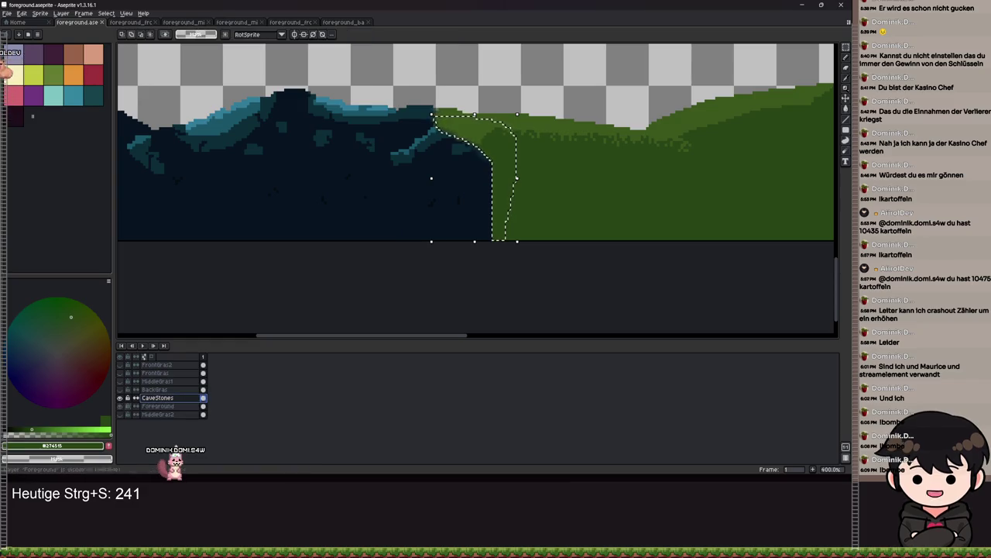
click(120, 398)
click(120, 398)
Step: Save the sprite with the Foreground grass layer hidden
key(ctrl+s)
click(120, 406)
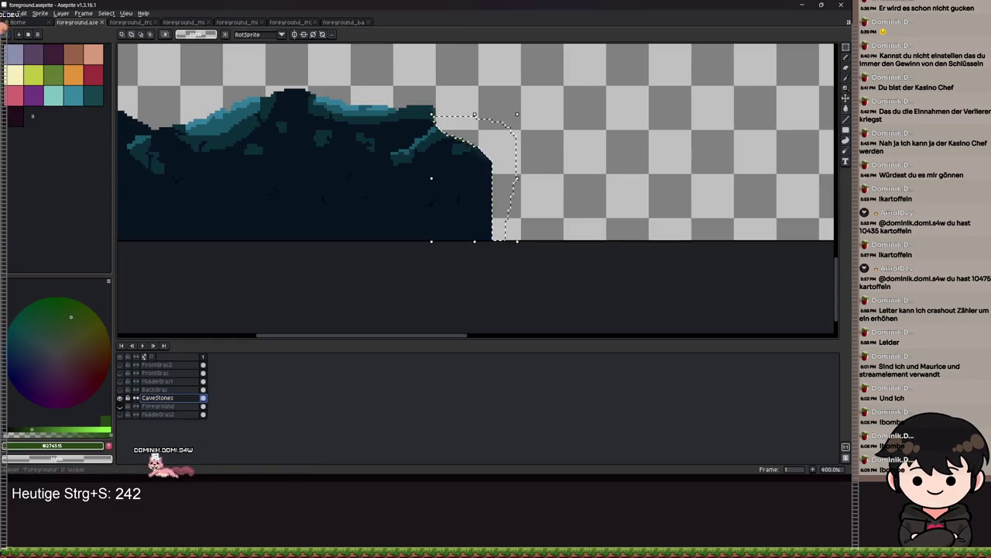
drag(313, 335, 372, 335)
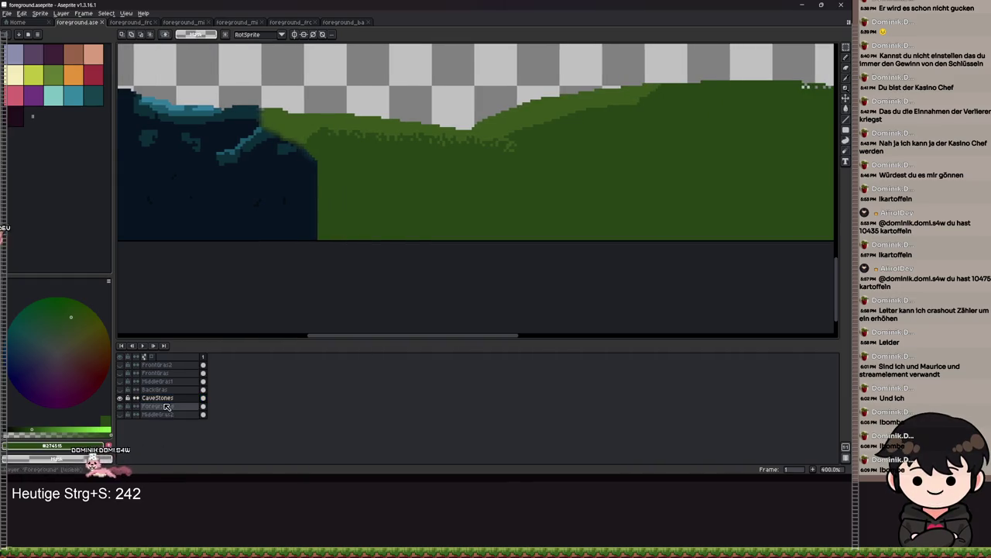
scroll(268, 271, left, 5)
click(120, 406)
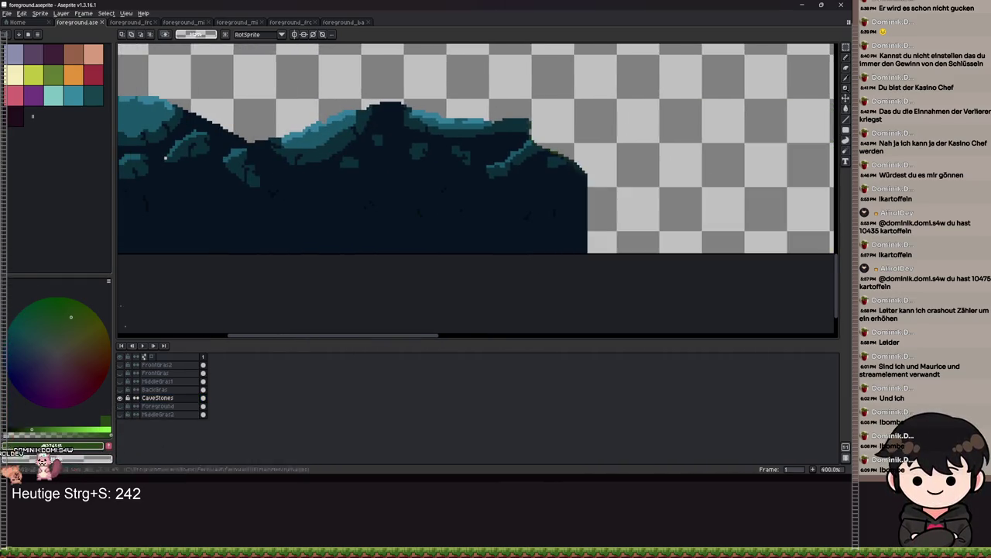
key(ctrl+s)
click(7, 14)
Step: Cancel the Export As of foreground.png and reopen the File export menu
mouse_move(38, 81)
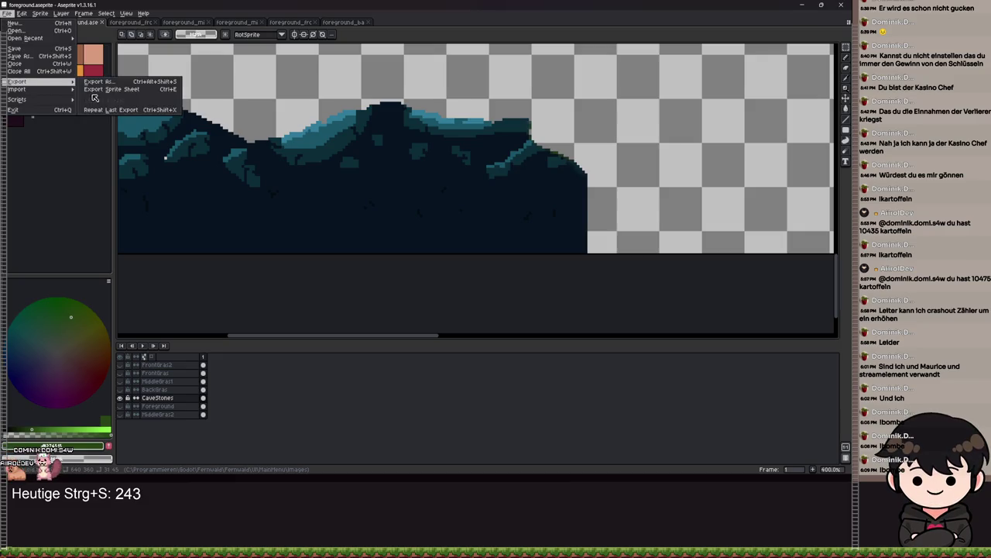
click(100, 82)
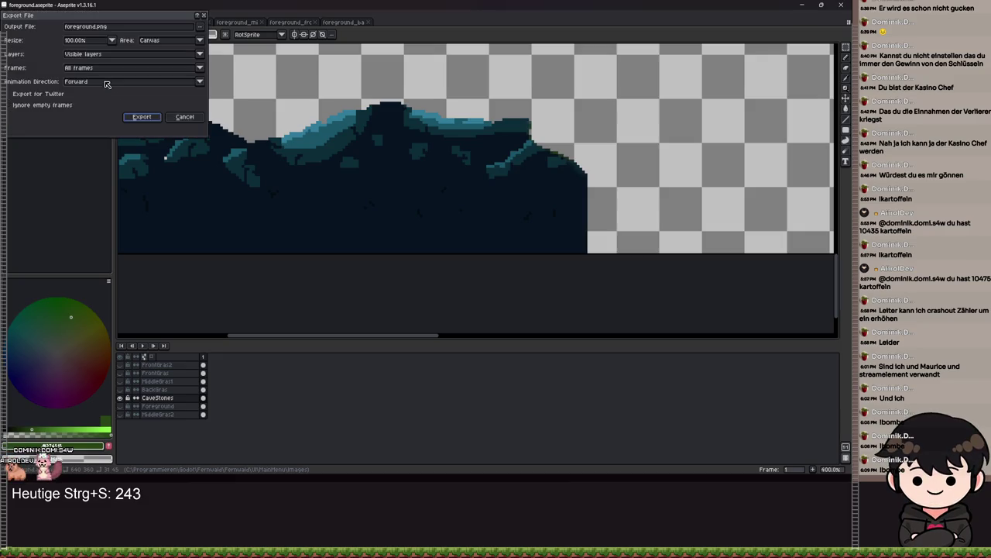
click(178, 118)
click(12, 14)
mouse_move(41, 83)
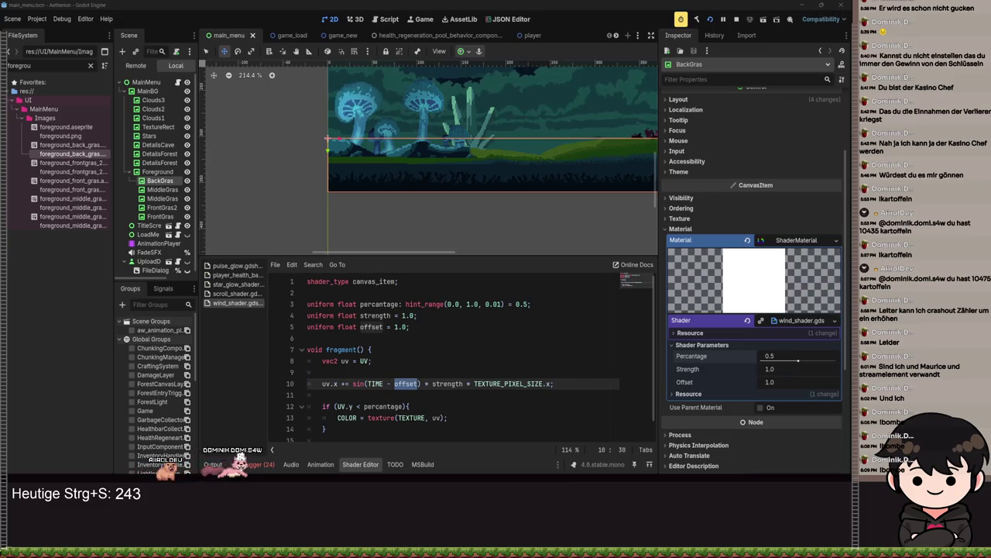
Step: Paste the copied stones into the new Sprite-0006
key(alt+Tab)
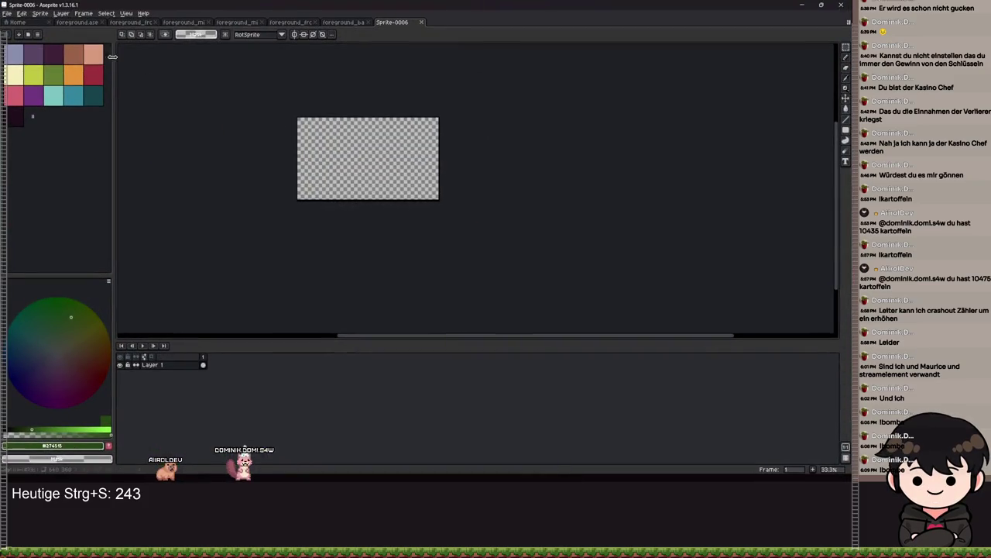
key(ctrl+v)
scroll(372, 193, up, 6)
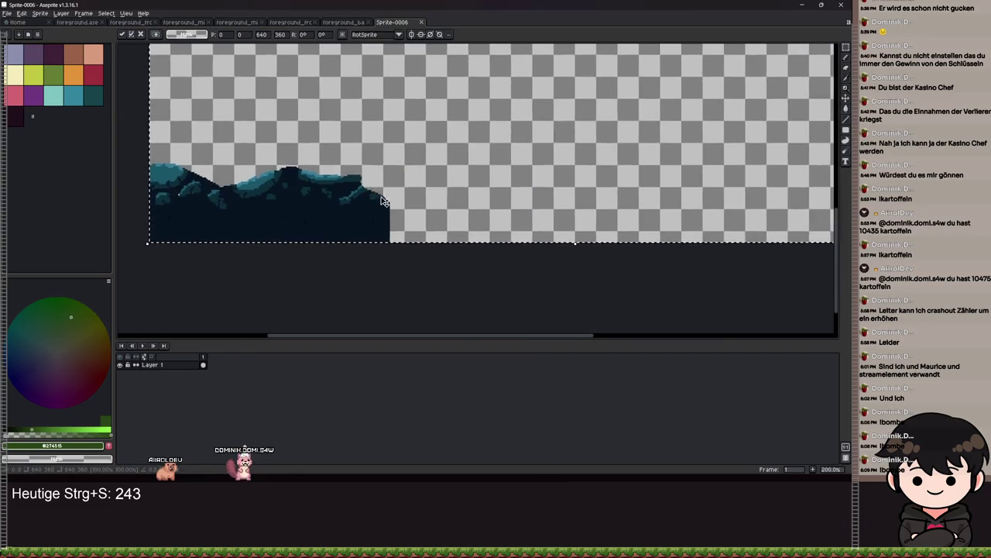
Step: In foreground.aseprite, paste the stones in place, fill the bottom strip dark, and save
click(78, 21)
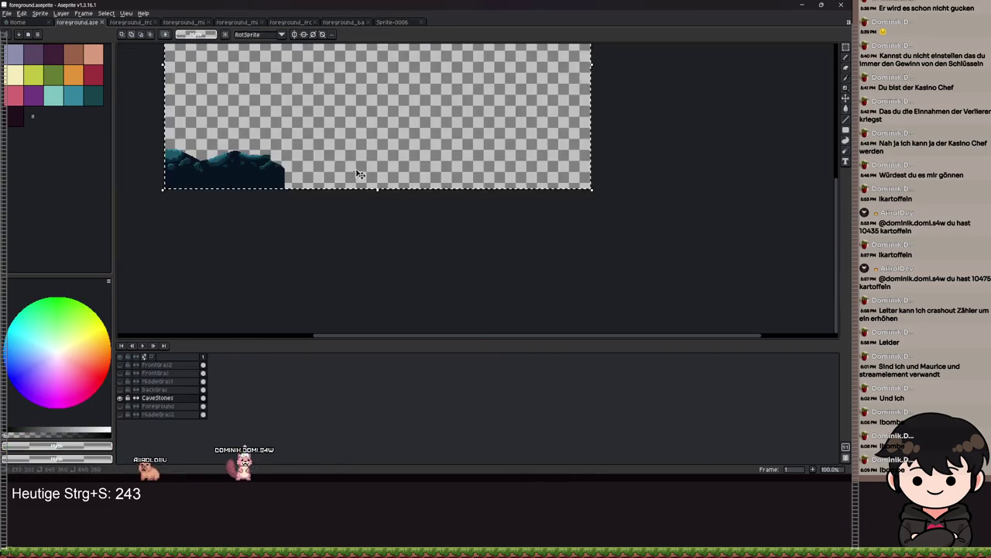
scroll(325, 162, up, 4)
key(ctrl+v)
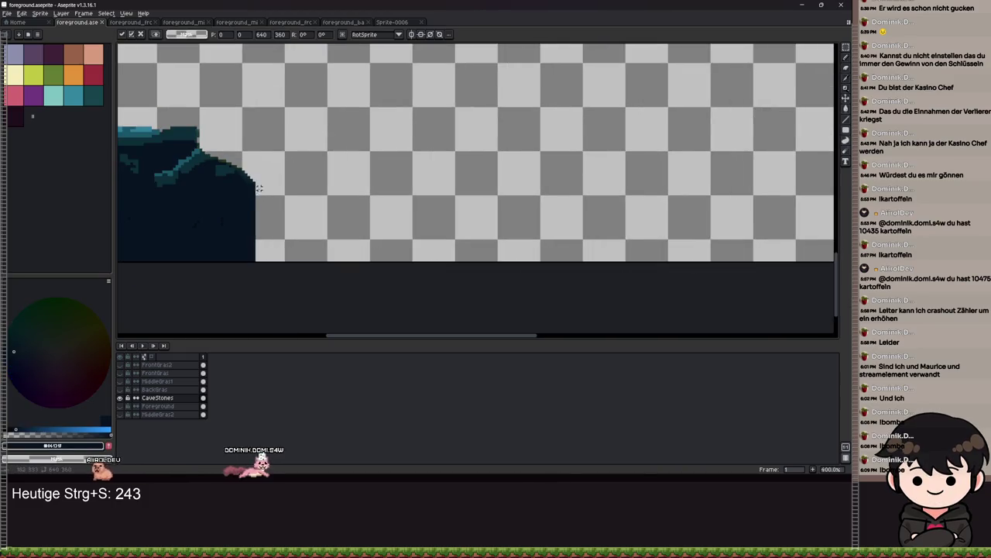
key(Return)
scroll(255, 188, up, 3)
scroll(255, 187, down, 6)
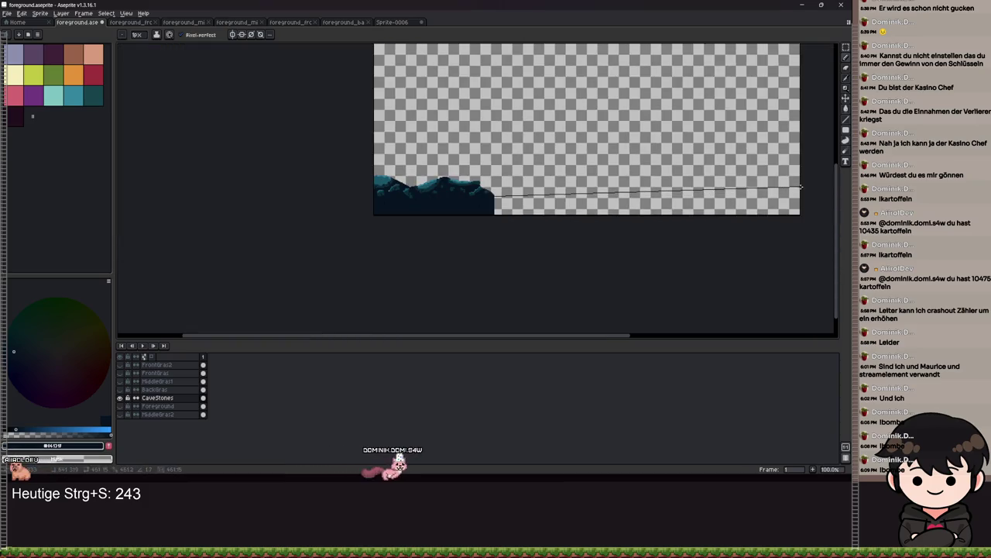
scroll(801, 195, up, 2)
click(658, 206)
scroll(575, 227, down, 3)
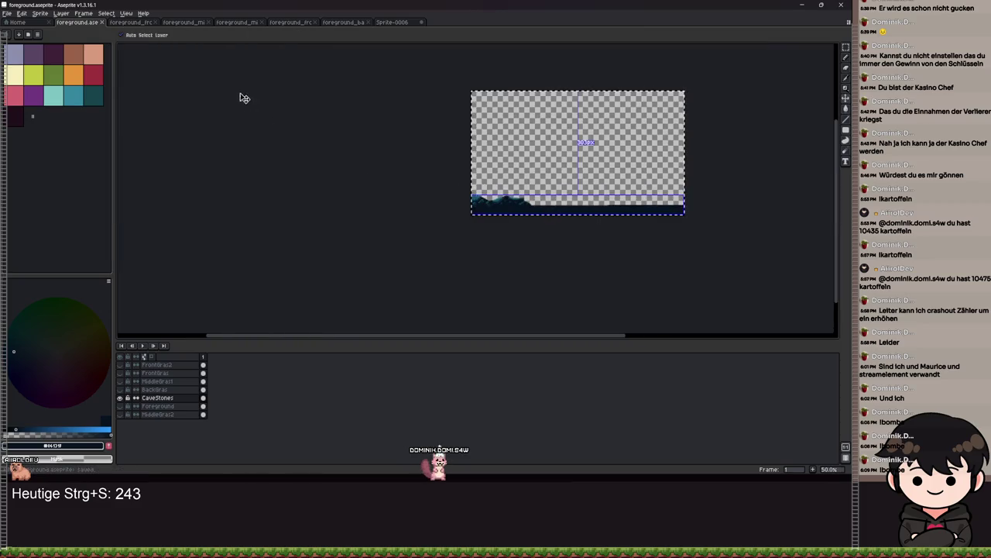
key(ctrl+s)
Step: Paste the dark-filled stones into Sprite-0006 and switch to Godot
click(392, 21)
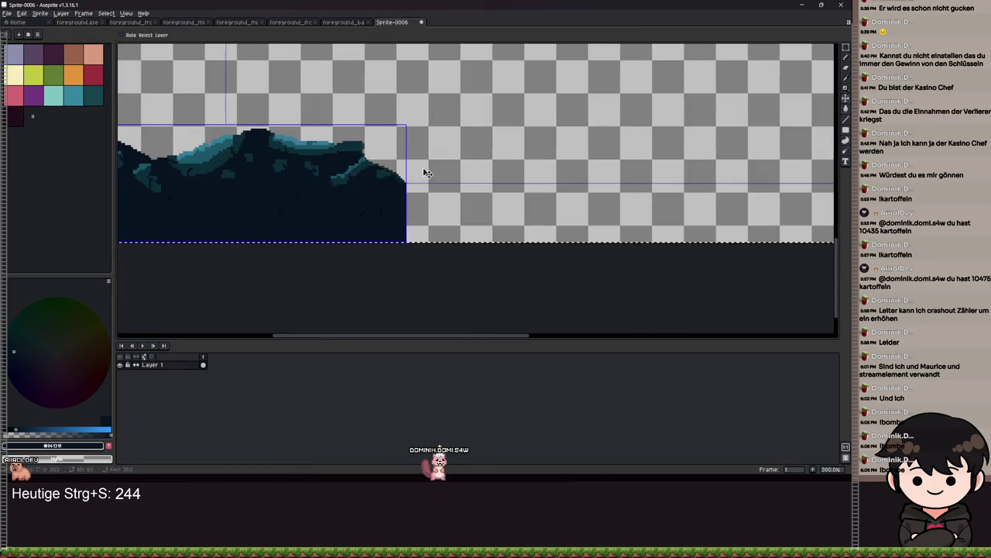
key(ctrl+v)
scroll(425, 172, down, 3)
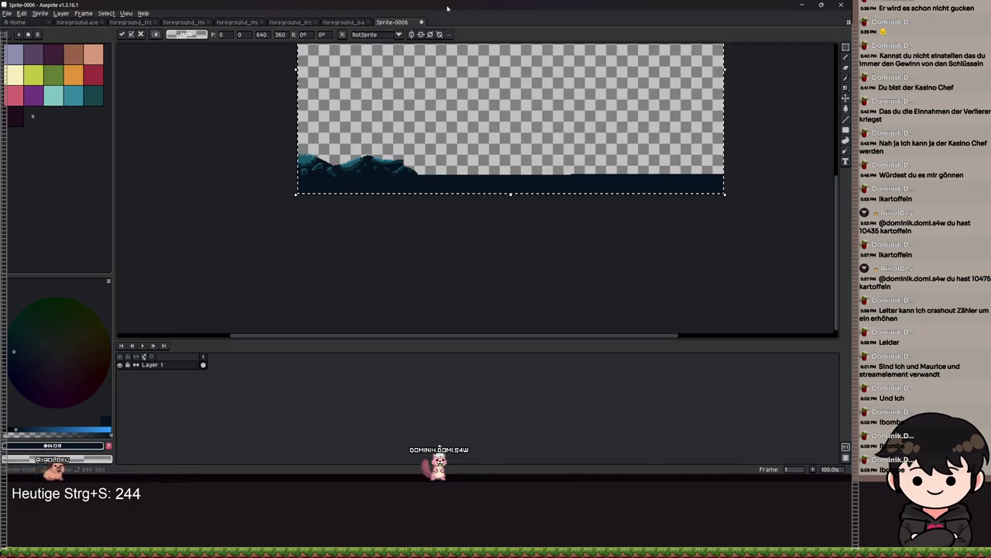
key(alt+Tab)
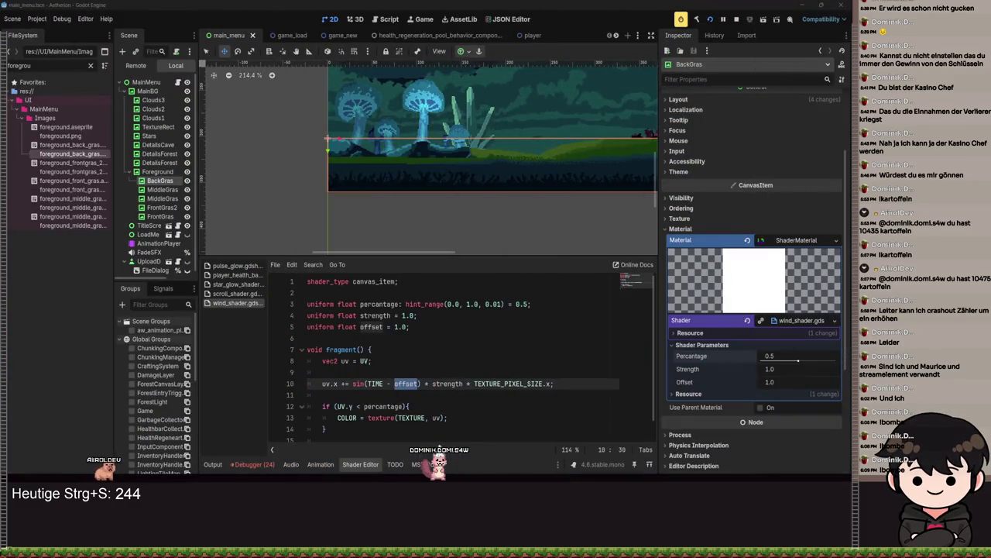